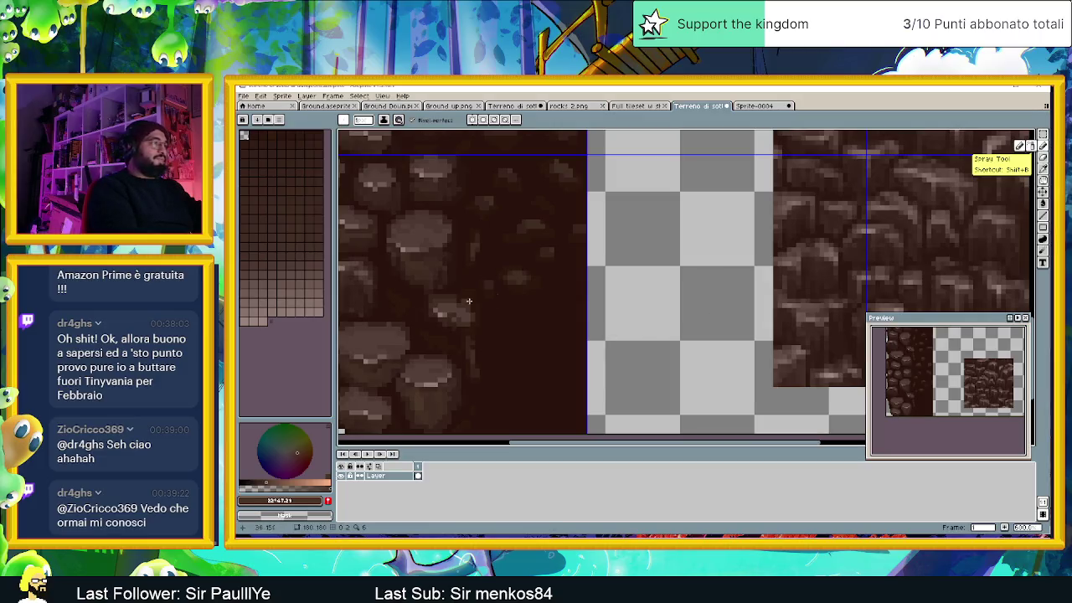
Step: Shade the lower rocks with dark and mid browns eyedropped from the tile
left_click(437, 363, "alt")
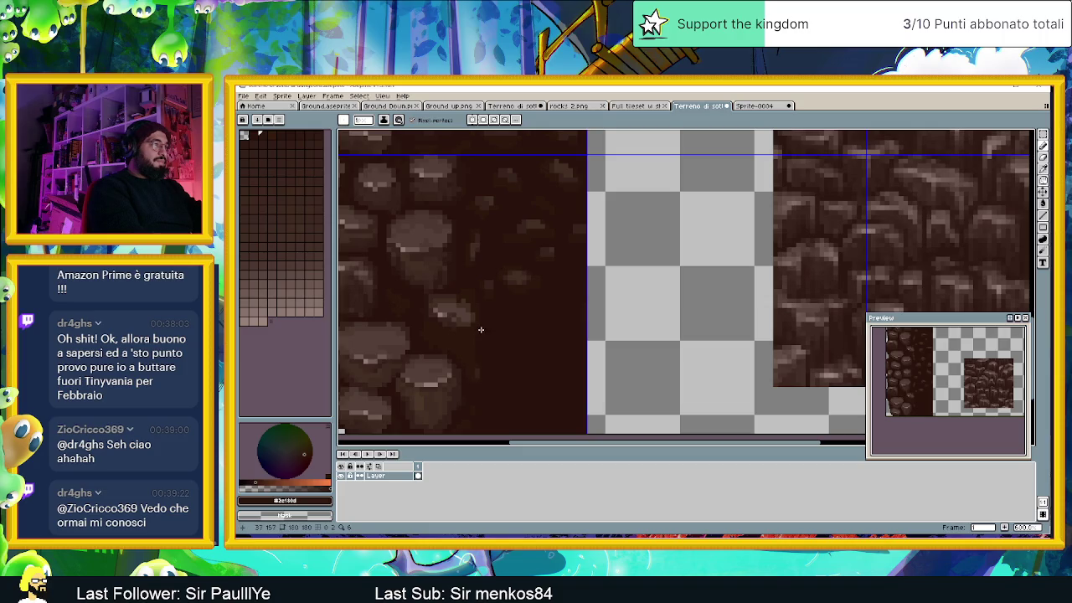
left_click(421, 329, "alt")
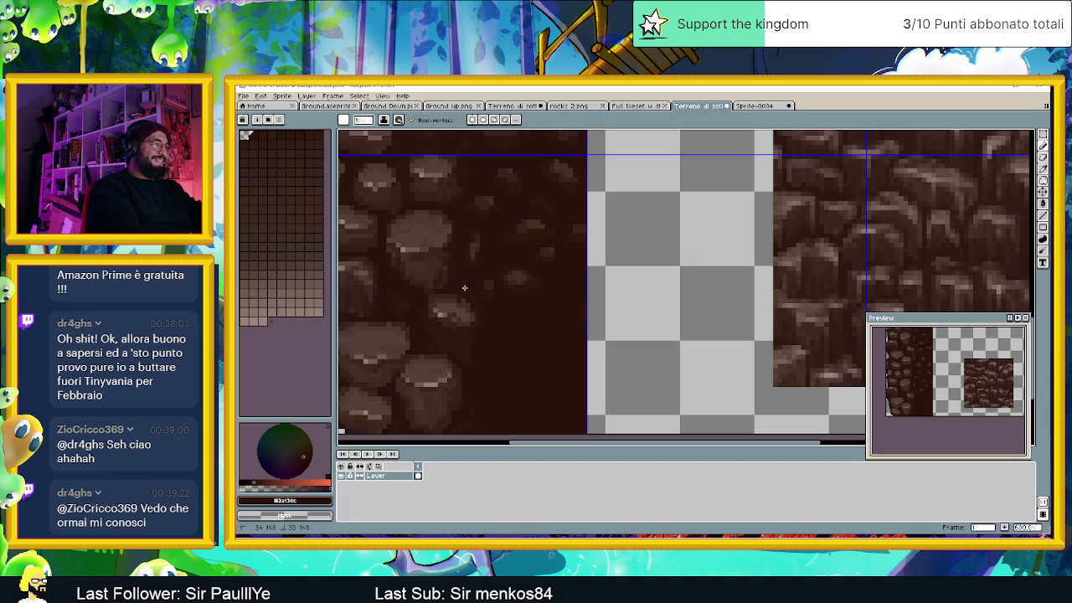
key("alt")
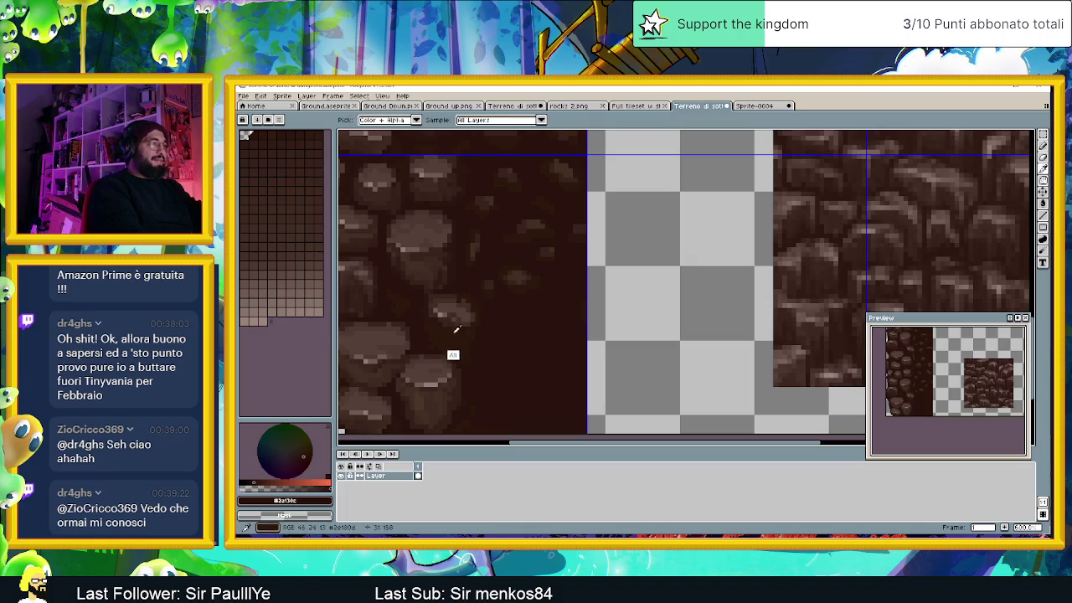
left_click(410, 390, "alt")
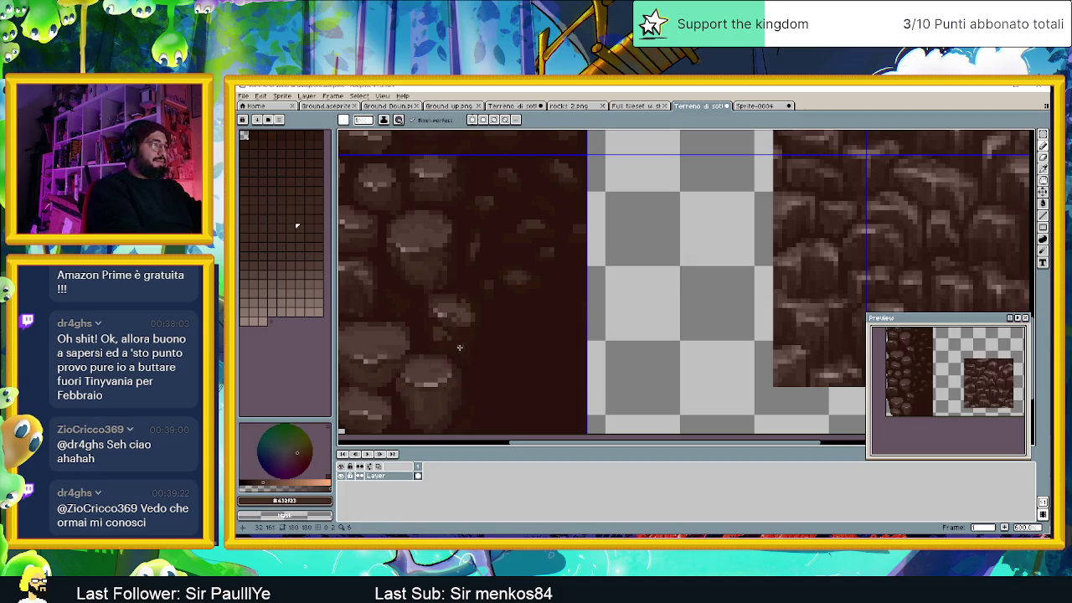
left_click(452, 400, "alt")
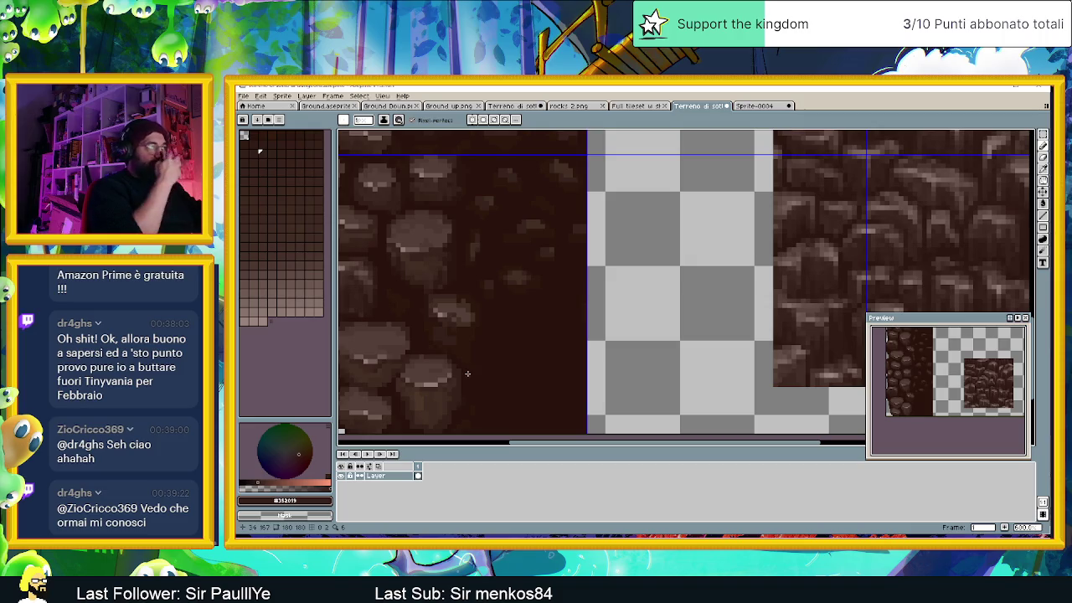
key("alt")
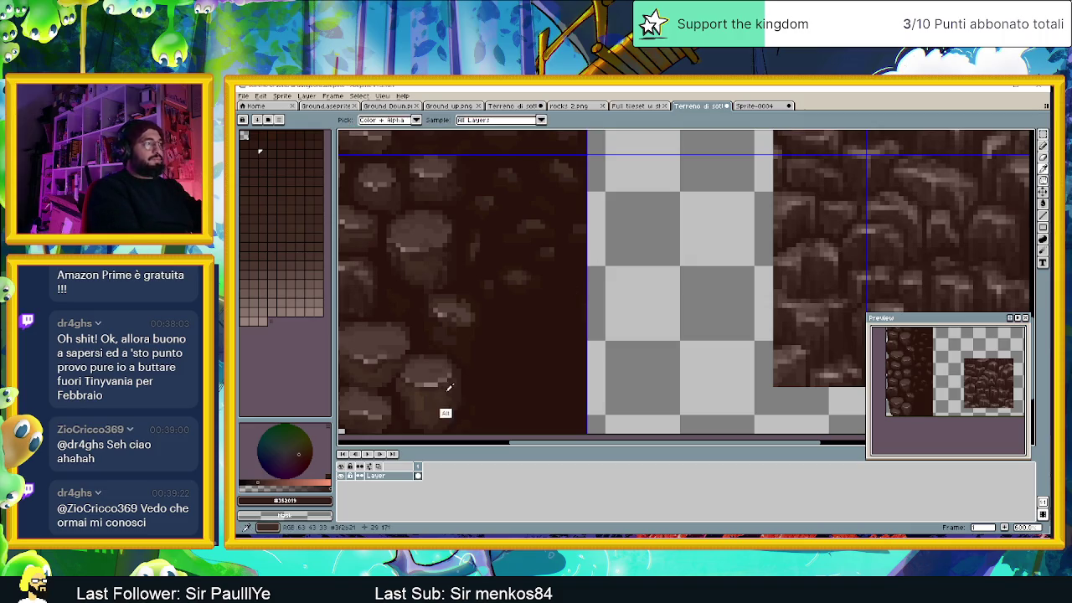
left_click(425, 385, "alt")
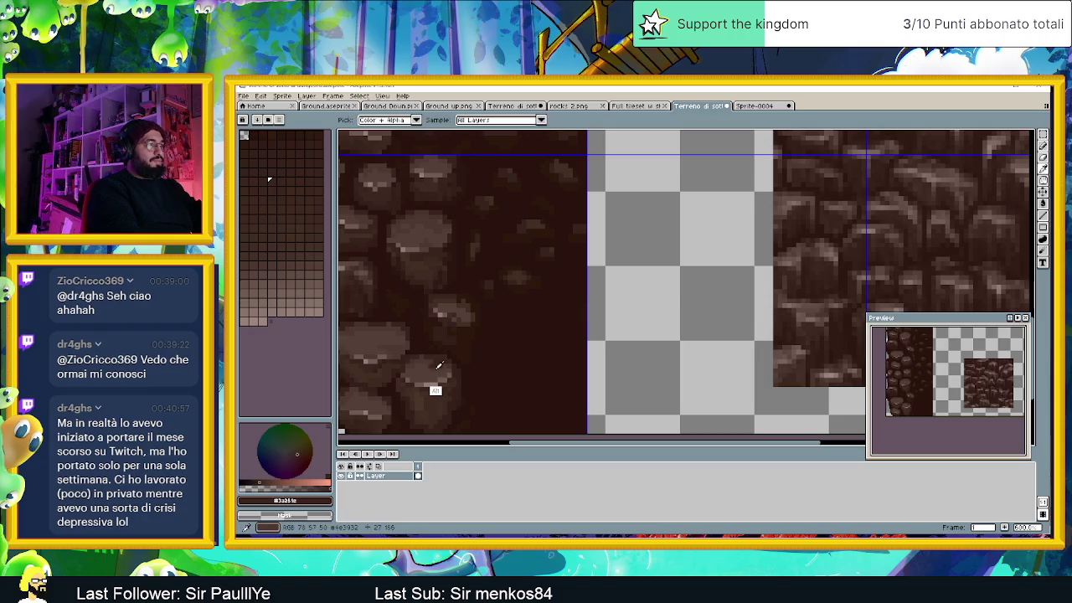
left_click(431, 369, "alt")
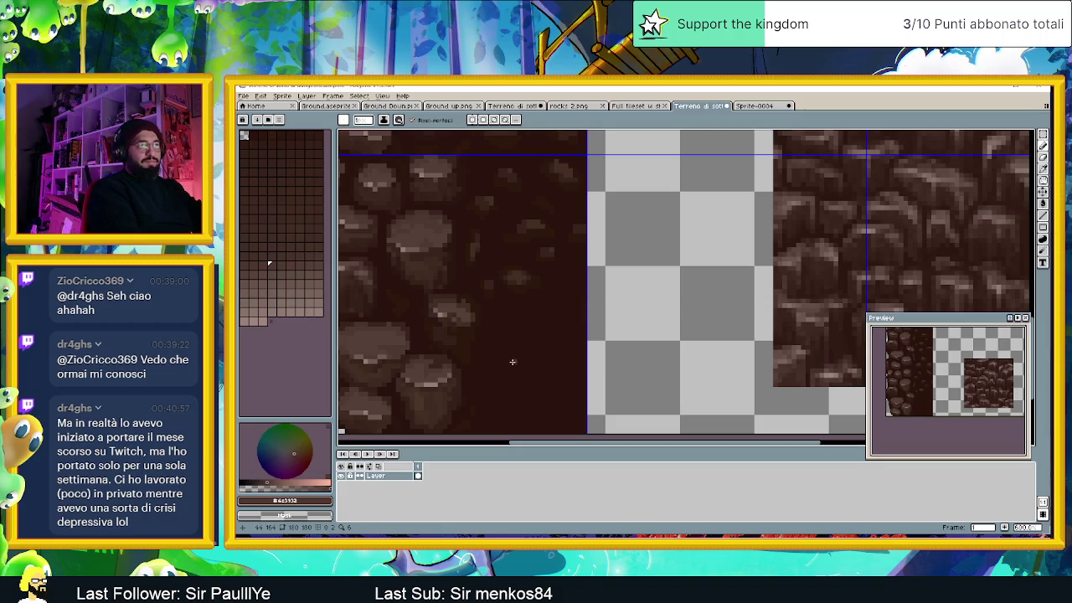
Step: Add further light and dark brown touches to the lower rocks with browns sampled nearby
left_click(449, 354, "alt")
left_click(444, 355, "alt")
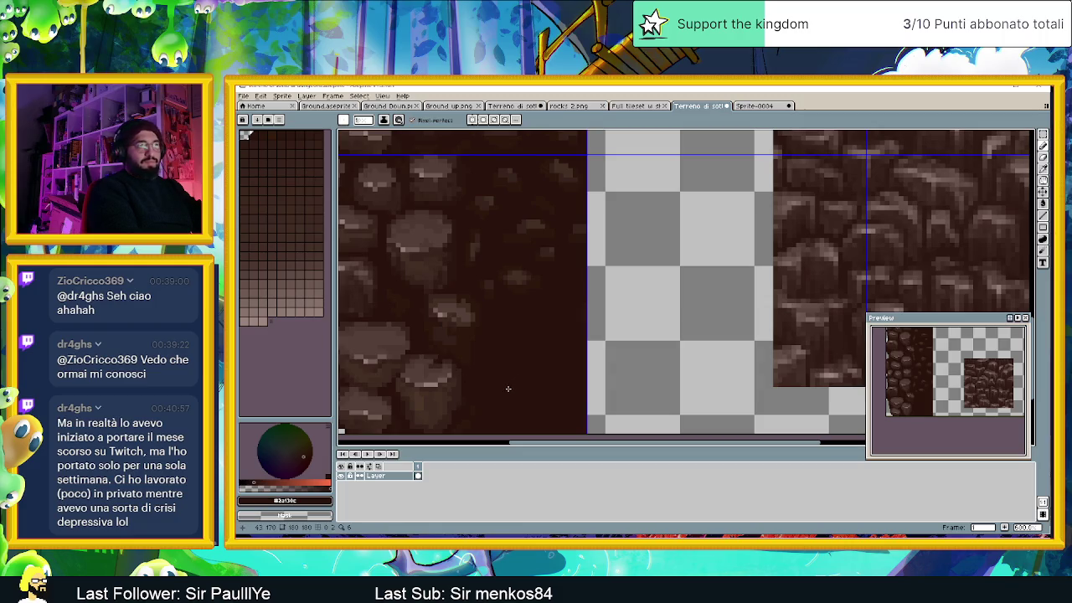
left_click(438, 387, "alt")
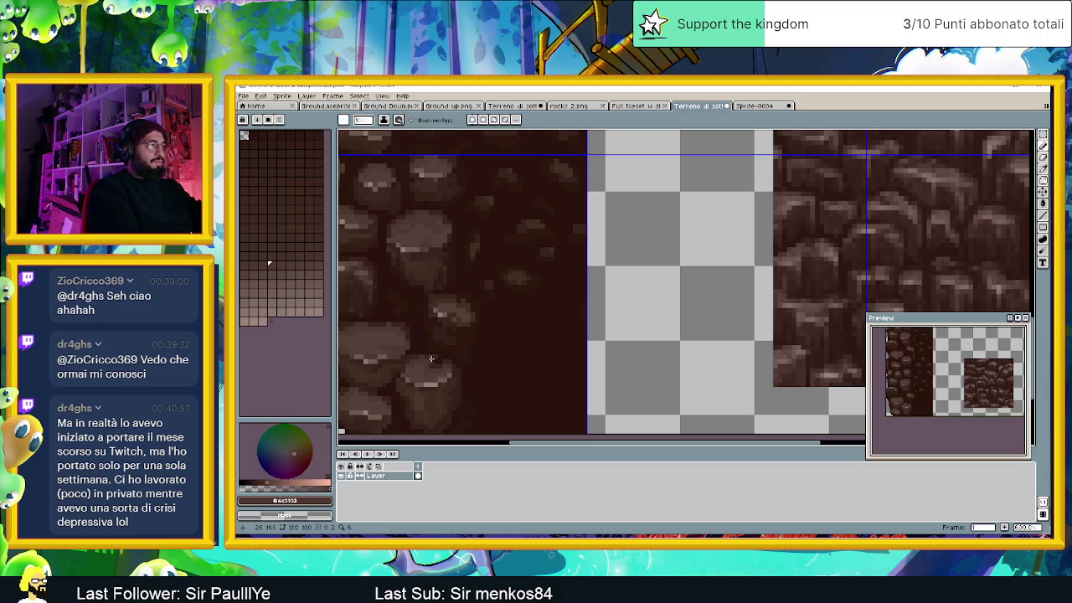
key("alt")
left_click(437, 381, "alt")
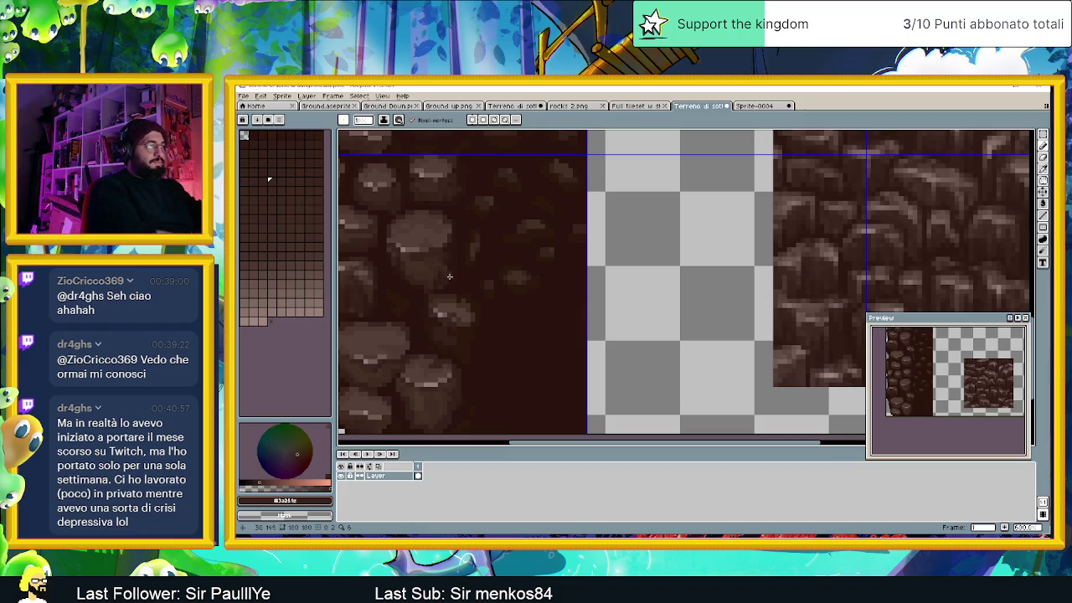
left_click(449, 381, "alt")
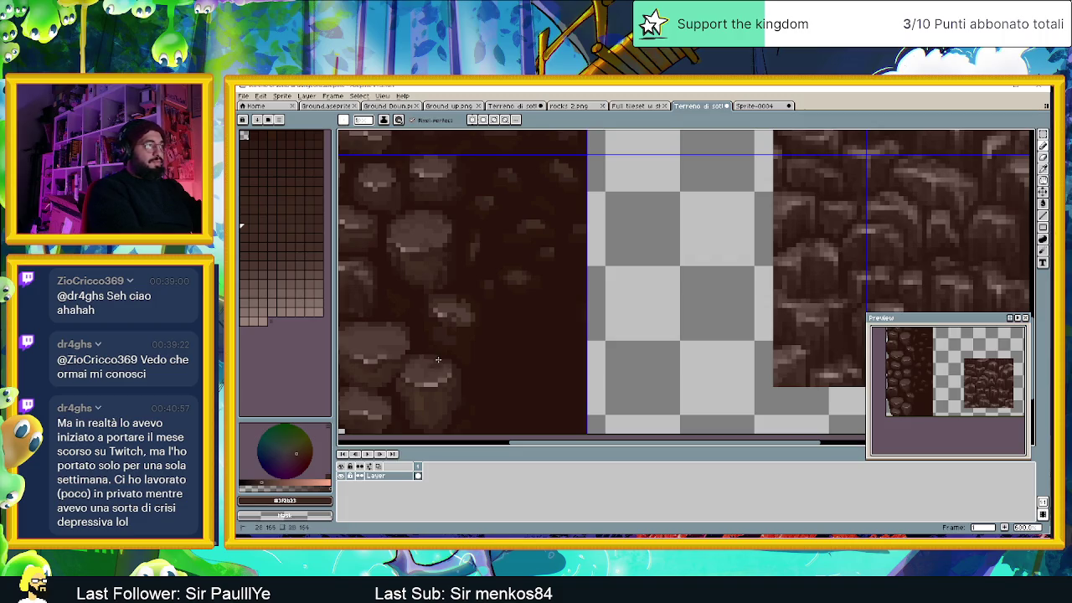
left_click(445, 363, "alt")
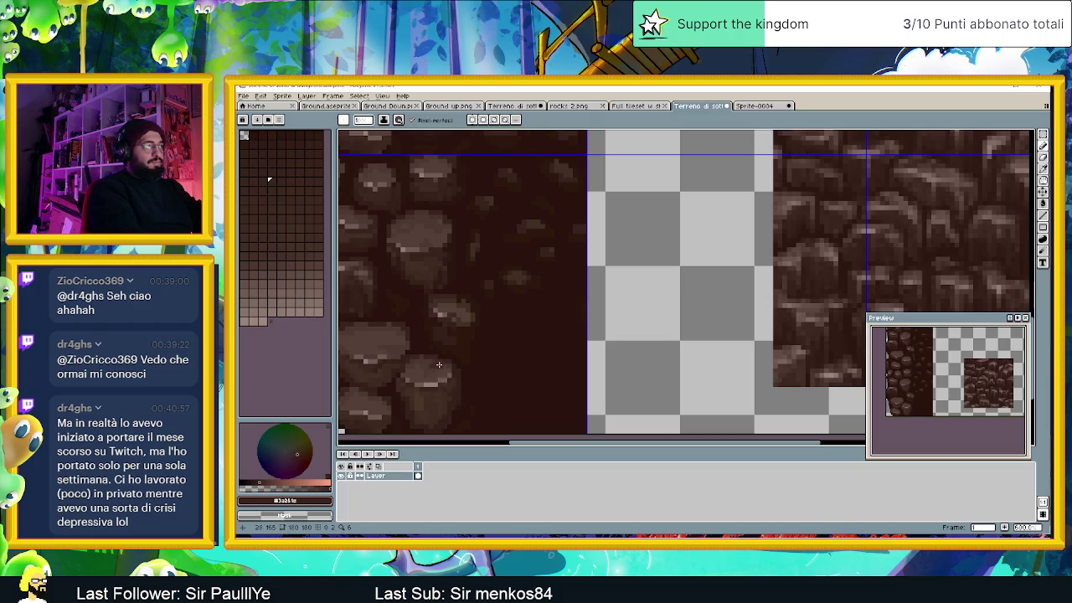
scroll(502, 377, "down", 1)
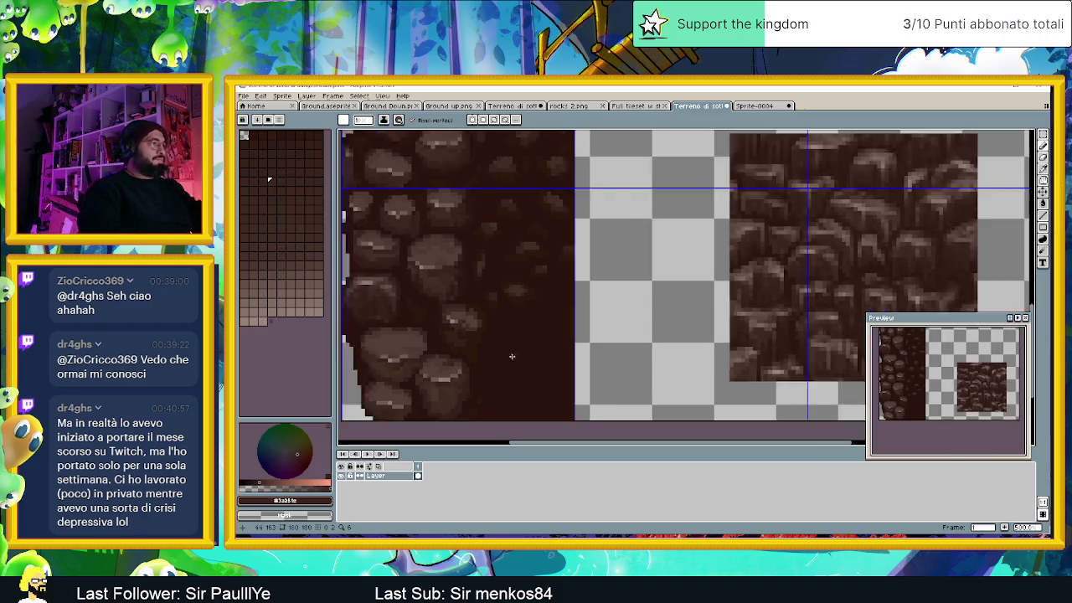
Step: Check the whole tileset, then shade lower rocks using #432f23, #554039 and dark #3c180d
scroll(522, 355, "down", 2)
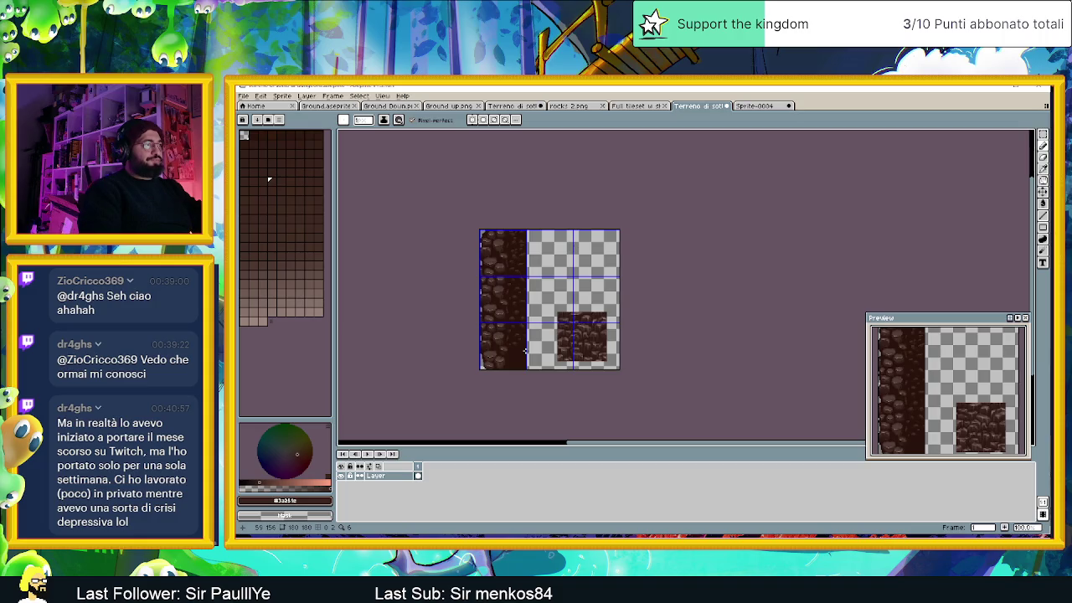
scroll(523, 348, "up", 1)
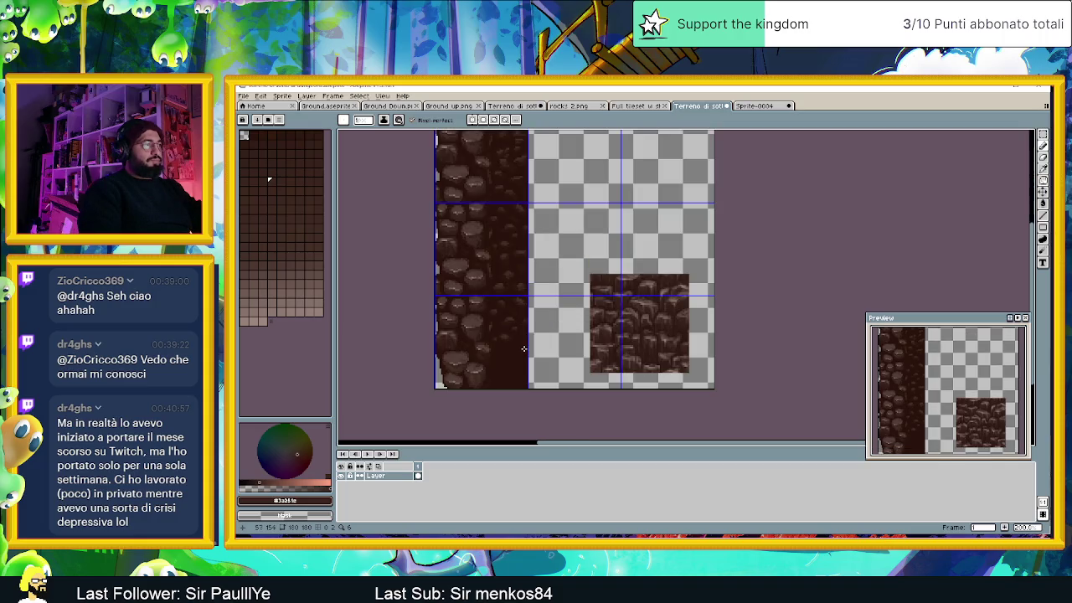
scroll(523, 348, "up", 1)
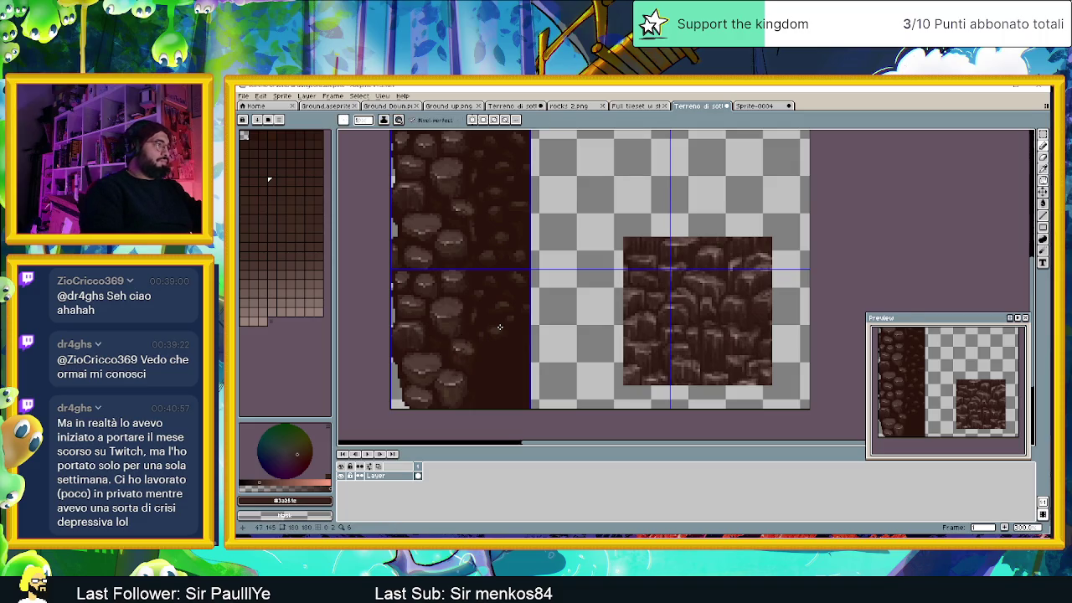
scroll(498, 326, "up", 1)
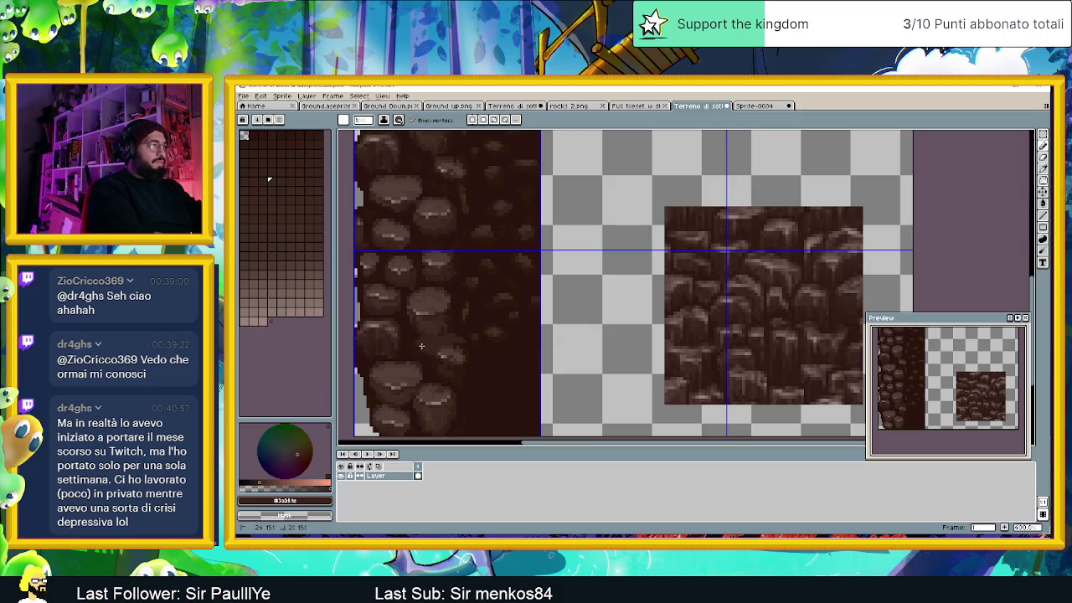
left_click(427, 357, "alt")
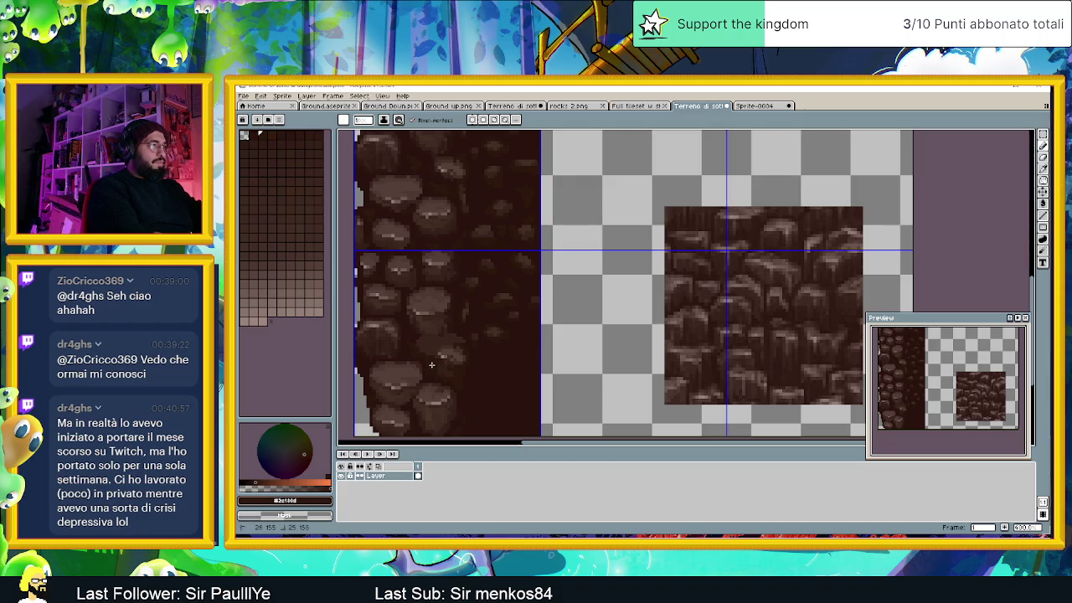
left_click(444, 369, "alt")
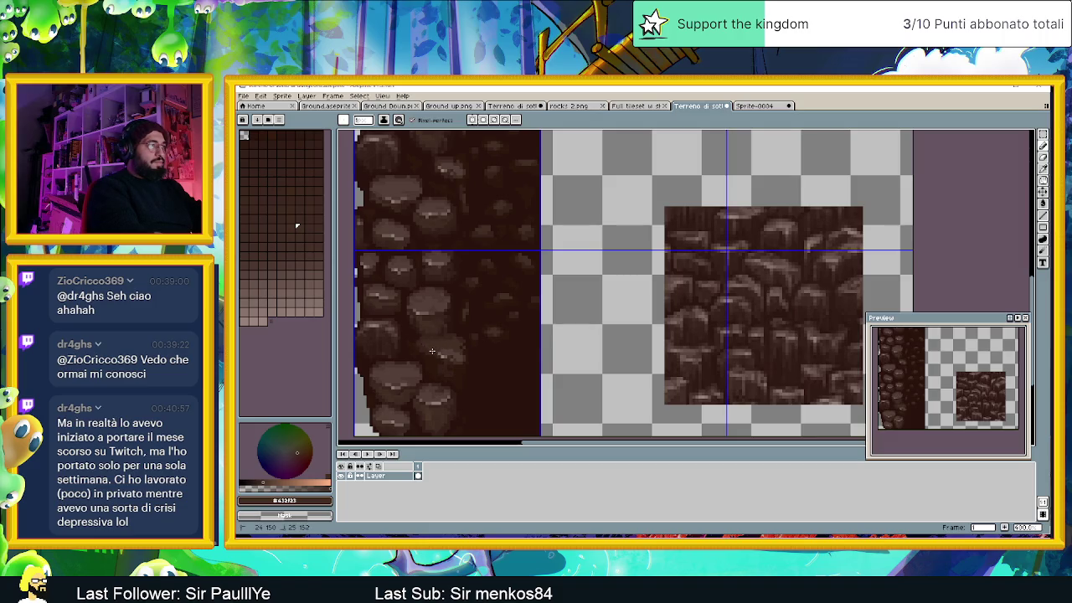
left_click(445, 369, "alt")
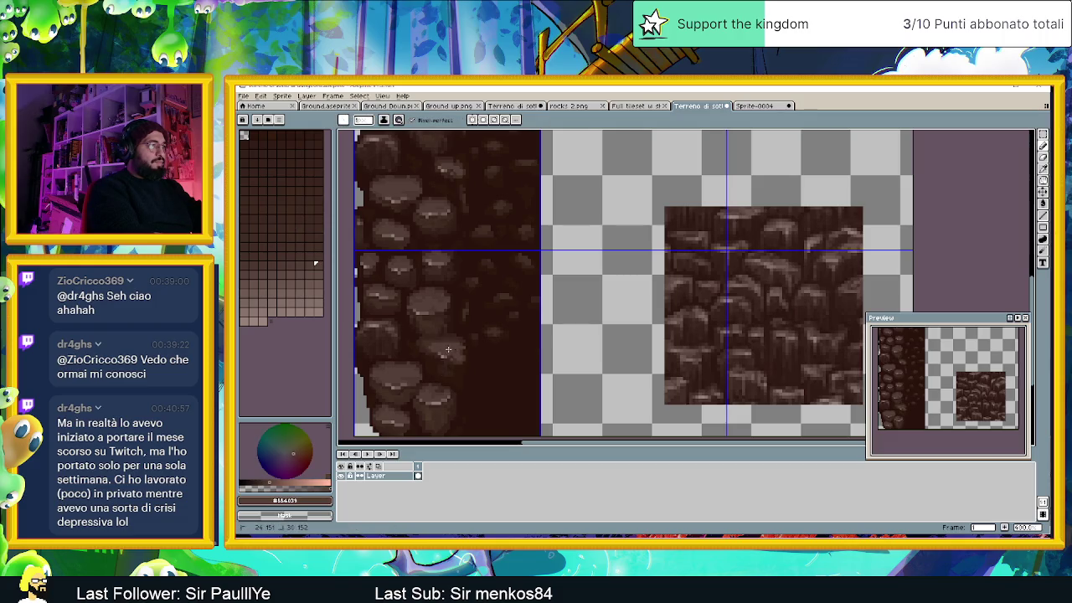
left_click(461, 353, "alt")
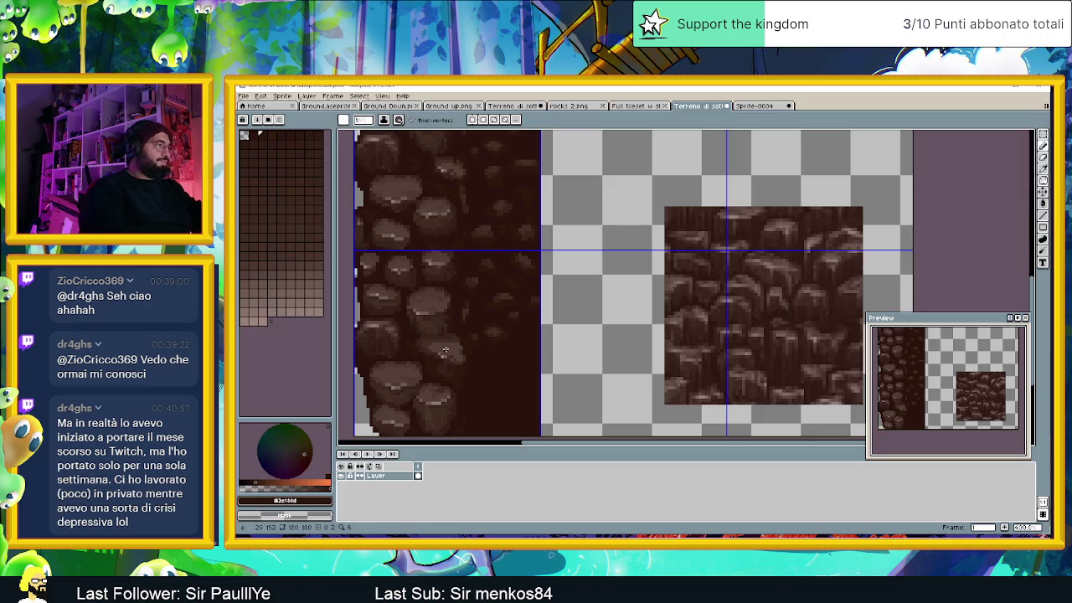
scroll(444, 349, "up", 1)
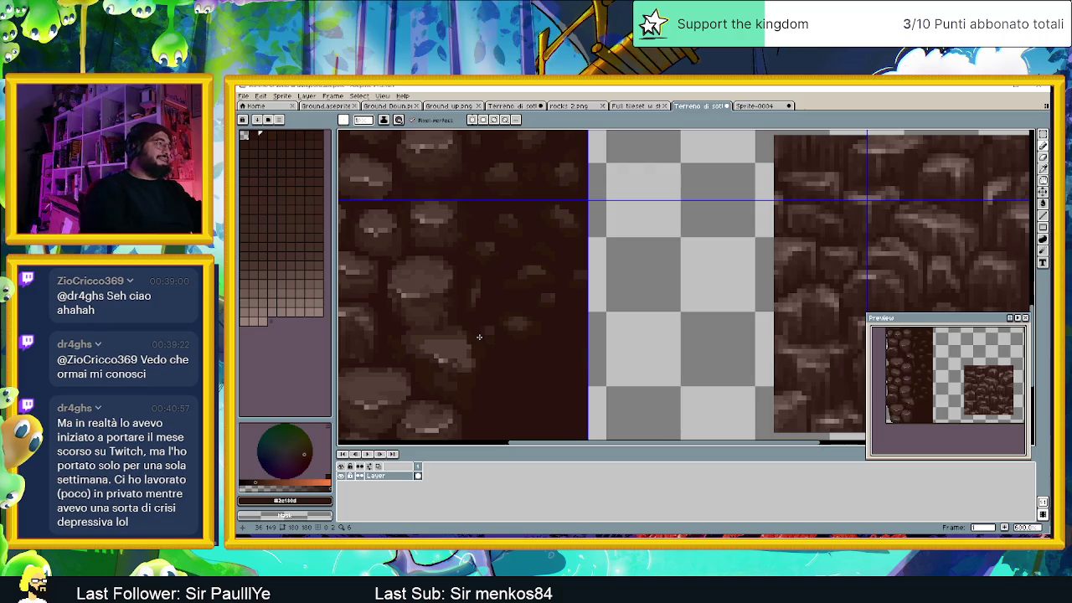
Step: Sample rock browns such as #4c3932 and touch up the lower-middle rock's shading
scroll(479, 336, "up", 1)
scroll(505, 349, "up", 1)
scroll(511, 353, "up", 1)
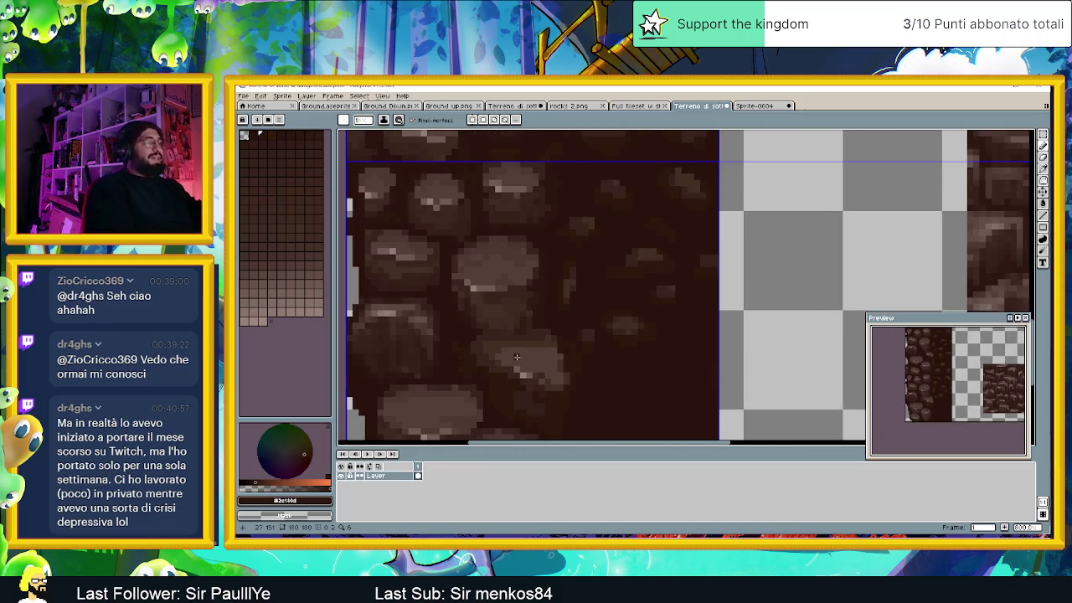
left_click(500, 243, "alt")
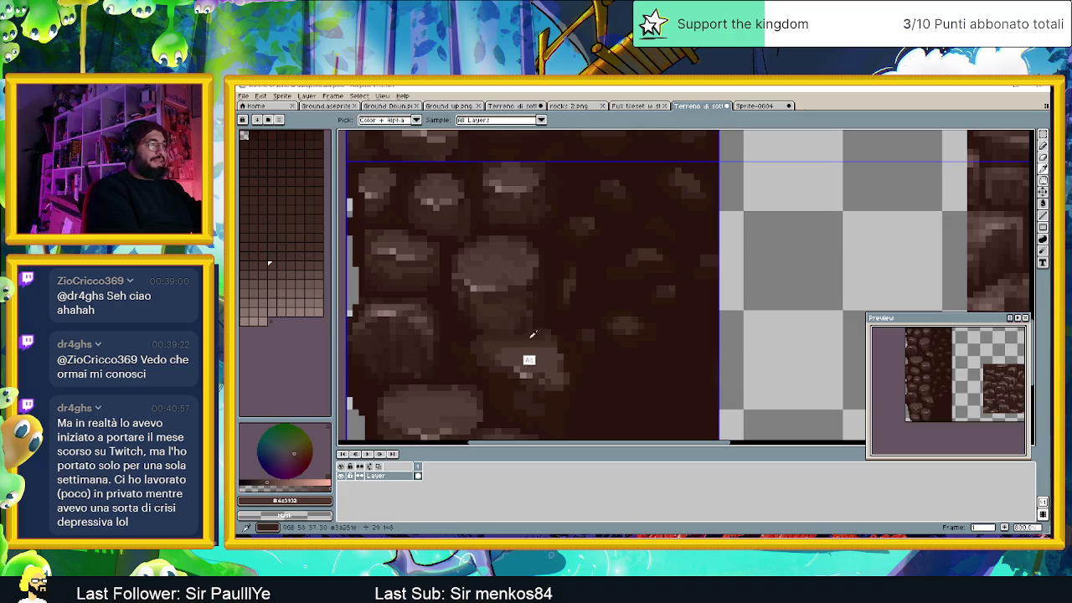
left_click(526, 353, "alt")
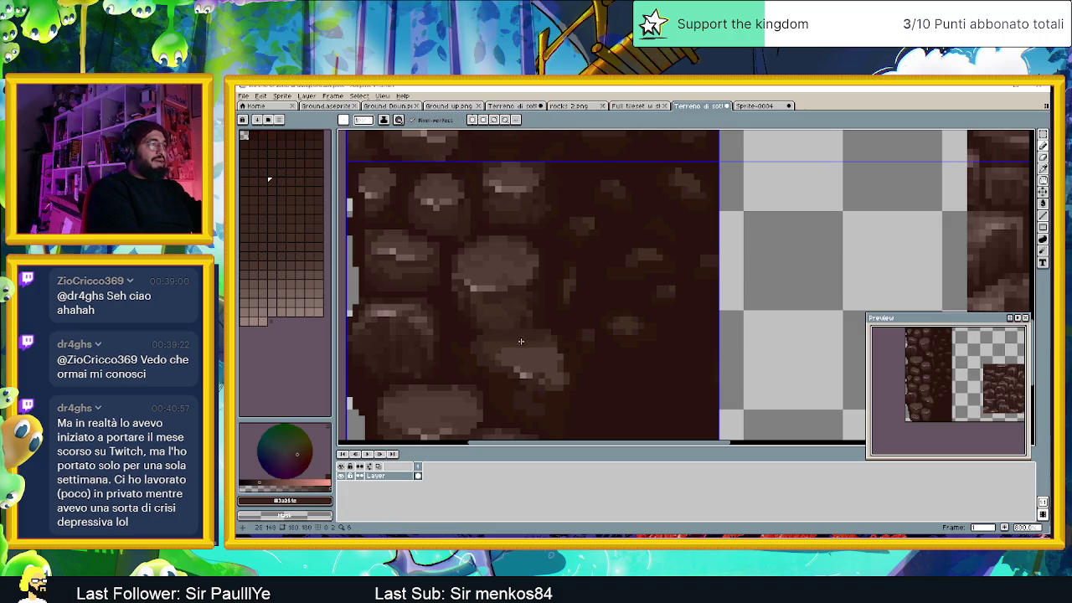
left_click(531, 362, "alt")
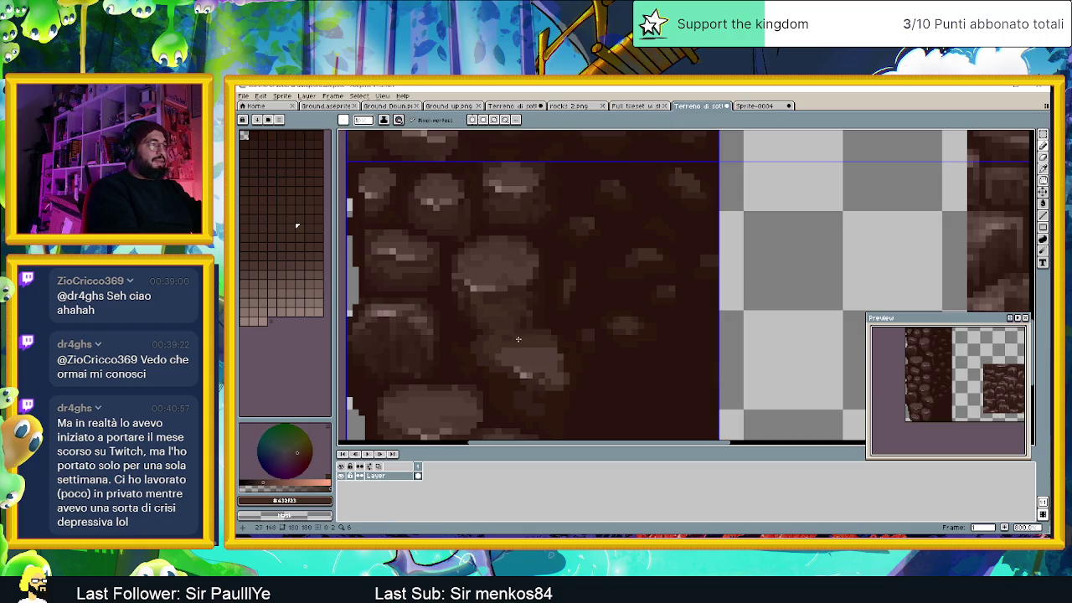
left_click(533, 347, "alt")
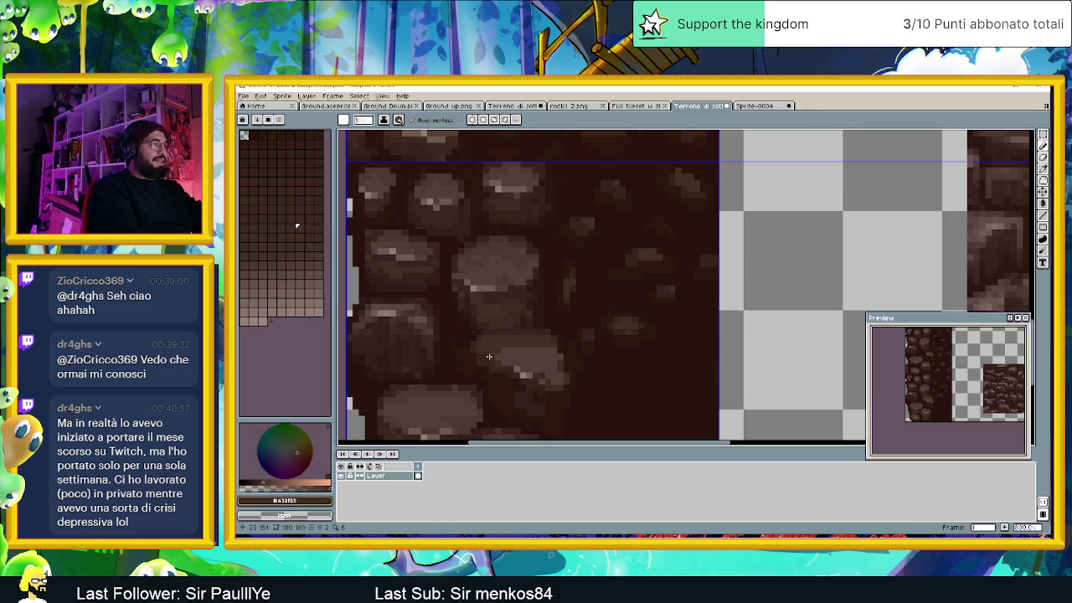
left_click(519, 366, "alt")
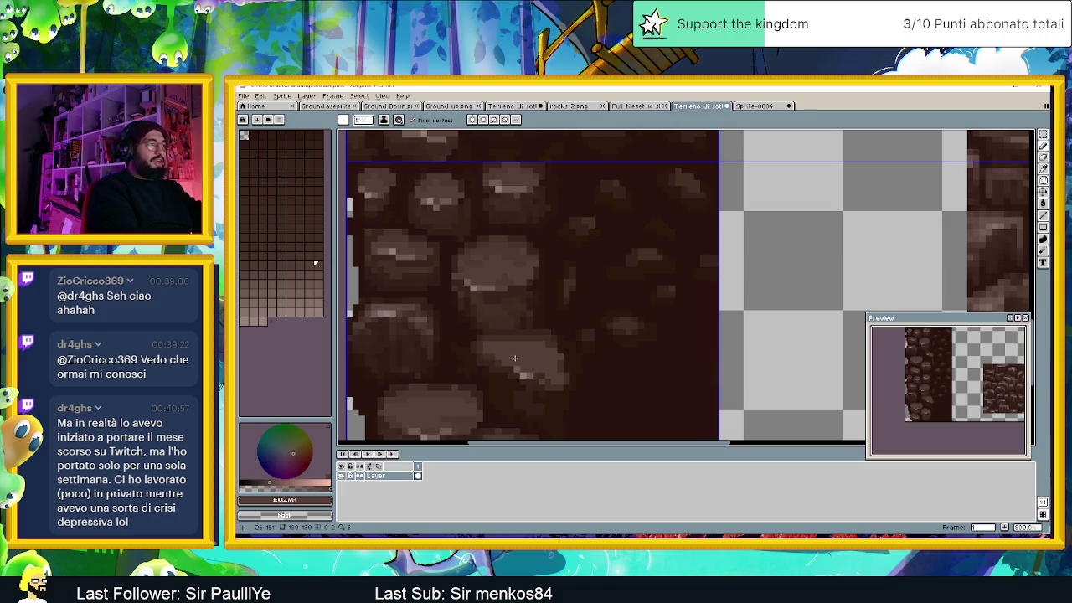
left_click(504, 300, "alt")
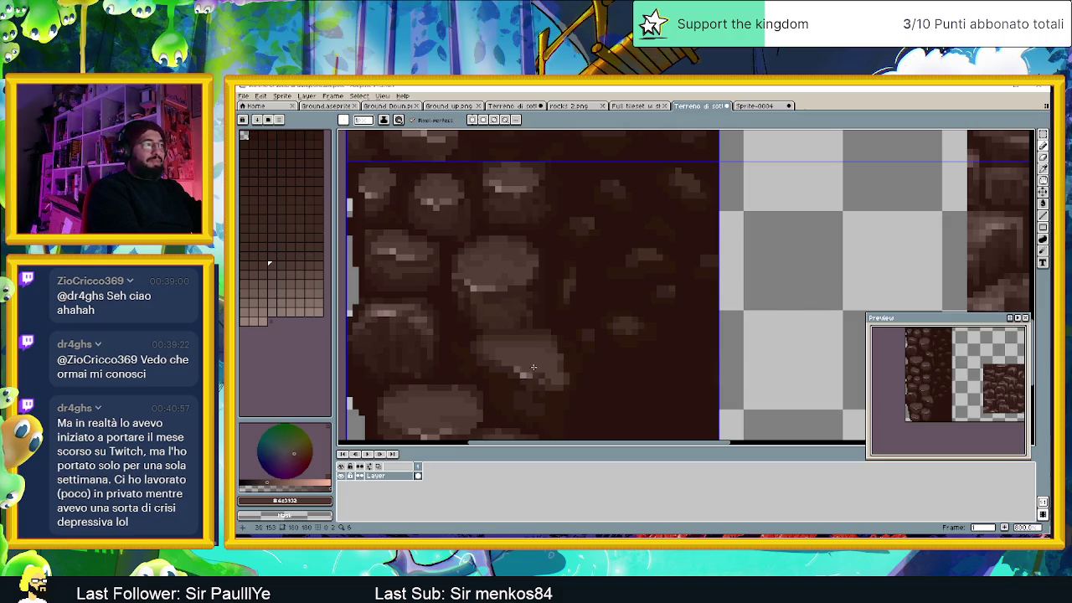
Step: Paint a lighter brown highlight stroke across the lower-middle rock
left_click(514, 385, "alt")
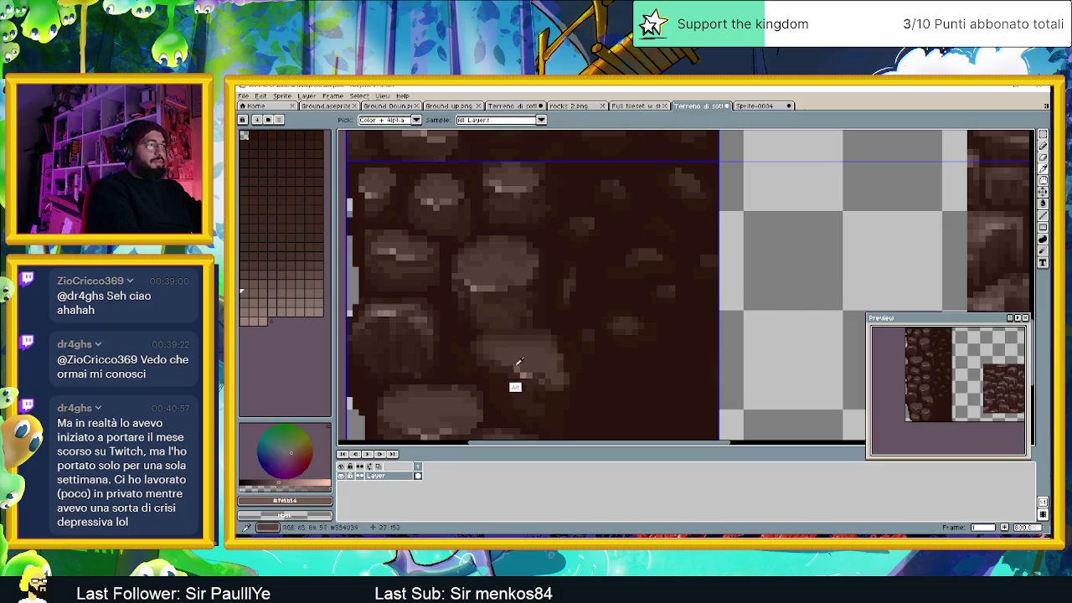
left_click_drag(504, 362, 560, 380)
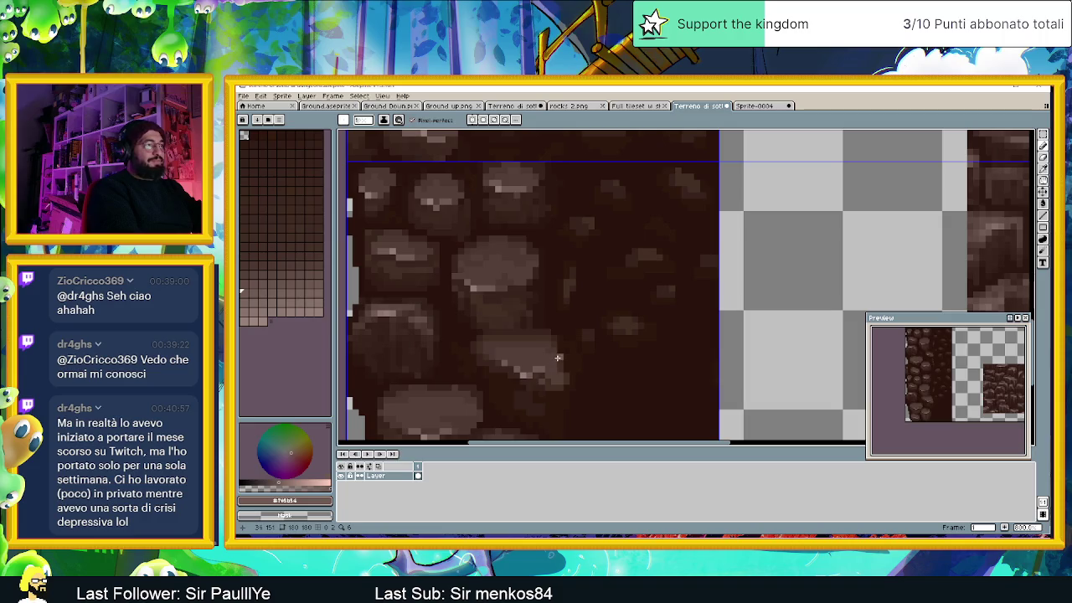
left_click(520, 392, "alt")
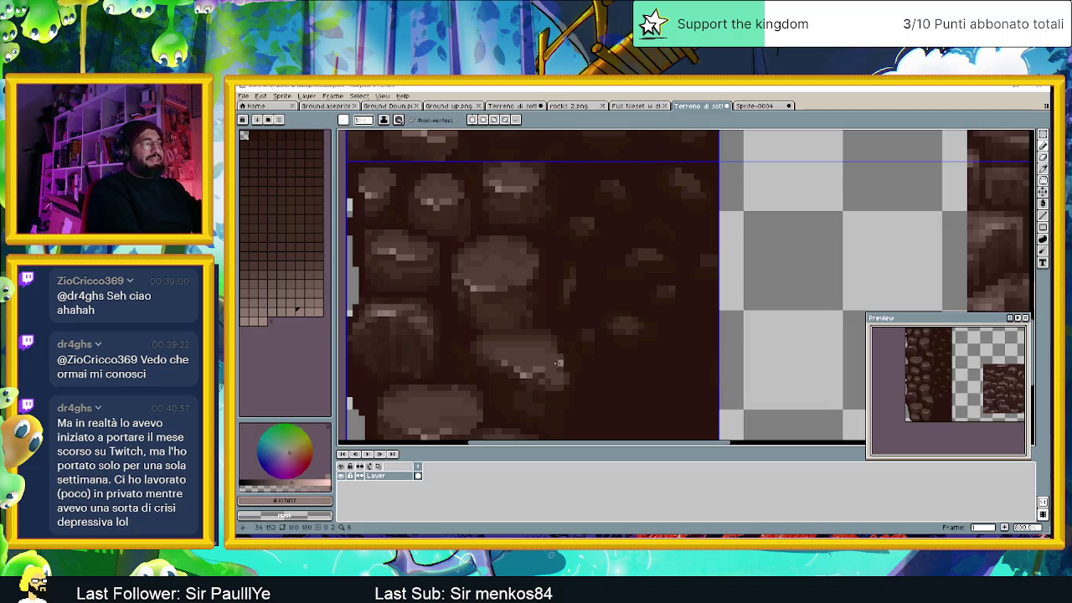
left_click(545, 387, "alt")
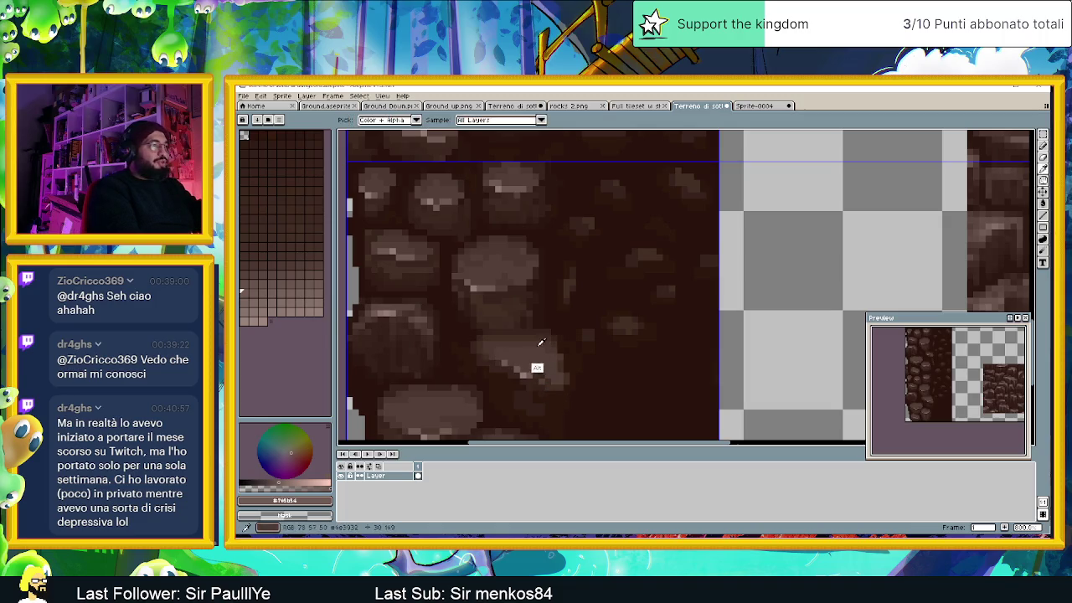
left_click(544, 341, "alt")
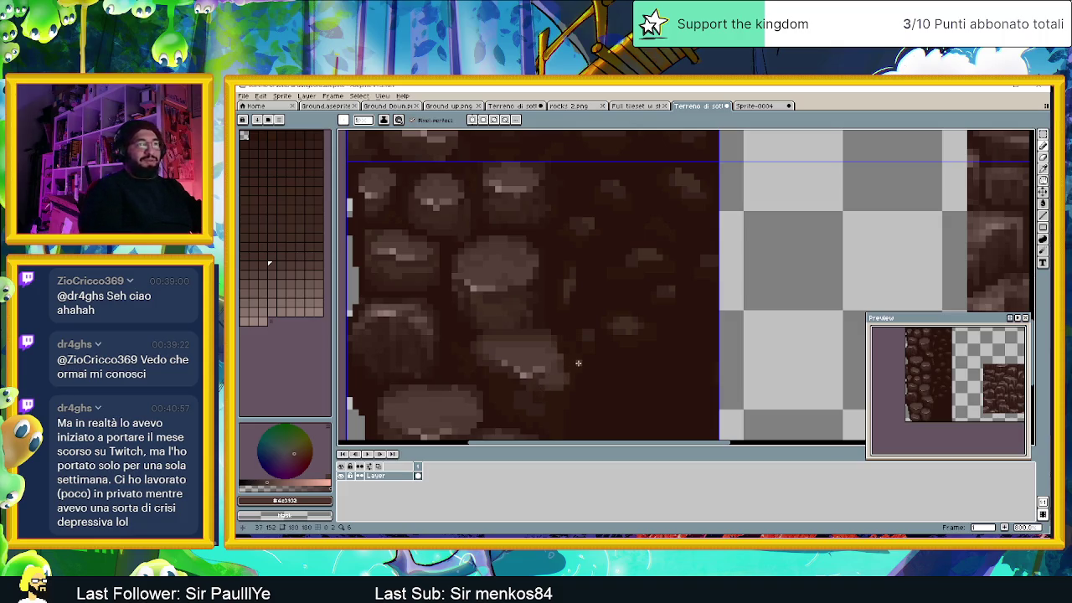
scroll(546, 347, "down", 1)
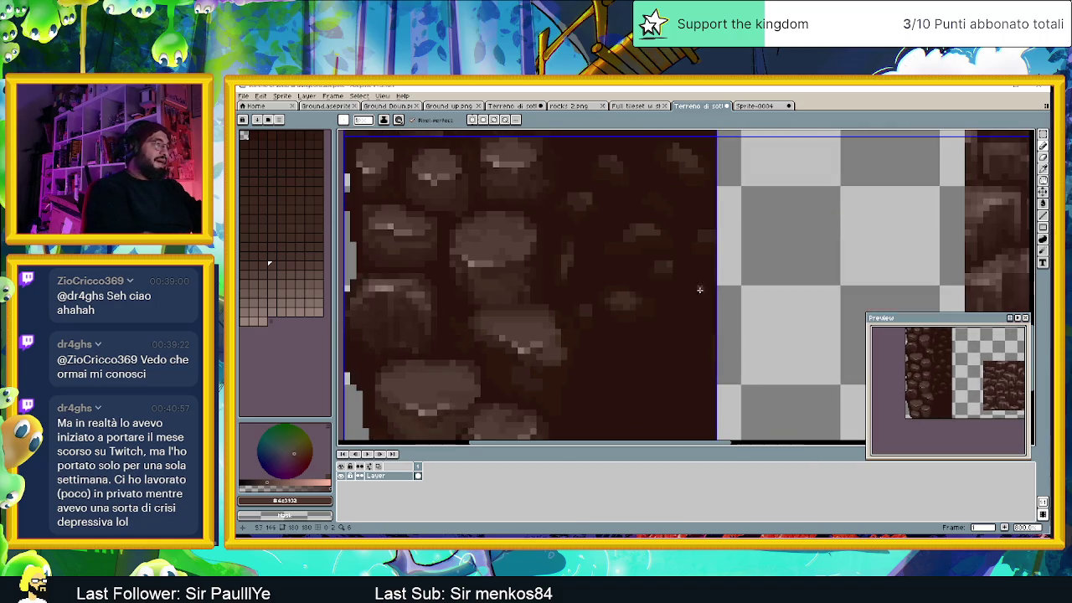
Step: Darken the gaps around the middle rocks with the darkest background brown
key("alt")
left_click(528, 368, "alt")
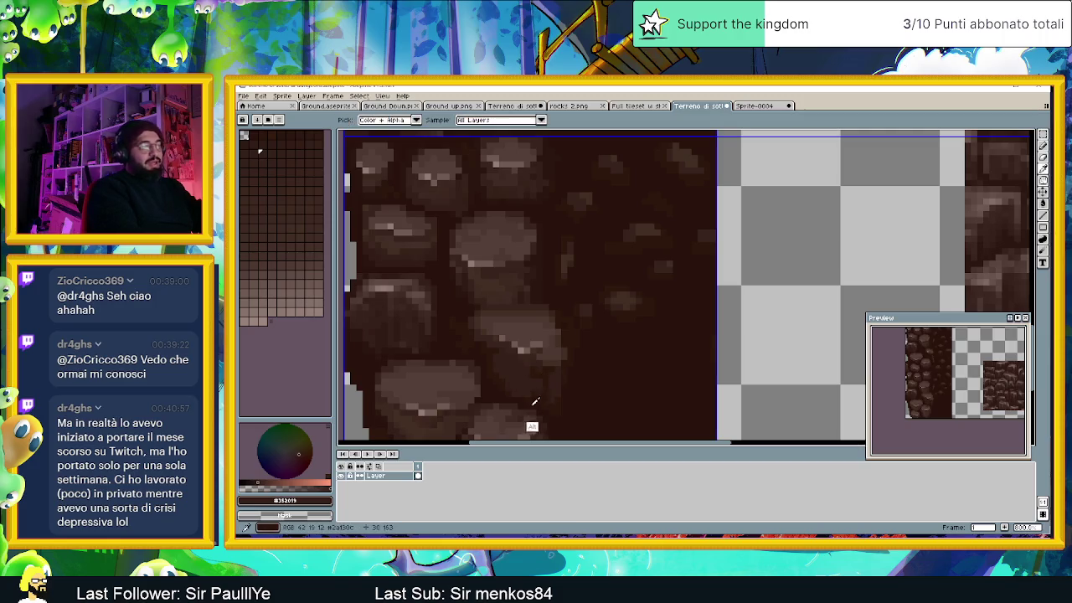
left_click(493, 306, "alt")
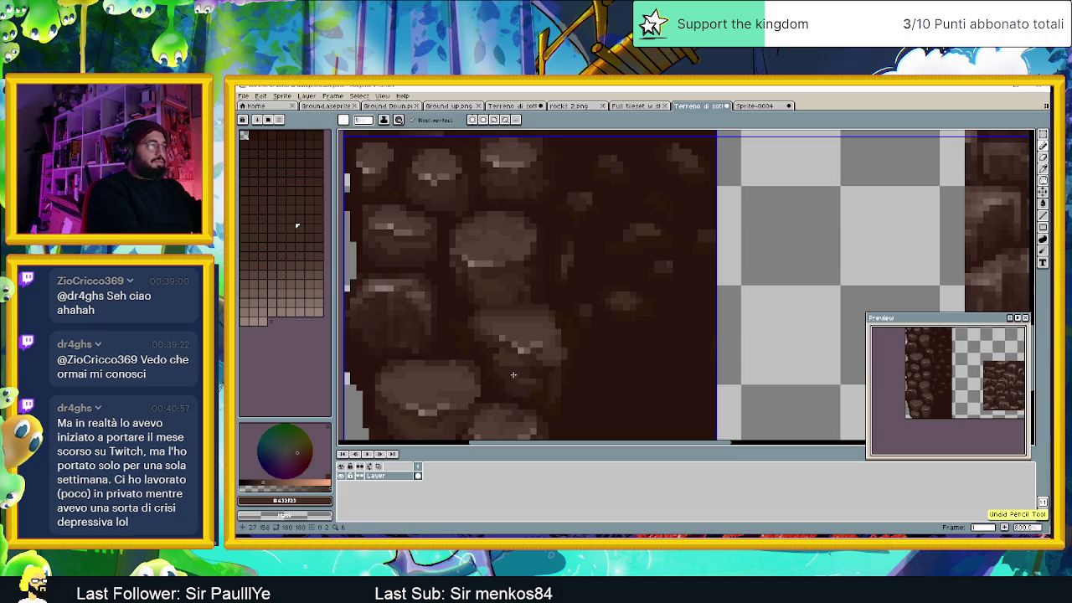
left_click(498, 376, "alt")
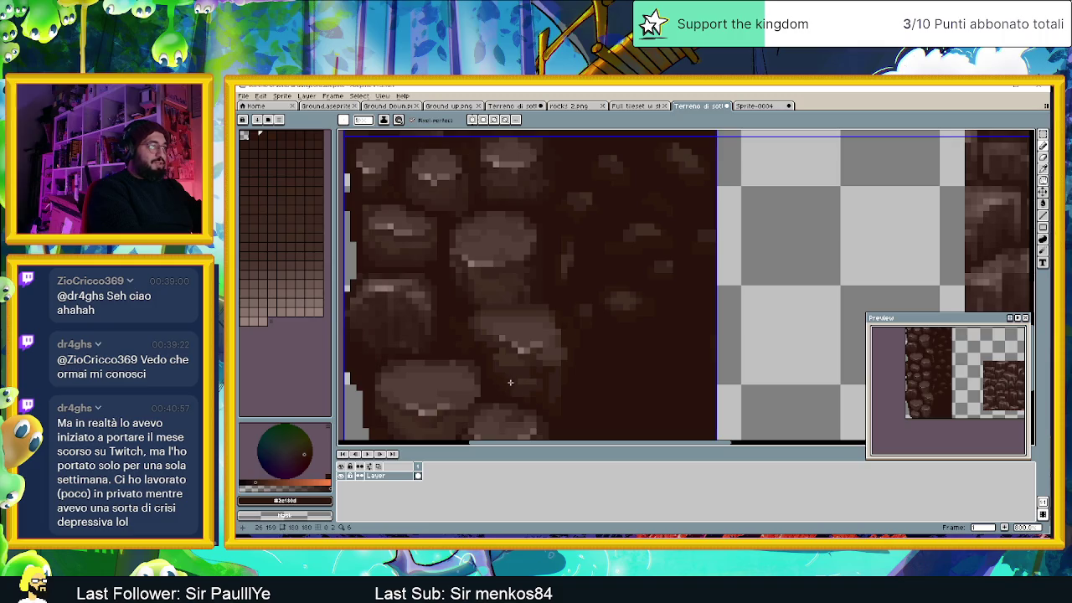
left_click(508, 384, "alt")
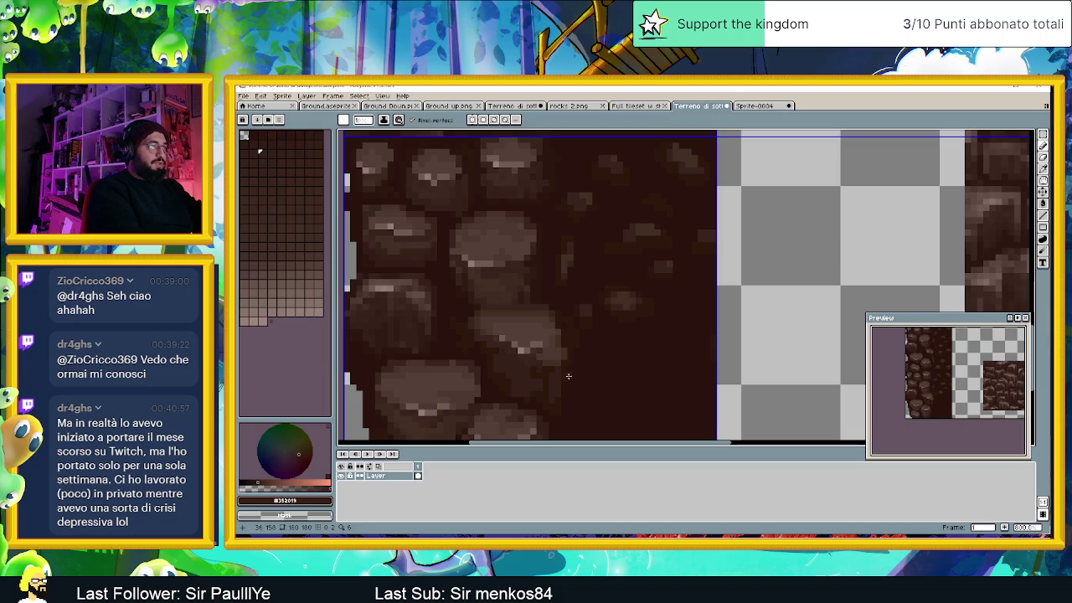
key("alt")
left_click(452, 422, "alt")
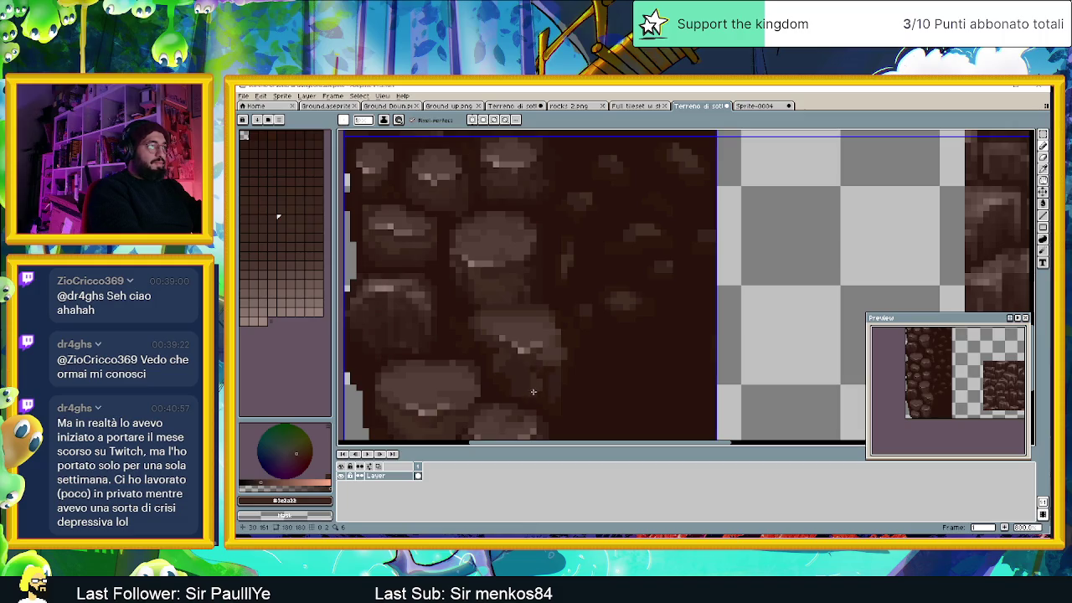
Step: Check the full tile, then add mid and dark brown shading to the middle rocks
scroll(581, 356, "down", 1)
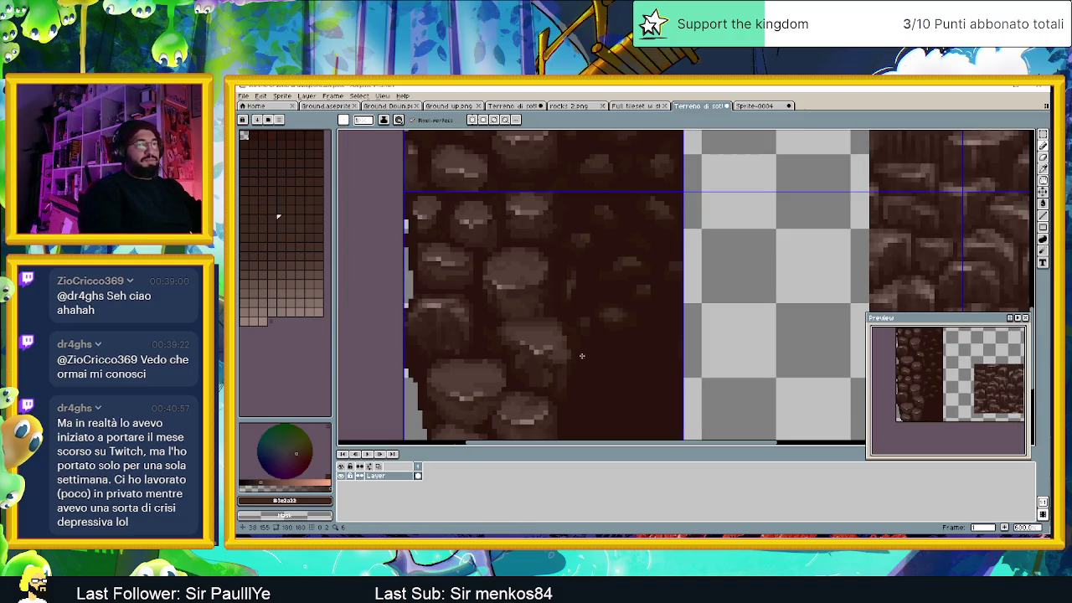
scroll(581, 356, "down", 1)
scroll(581, 356, "down", 1)
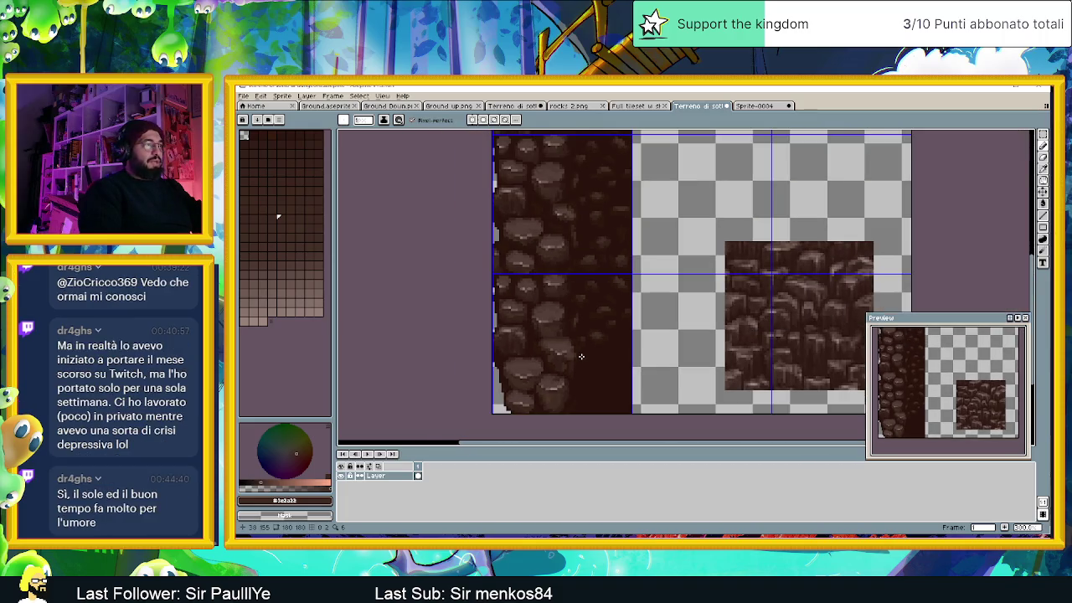
scroll(581, 356, "down", 1)
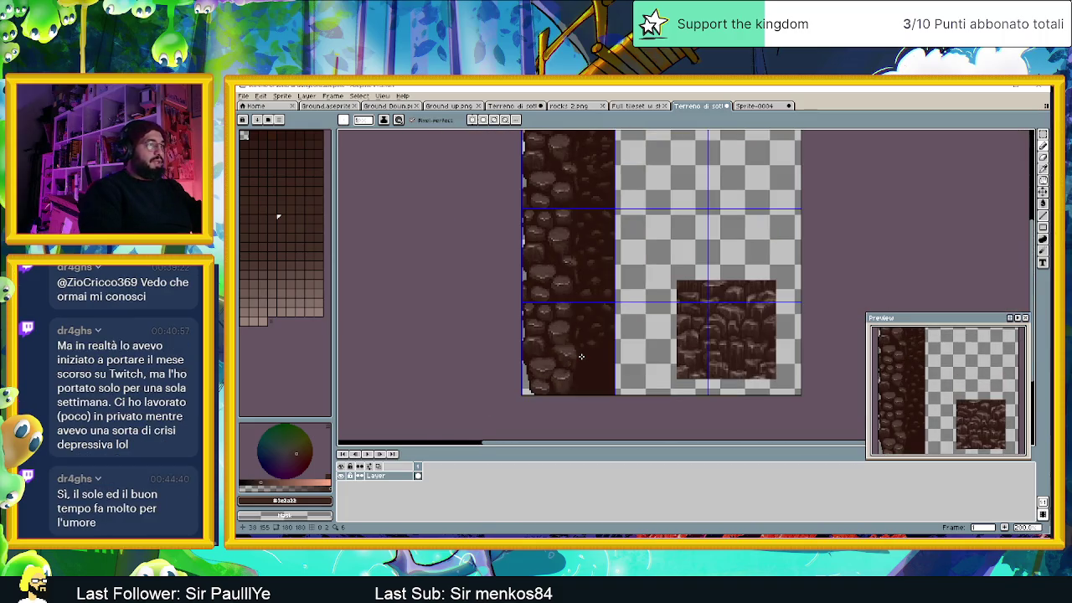
scroll(581, 356, "down", 2)
left_click_drag(595, 358, 510, 360)
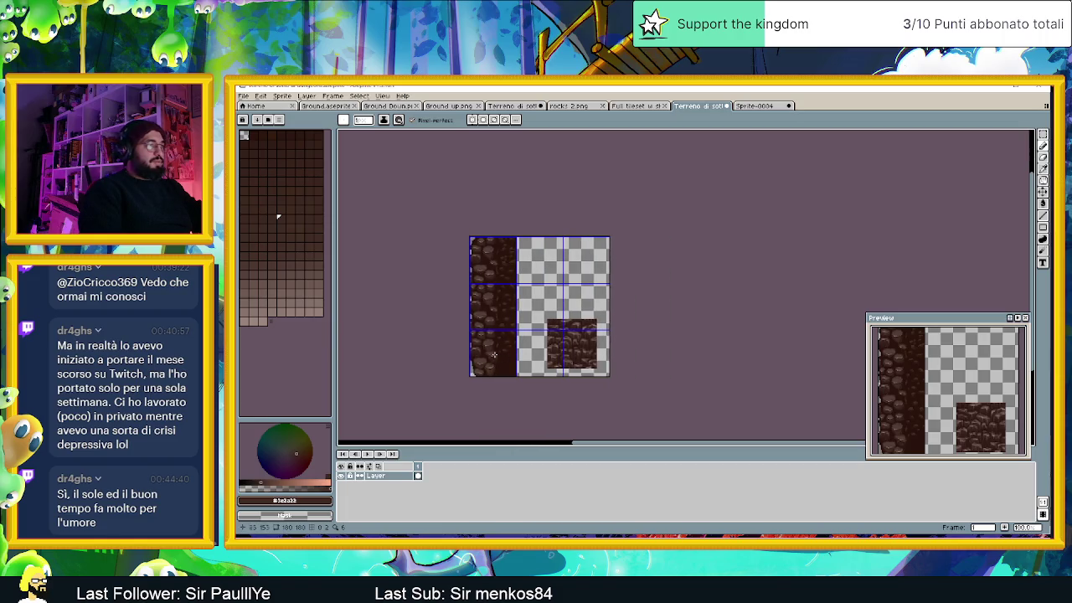
scroll(478, 352, "up", 2)
scroll(485, 360, "up", 1)
scroll(535, 387, "up", 1)
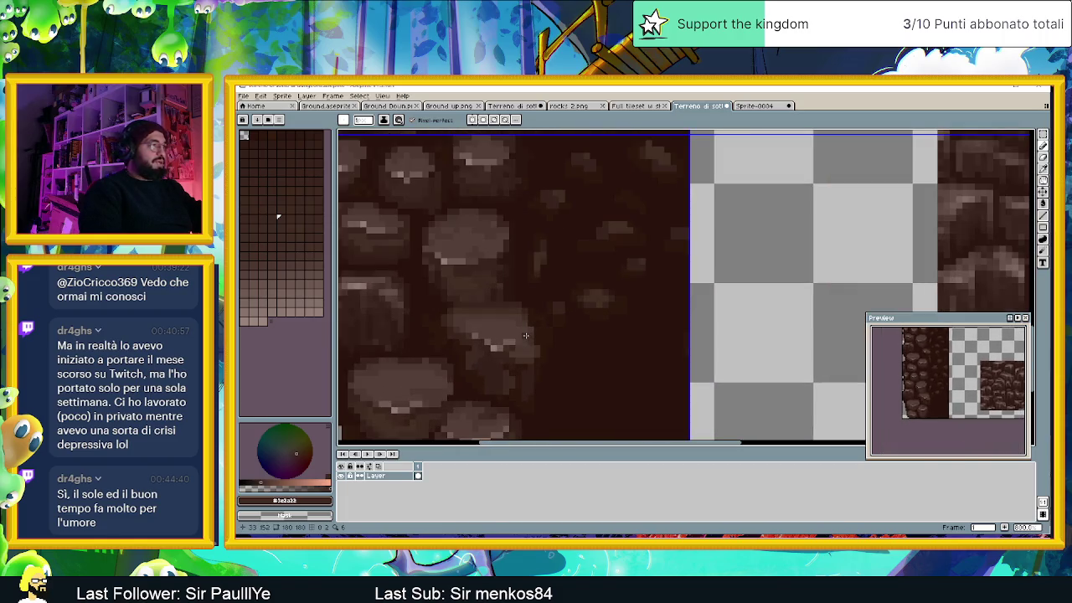
left_click(514, 317, "alt")
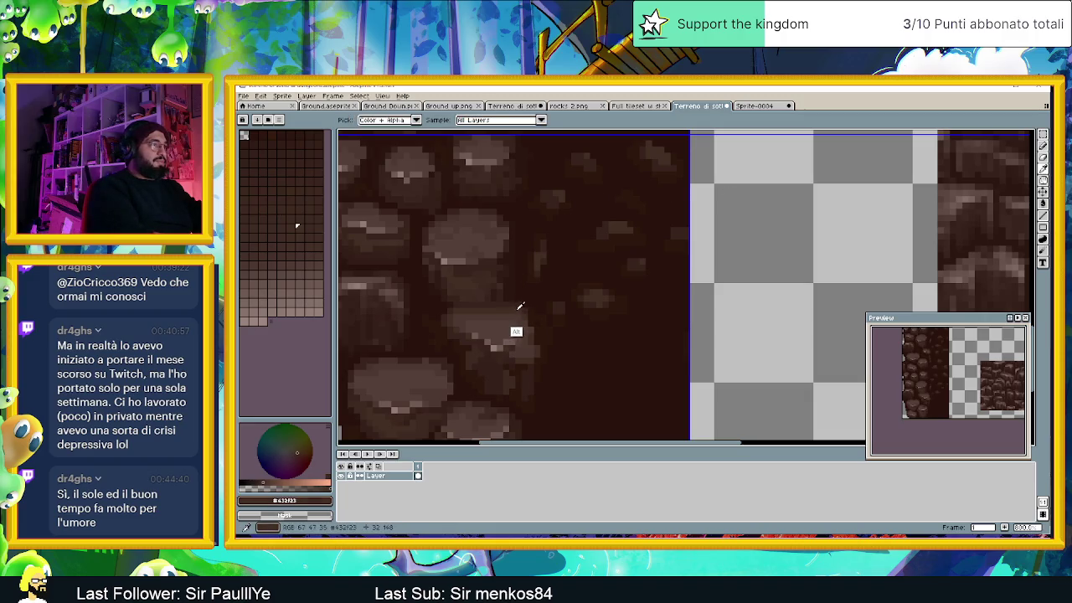
left_click(472, 226, "alt")
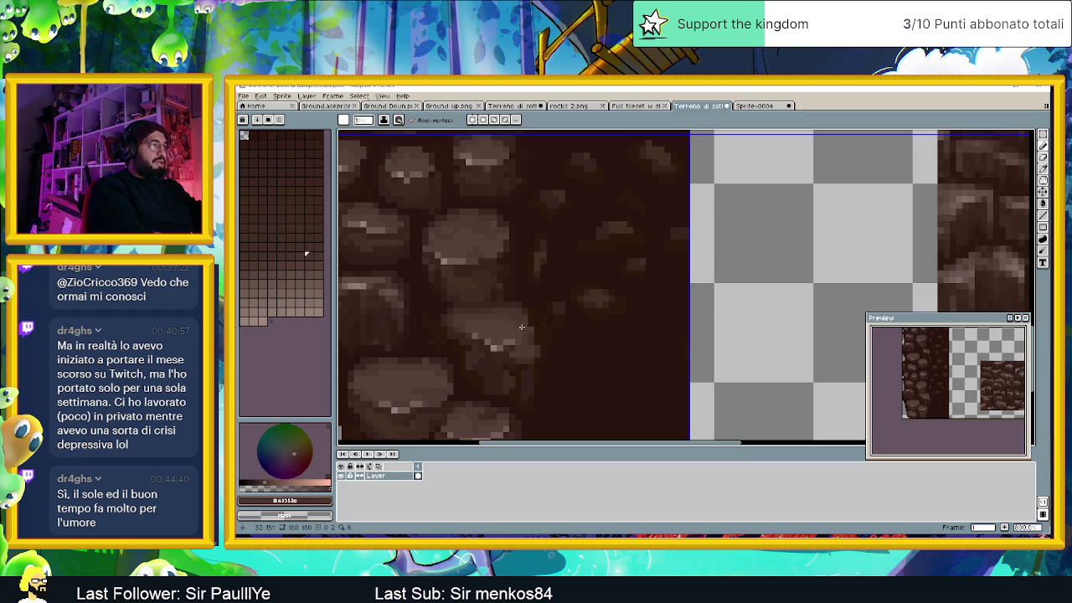
left_click(472, 311, "alt")
left_click(461, 308, "alt")
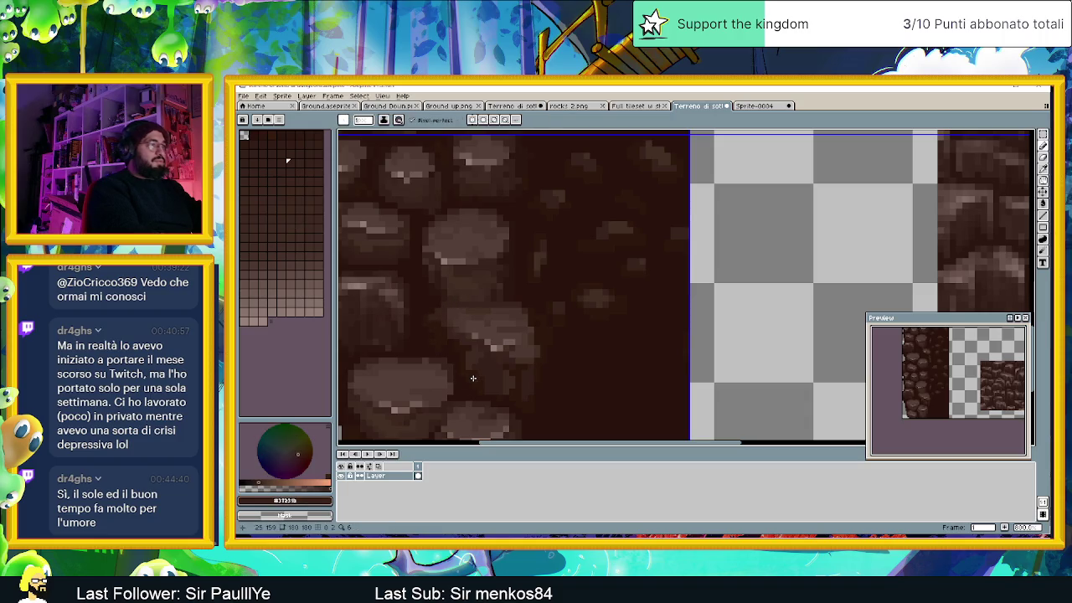
scroll(511, 343, "down", 1)
Step: Retouch rock shading with mid browns and the dark background brown from the tile
scroll(511, 343, "down", 2)
scroll(502, 352, "up", 2)
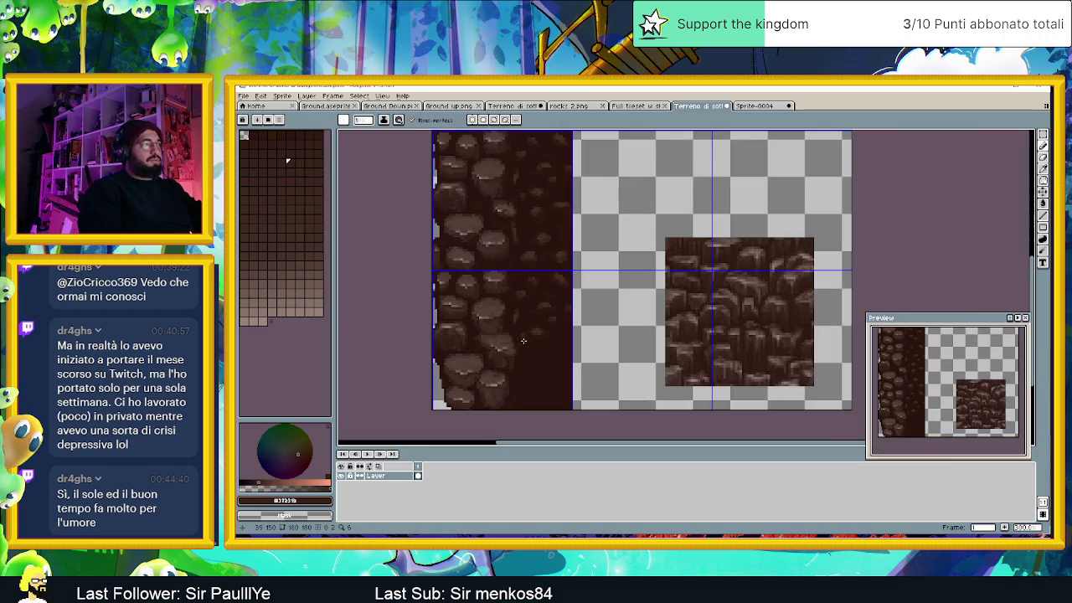
scroll(492, 358, "up", 1)
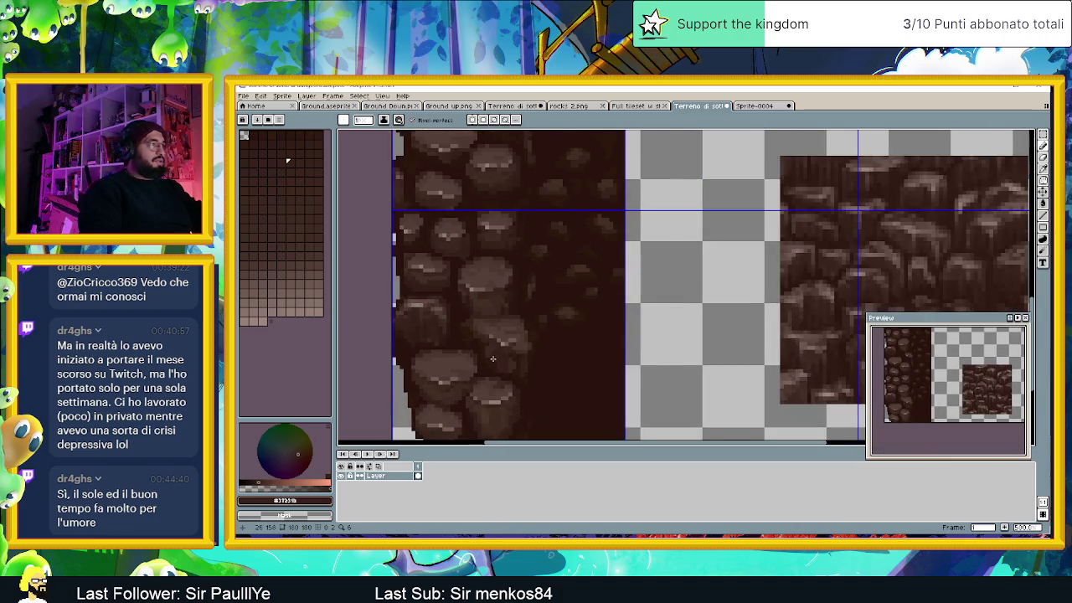
scroll(492, 358, "up", 1)
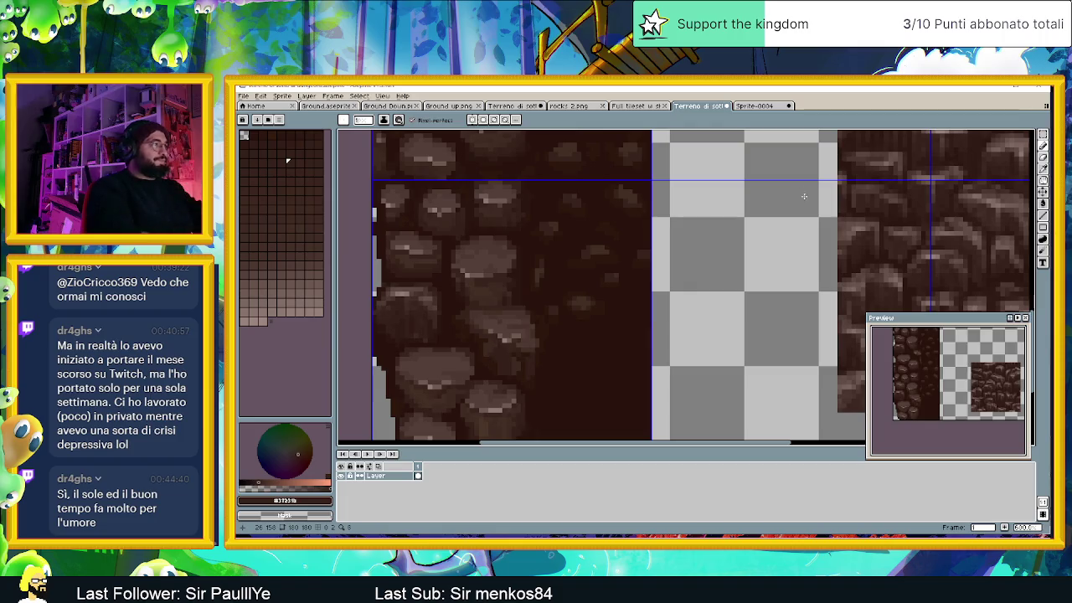
left_click(409, 285, "alt")
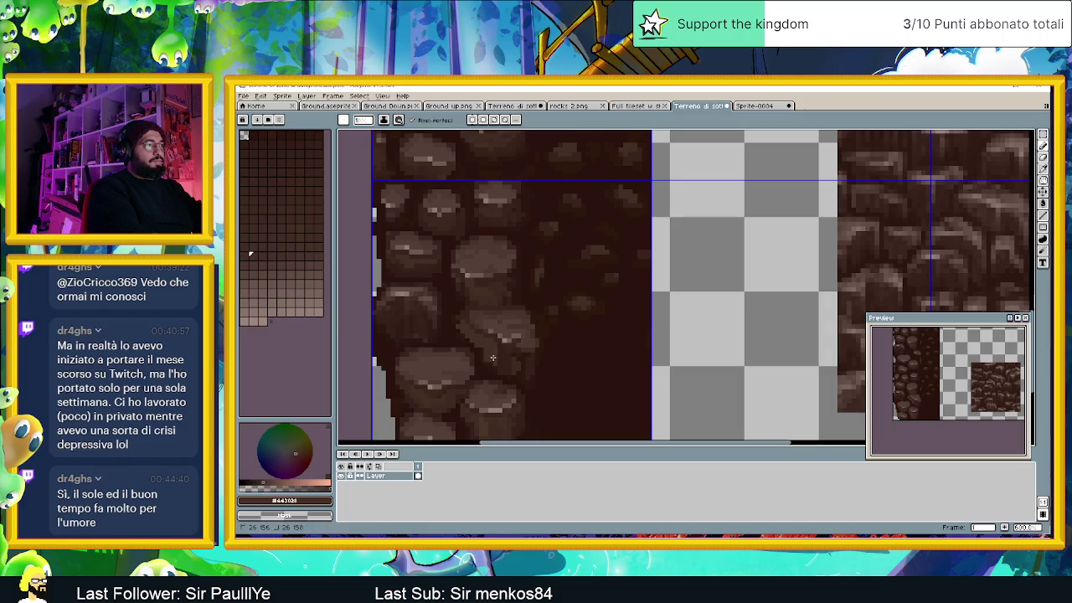
left_click(501, 358, "alt")
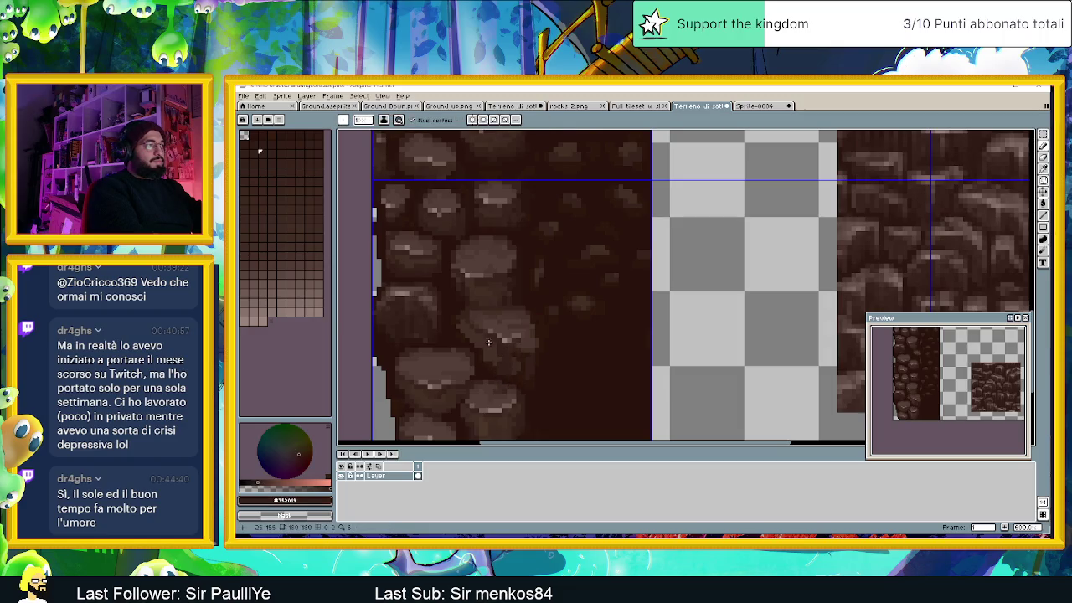
left_click(477, 317, "alt")
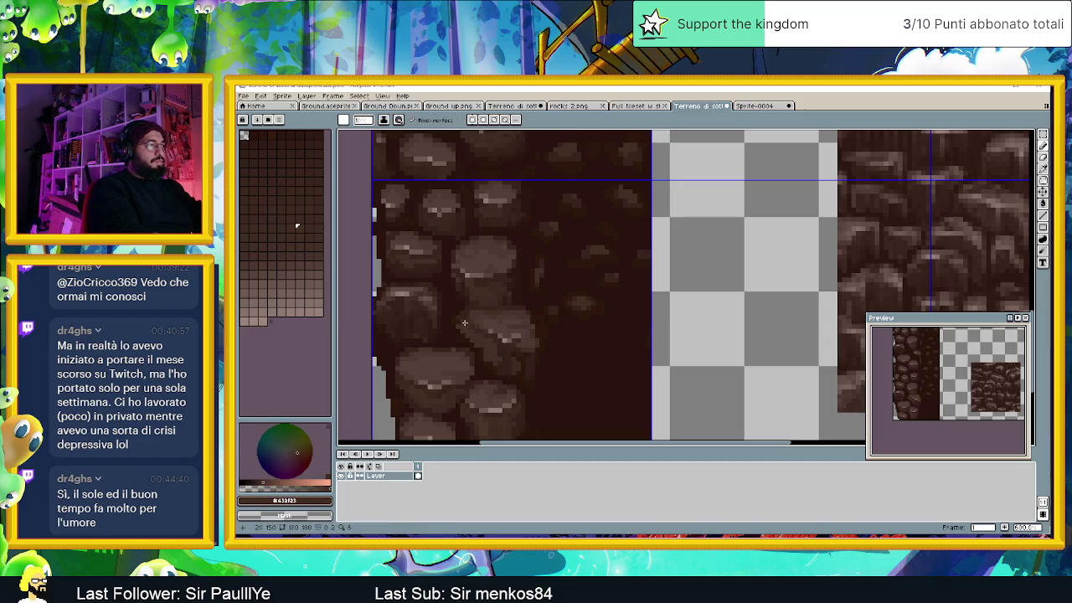
left_click(475, 366, "alt")
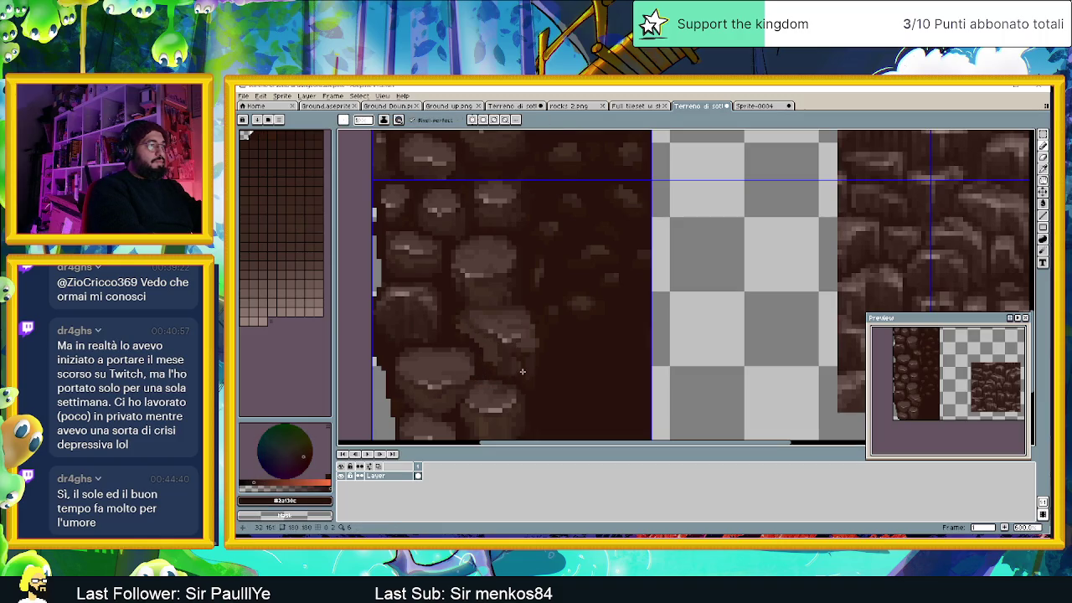
left_click(466, 341, "alt")
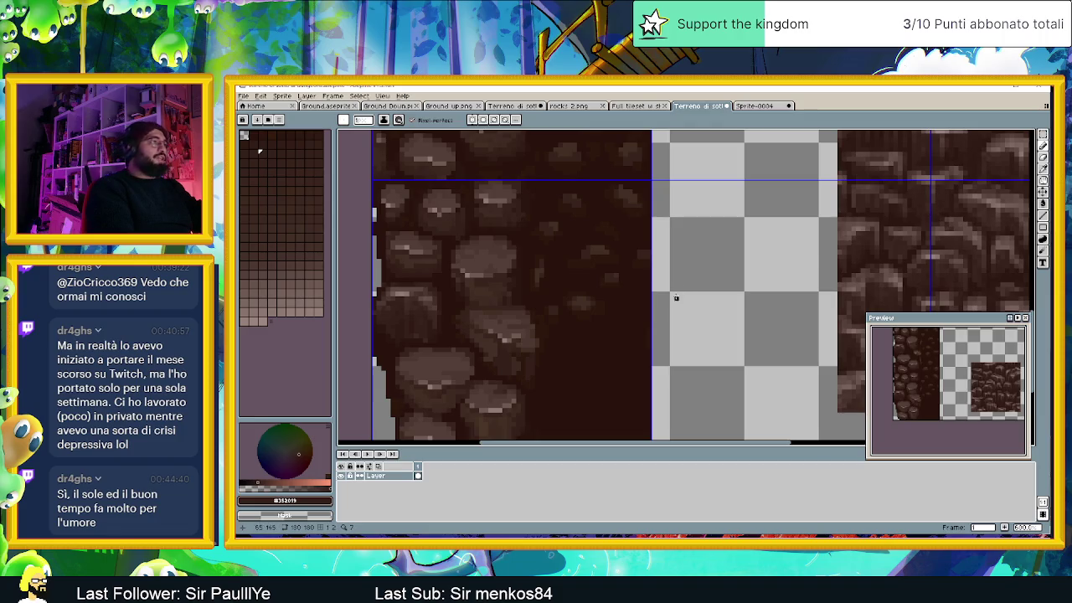
Step: Add dark shading along the lower-middle stone's right side, ending with #352019
left_click(542, 350, "alt")
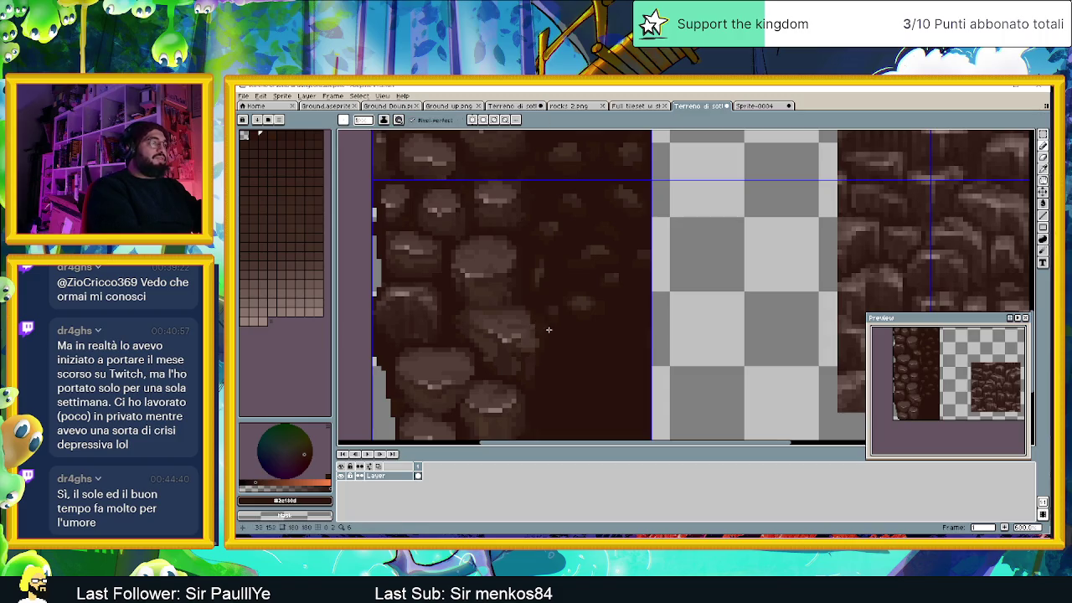
left_click(527, 337, "alt")
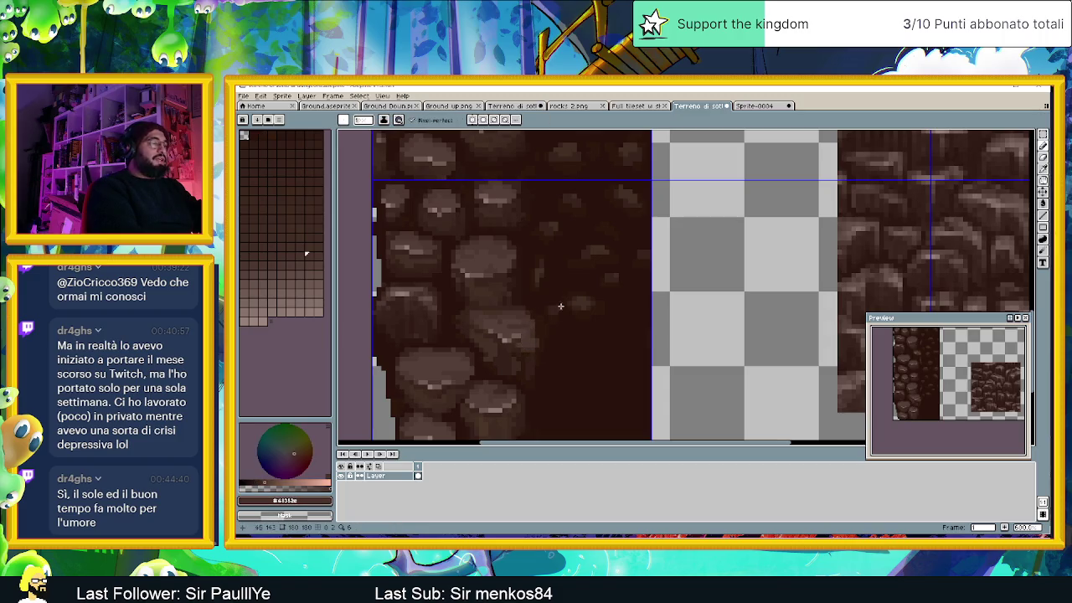
left_click(528, 334, "alt")
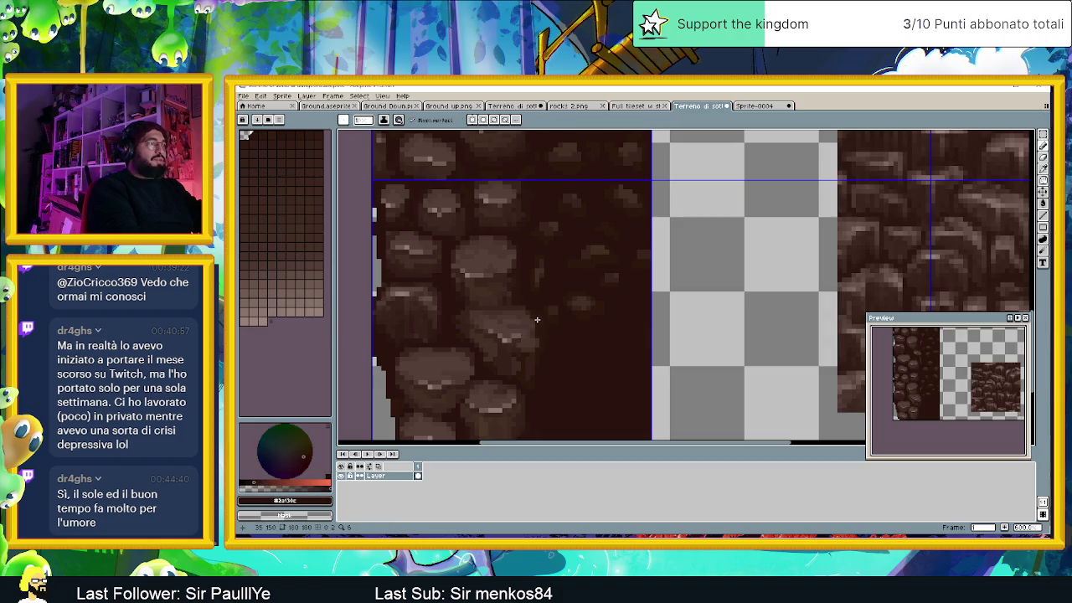
scroll(550, 329, "up", 1)
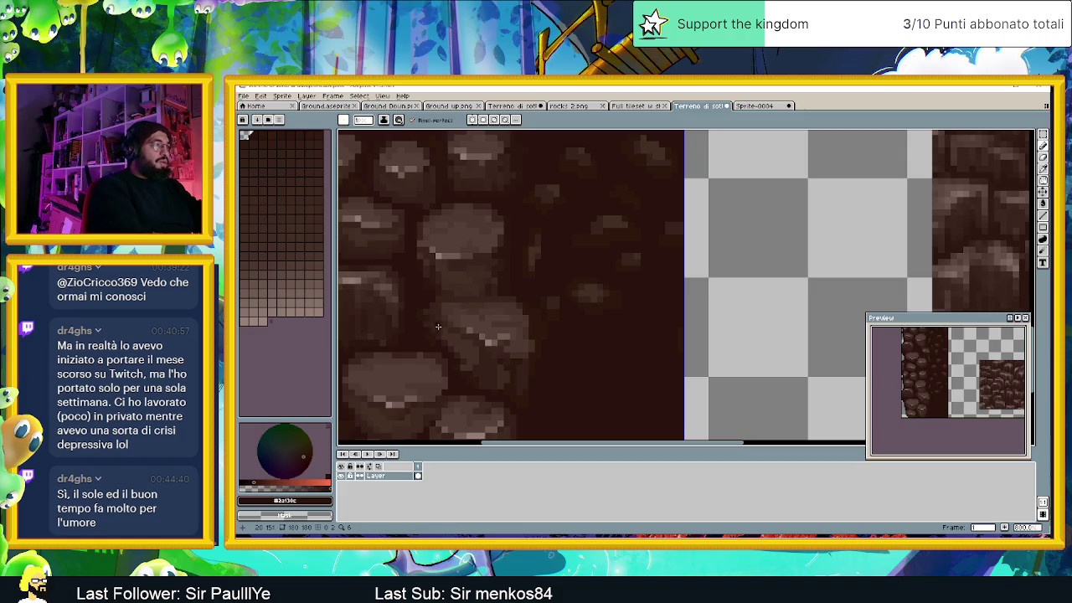
left_click(456, 304, "alt")
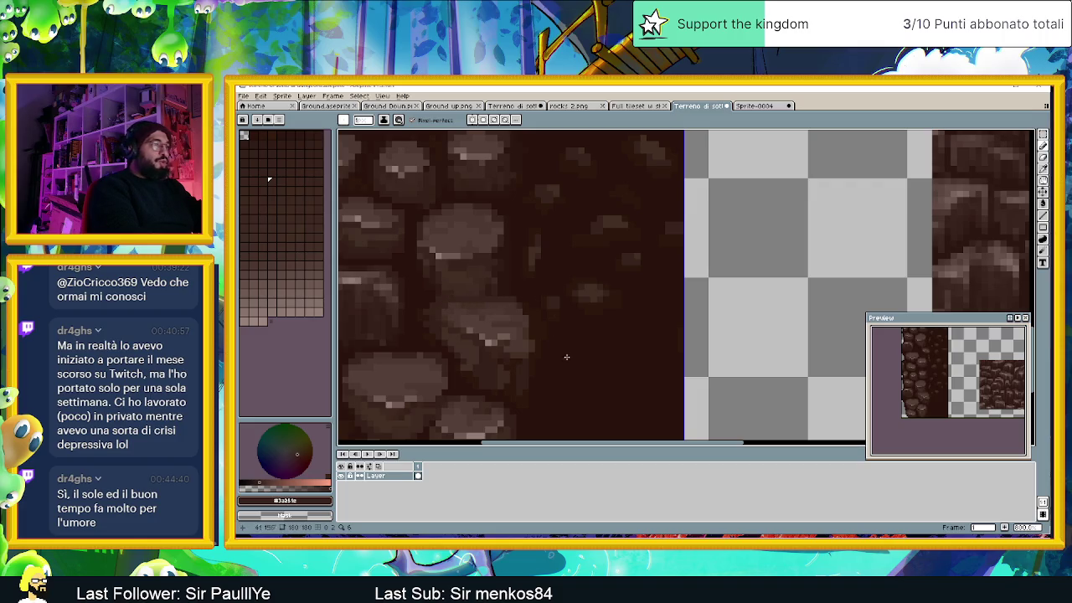
left_click(458, 303, "alt")
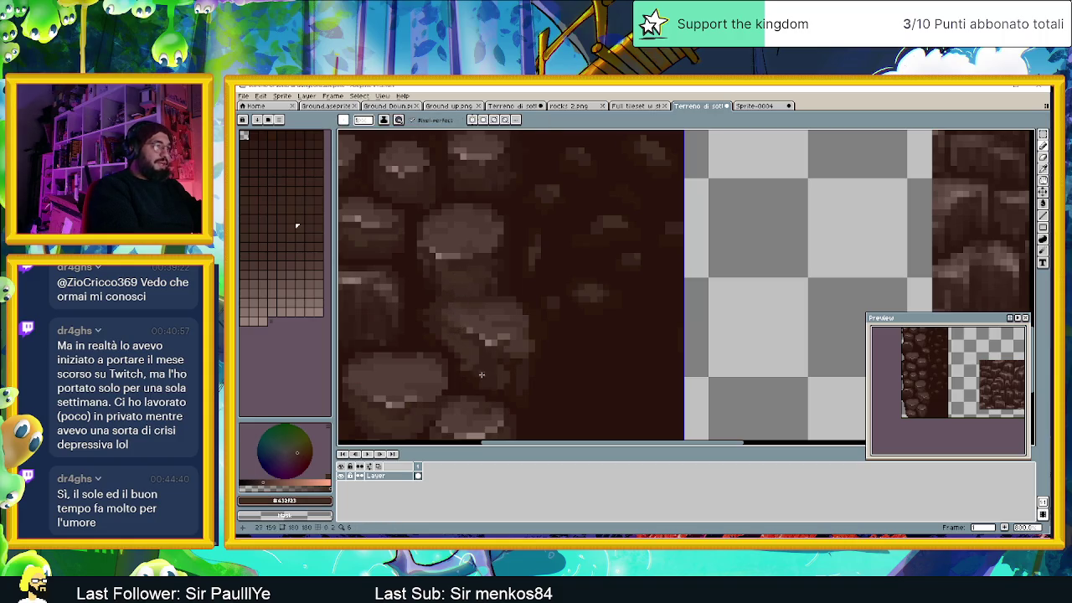
left_click(467, 292, "alt")
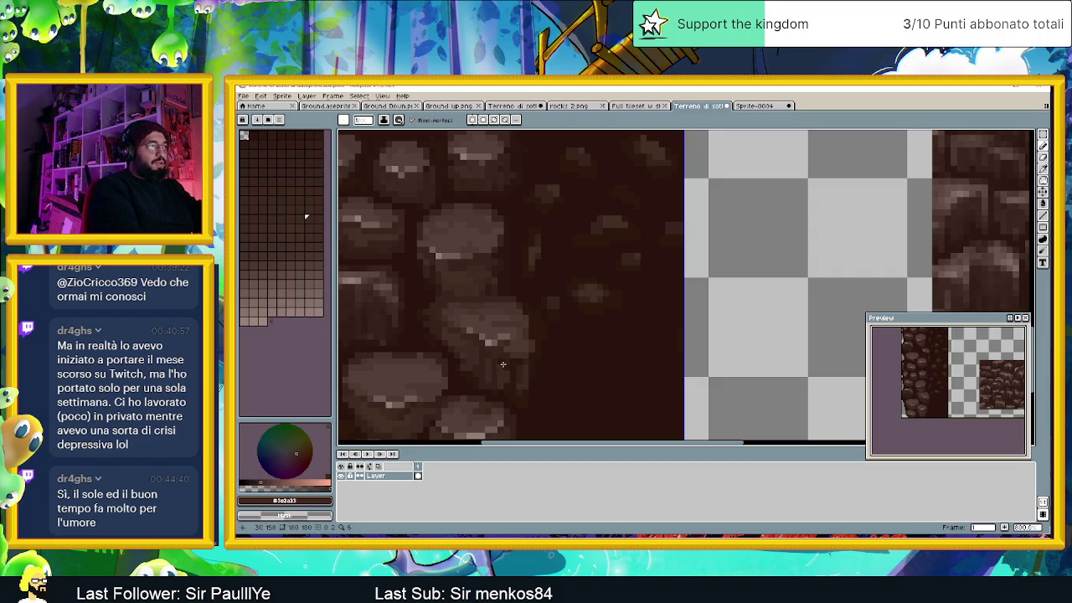
left_click(498, 386, "alt")
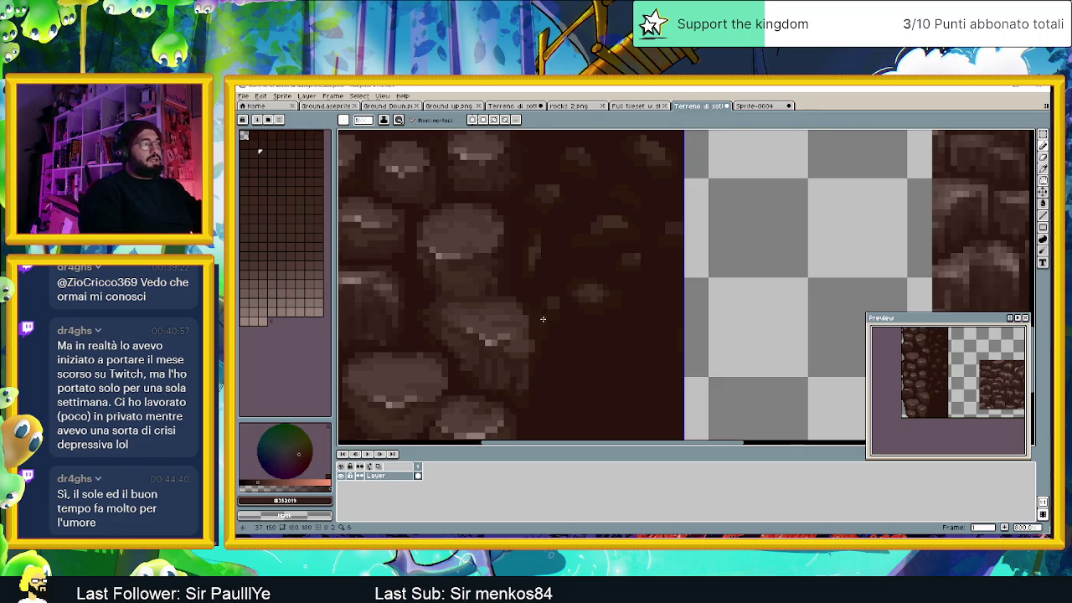
scroll(544, 360, "down", 1)
scroll(548, 351, "down", 1)
scroll(549, 351, "down", 1)
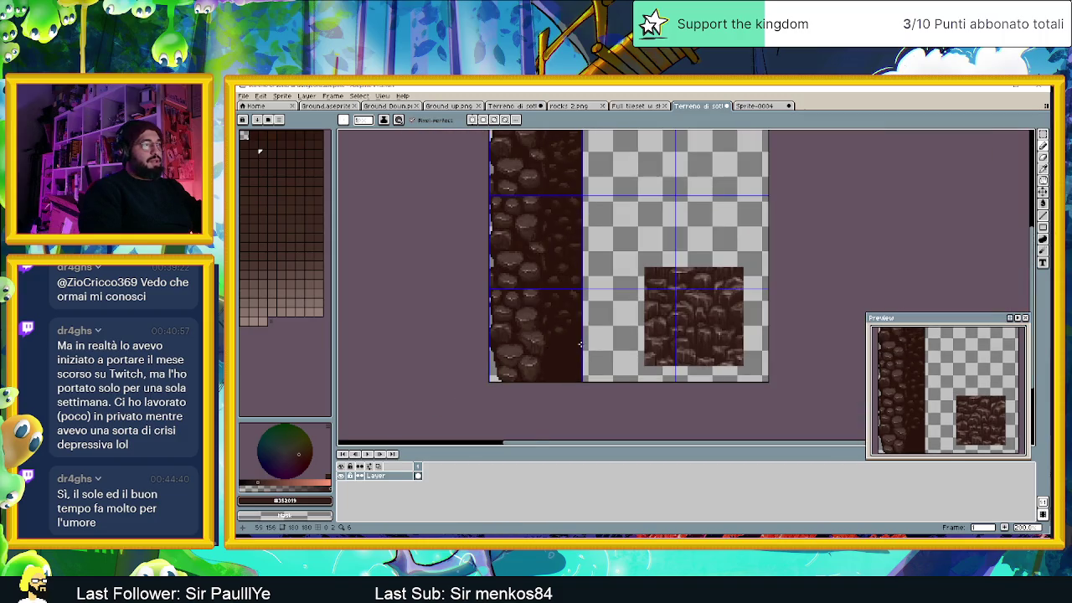
scroll(579, 344, "down", 1)
left_click_drag(579, 343, 463, 356)
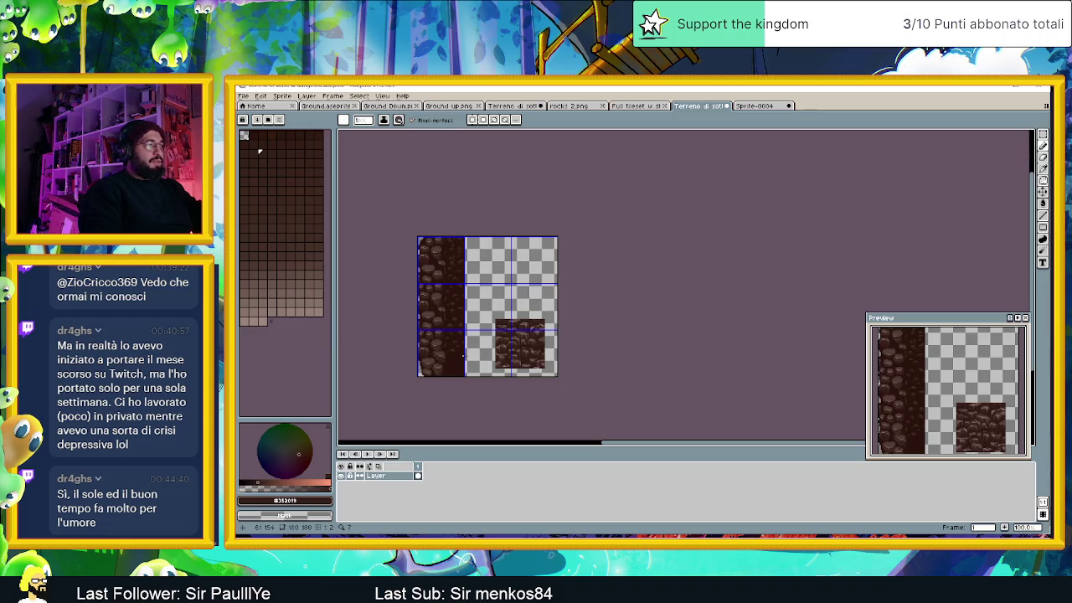
scroll(439, 361, "up", 2)
scroll(466, 369, "up", 1)
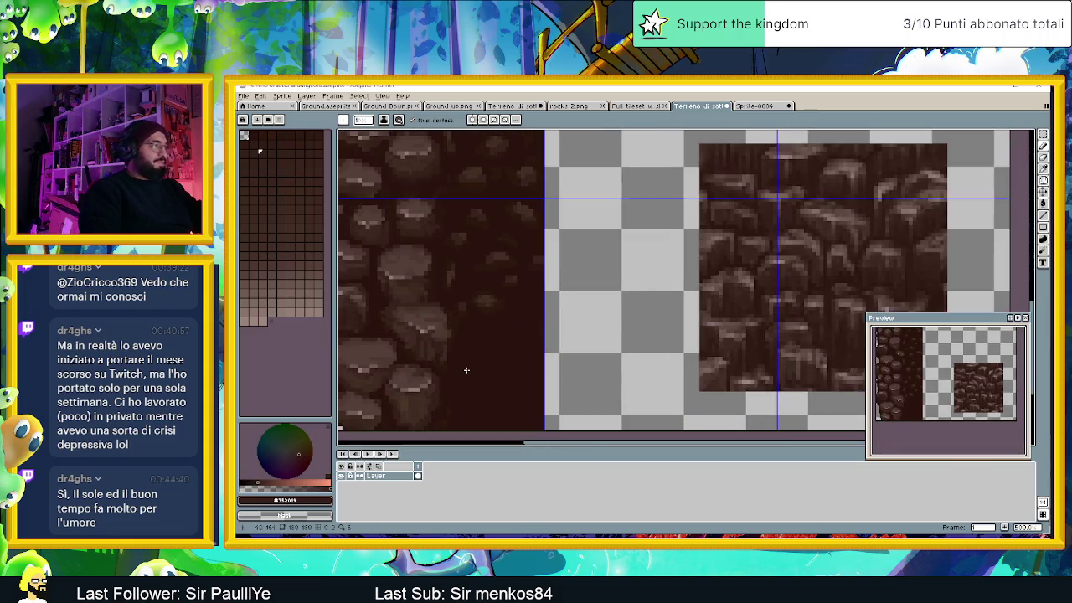
scroll(466, 369, "up", 1)
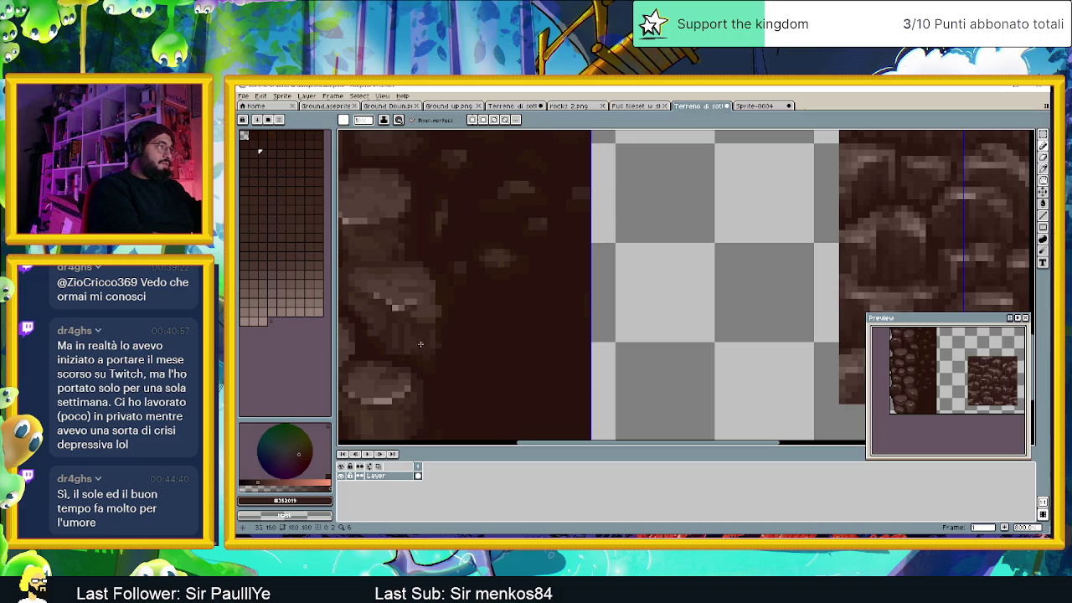
left_click(371, 311, "alt")
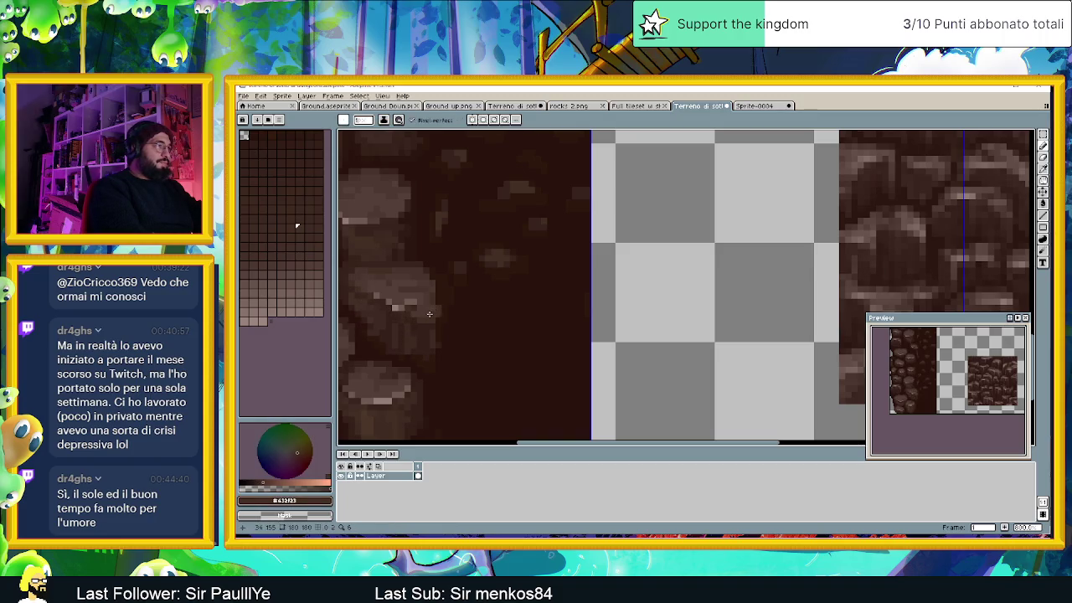
left_click(427, 317, "alt")
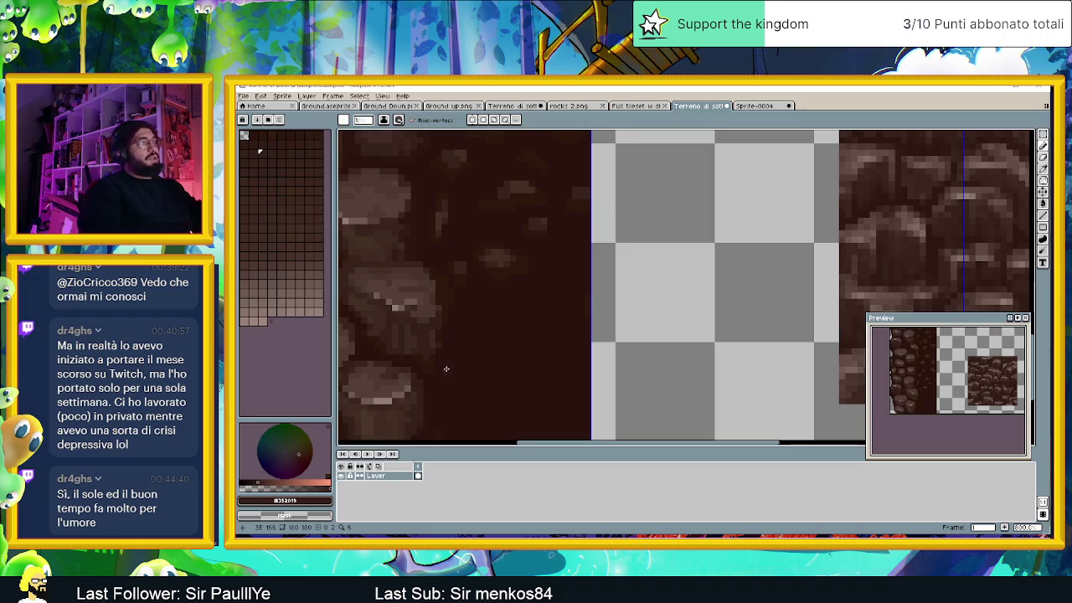
scroll(479, 331, "down", 2)
scroll(479, 331, "down", 1)
scroll(504, 348, "down", 1)
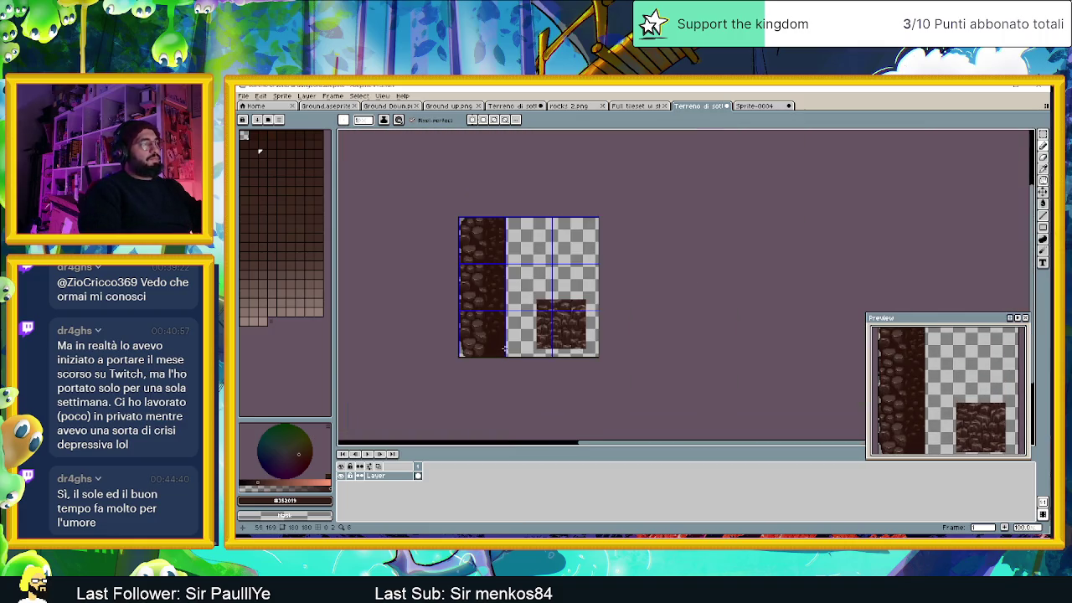
Step: Pick the lighter #443028 brown and shade the left strip's rocks with it
scroll(485, 337, "up", 2)
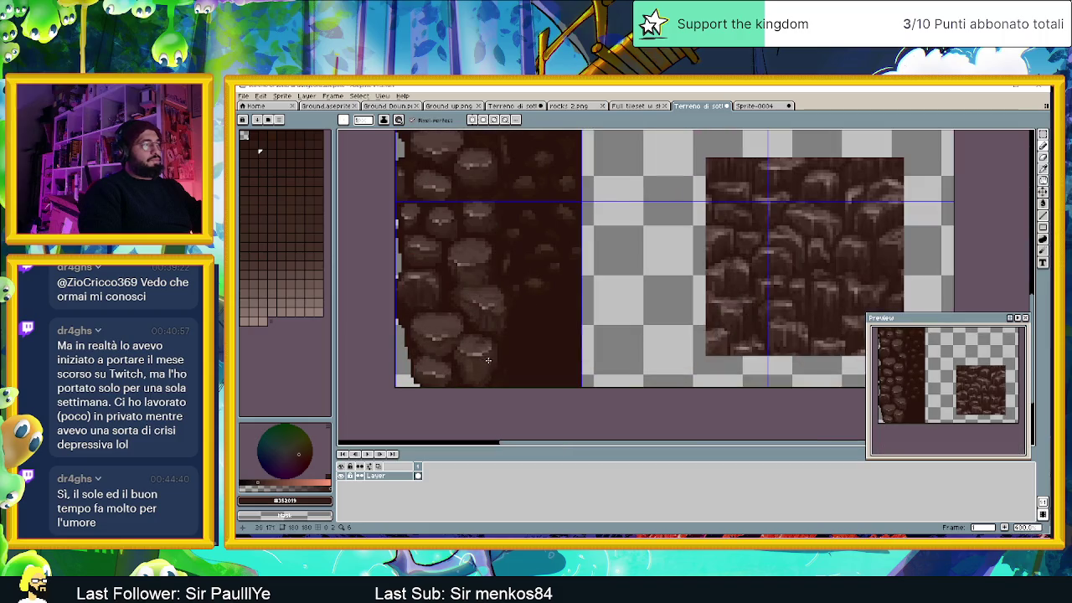
scroll(483, 333, "up", 1)
scroll(480, 323, "up", 1)
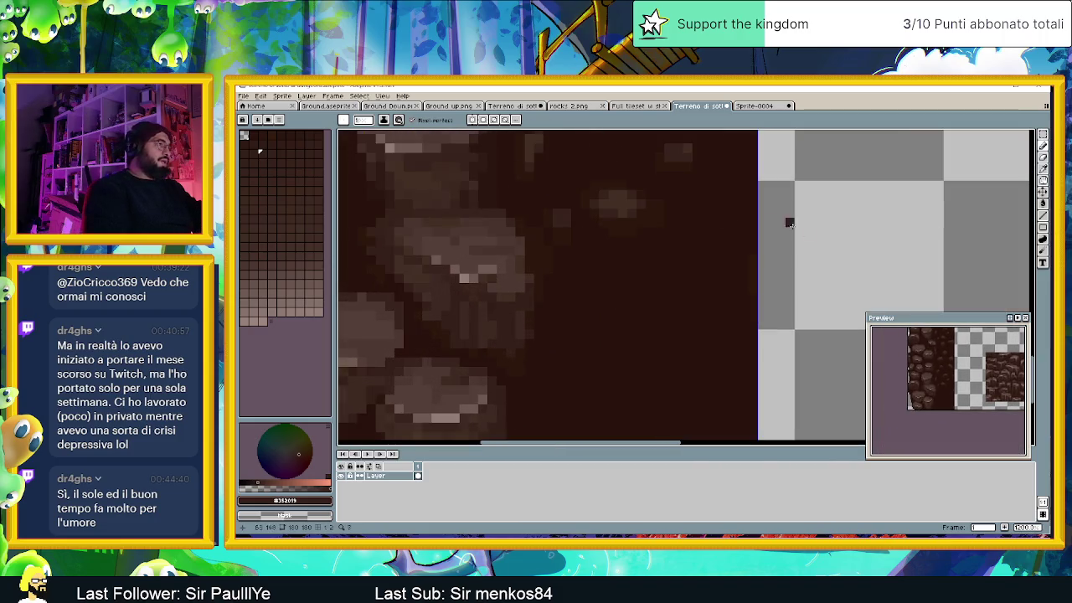
left_click(459, 298, "alt")
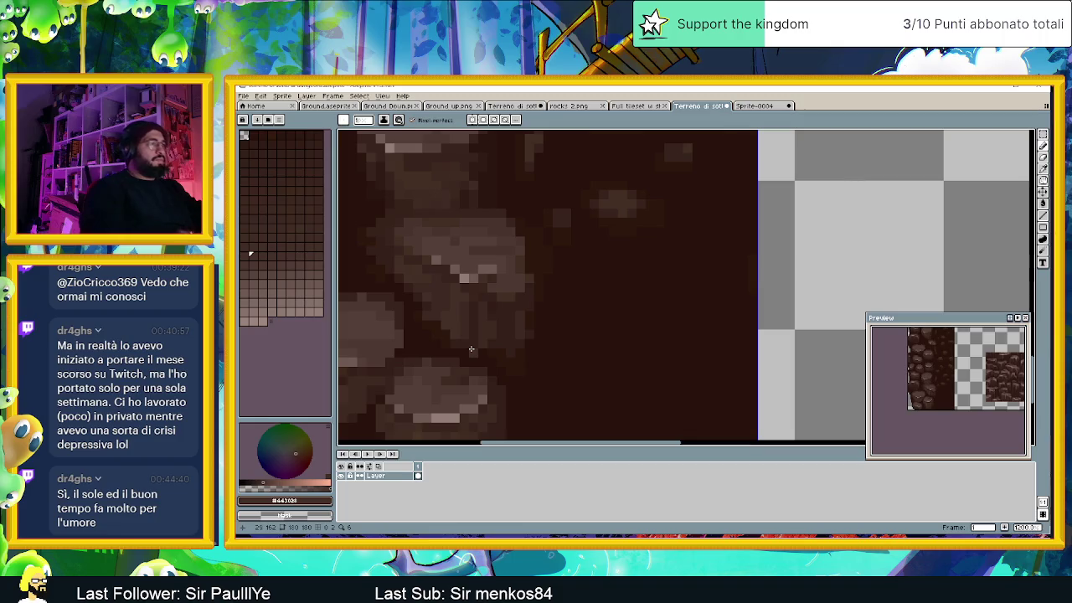
scroll(507, 323, "down", 1)
scroll(507, 322, "down", 1)
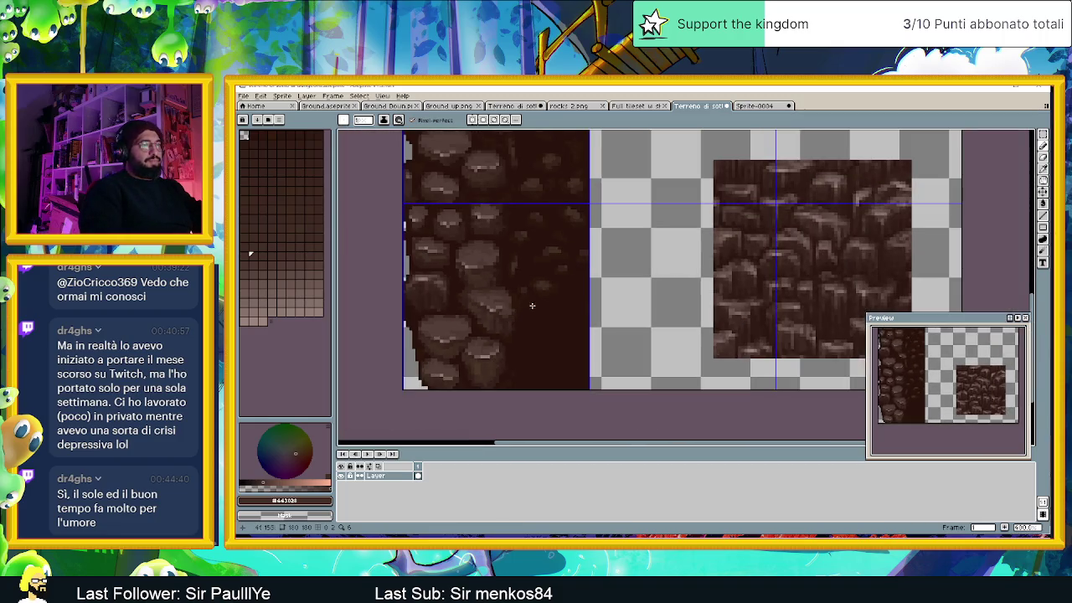
scroll(474, 312, "down", 1)
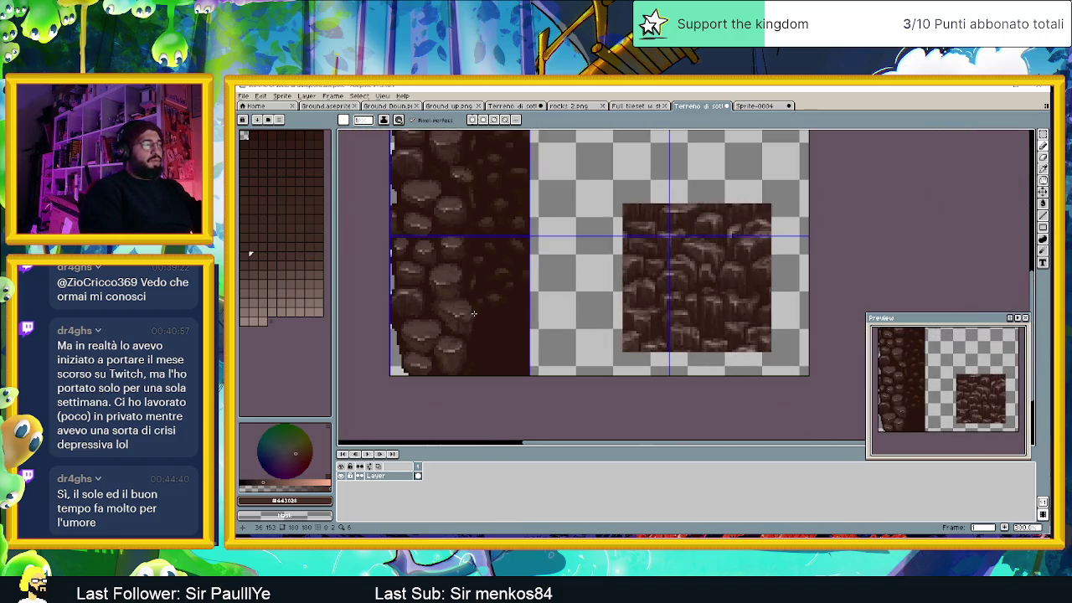
scroll(474, 313, "down", 1)
scroll(473, 313, "down", 1)
scroll(474, 313, "down", 1)
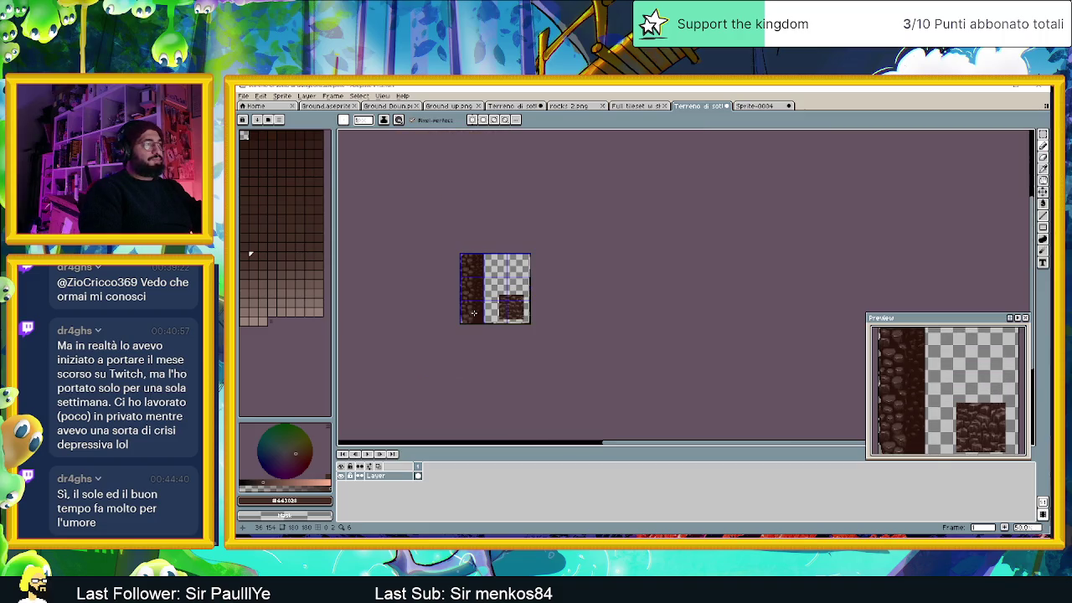
scroll(474, 312, "up", 1)
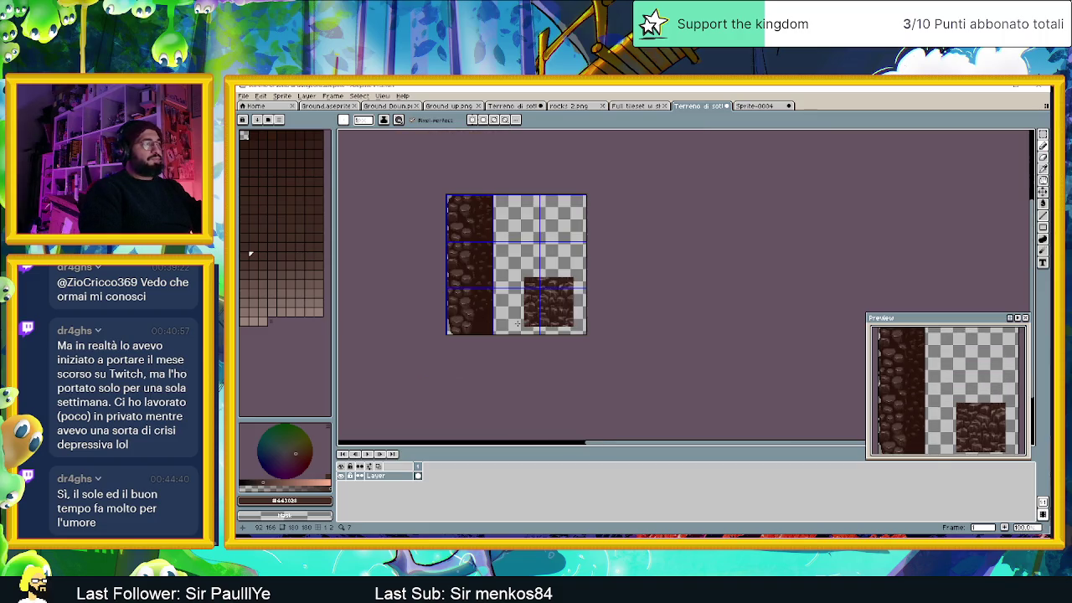
scroll(510, 322, "up", 1)
scroll(485, 321, "up", 1)
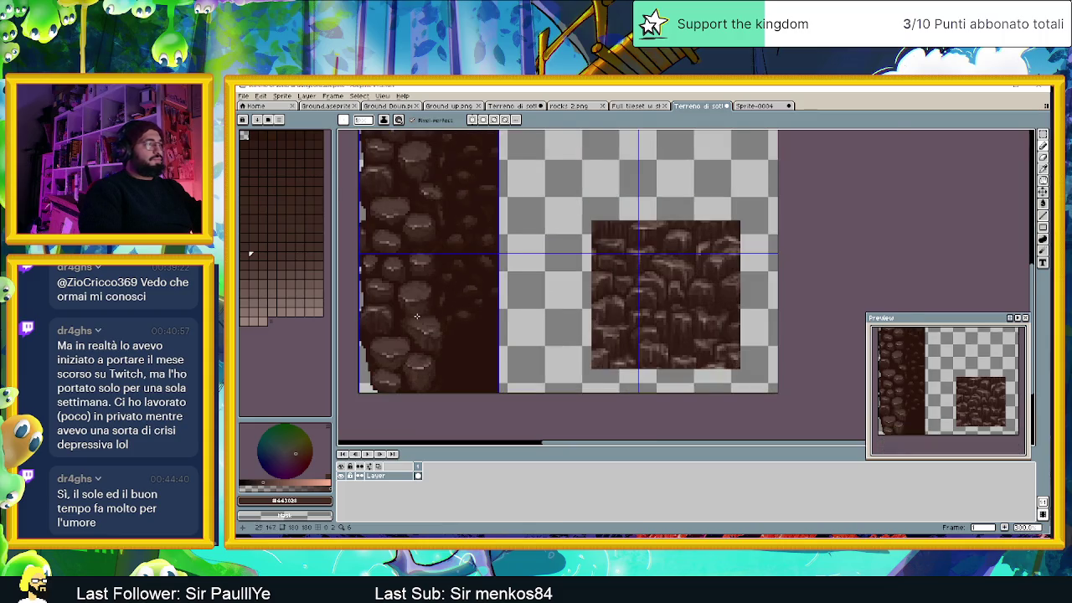
scroll(456, 319, "up", 1)
scroll(427, 318, "up", 2)
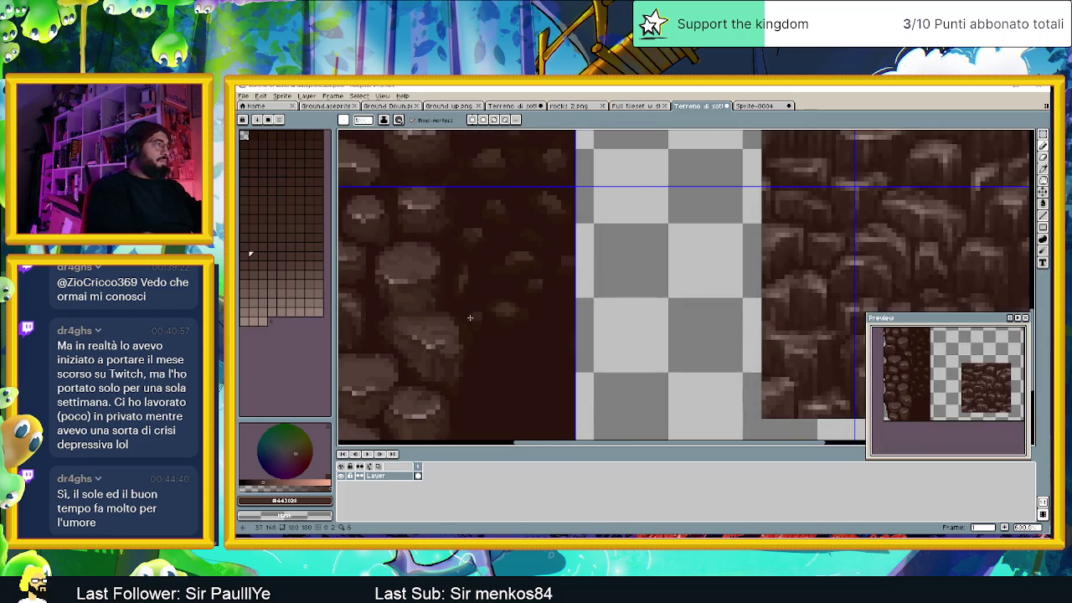
Step: Add dark #2c1710 gaps and pale #746b54 highlights, with #432f23 and #4e3932 midtones
key("i")
left_click(445, 293, "alt")
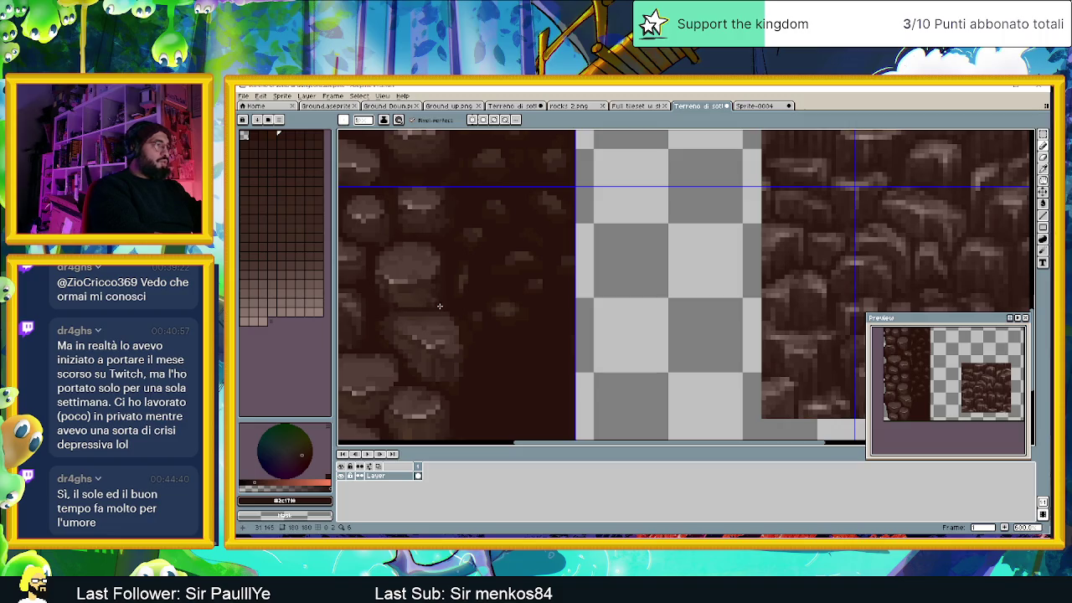
left_click(400, 306, "alt")
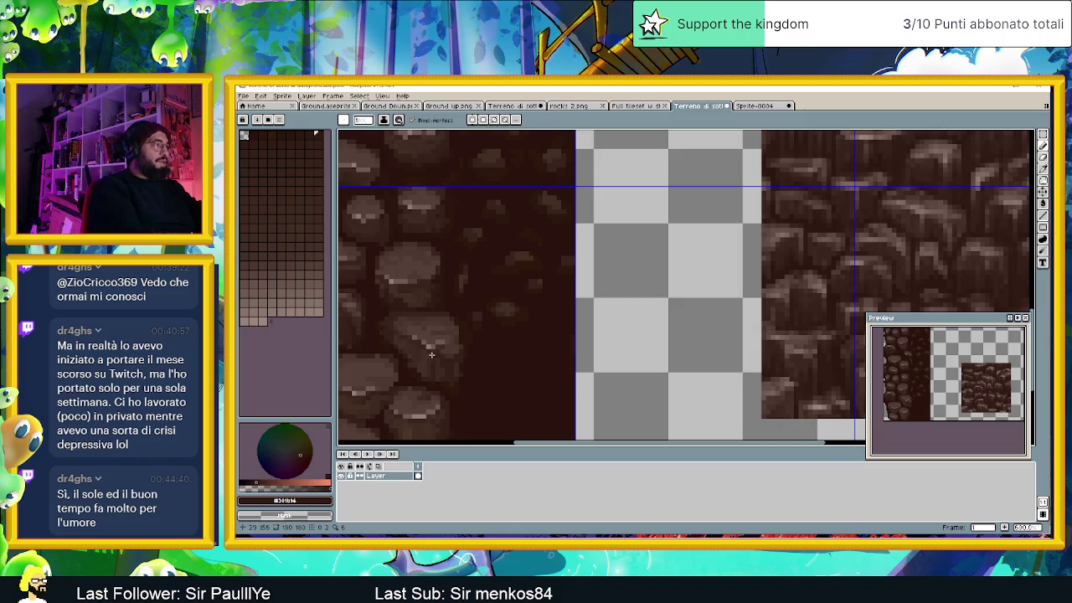
left_click(399, 342, "alt")
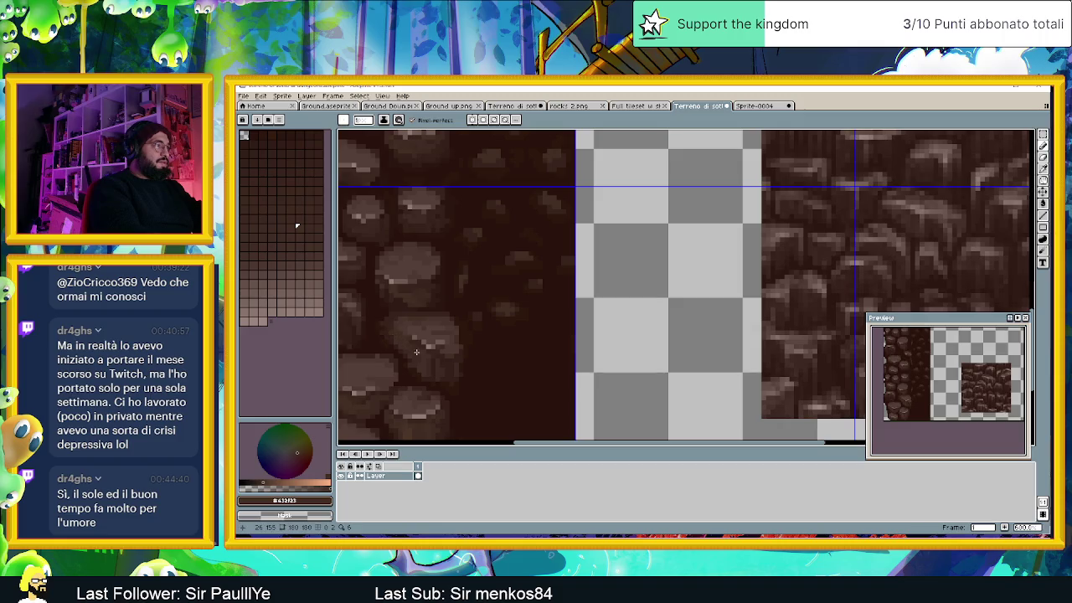
left_click(411, 335, "alt")
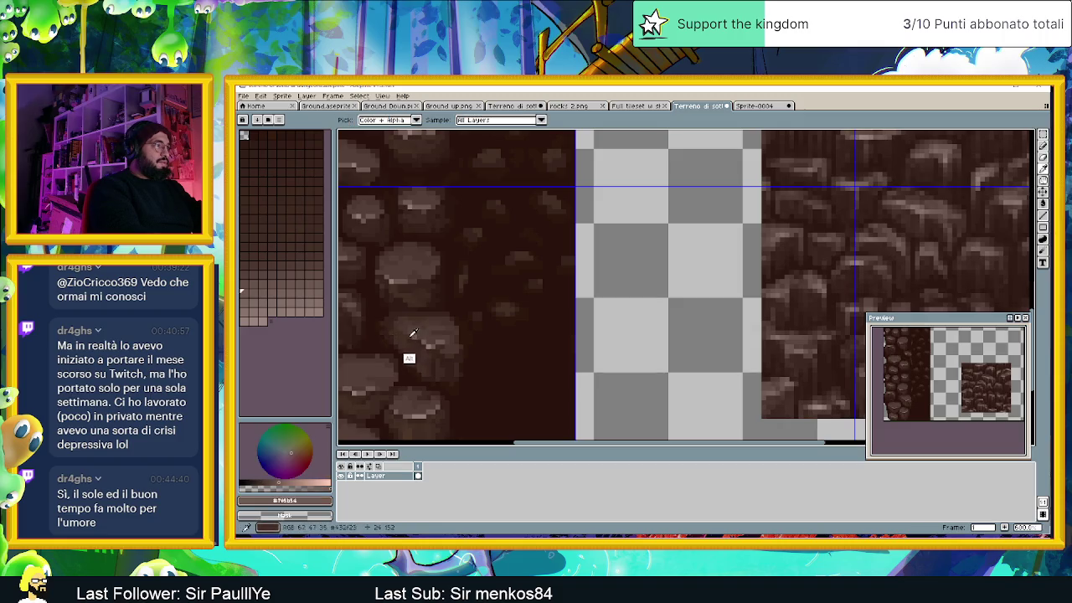
left_click(399, 336, "alt")
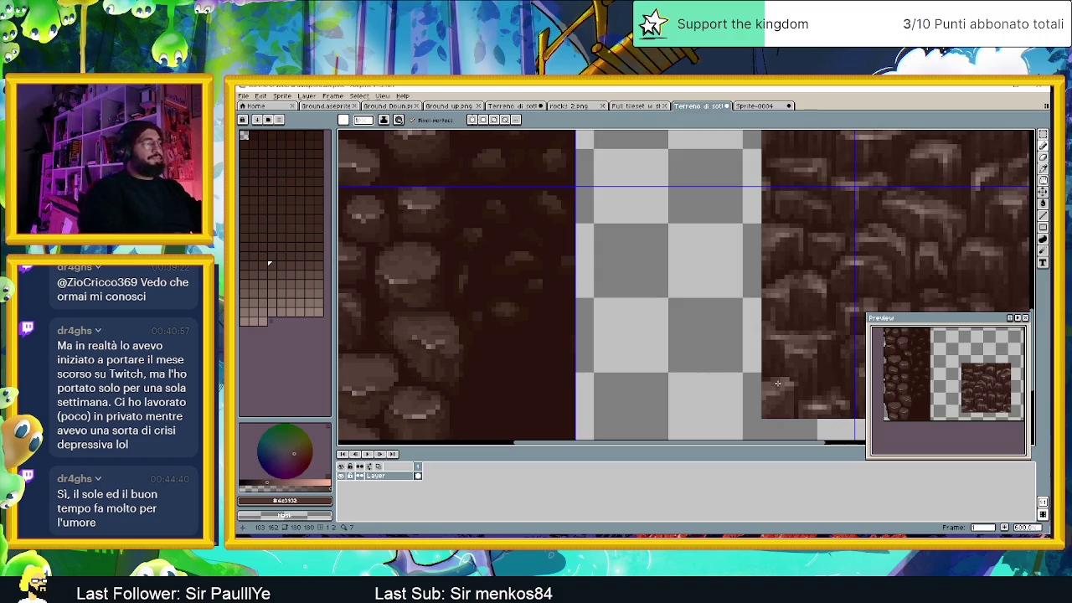
scroll(600, 285, "down", 2)
Step: Move the view and zoom in close on the lower rock of the strip
scroll(521, 339, "down", 1)
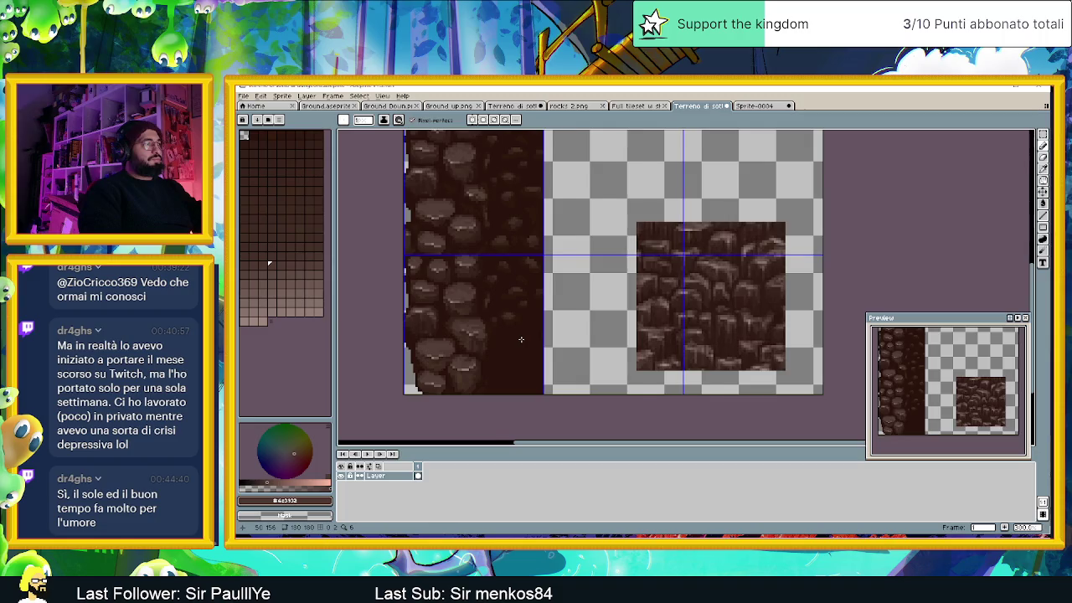
scroll(521, 339, "down", 1)
scroll(520, 339, "down", 1)
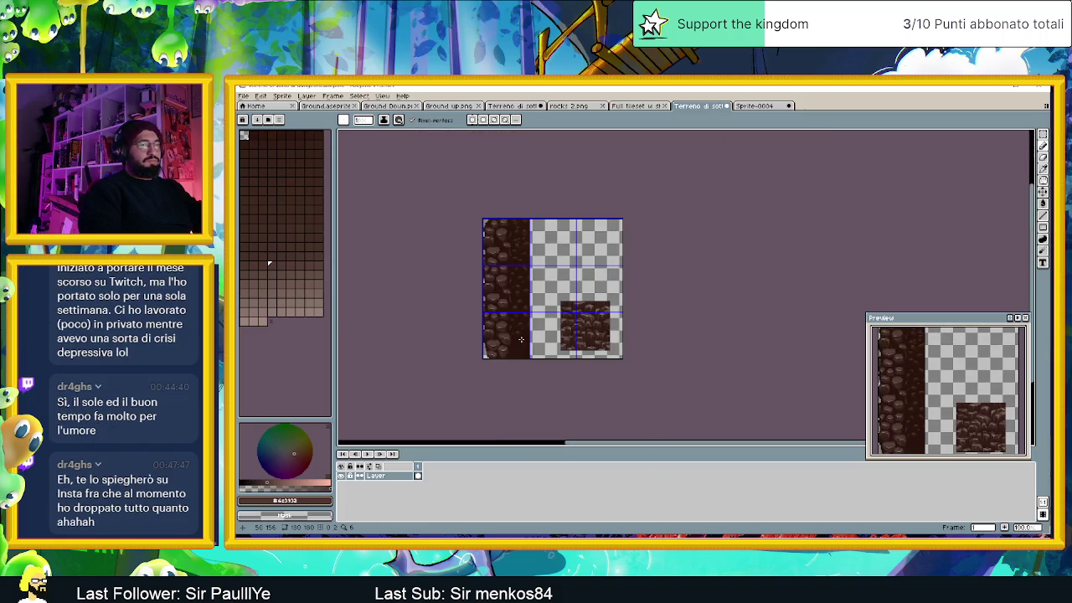
left_click_drag(520, 339, 493, 360)
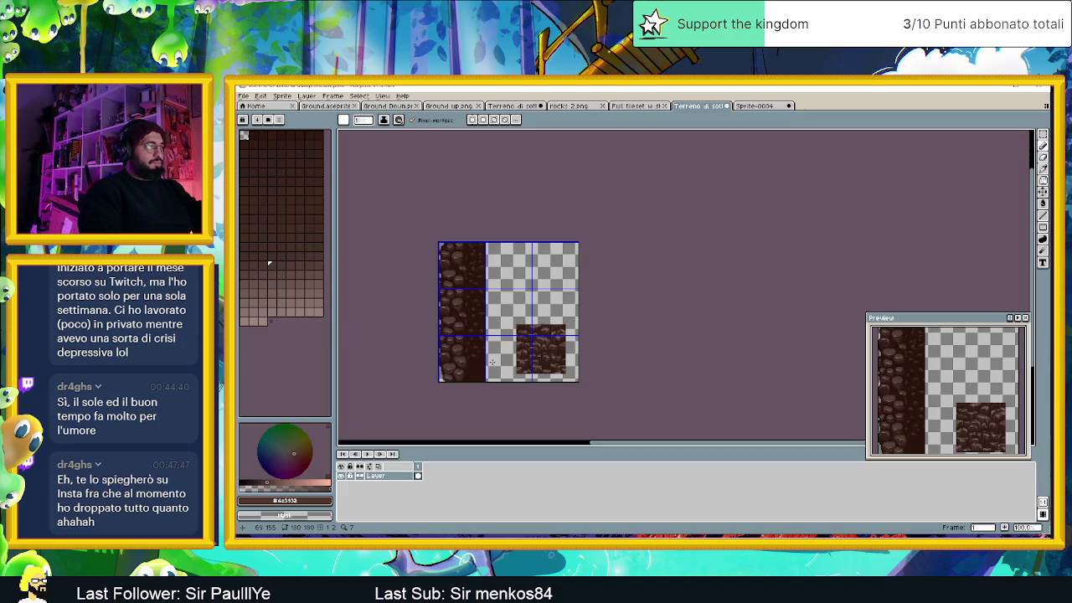
scroll(492, 362, "up", 1)
scroll(493, 361, "up", 1)
scroll(398, 354, "up", 2)
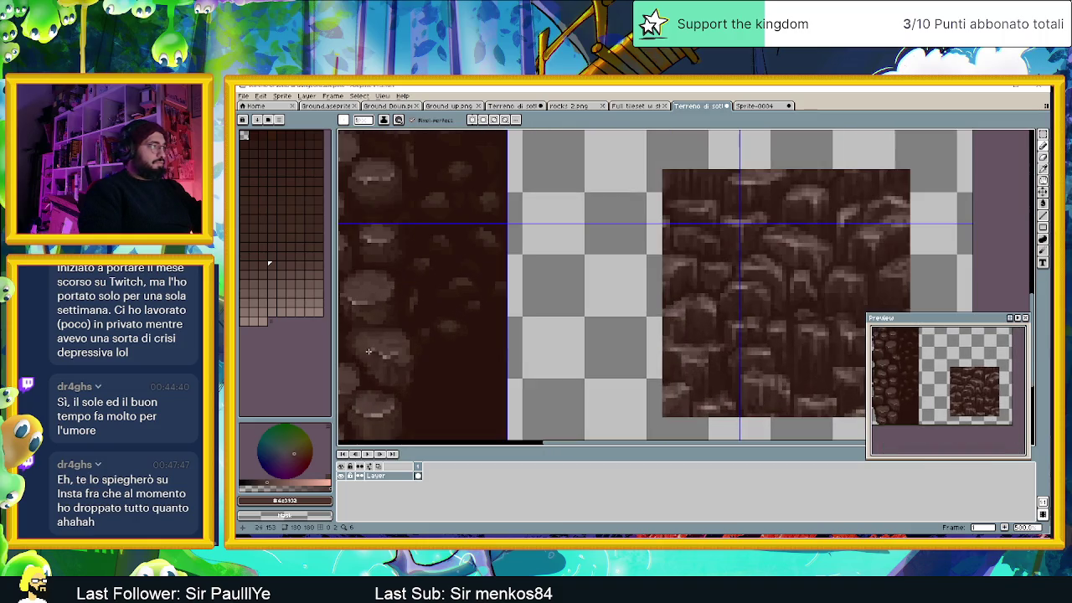
scroll(368, 351, "up", 1)
scroll(375, 346, "up", 1)
scroll(419, 360, "up", 2)
scroll(524, 383, "up", 2)
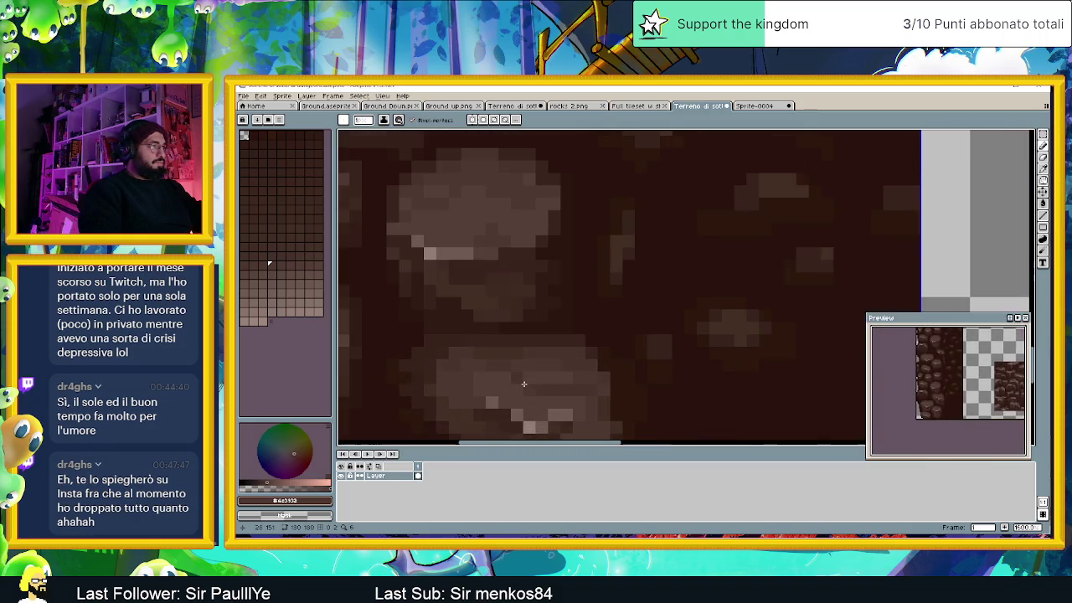
Step: Paint a lighter strip along the lower rock's bottom plus extra highlight pixels
left_click(554, 350, "alt")
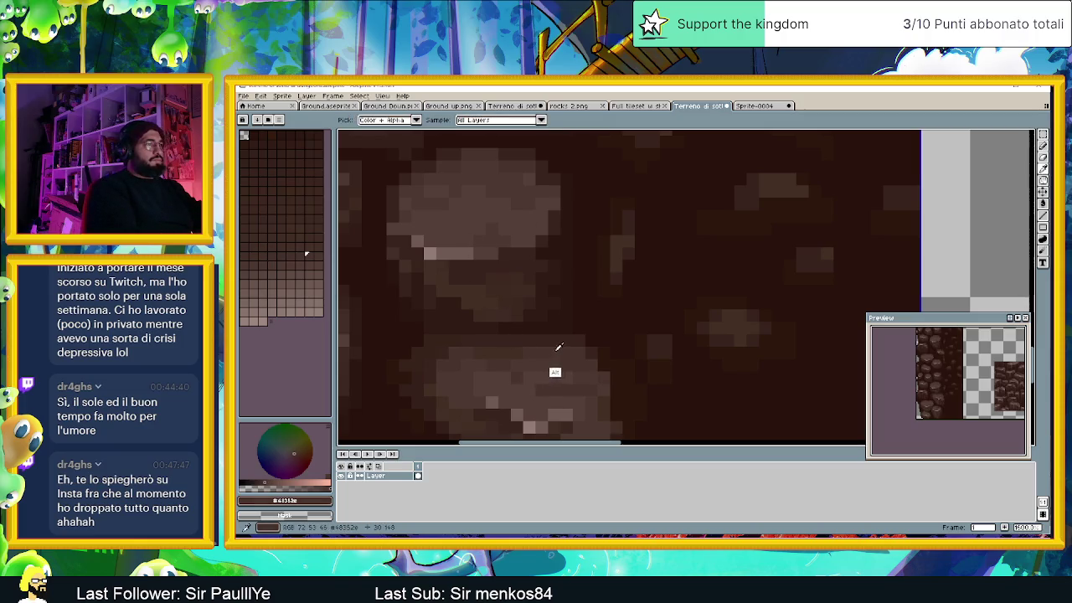
left_click_drag(577, 340, 424, 341)
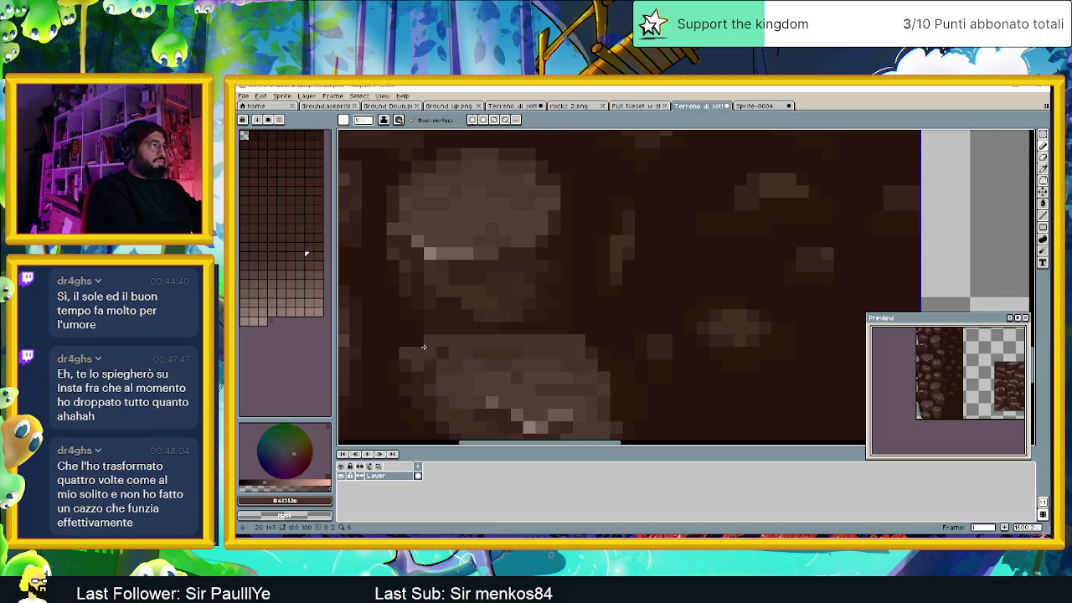
mouse_move(416, 355)
left_mouse_down()
mouse_move(390, 378)
mouse_move(436, 371)
left_mouse_up()
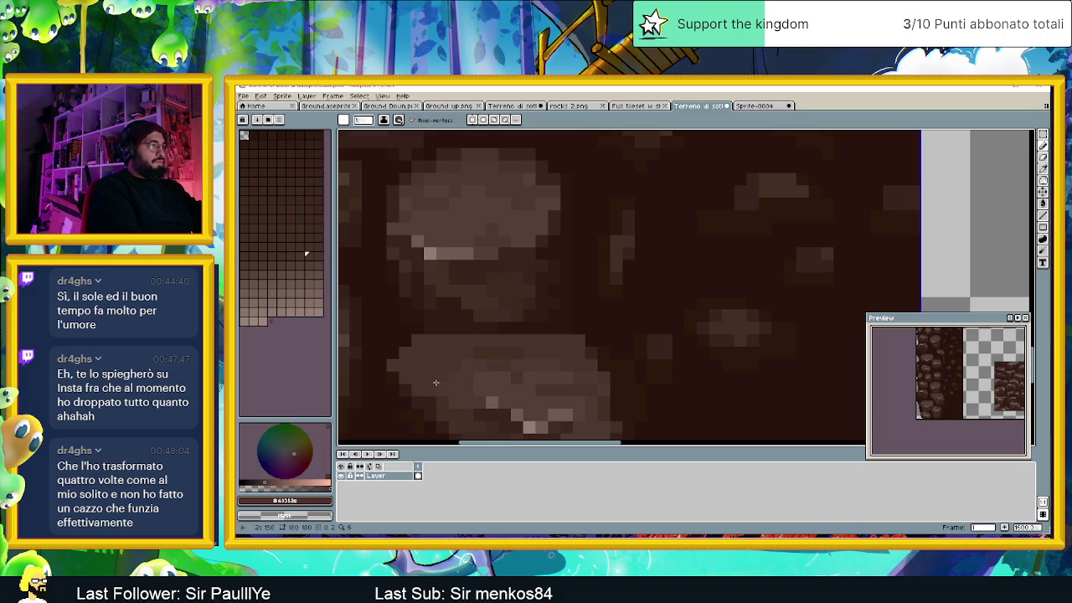
left_click(456, 375, "alt")
left_click(485, 376, "alt")
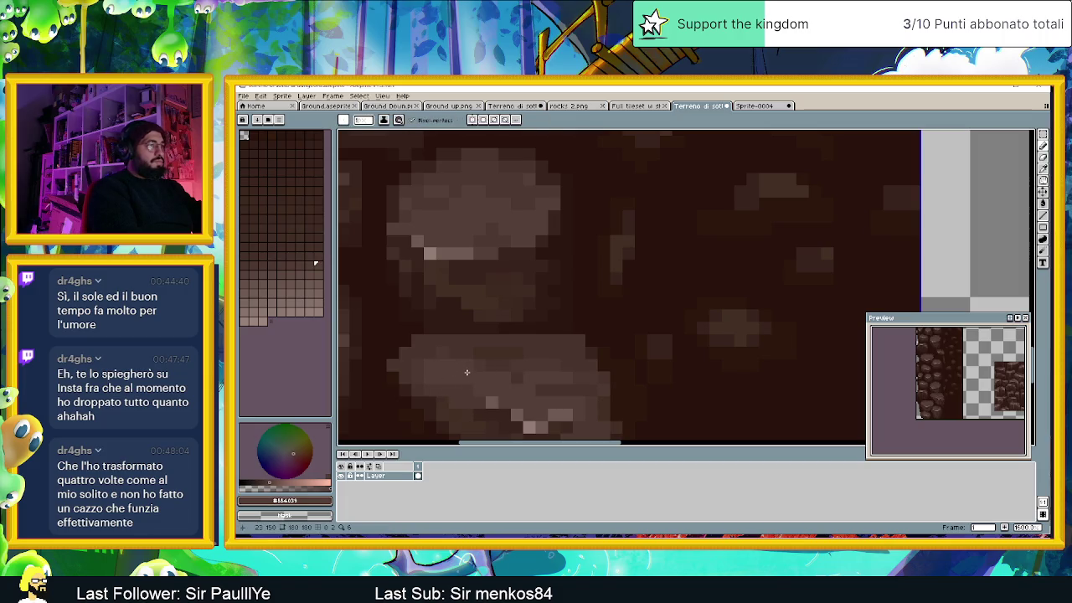
scroll(467, 372, "down", 2)
scroll(536, 360, "down", 2)
scroll(601, 350, "down", 2)
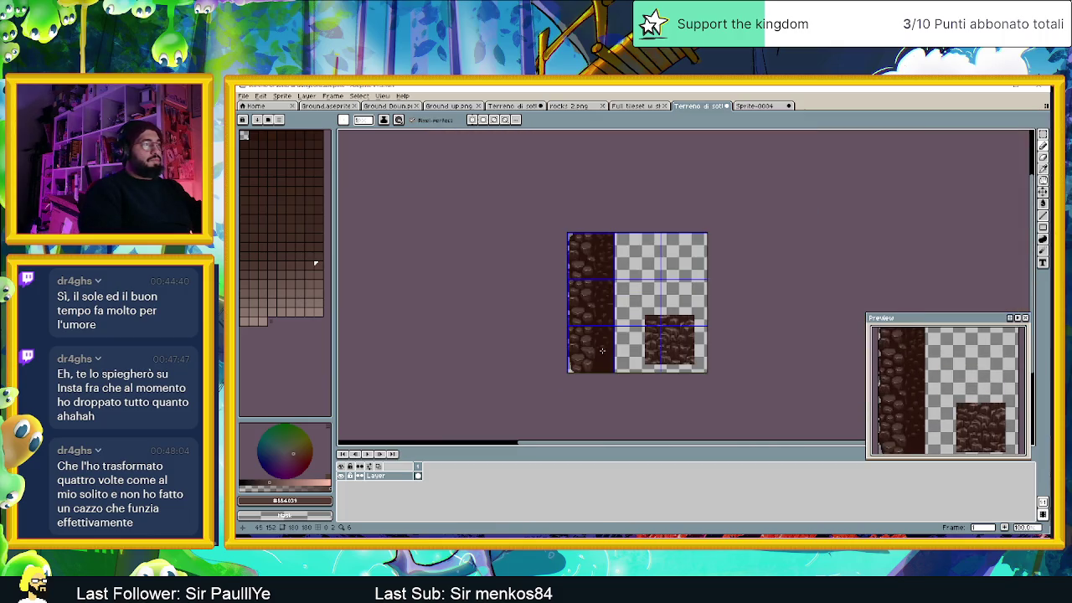
scroll(620, 349, "left", 1)
scroll(648, 346, "left", 1)
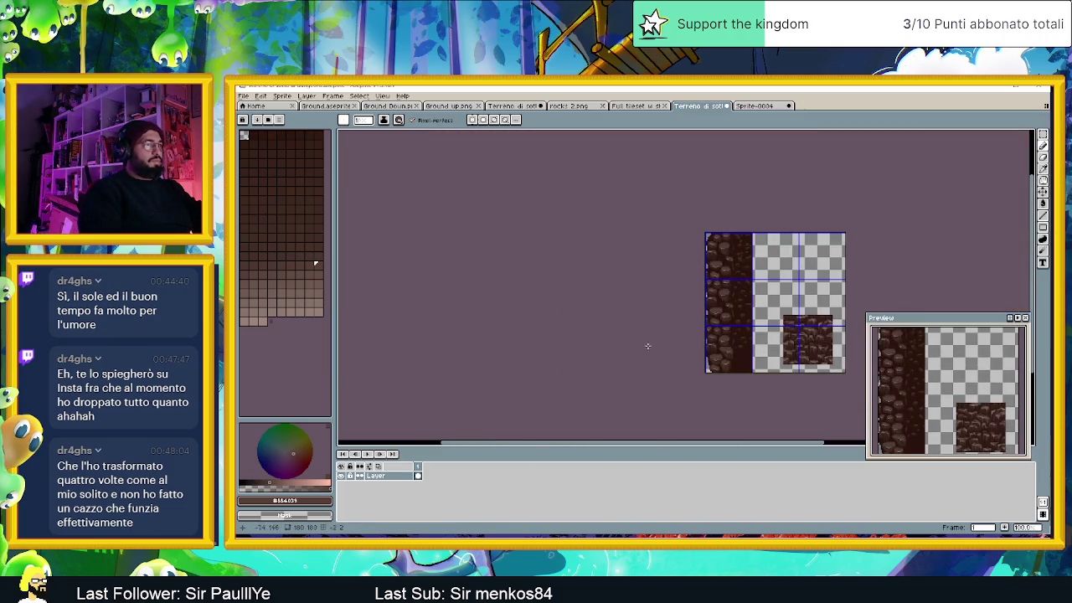
scroll(647, 346, "right", 1)
scroll(586, 335, "right", 2)
scroll(502, 316, "up", 1)
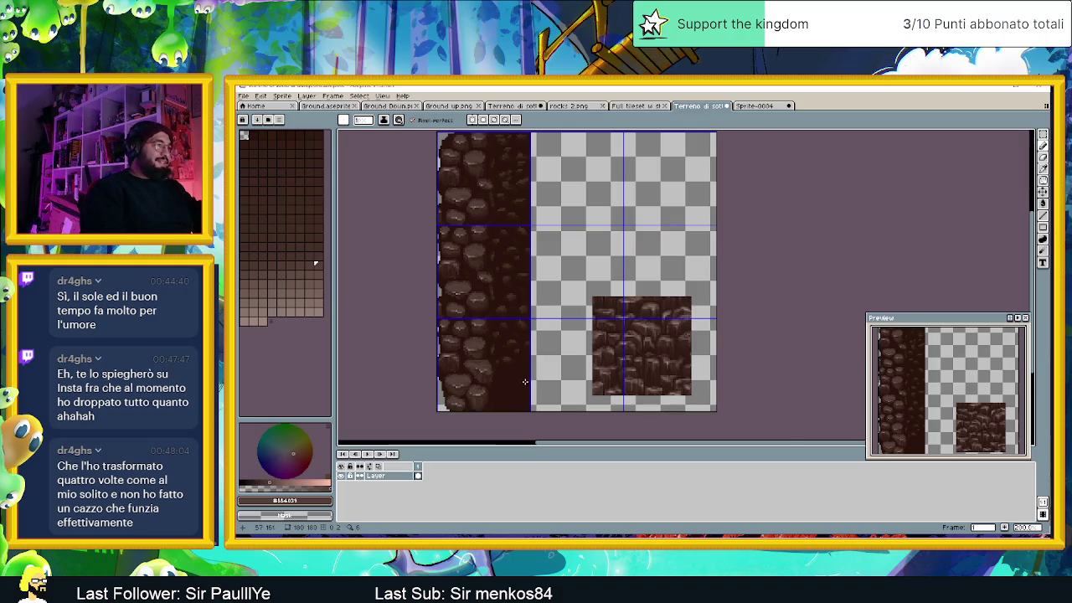
scroll(515, 388, "up", 1)
scroll(512, 388, "up", 1)
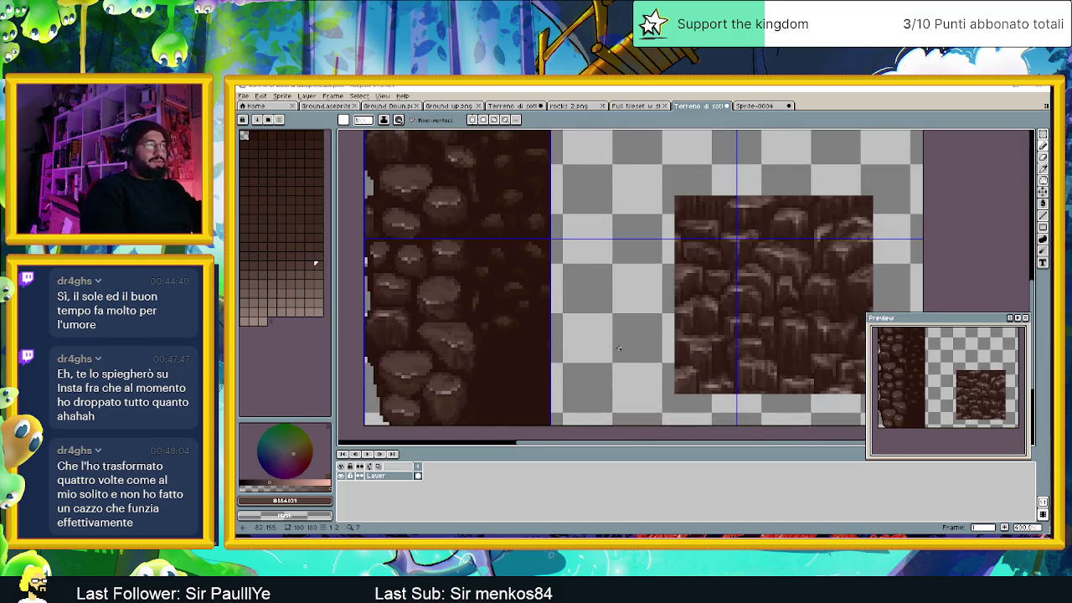
scroll(617, 349, "down", 1)
key("m")
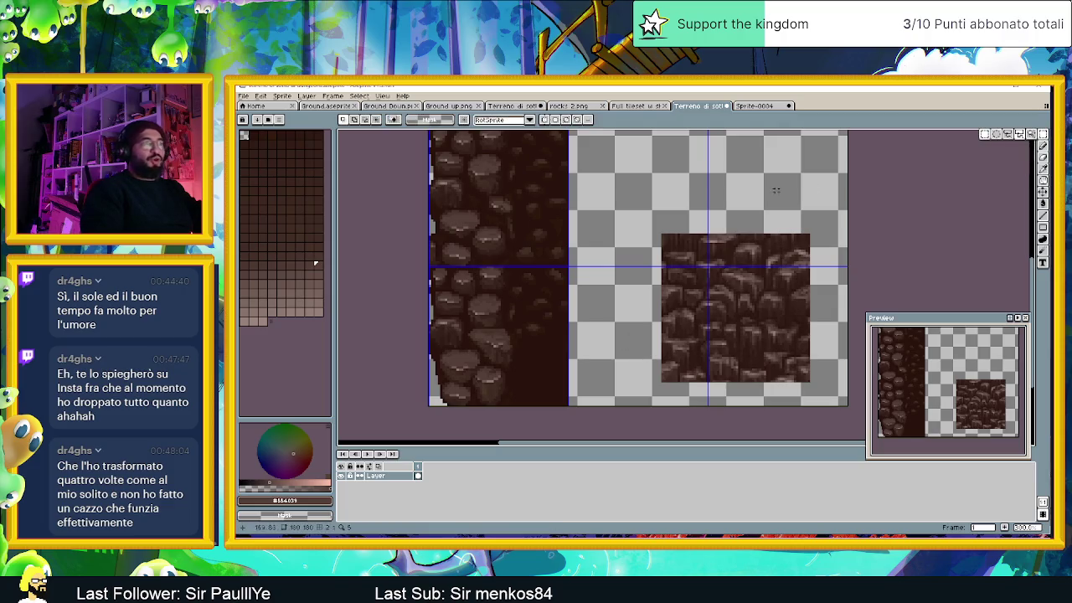
Step: Marquee-select the square rock tile on the right and cut it with Ctrl+X
left_click_drag(638, 209, 829, 411)
key("ctrl+x")
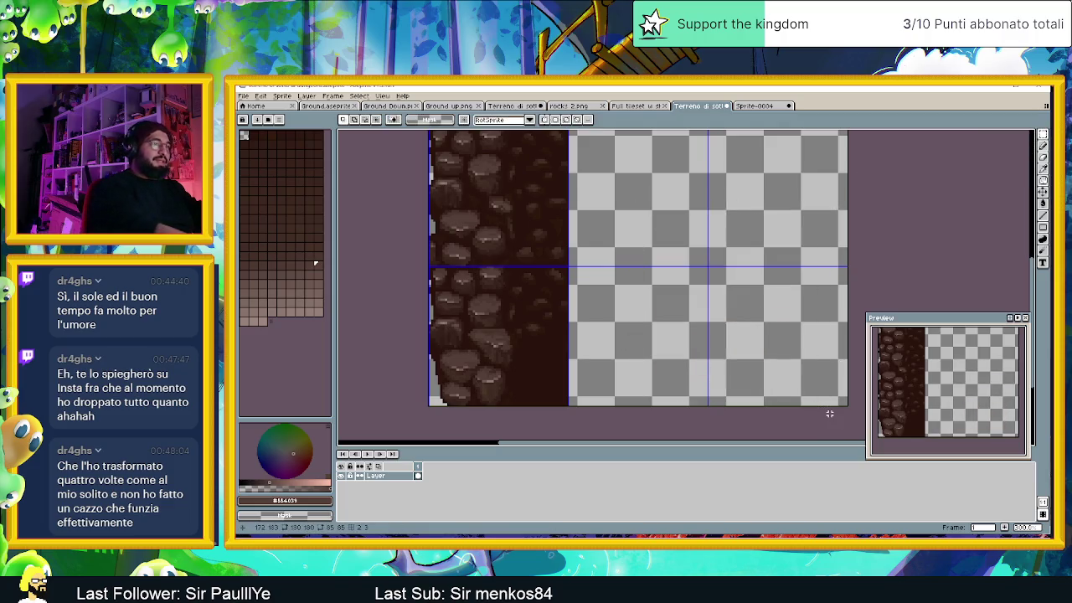
scroll(536, 381, "up", 2)
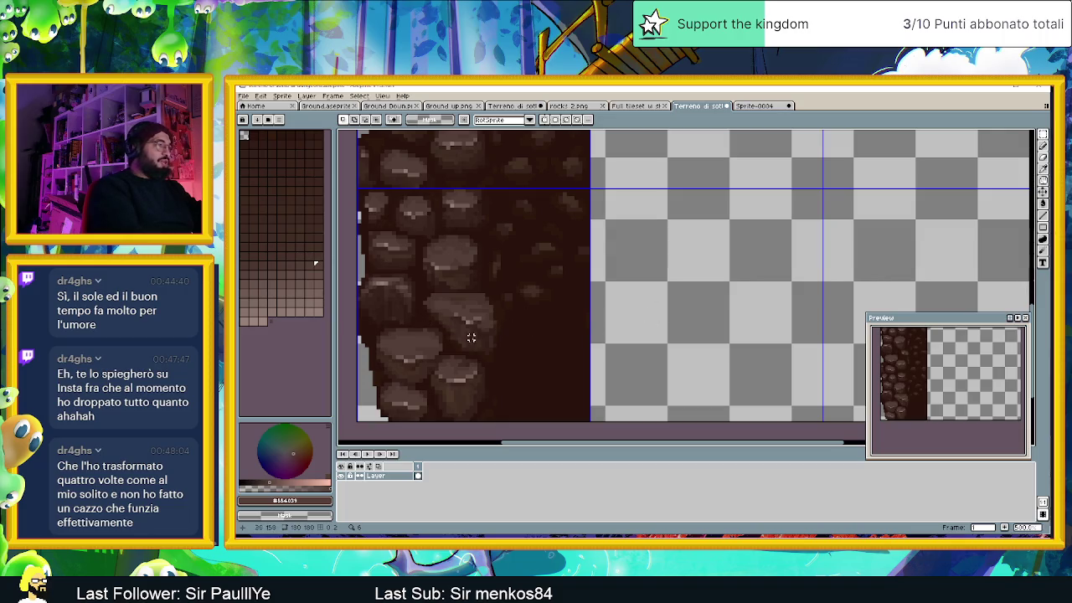
key("i")
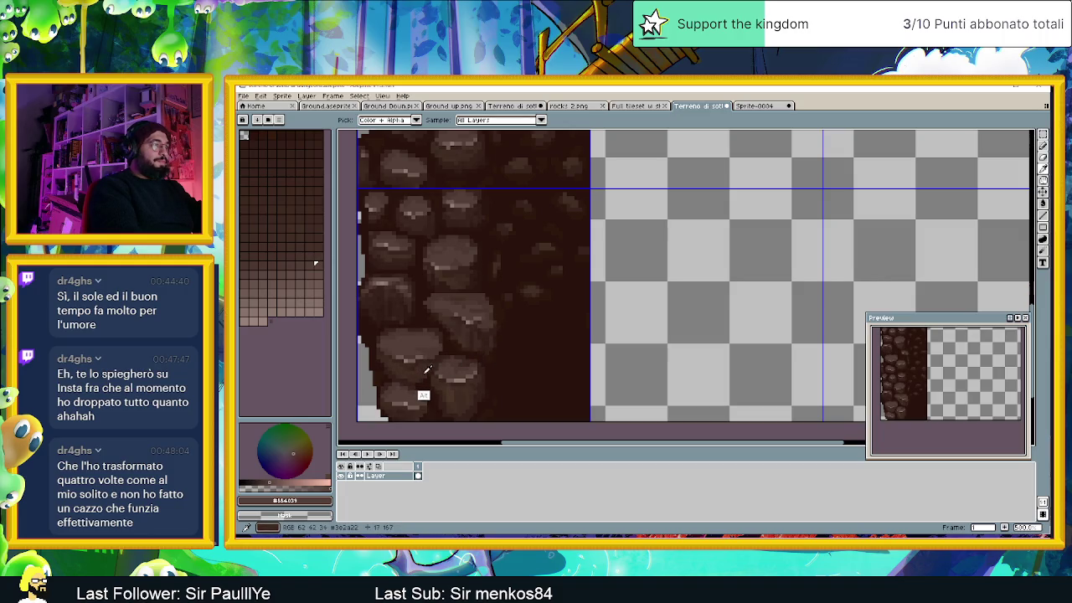
Step: Switch to the pencil and change its brush size
key("m")
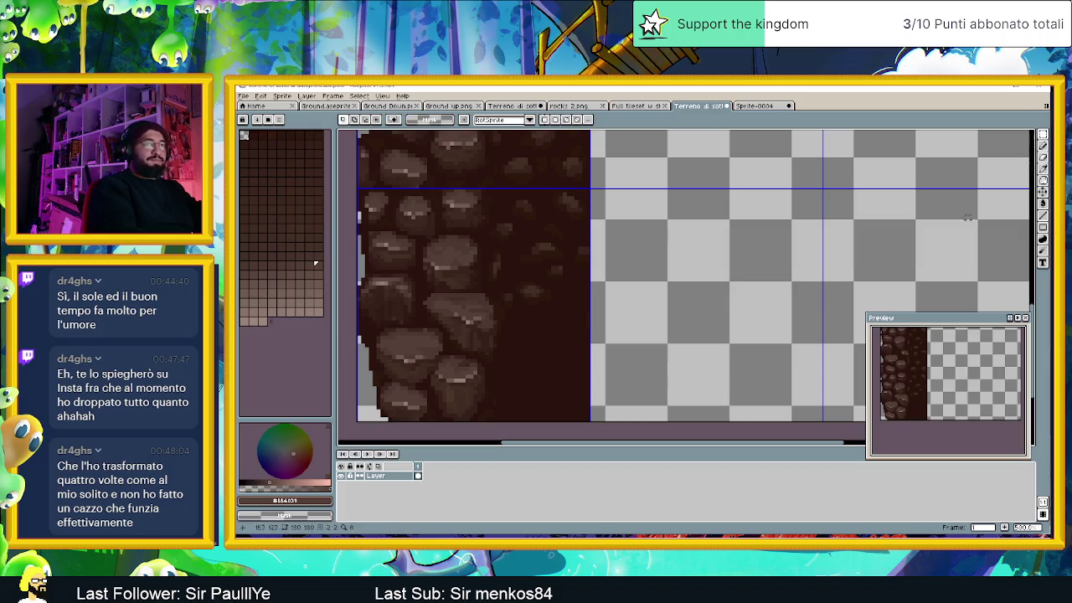
key("b")
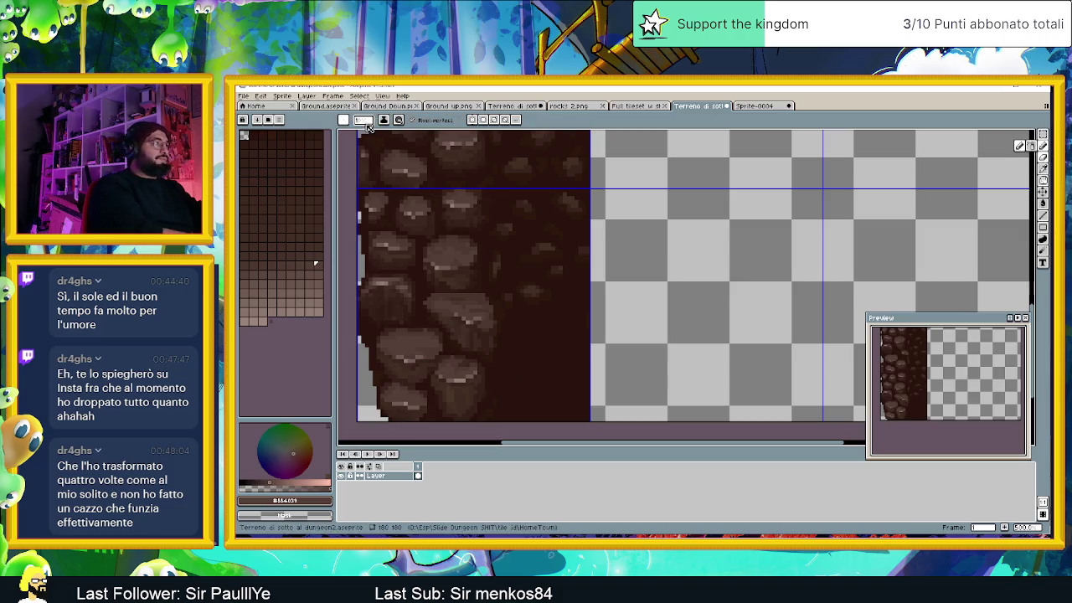
left_click(367, 125)
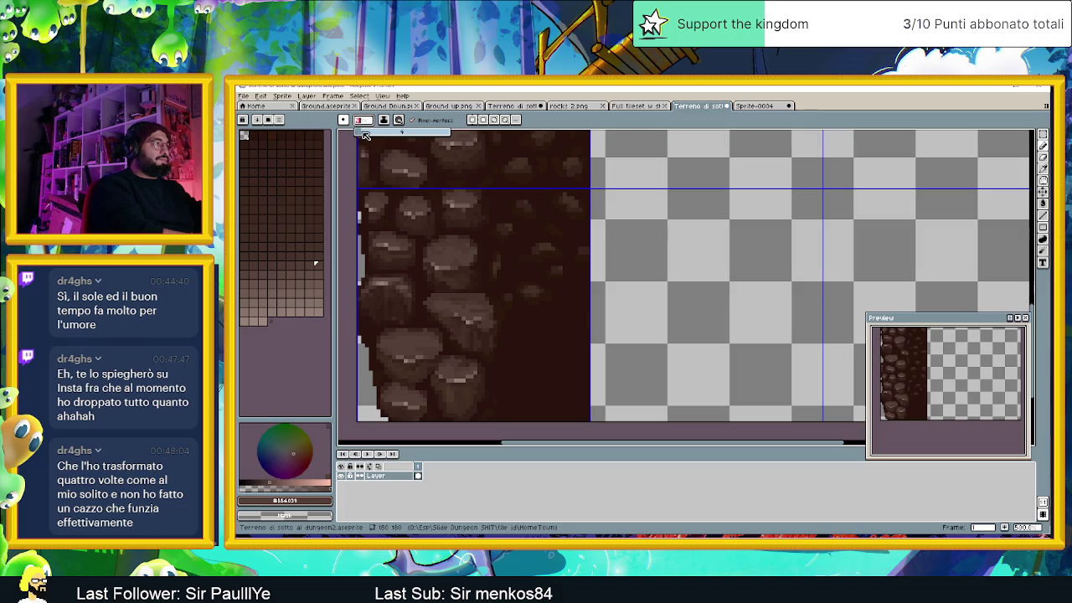
left_click(519, 372)
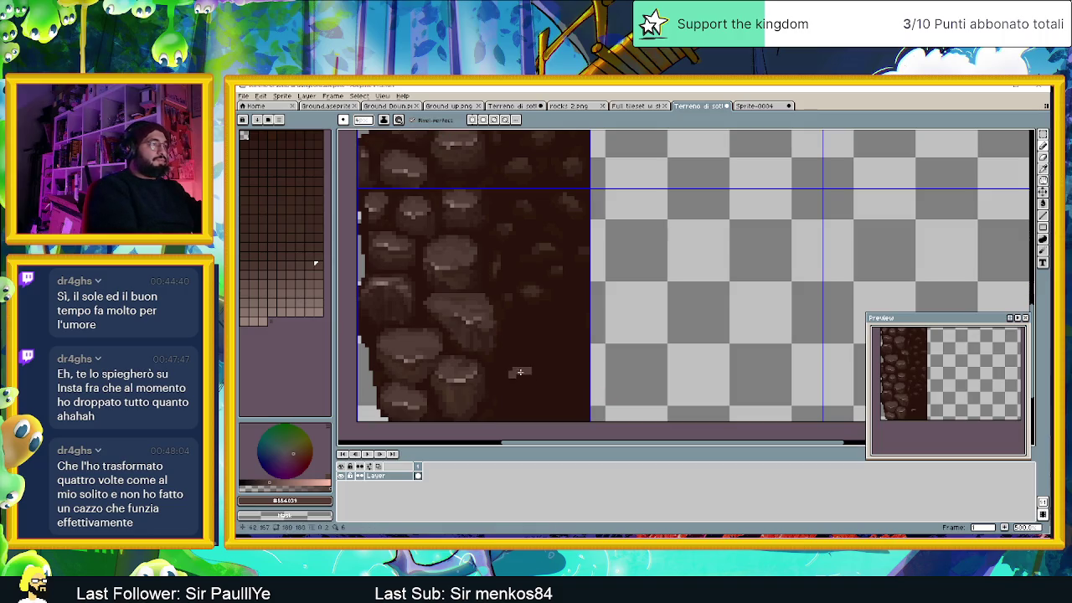
Step: Paint light brown stone blobs at the lower right, undo a stray blob, add darker shading
mouse_move(520, 371)
left_mouse_down()
mouse_move(509, 382)
mouse_move(550, 379)
mouse_move(504, 388)
mouse_move(529, 390)
mouse_move(518, 377)
mouse_move(533, 395)
left_mouse_up()
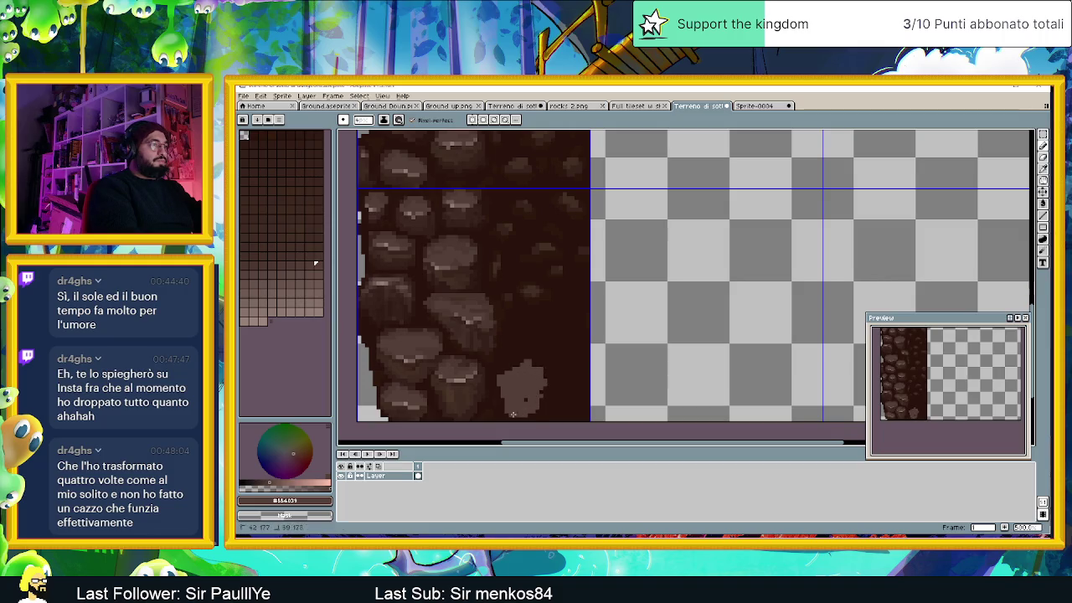
mouse_move(527, 364)
left_mouse_down()
mouse_move(512, 345)
mouse_move(536, 350)
mouse_move(540, 365)
mouse_move(499, 348)
mouse_move(522, 345)
left_mouse_up()
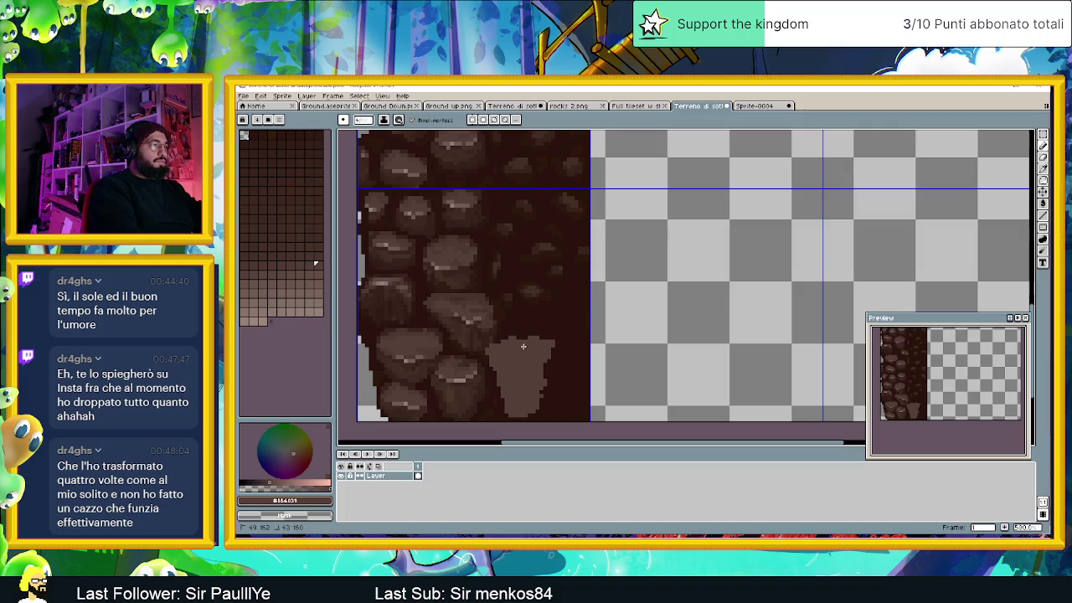
mouse_move(582, 297)
left_mouse_down()
mouse_move(555, 303)
mouse_move(561, 331)
mouse_move(538, 312)
mouse_move(563, 335)
mouse_move(577, 318)
left_mouse_up()
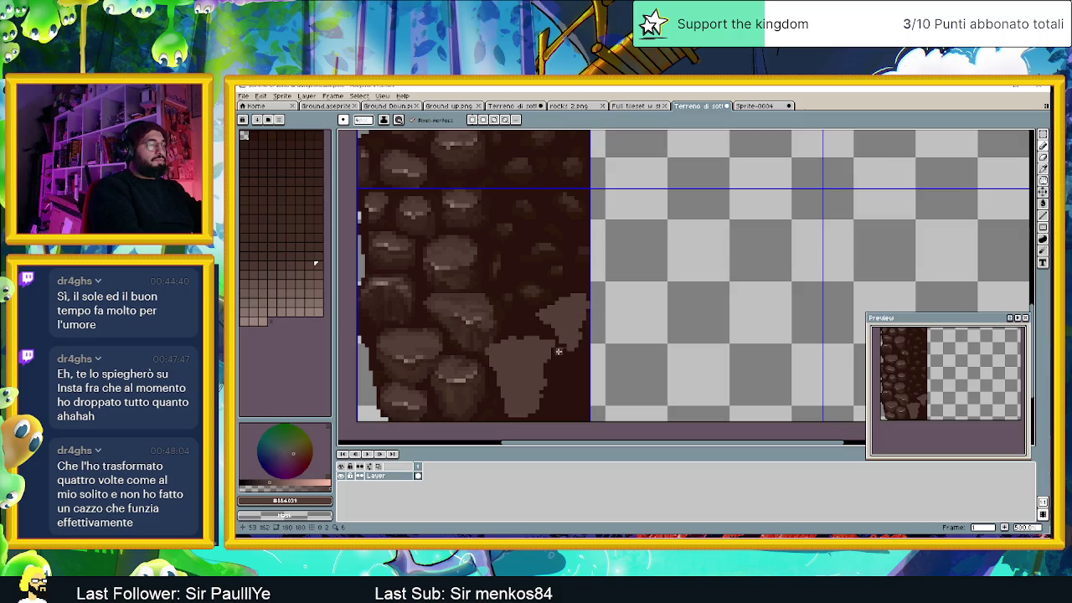
mouse_move(570, 384)
left_mouse_down()
mouse_move(561, 369)
mouse_move(587, 378)
left_mouse_up()
key("ctrl+z")
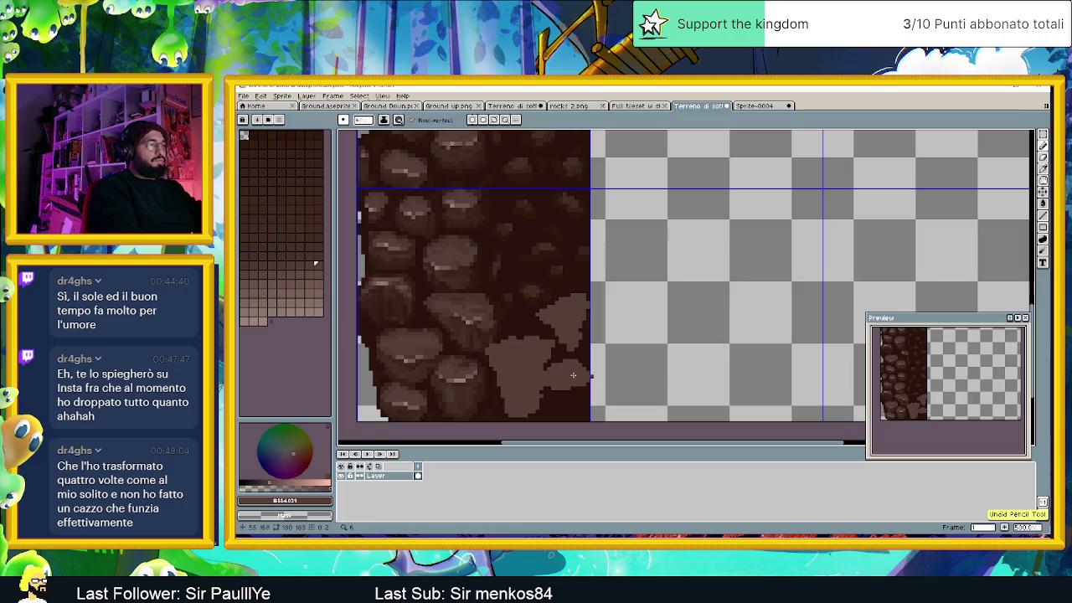
left_click_drag(582, 379, 544, 391)
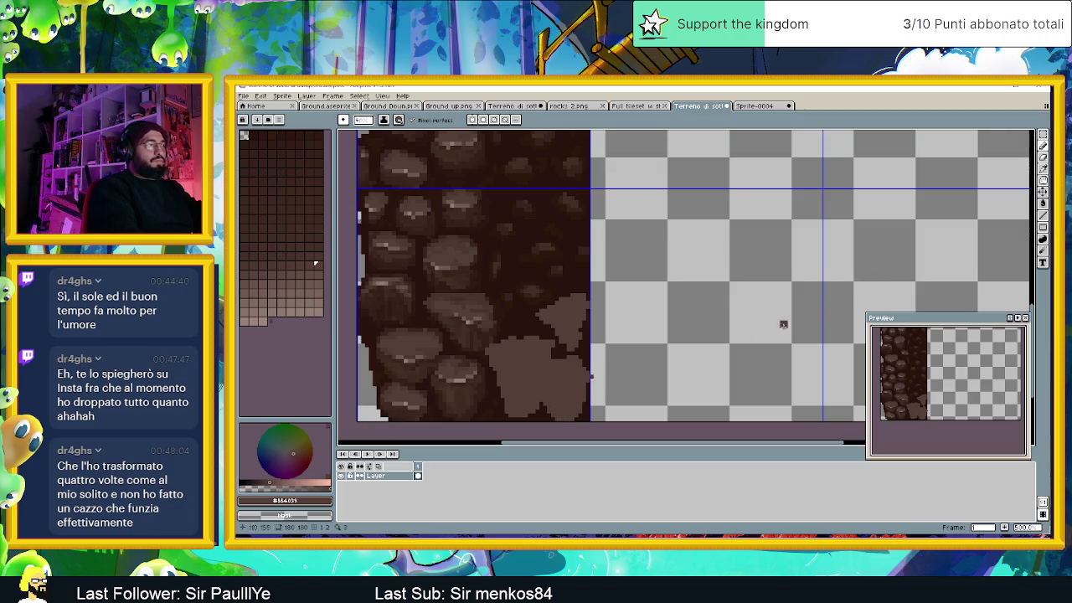
Step: Paint over part of the upper new stone in dark brown with the pencil
left_click(1043, 158)
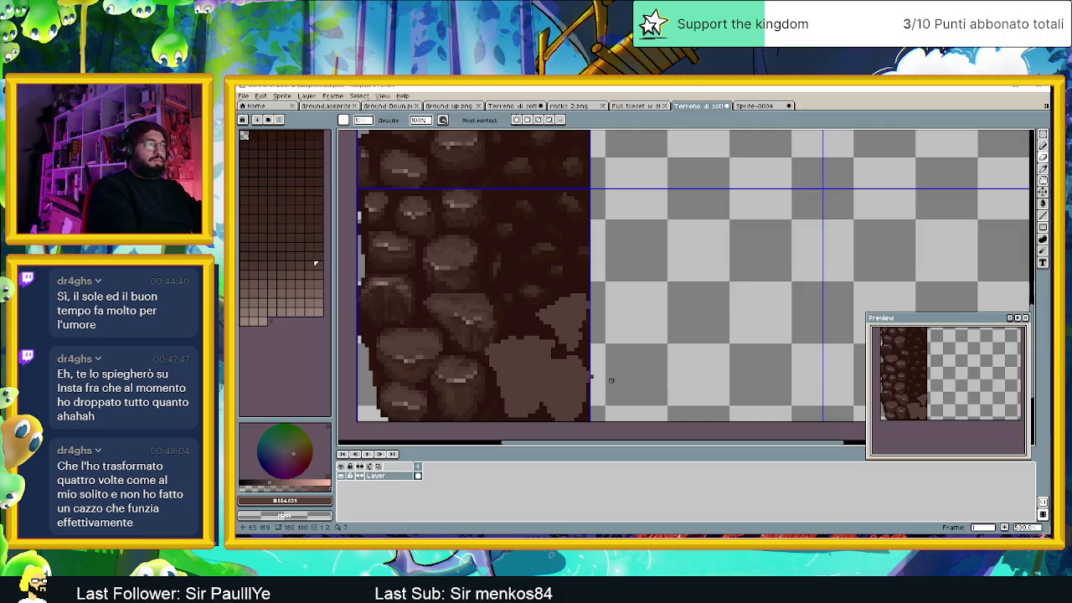
left_click(1043, 145)
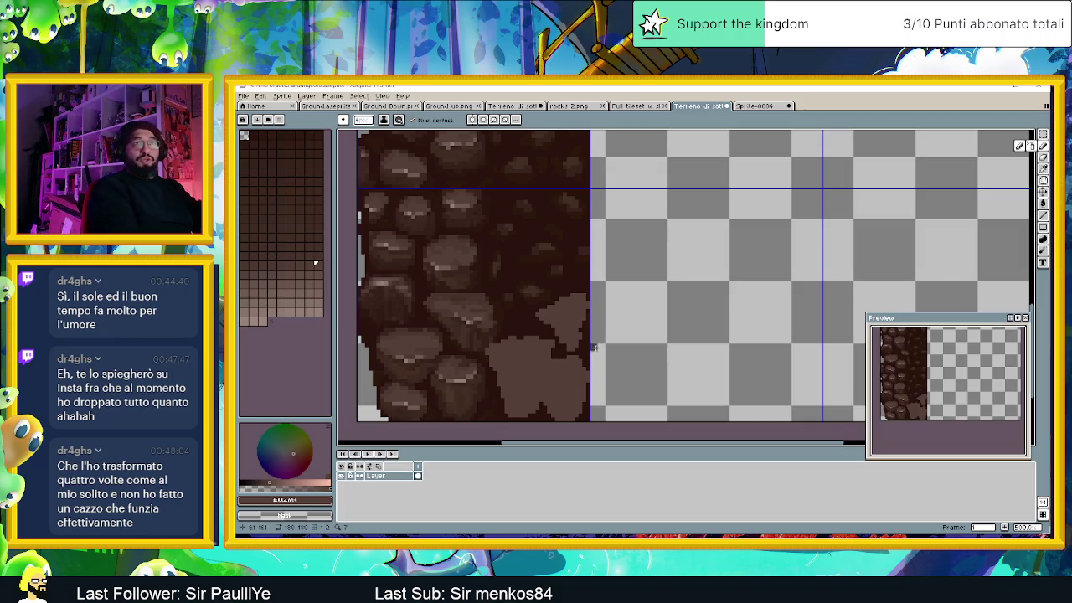
left_click_drag(590, 345, 567, 312)
Step: Sample a darker rock brown and make brush size follow pen pressure in Dynamics
key("alt")
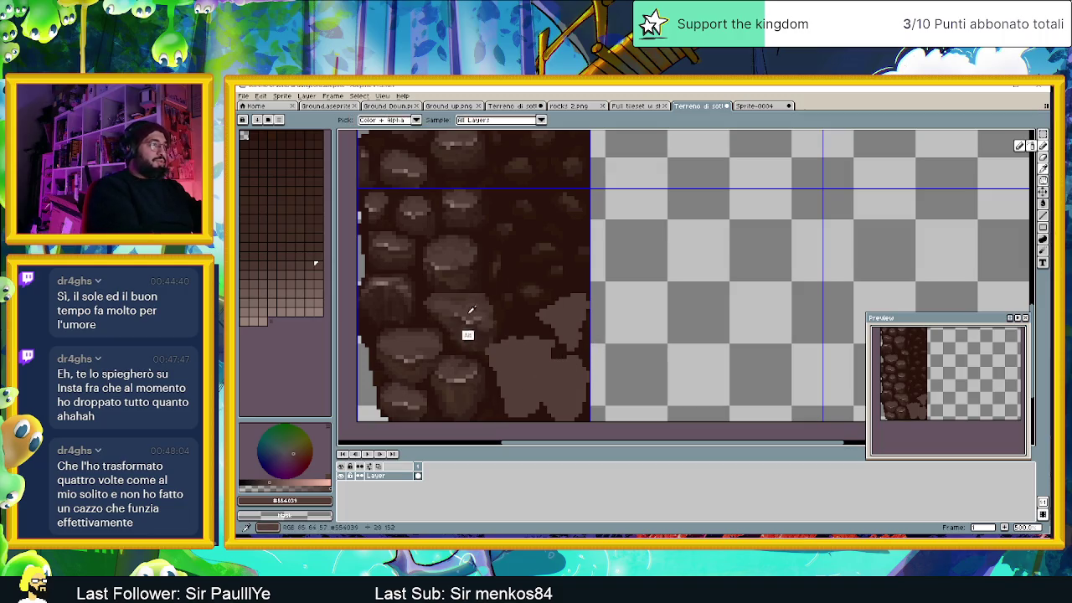
left_click(445, 294, "alt")
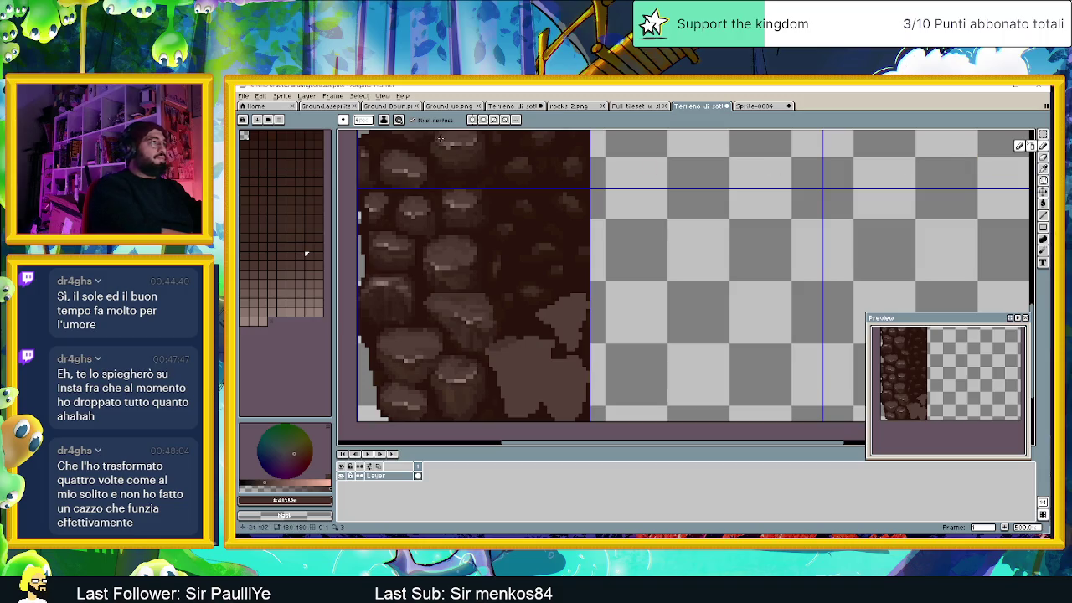
left_click(399, 119)
left_click(440, 158)
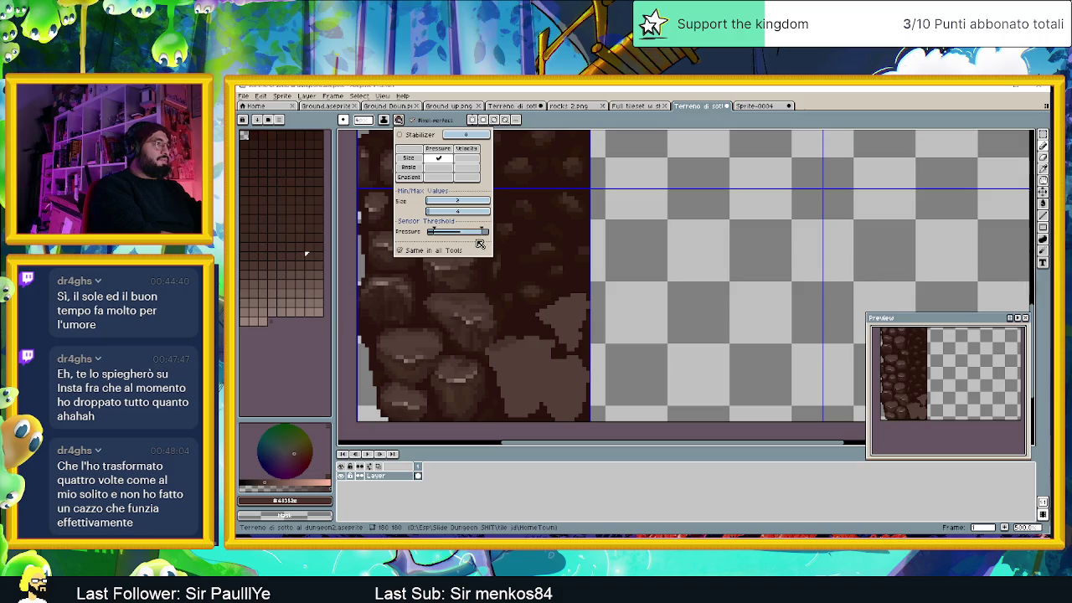
Step: Paint a darker dividing line across the light lower-right stone and touch up the strip's right edge
left_click(524, 352)
left_click_drag(524, 352, 562, 385)
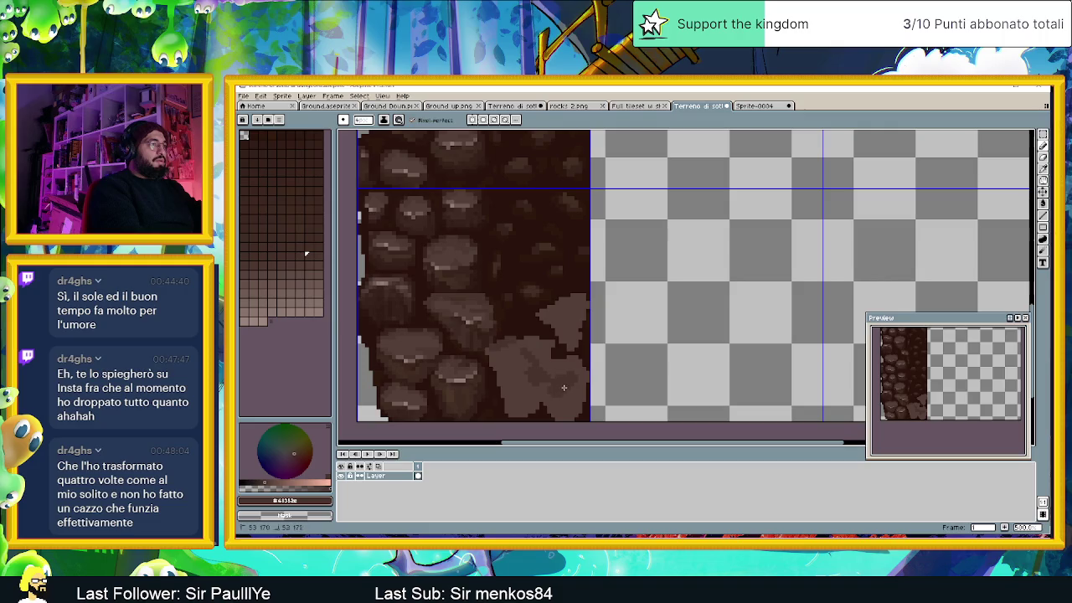
key("ctrl+z")
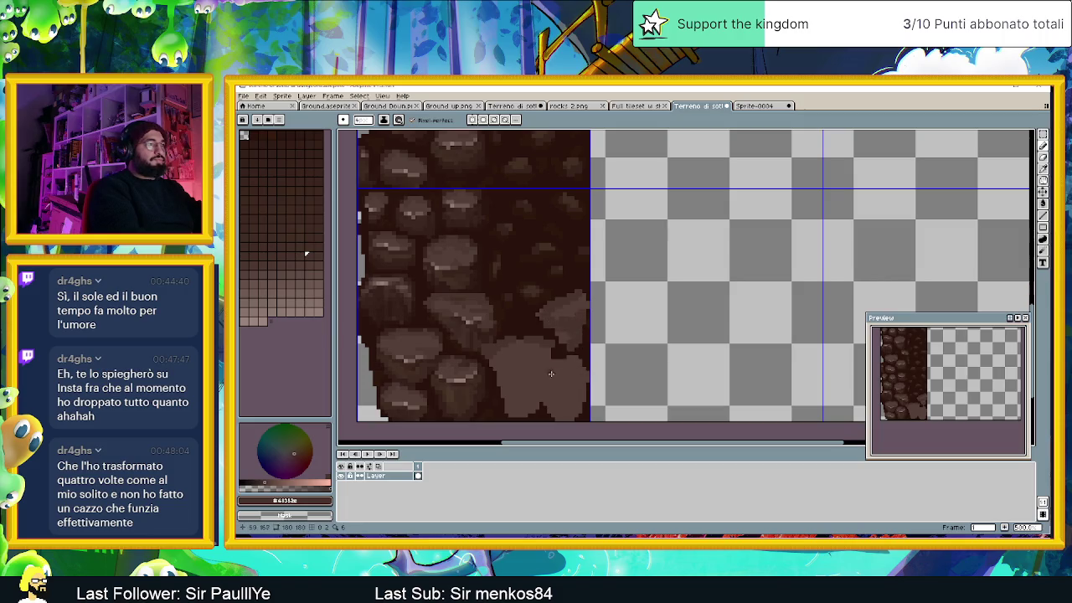
mouse_move(530, 380)
left_mouse_down()
mouse_move(581, 375)
mouse_move(575, 358)
left_mouse_up()
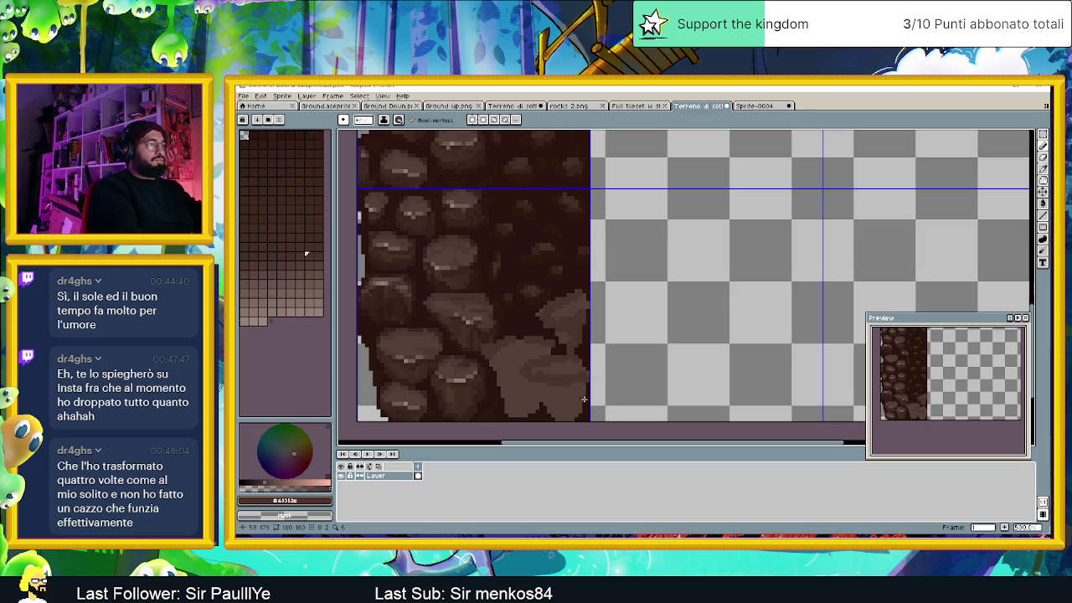
mouse_move(583, 399)
left_mouse_down()
mouse_move(499, 385)
mouse_move(507, 414)
left_mouse_up()
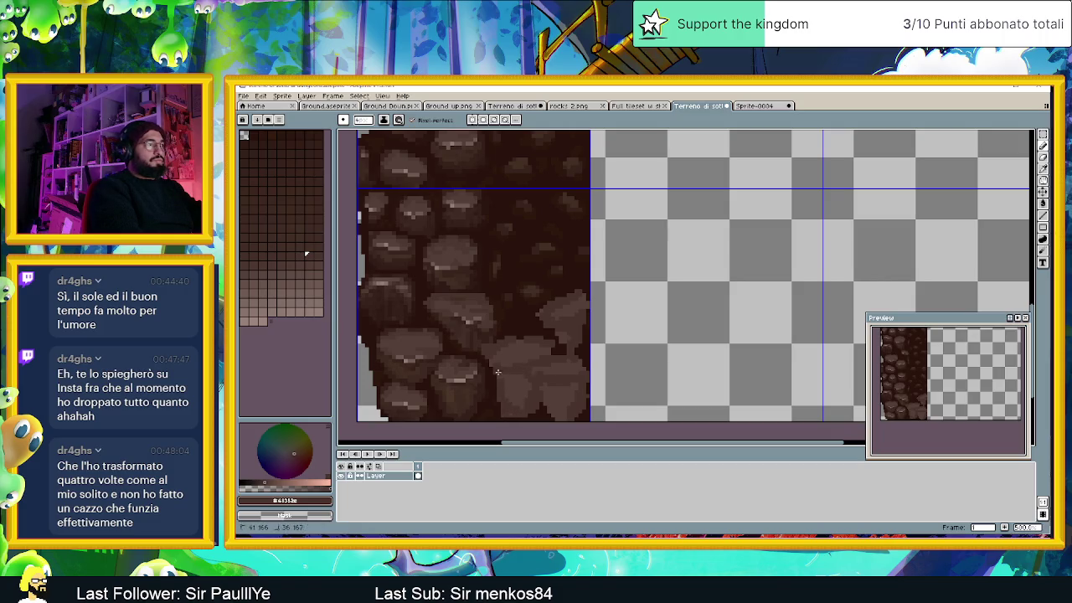
Step: Eyedrop a dark brown from the rock shading and darken the lower-right stone edges and bottom edge
key("alt")
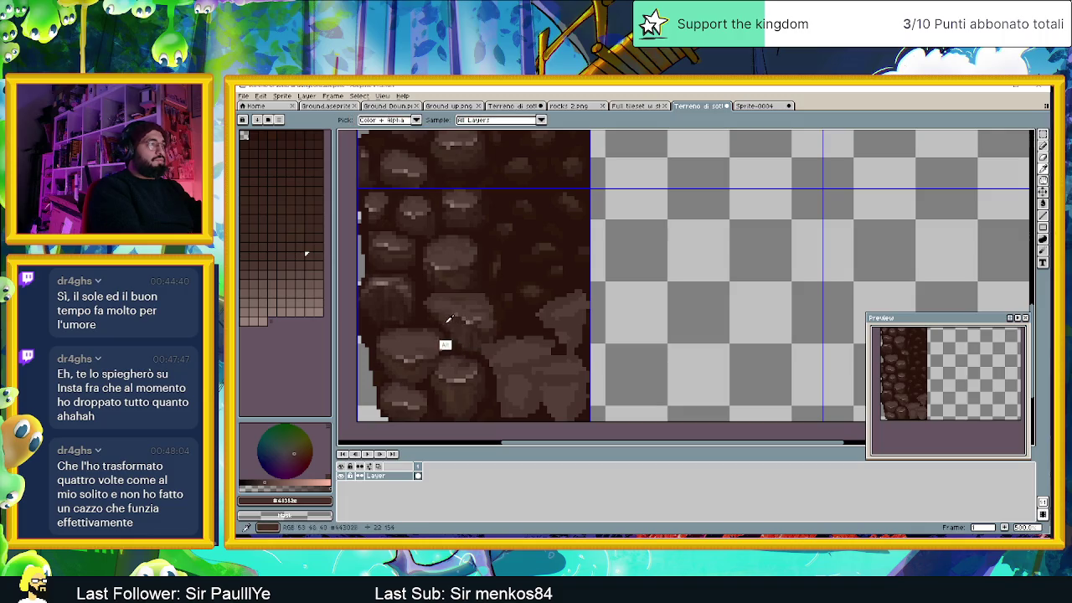
left_click(448, 319)
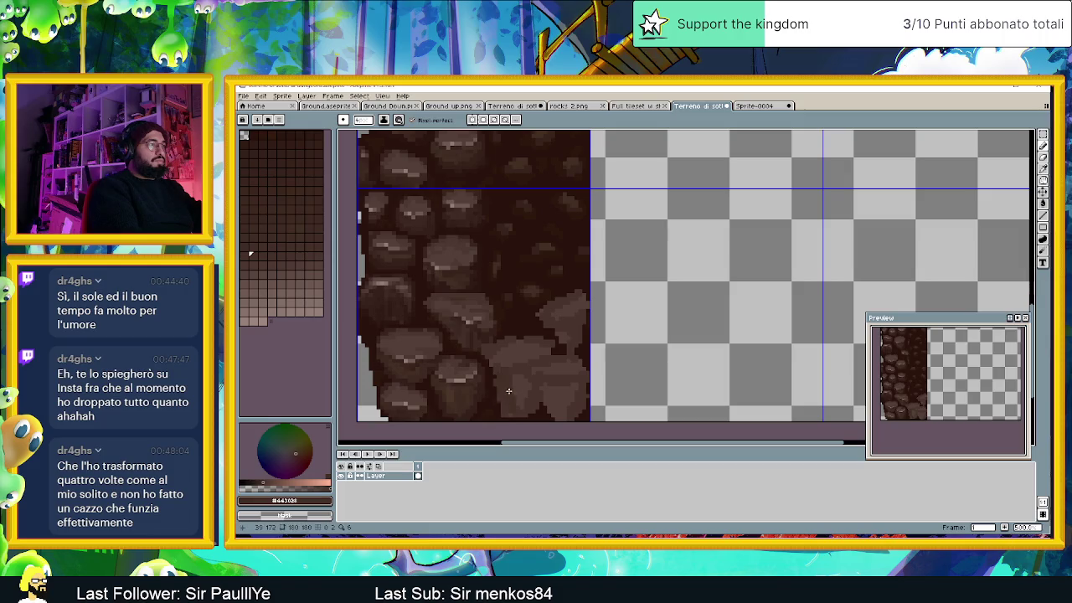
left_click_drag(527, 380, 519, 408)
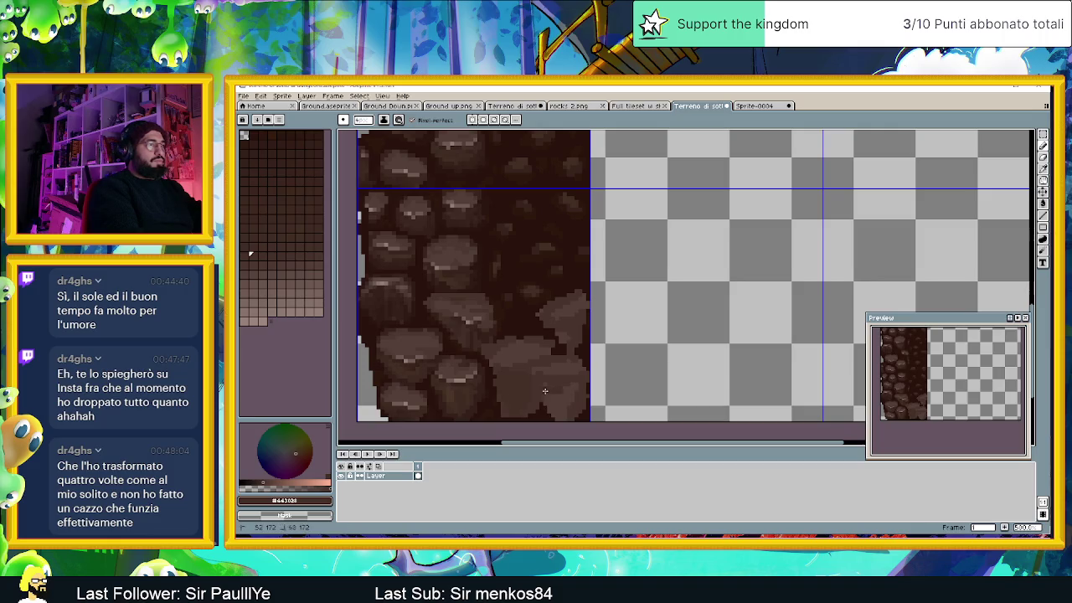
left_click_drag(572, 387, 566, 406)
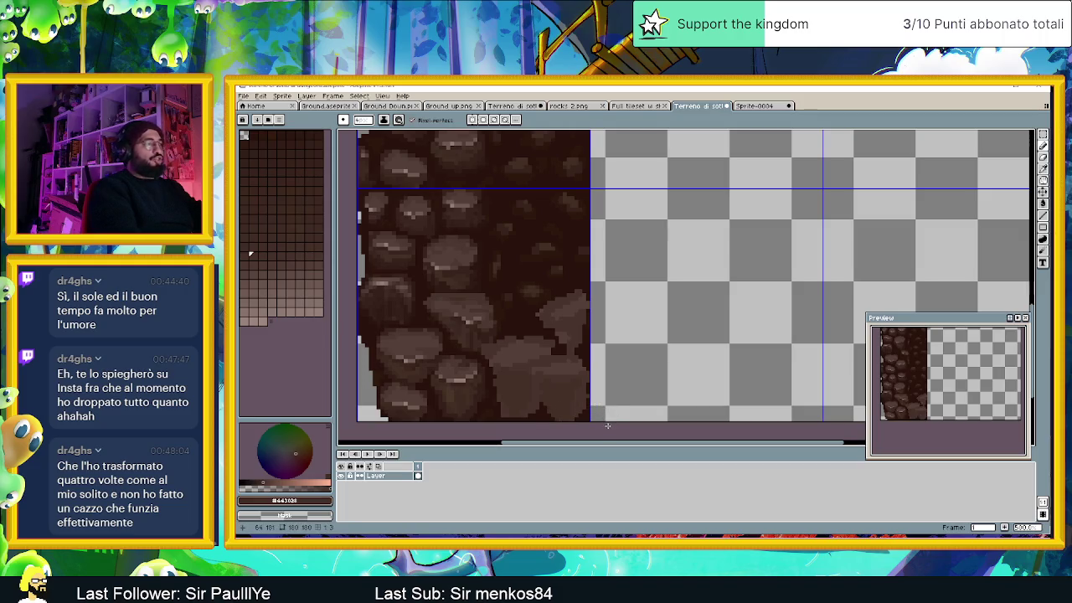
left_click_drag(596, 420, 607, 422)
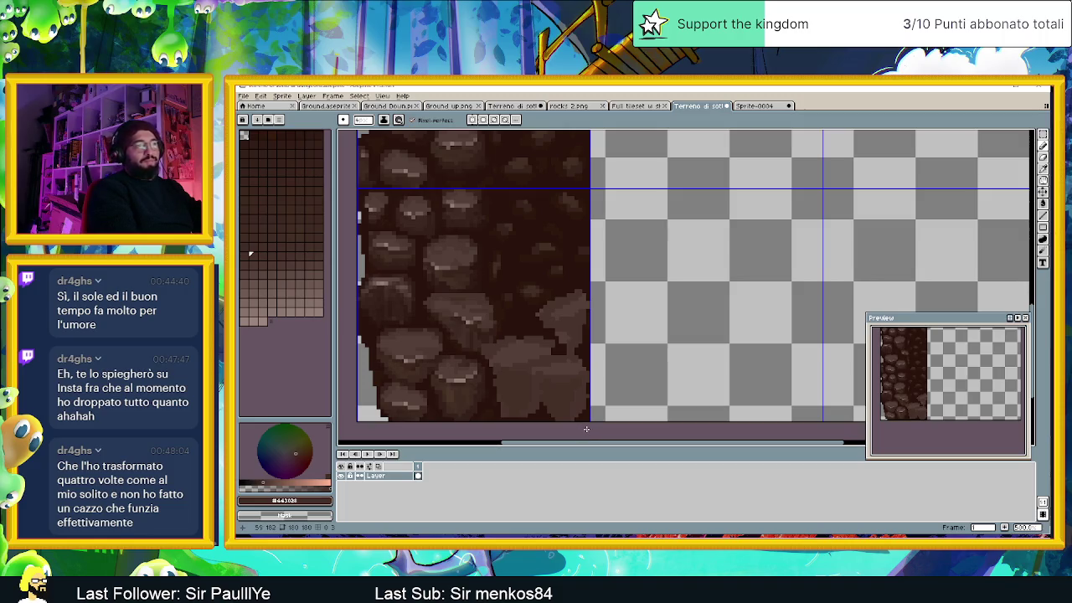
Step: Sample several slightly different browns from the stones
key("i")
left_click(531, 341, "alt")
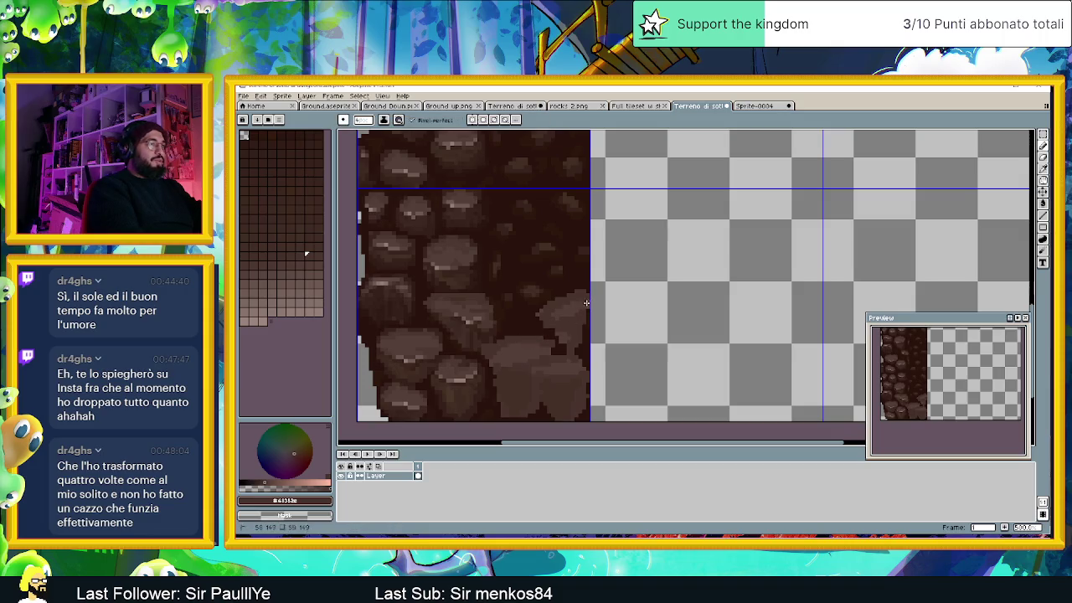
key("alt")
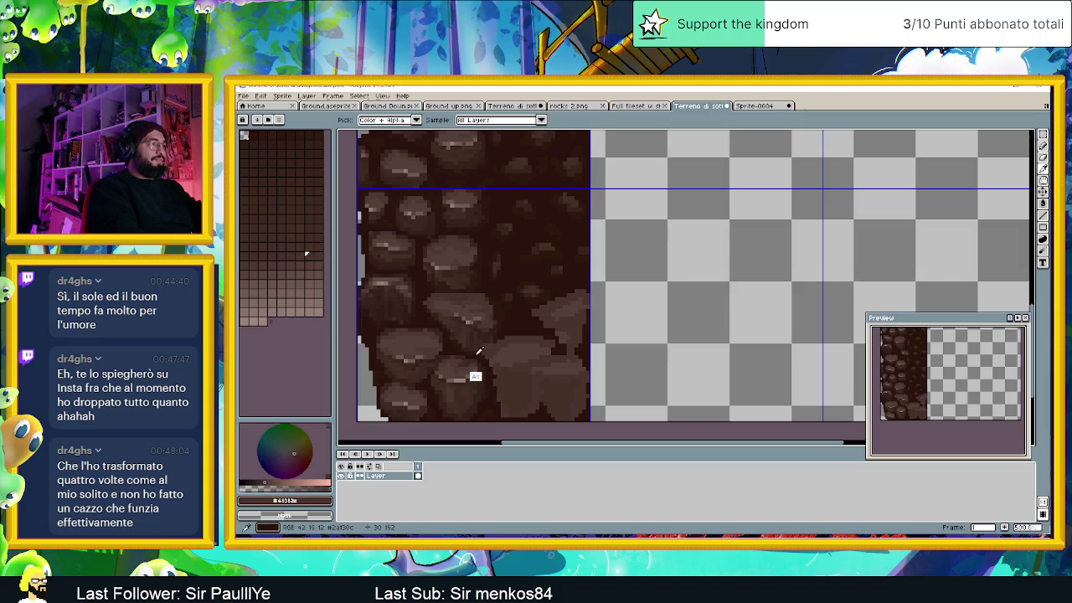
left_click(475, 345, "alt")
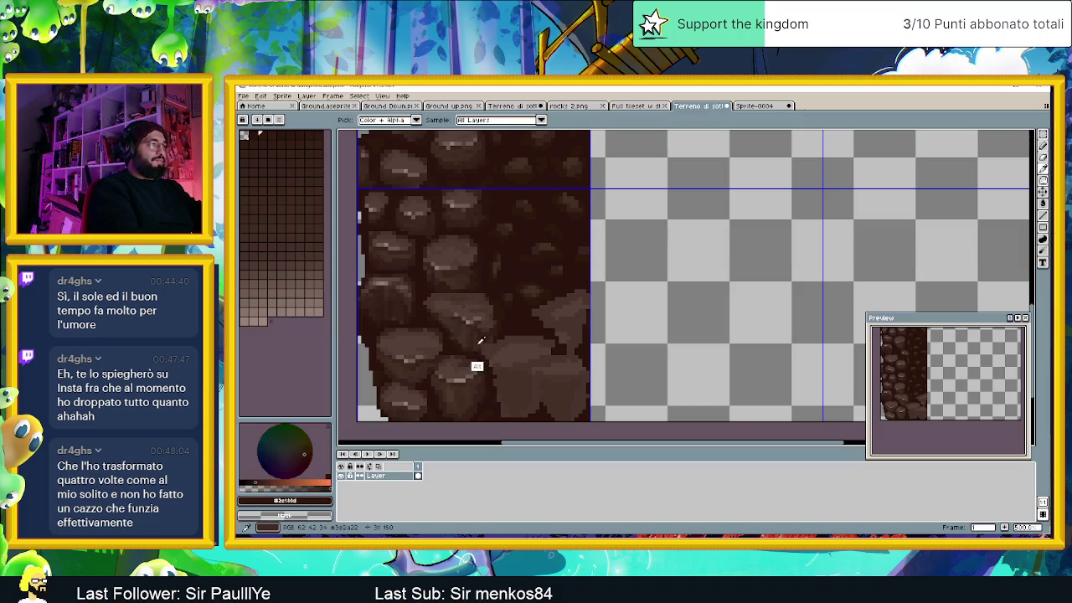
left_click(478, 365, "alt")
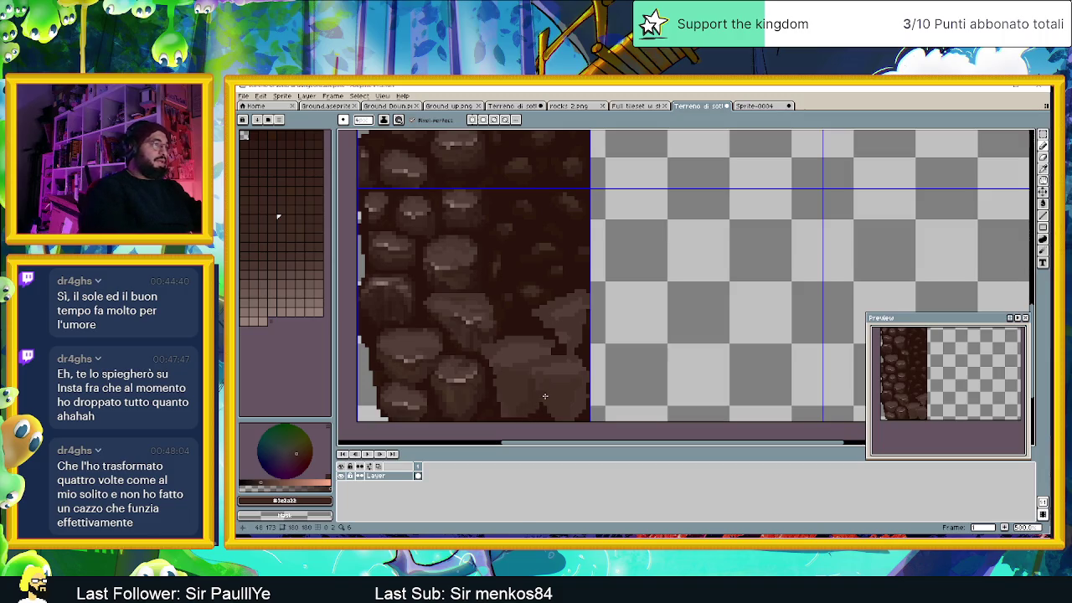
scroll(560, 407, "up", 1)
Step: Undo the last four dark pencil strokes on the lower-right stones
scroll(582, 398, "down", 1)
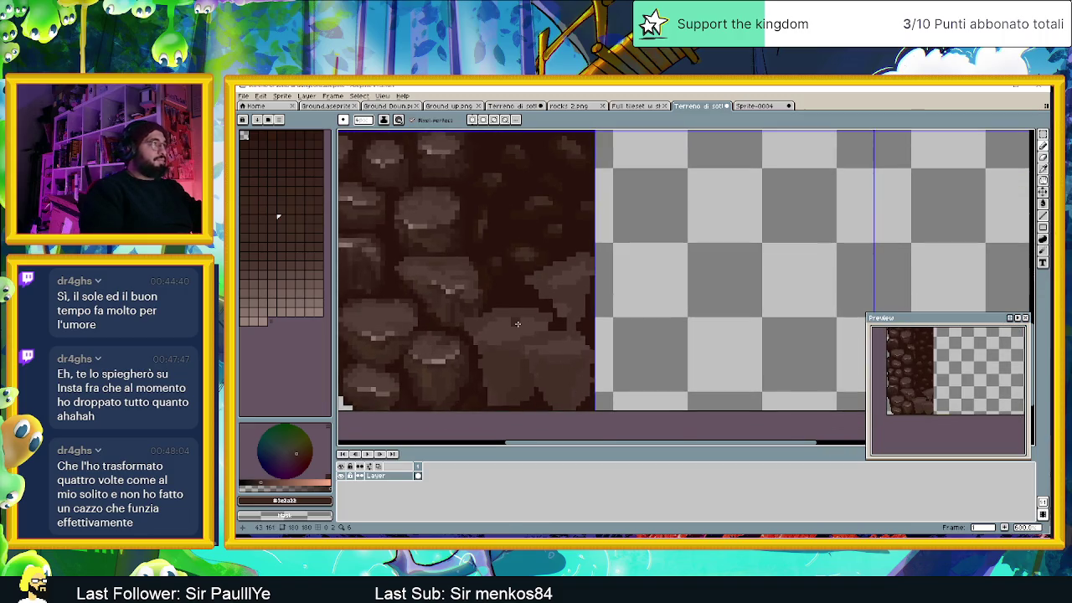
left_click(398, 119)
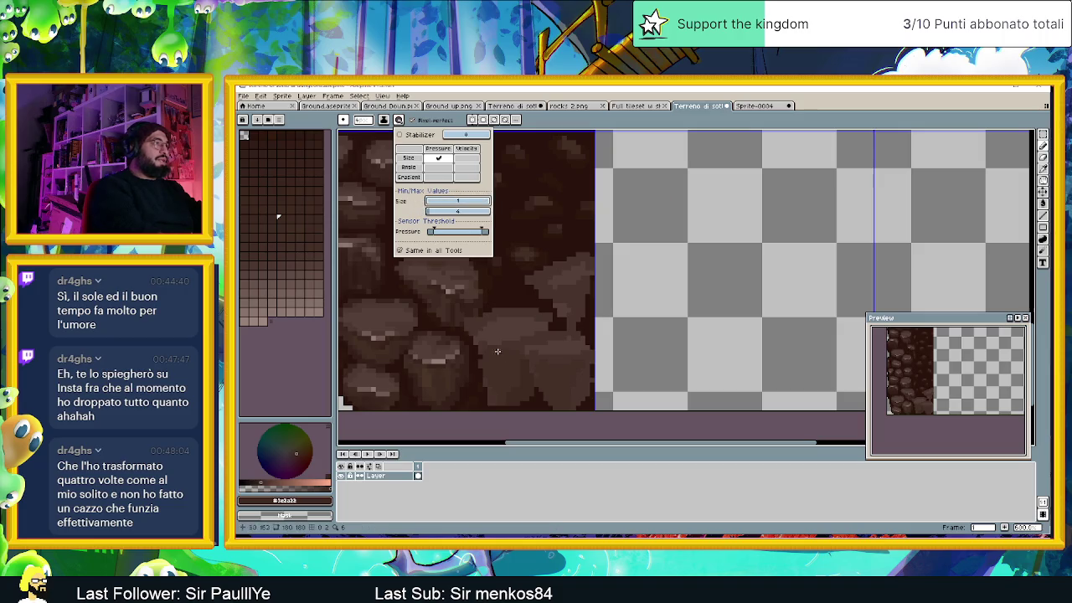
left_click(567, 394)
key("ctrl+z")
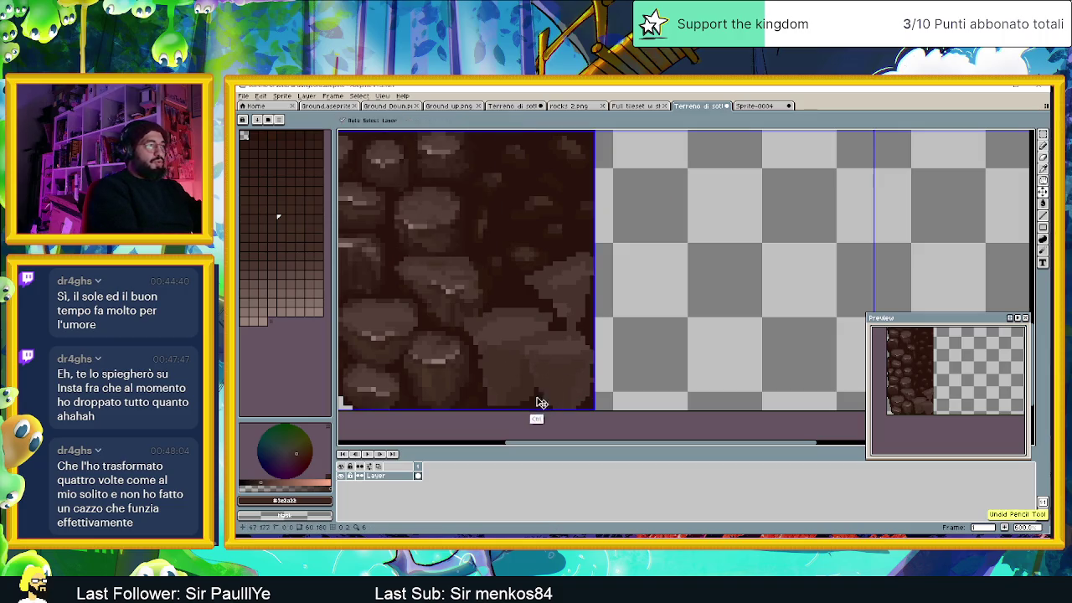
key("ctrl+z")
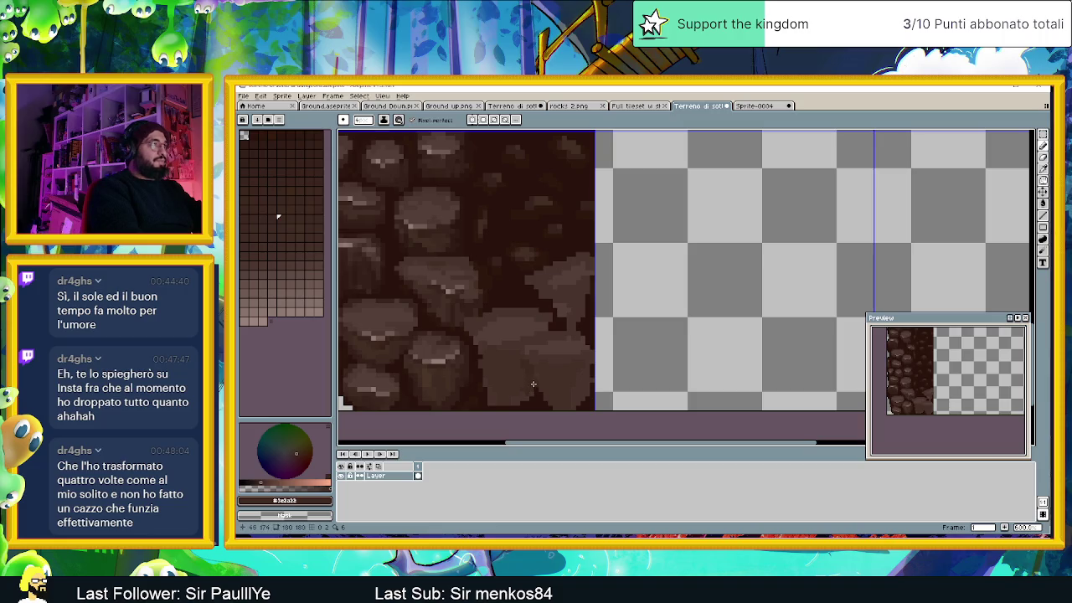
key("ctrl+z")
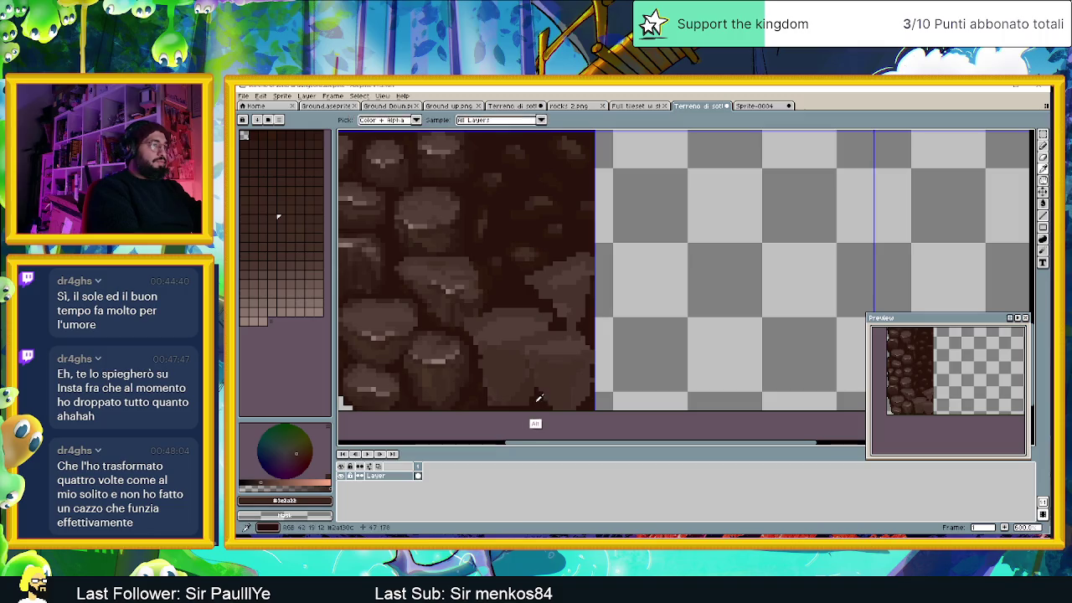
left_click(534, 404, "alt")
key("ctrl+z")
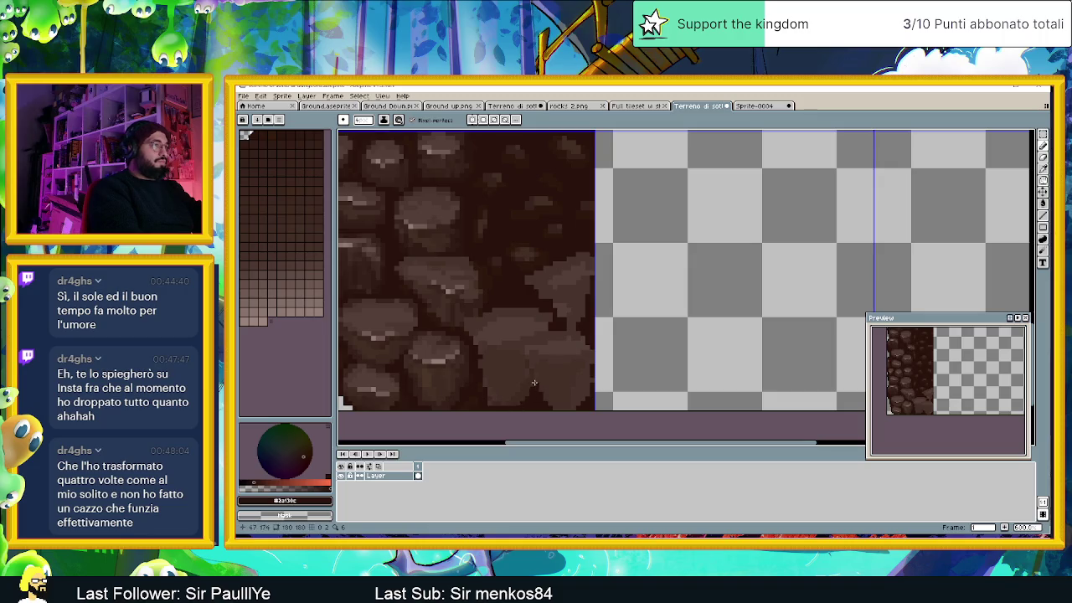
Step: Eyedrop the dark brown #352019 from the lower-right stones for drawing
key("alt")
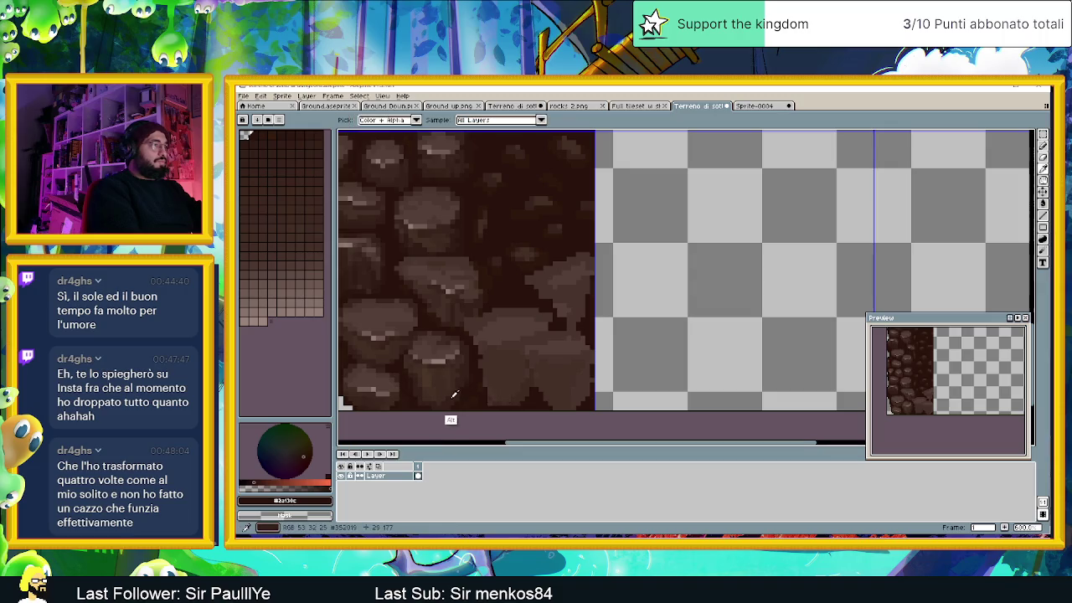
left_click(454, 393, "alt")
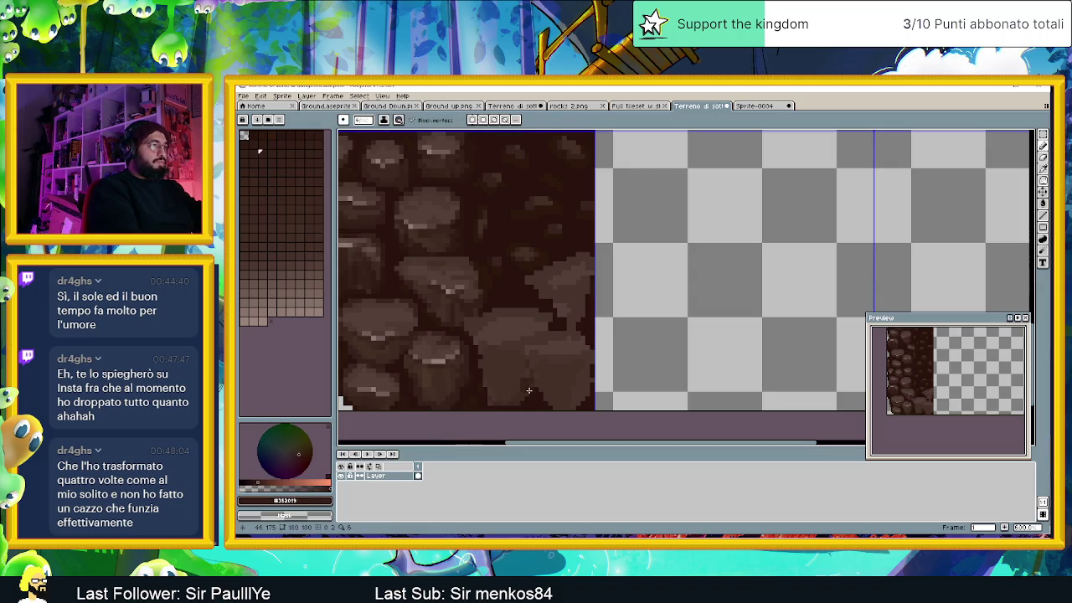
key("alt")
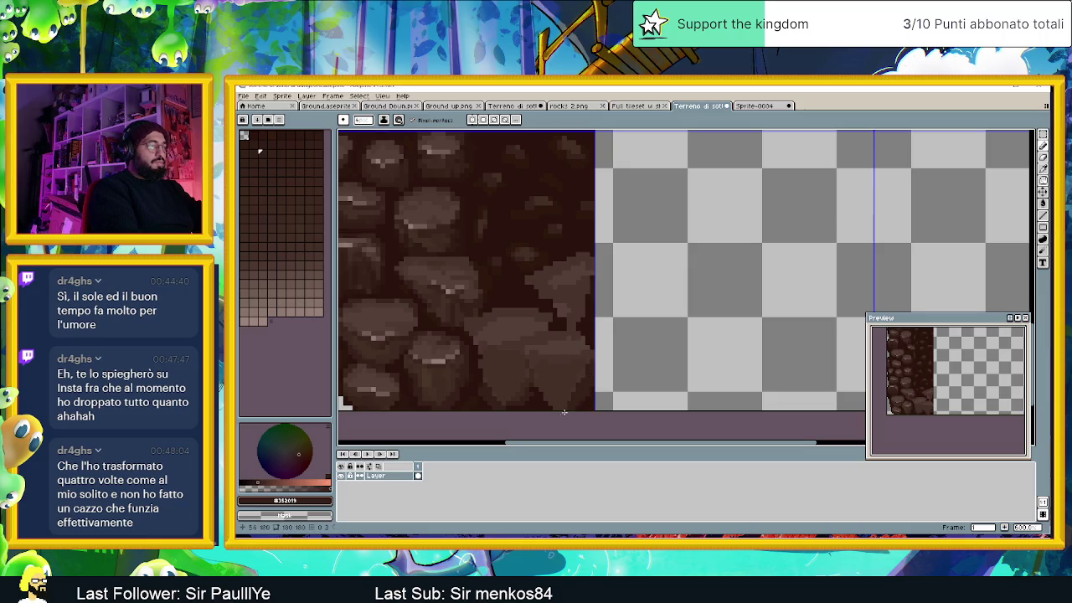
key("alt")
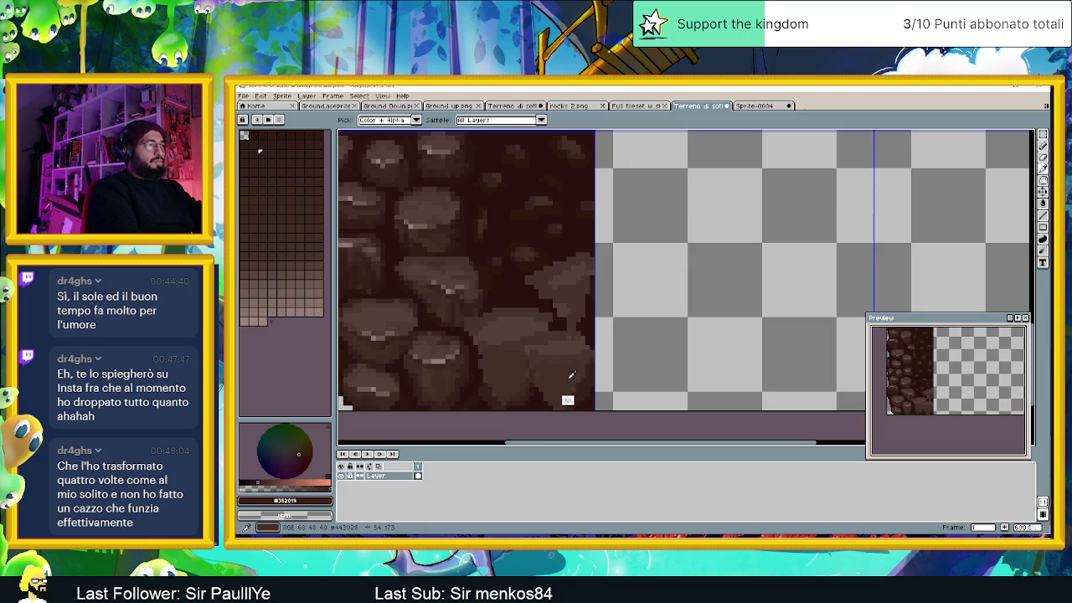
left_click(532, 384, "alt")
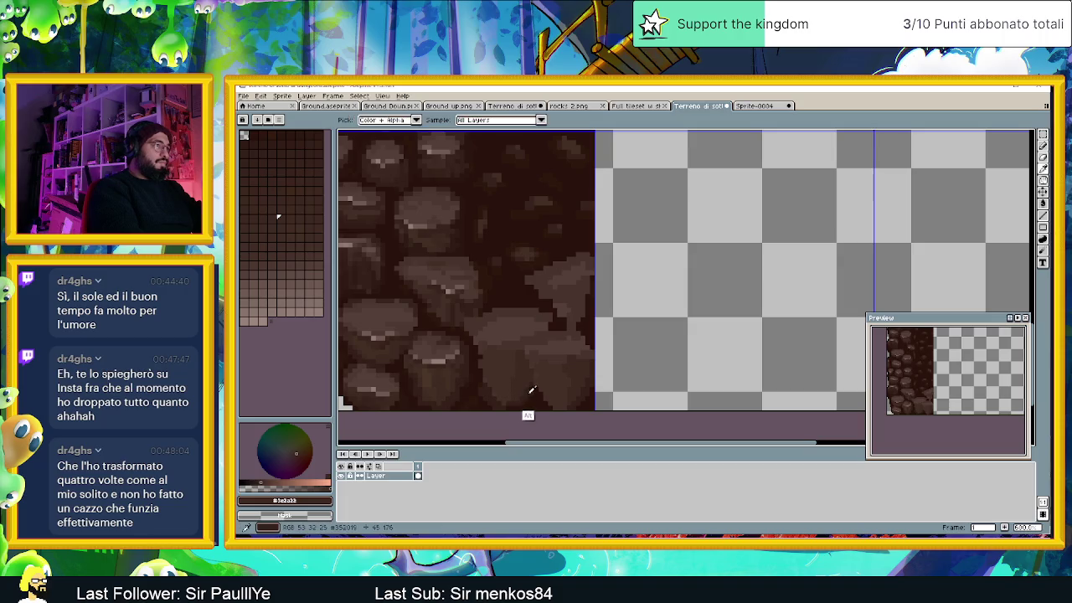
Step: Eyedrop browns from several lower and right-side stones, settling on a new dark brown
left_click(523, 374, "alt")
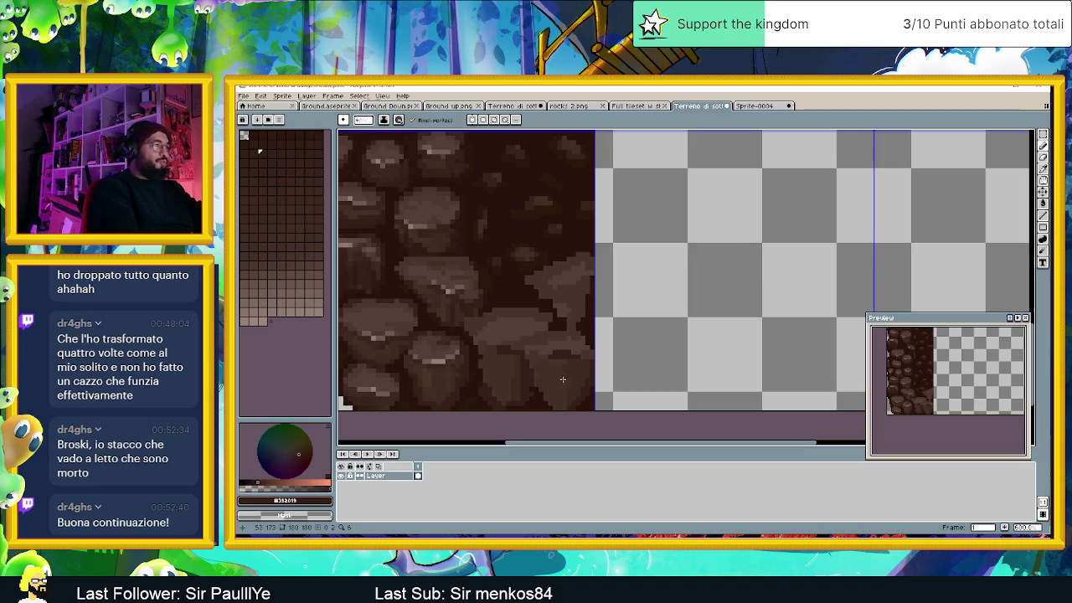
left_click(512, 393, "alt")
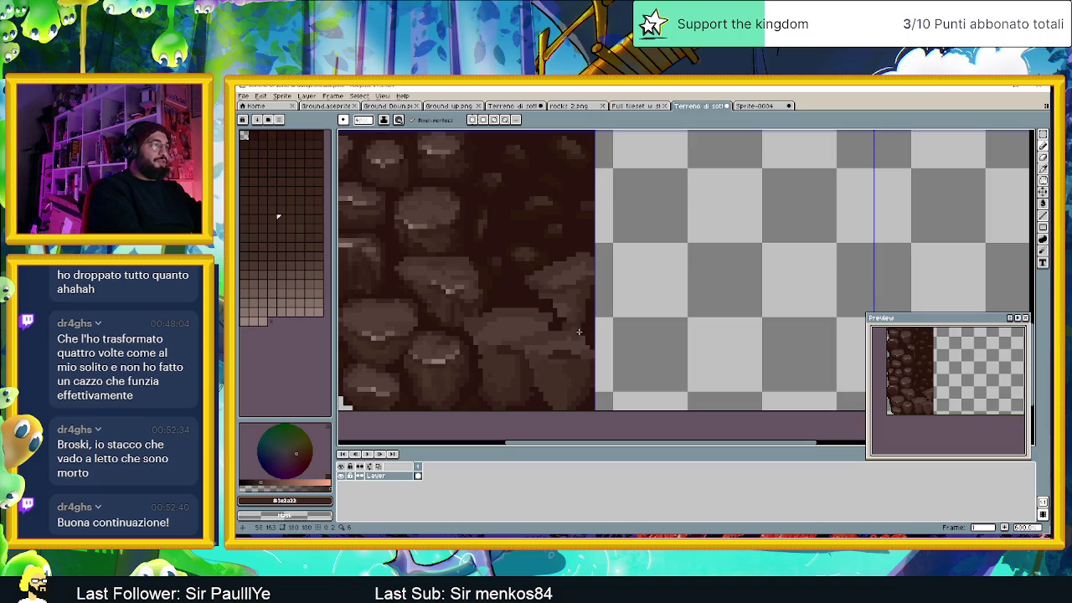
key("i")
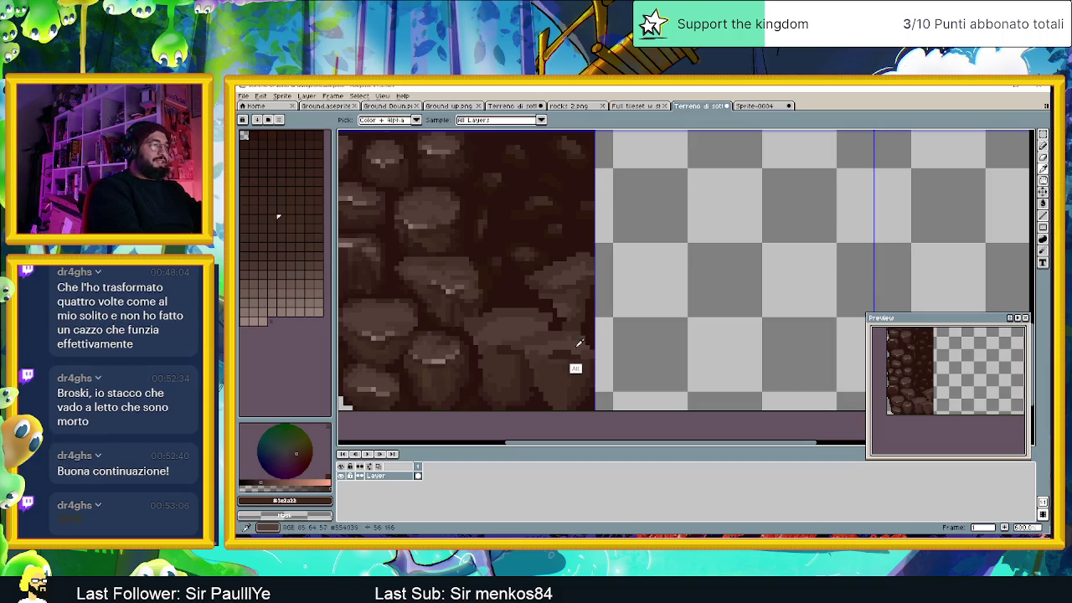
key("b")
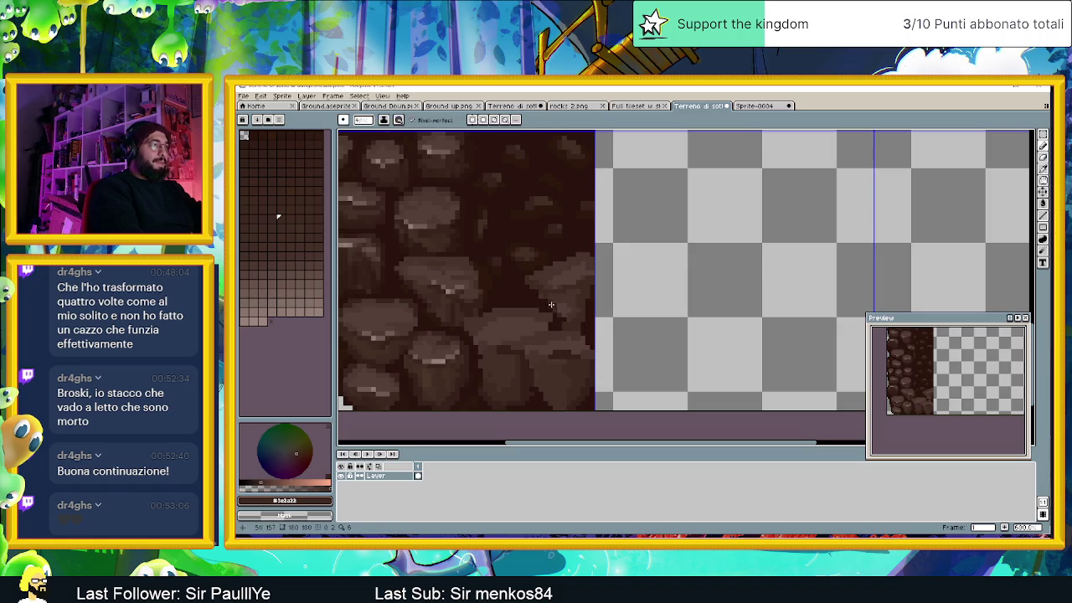
left_click(539, 393, "alt")
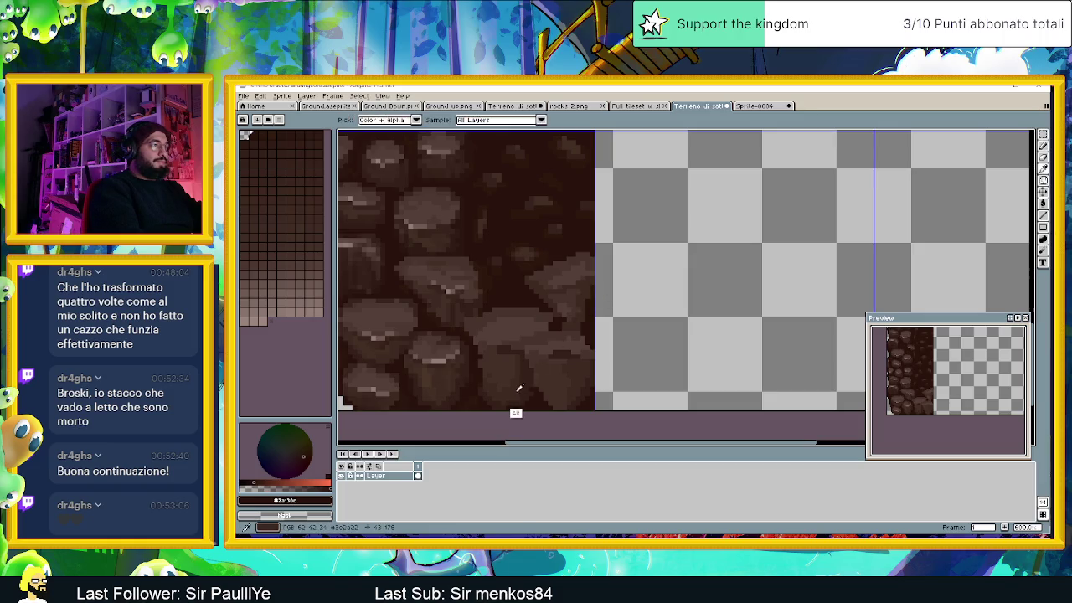
left_click(526, 391, "alt")
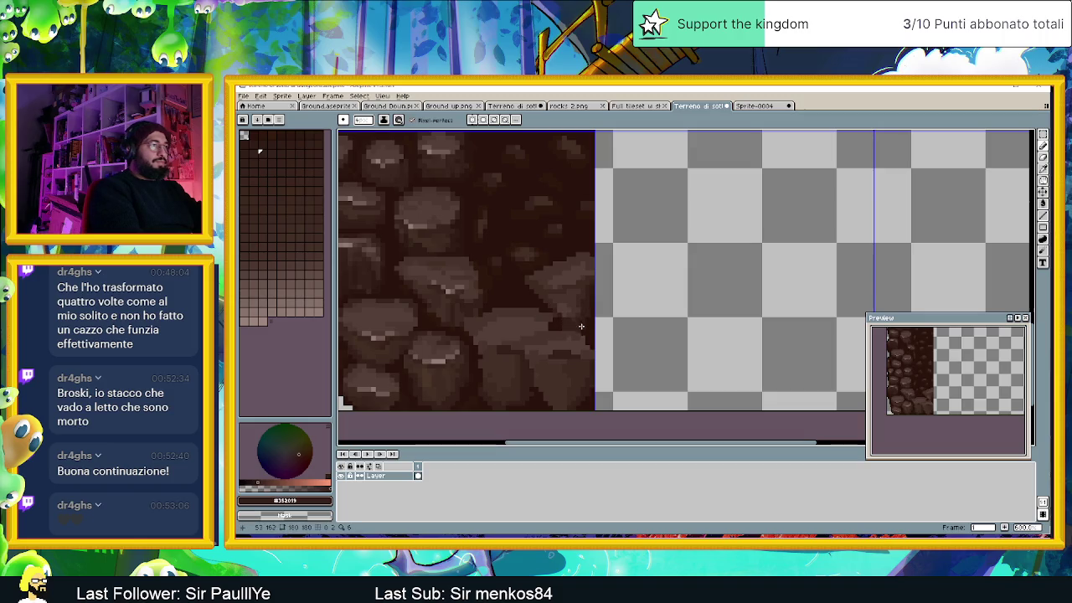
left_click(545, 318, "alt")
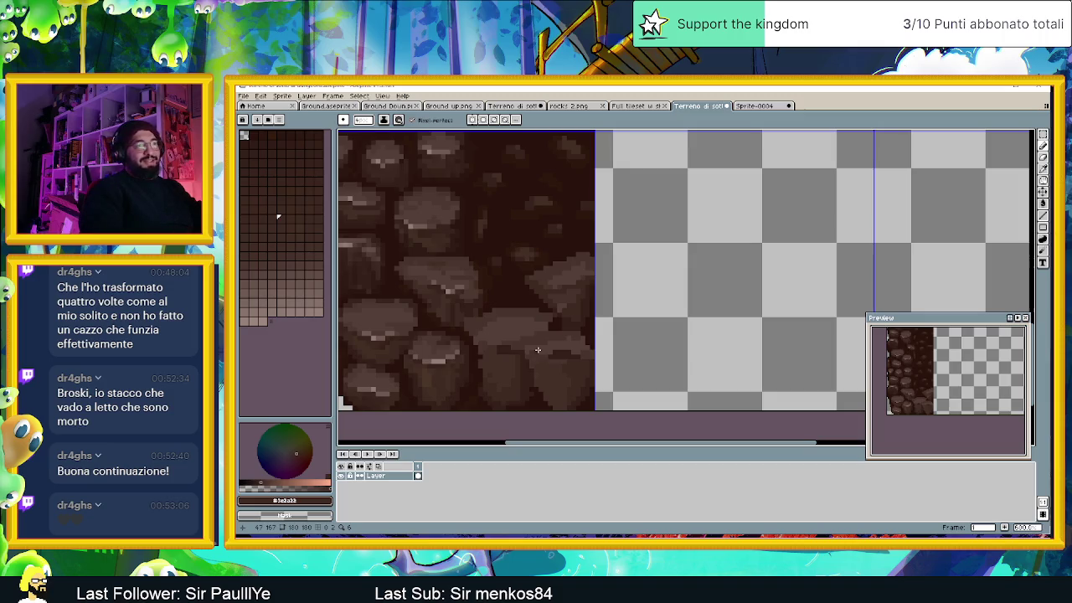
scroll(505, 321, "down", 1)
Step: Undo the lighter brown patch and paint a dark band across the stone's top edge
scroll(498, 324, "up", 1)
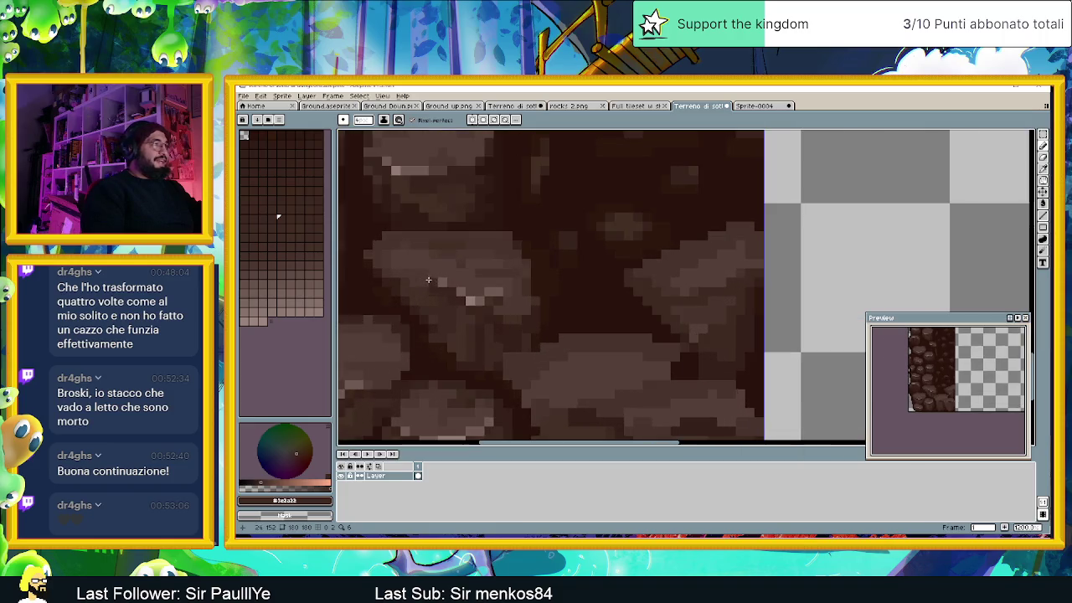
scroll(418, 274, "up", 1)
scroll(414, 263, "down", 1)
key("i")
key("b")
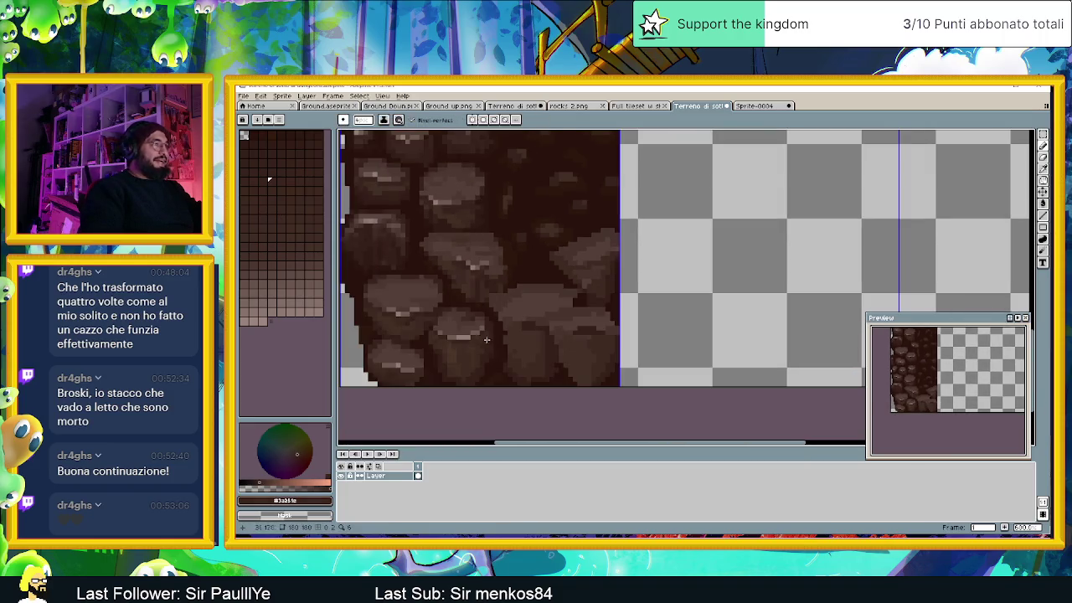
scroll(503, 243, "up", 2)
scroll(528, 251, "up", 1)
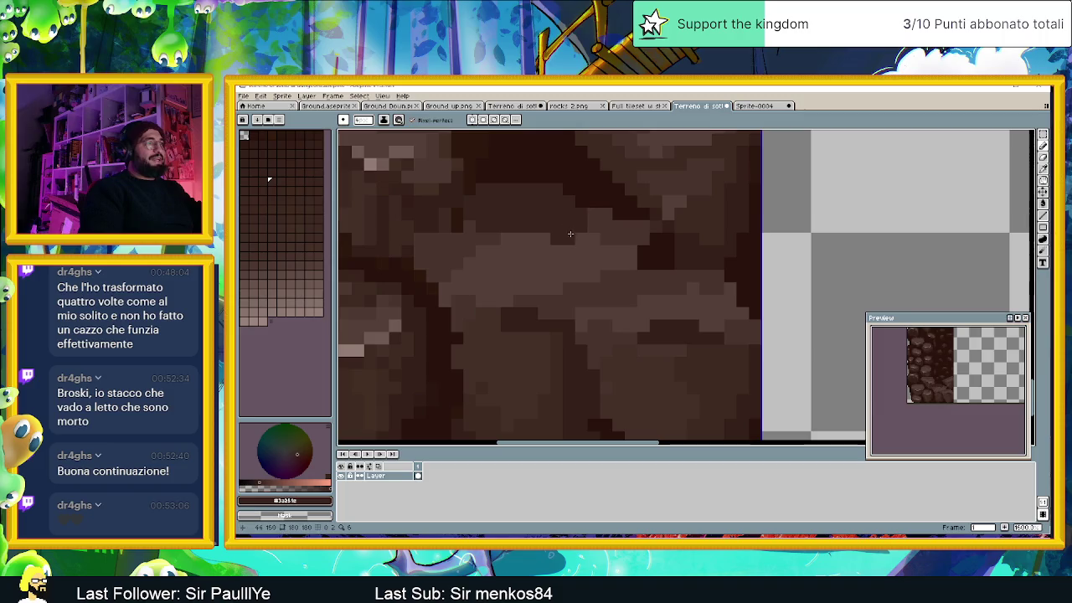
key("ctrl+z")
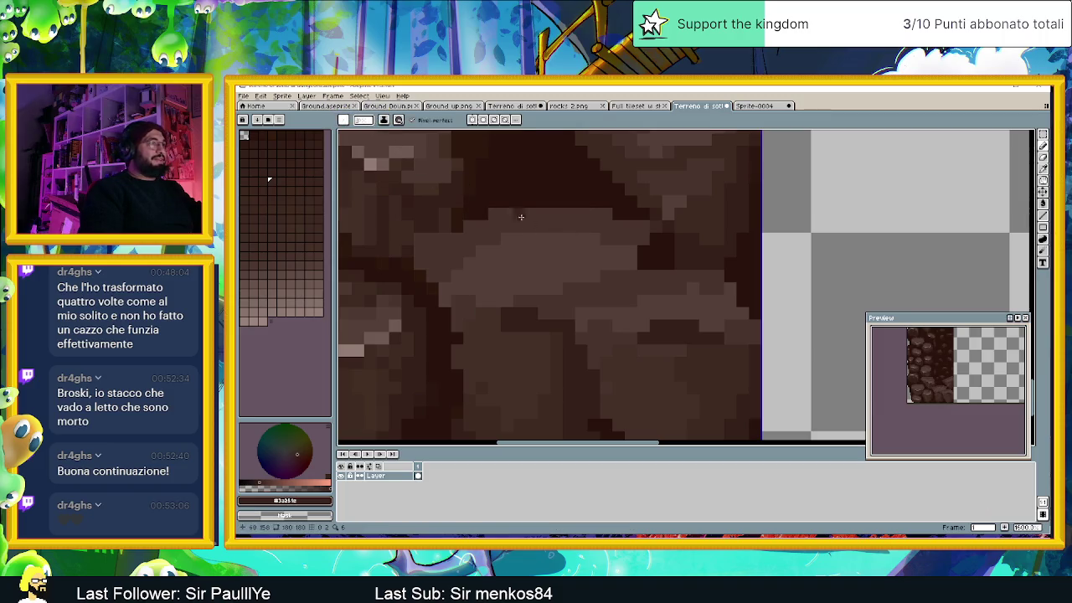
left_click_drag(499, 214, 577, 217)
left_click(601, 214)
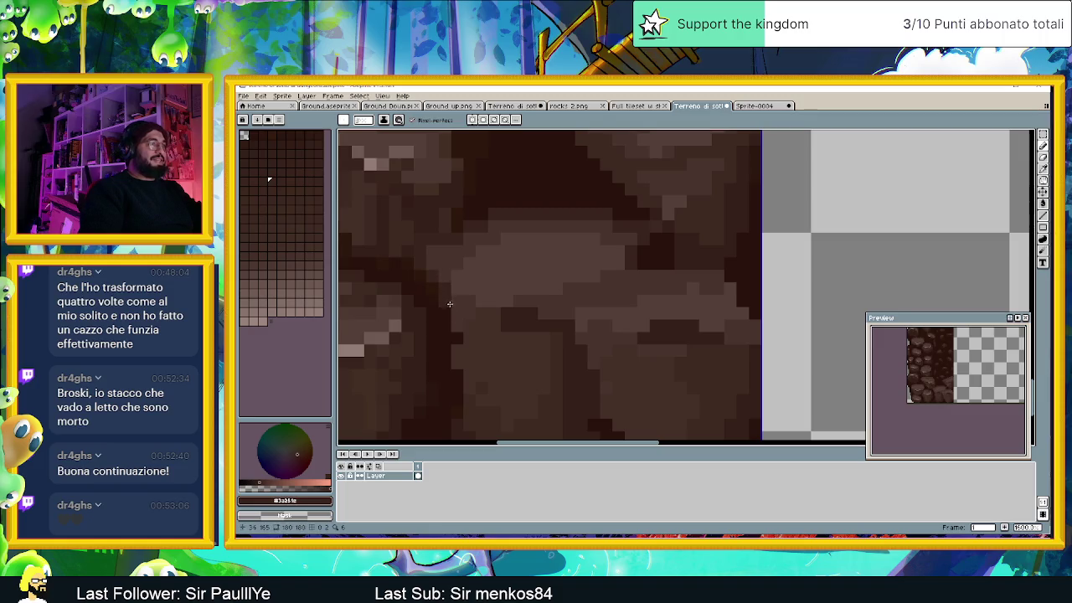
Step: Darken a row of pixels between the rocks and add a short dark stroke beneath one
scroll(450, 304, "down", 3)
scroll(456, 309, "up", 1)
scroll(460, 314, "up", 1)
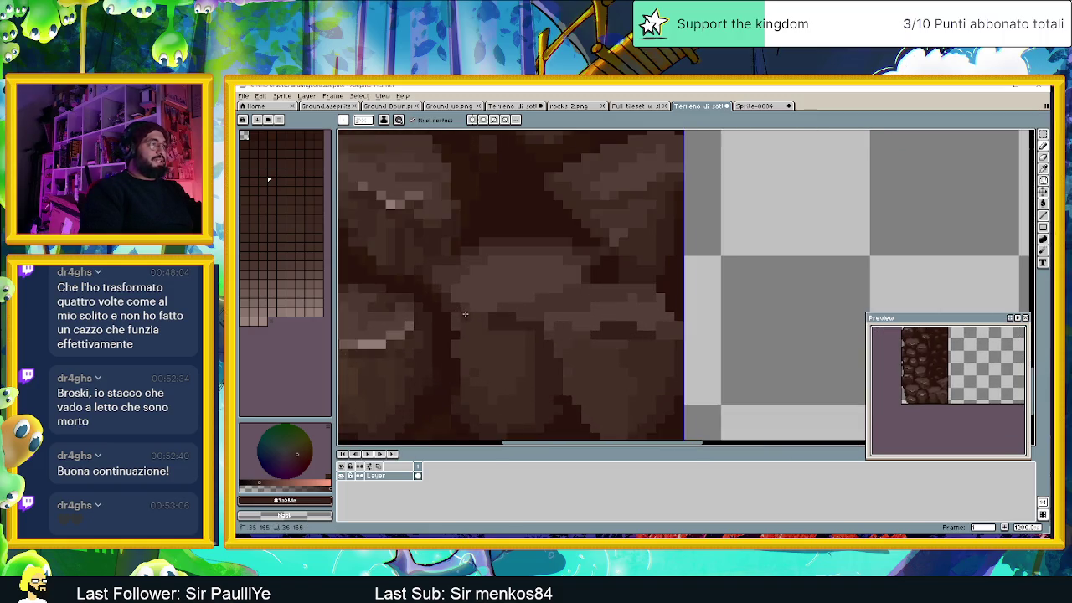
scroll(507, 300, "down", 1)
scroll(473, 288, "up", 1)
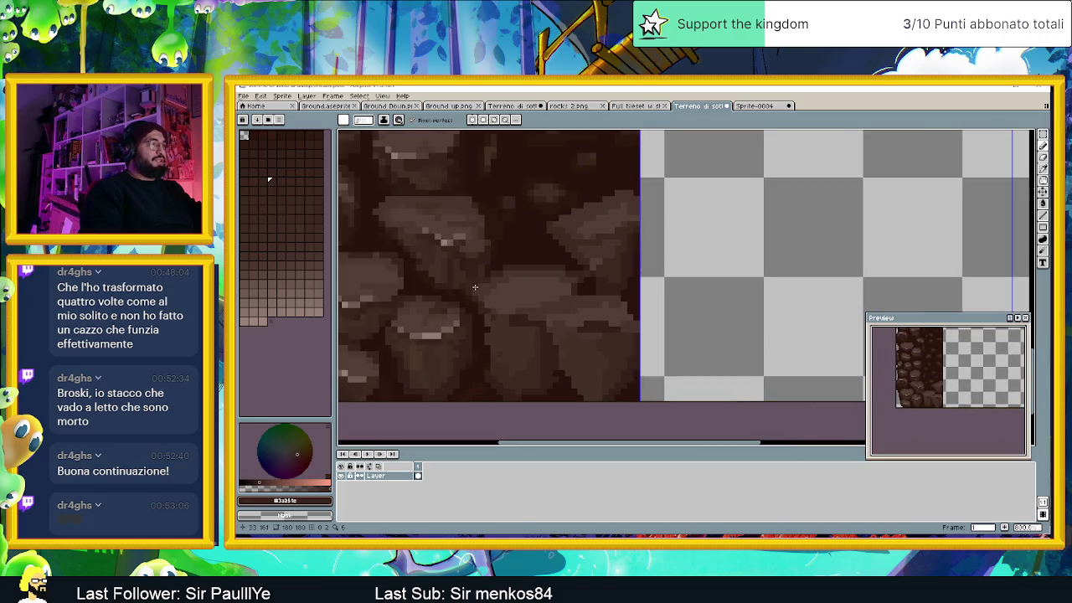
scroll(565, 292, "down", 1)
scroll(577, 280, "up", 1)
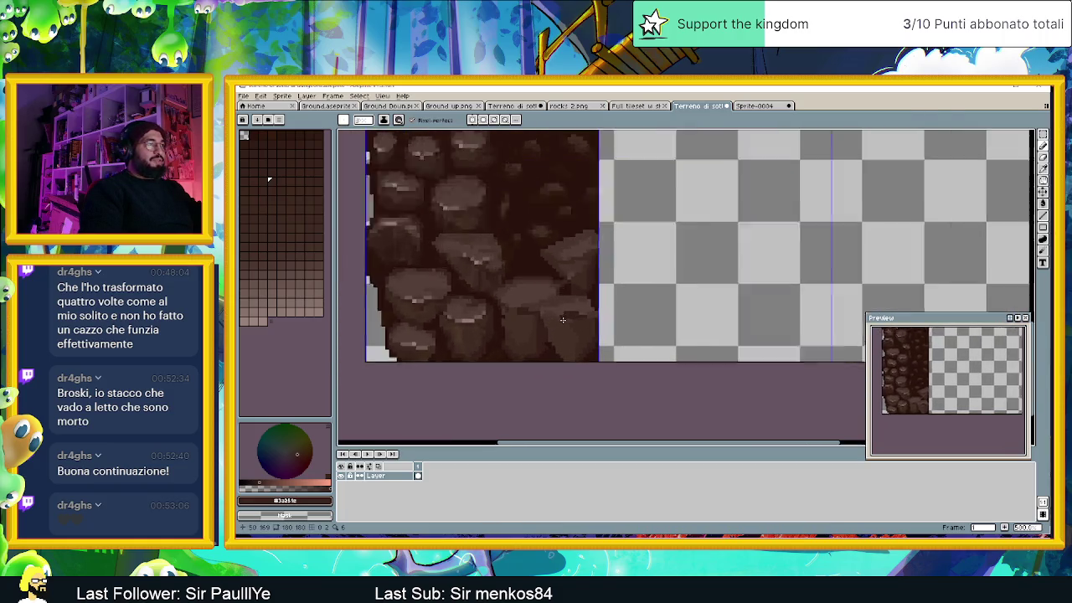
scroll(590, 268, "up", 1)
scroll(619, 247, "up", 1)
mouse_move(619, 247)
left_mouse_down()
mouse_move(588, 232)
mouse_move(457, 232)
mouse_move(449, 251)
mouse_move(419, 255)
left_mouse_up()
scroll(526, 276, "left", 1)
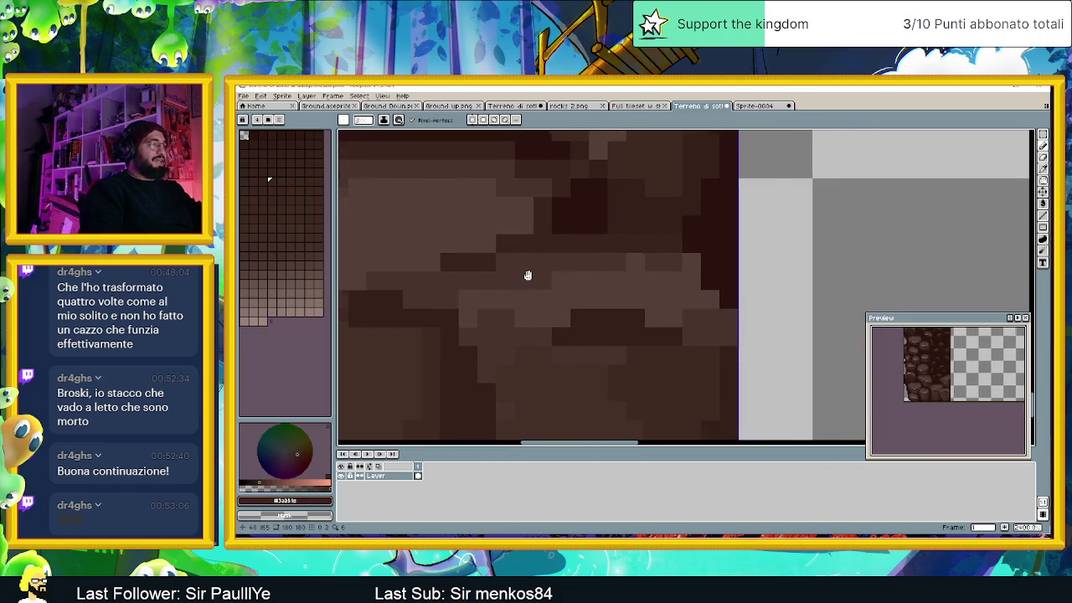
scroll(510, 275, "left", 1)
mouse_move(497, 278)
left_mouse_down()
mouse_move(430, 275)
mouse_move(488, 275)
mouse_move(474, 293)
mouse_move(505, 301)
mouse_move(490, 304)
mouse_move(528, 333)
left_mouse_up()
Step: Paint a light brown highlight along the rock's upper edge and darken one pixel beside it
scroll(558, 361, "down", 3)
scroll(557, 361, "up", 2)
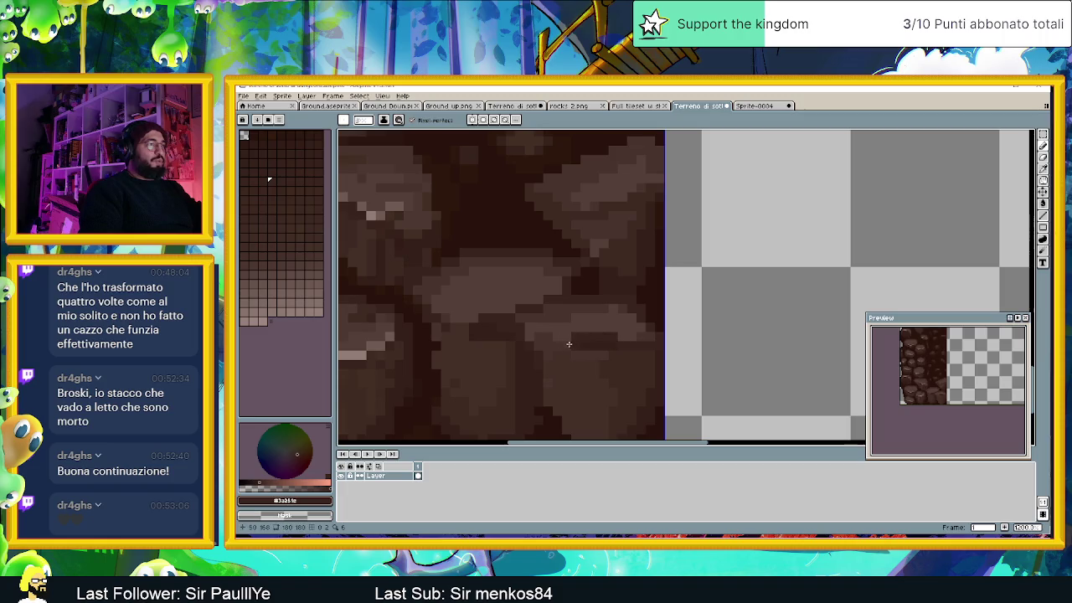
scroll(510, 360, "down", 2)
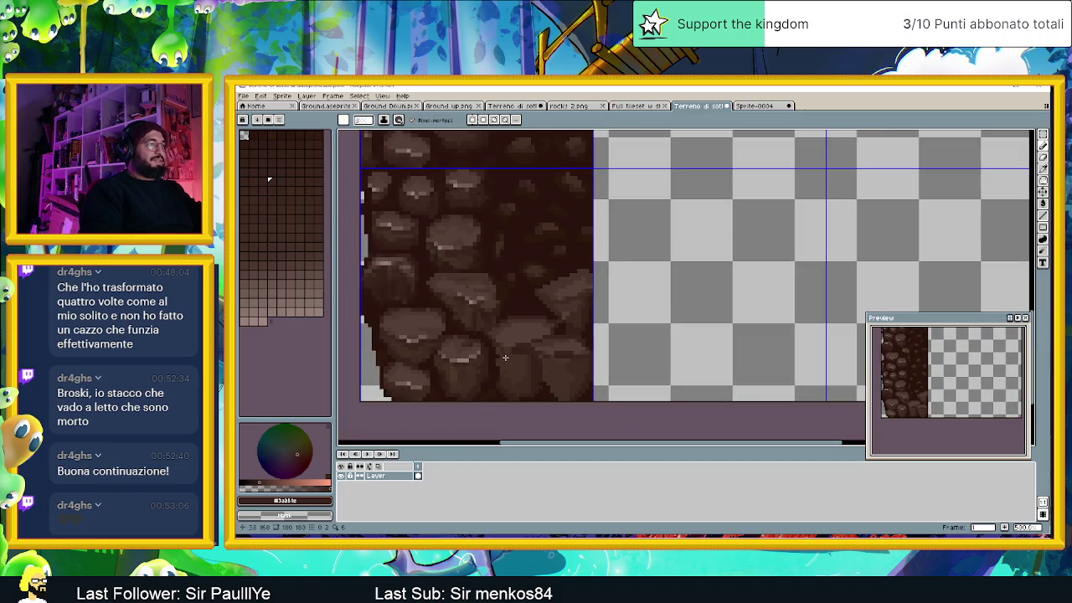
scroll(505, 358, "up", 1)
scroll(507, 357, "up", 1)
scroll(515, 355, "down", 2)
scroll(521, 353, "down", 1)
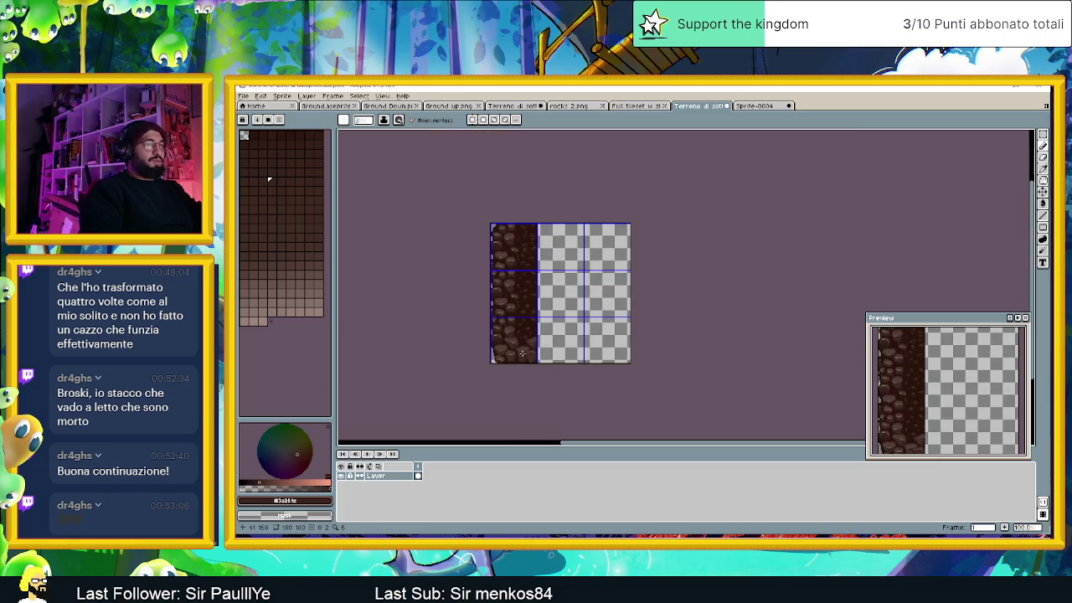
scroll(536, 360, "up", 1)
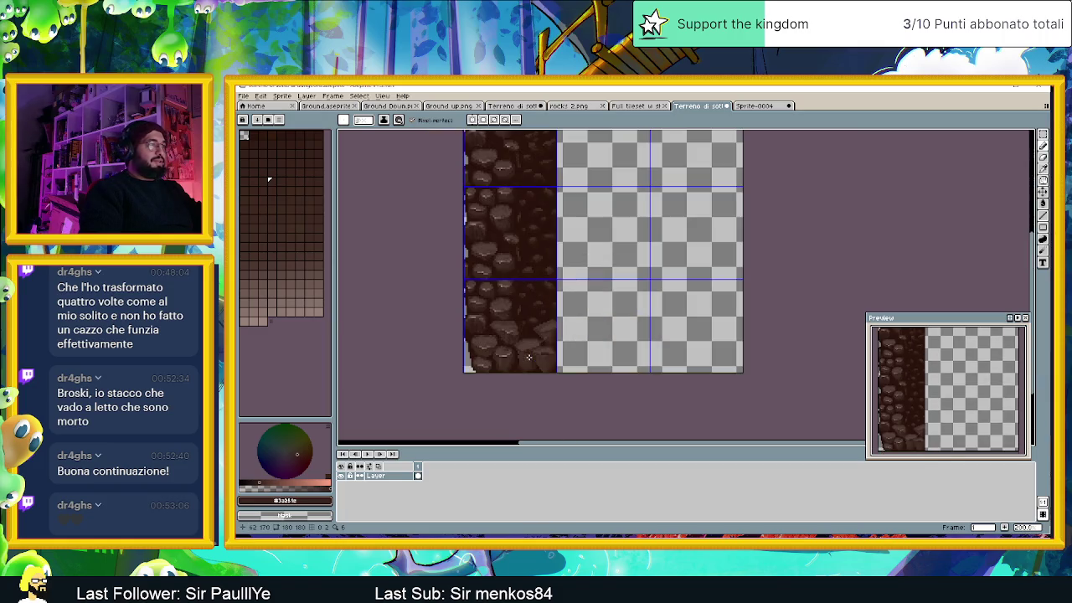
scroll(527, 355, "up", 1)
scroll(510, 347, "up", 1)
scroll(549, 340, "up", 1)
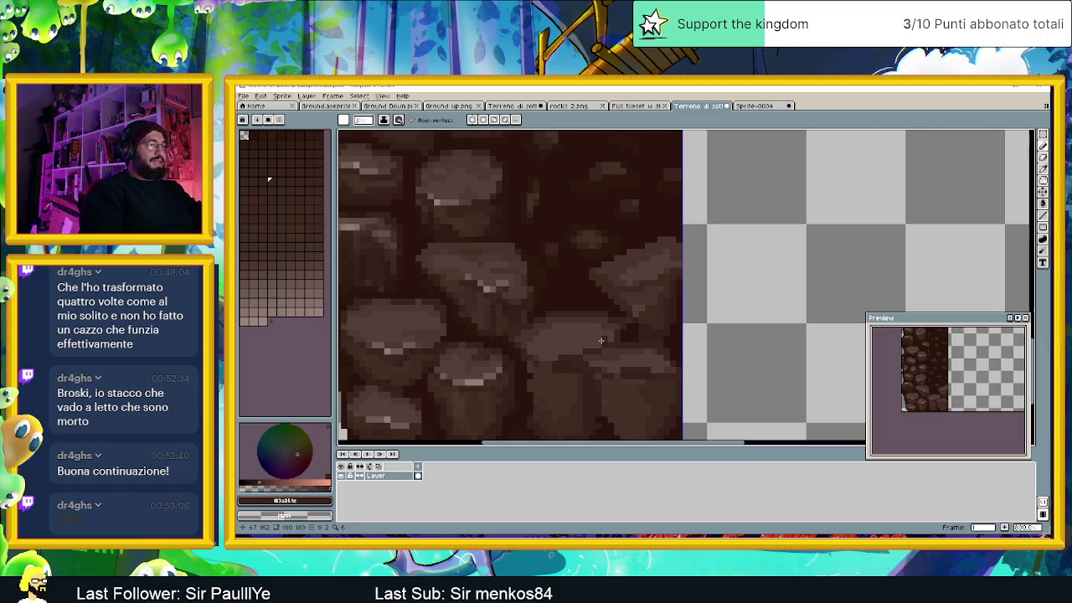
scroll(603, 340, "up", 1)
key("i")
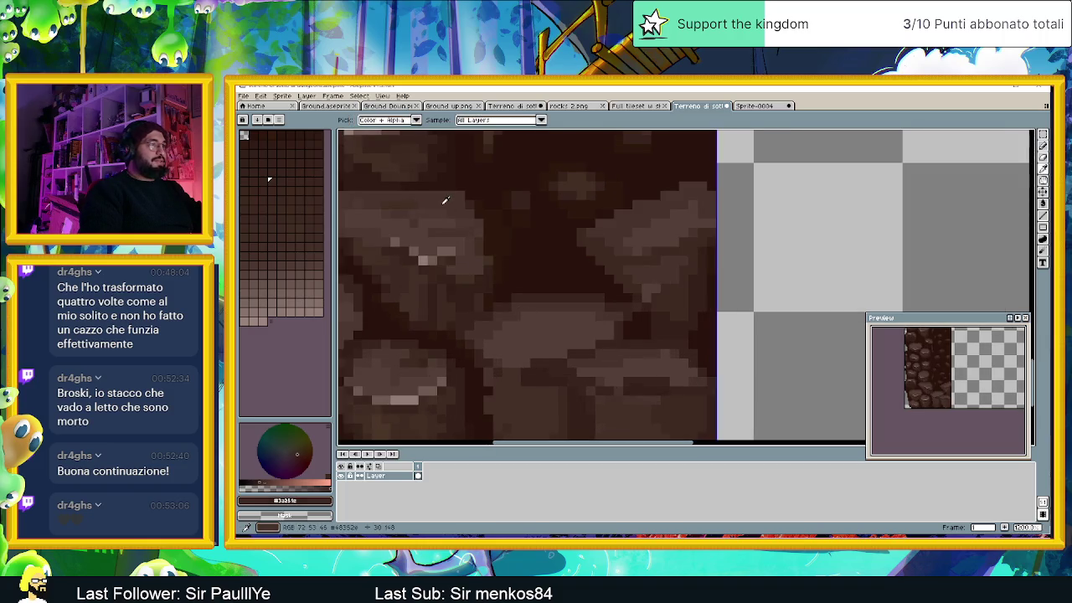
left_click(445, 199, "alt")
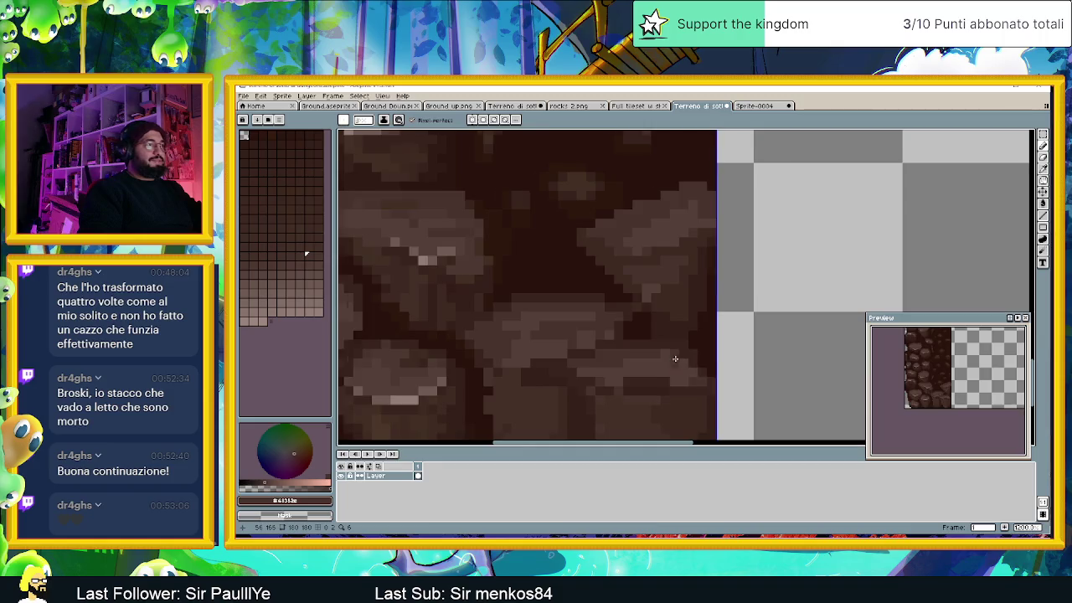
scroll(506, 356, "right", 3)
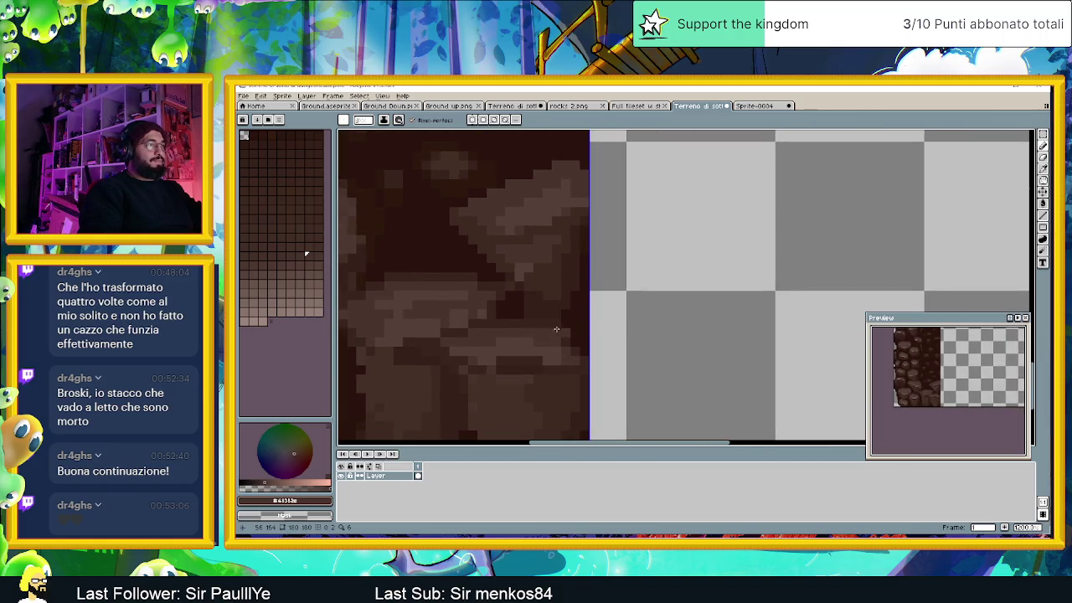
scroll(502, 318, "down", 2)
scroll(542, 274, "up", 3)
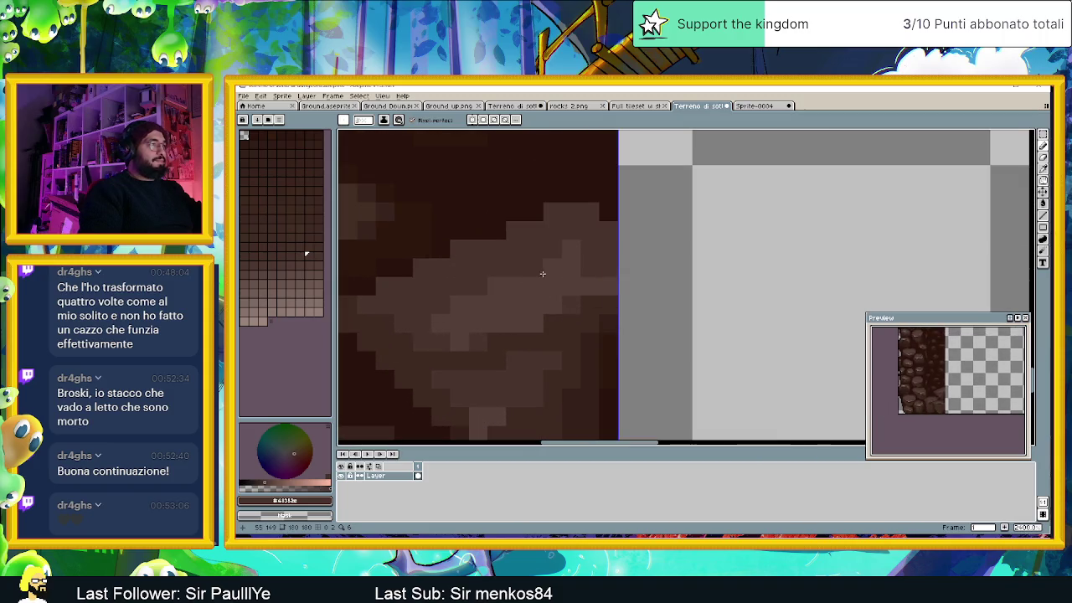
left_click(350, 304, "alt")
left_click_drag(394, 272, 604, 222)
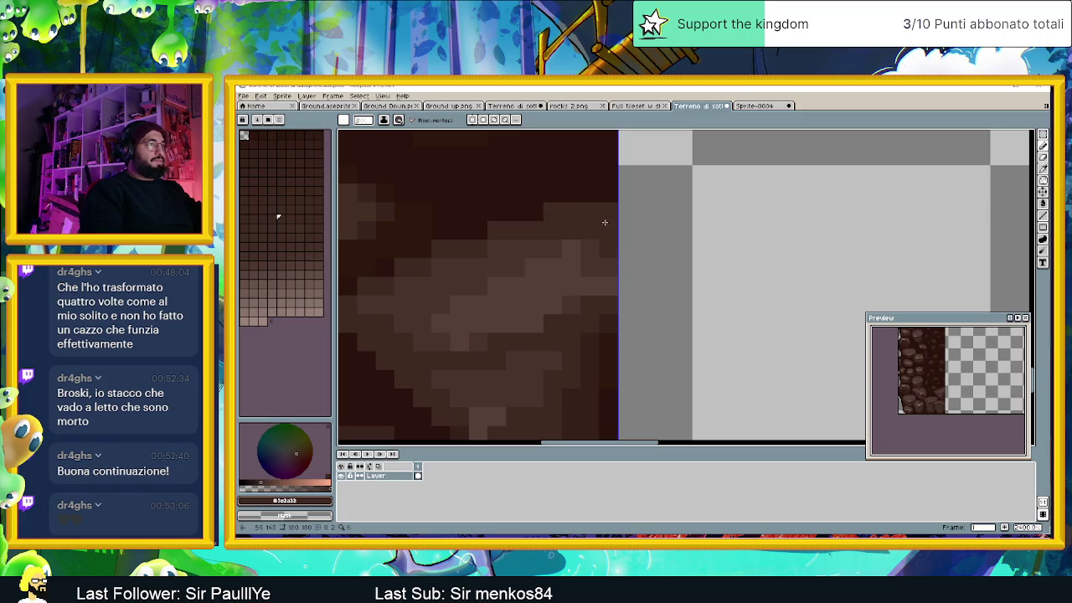
left_click(603, 180, "alt")
left_click(610, 227)
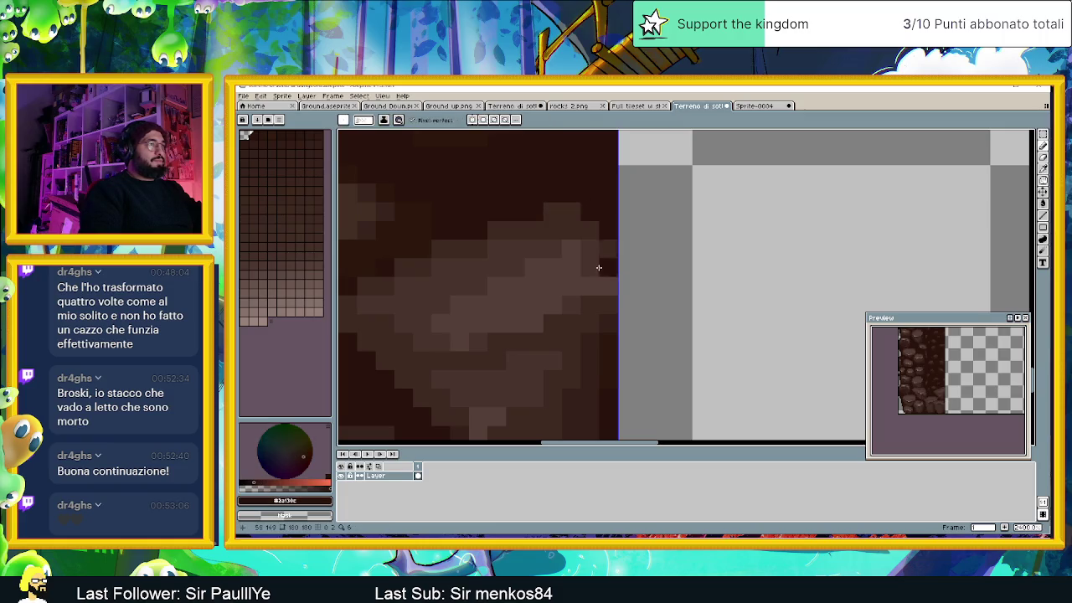
Step: Sample a different brown from the canvas and review the lower stones
scroll(600, 265, "down", 3)
scroll(586, 267, "down", 1)
scroll(576, 270, "up", 2)
left_click(576, 270, "alt")
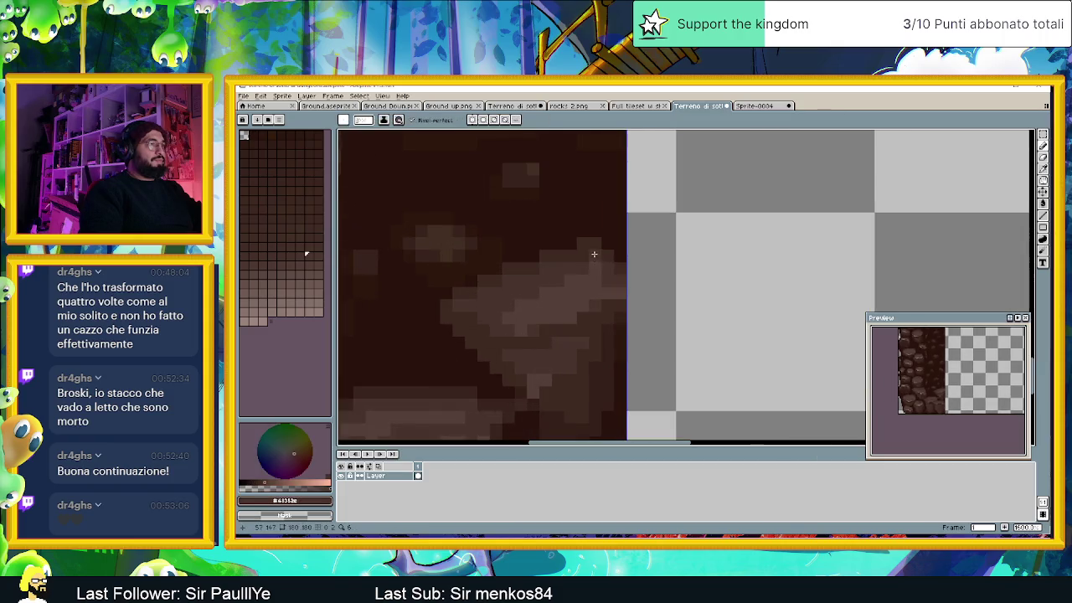
scroll(505, 291, "down", 2)
scroll(498, 309, "down", 1)
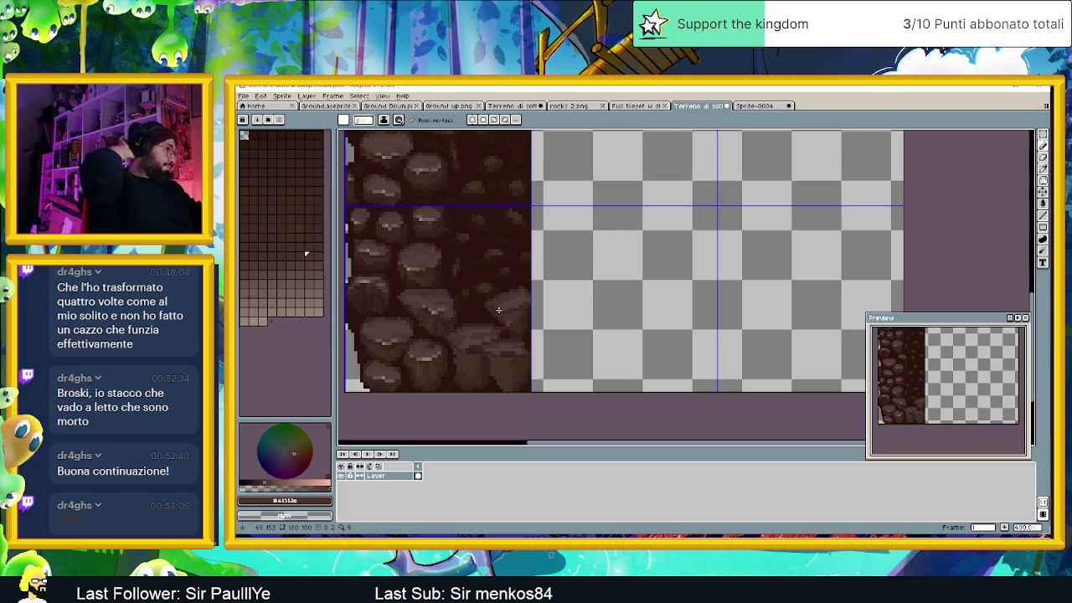
scroll(498, 309, "up", 1)
scroll(498, 298, "up", 1)
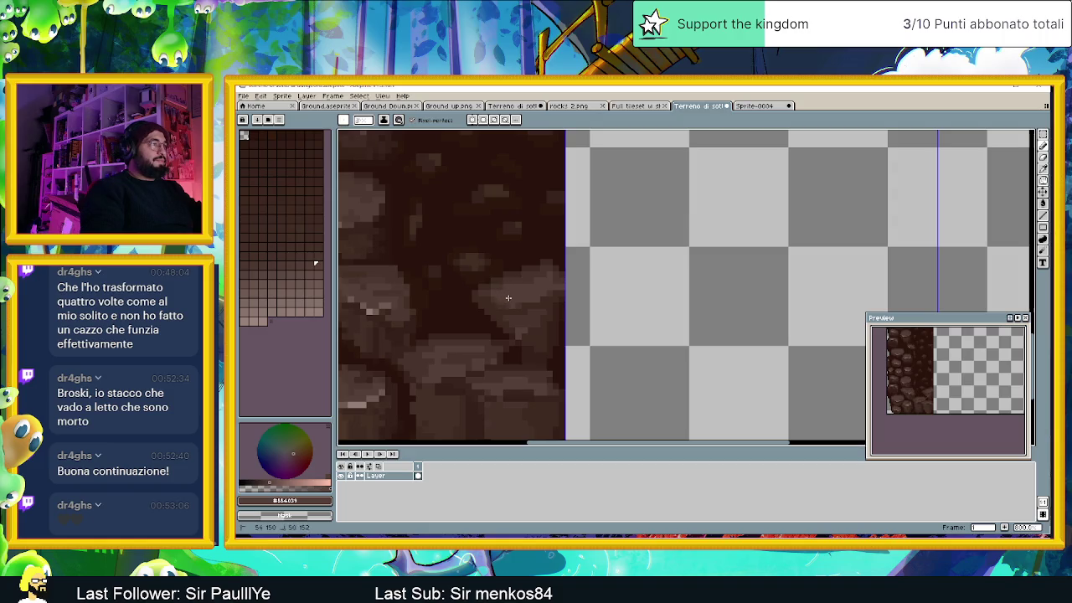
scroll(522, 305, "down", 1)
scroll(519, 327, "down", 2)
scroll(516, 348, "down", 1)
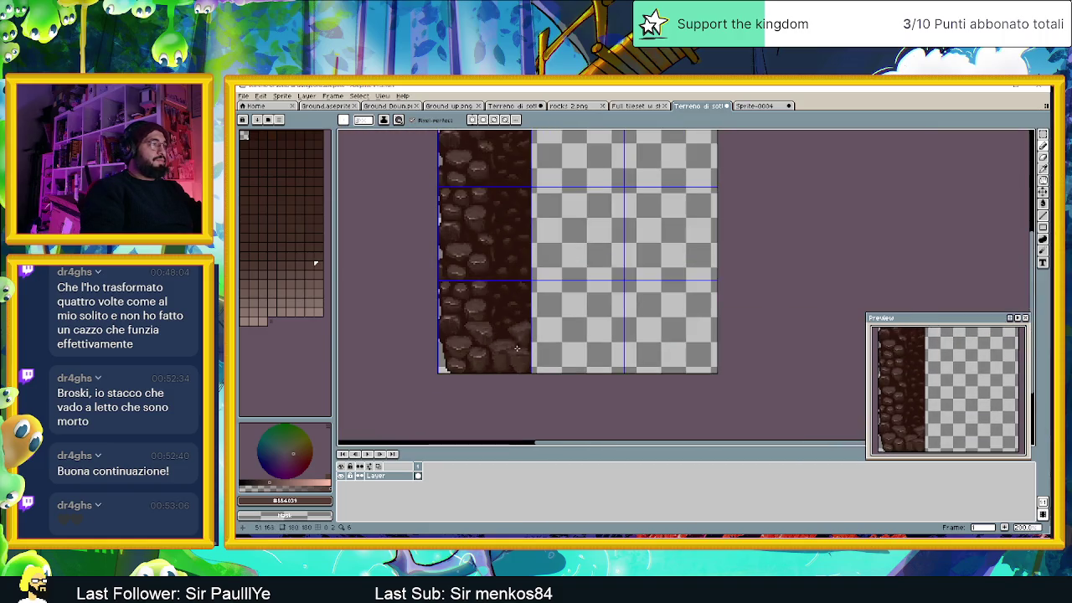
scroll(511, 364, "down", 1)
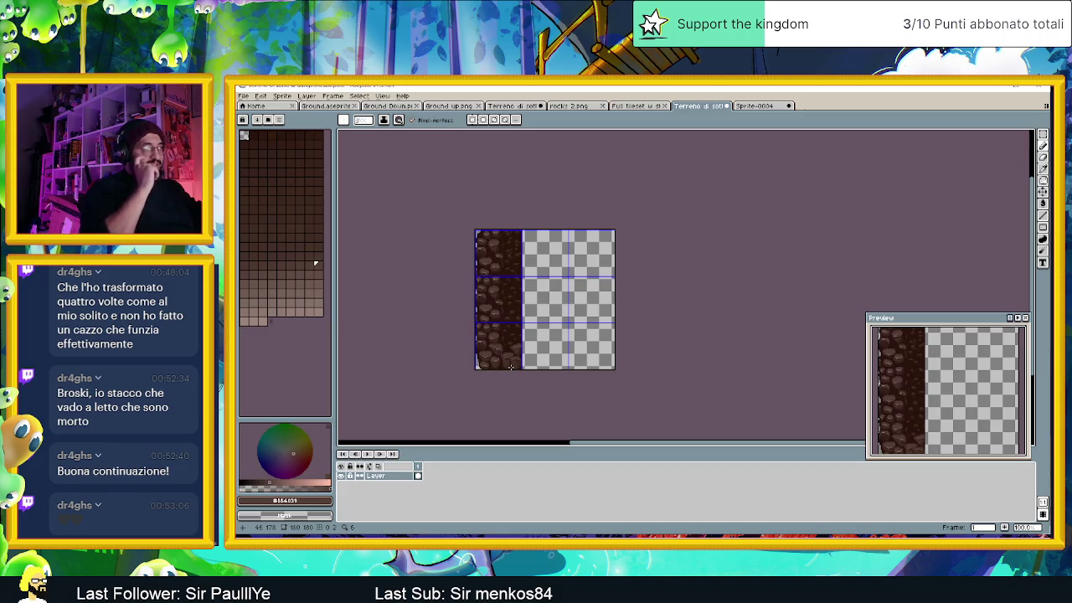
scroll(510, 366, "up", 2)
Step: Switch the drawing colour to the darker #3a1f3c shade
scroll(498, 351, "up", 1)
scroll(486, 335, "up", 2)
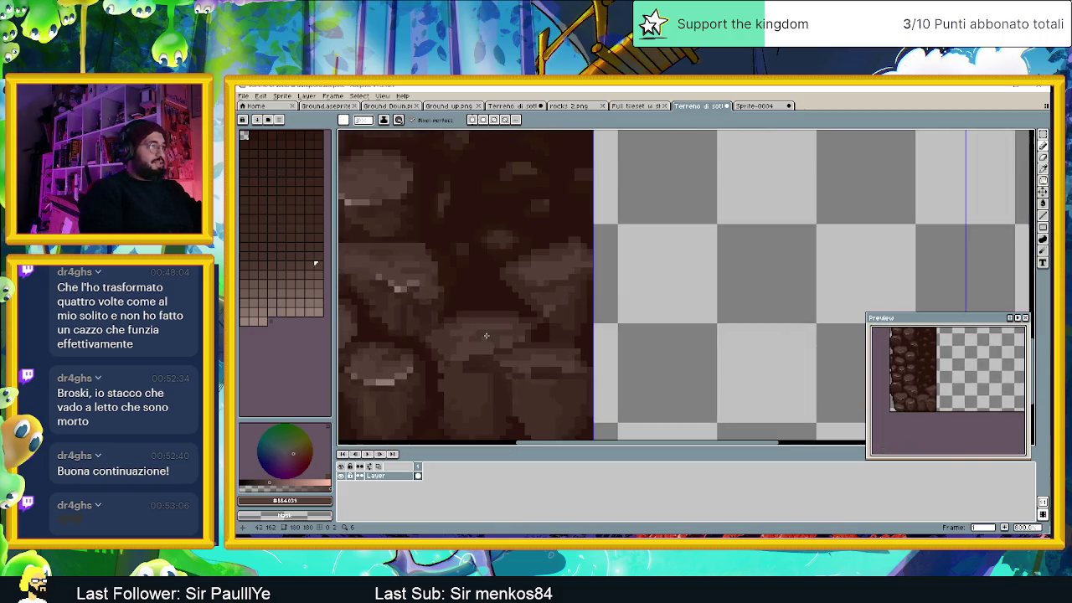
scroll(482, 339, "up", 1)
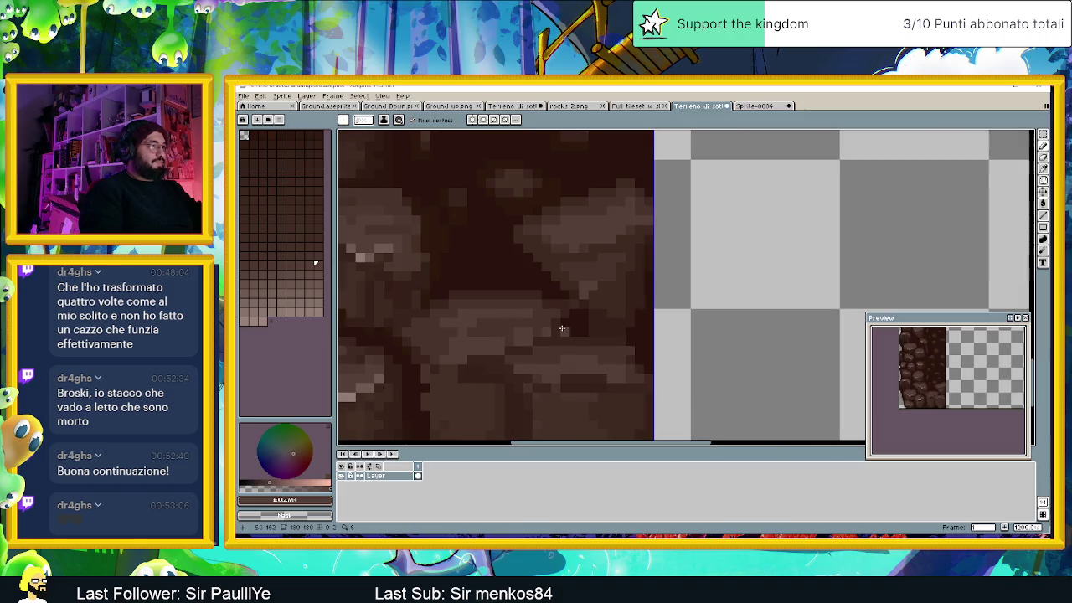
left_click(574, 306, "alt")
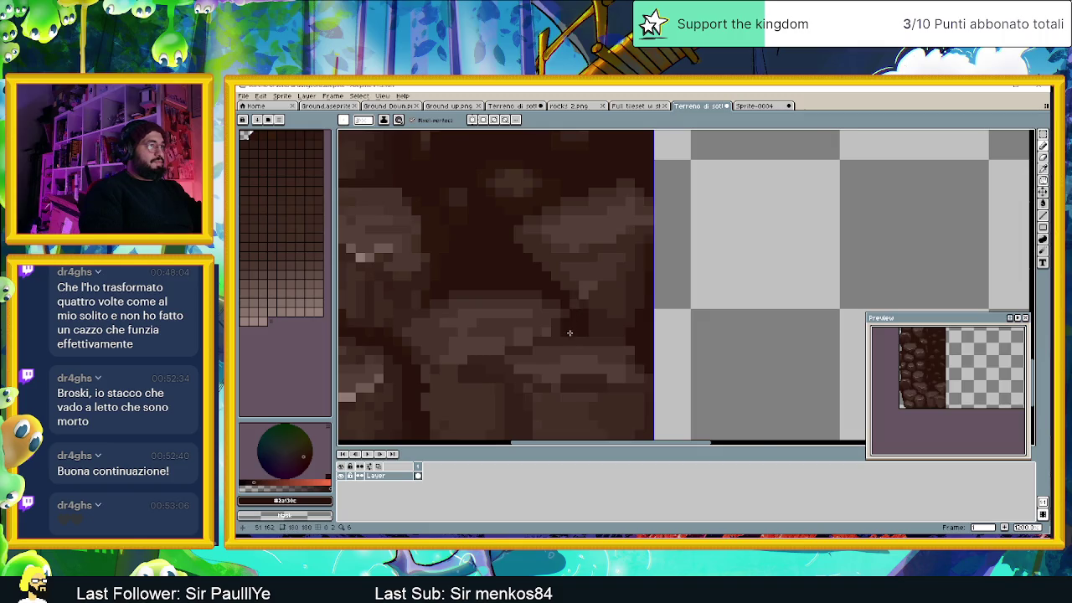
scroll(567, 301, "down", 1)
scroll(561, 341, "down", 1)
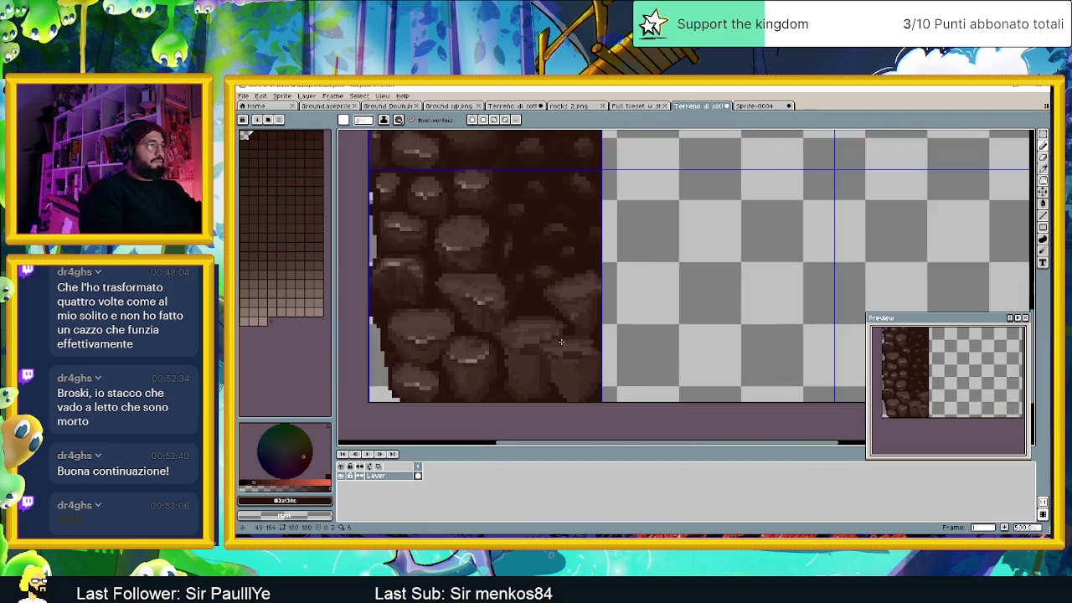
scroll(561, 342, "down", 1)
scroll(566, 362, "down", 1)
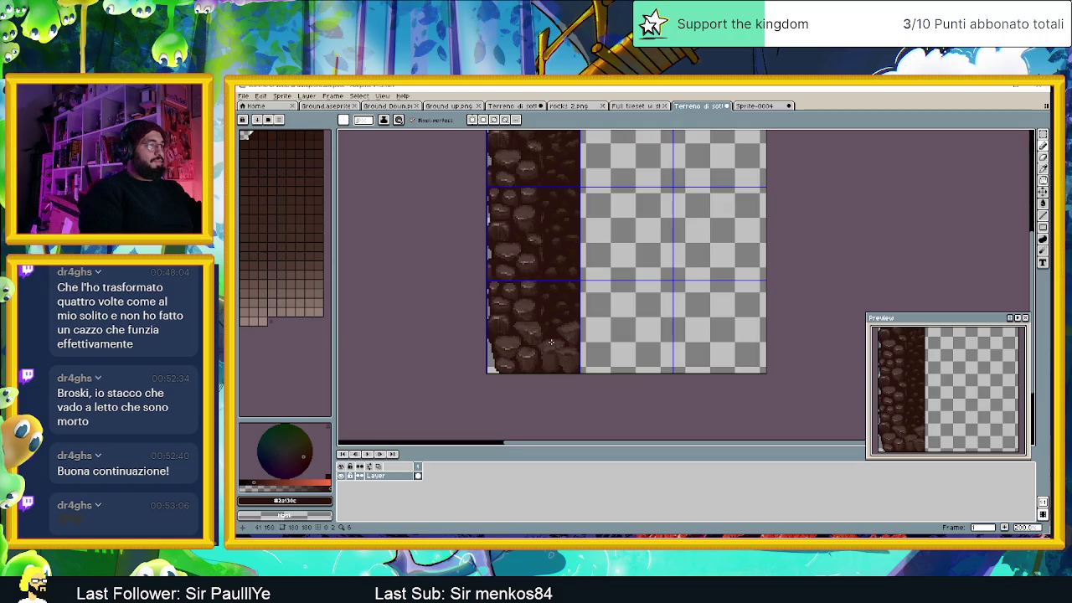
scroll(559, 352, "down", 2)
scroll(552, 340, "up", 1)
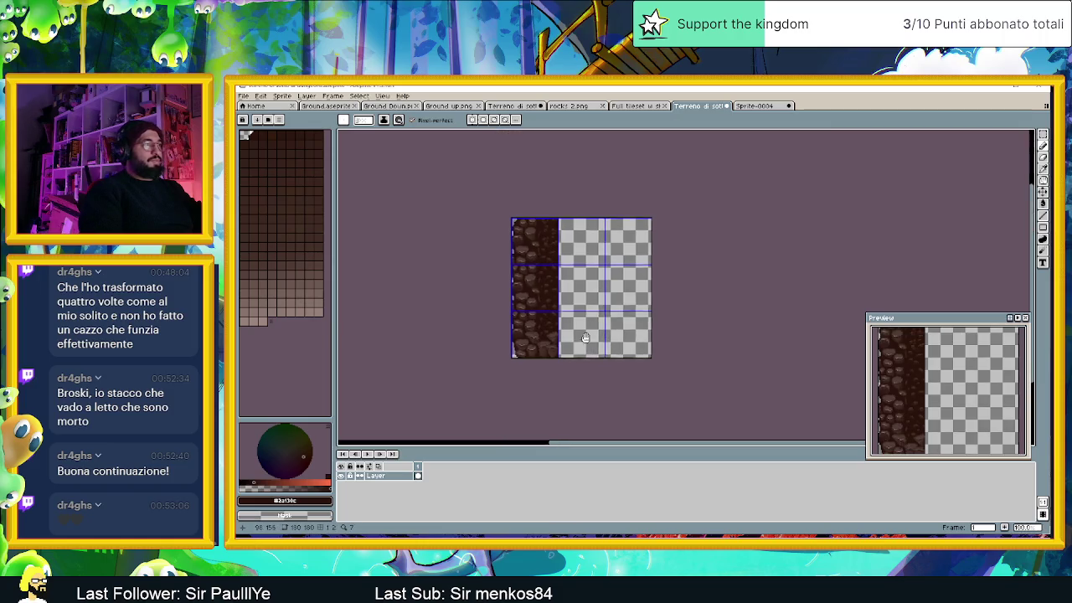
scroll(553, 341, "right", 2)
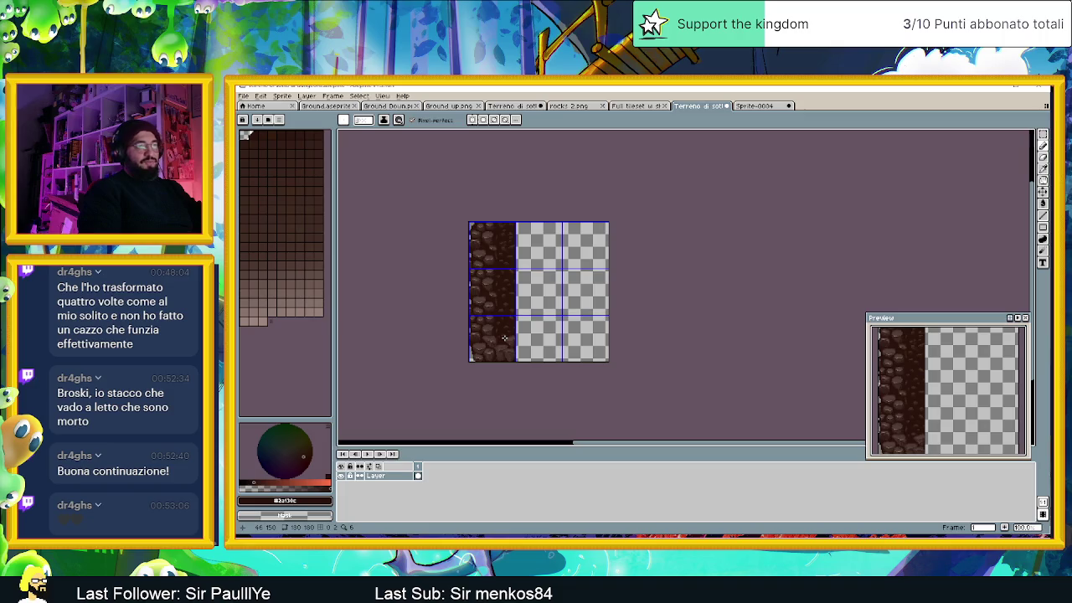
scroll(504, 337, "up", 1)
scroll(506, 340, "up", 1)
scroll(508, 344, "up", 1)
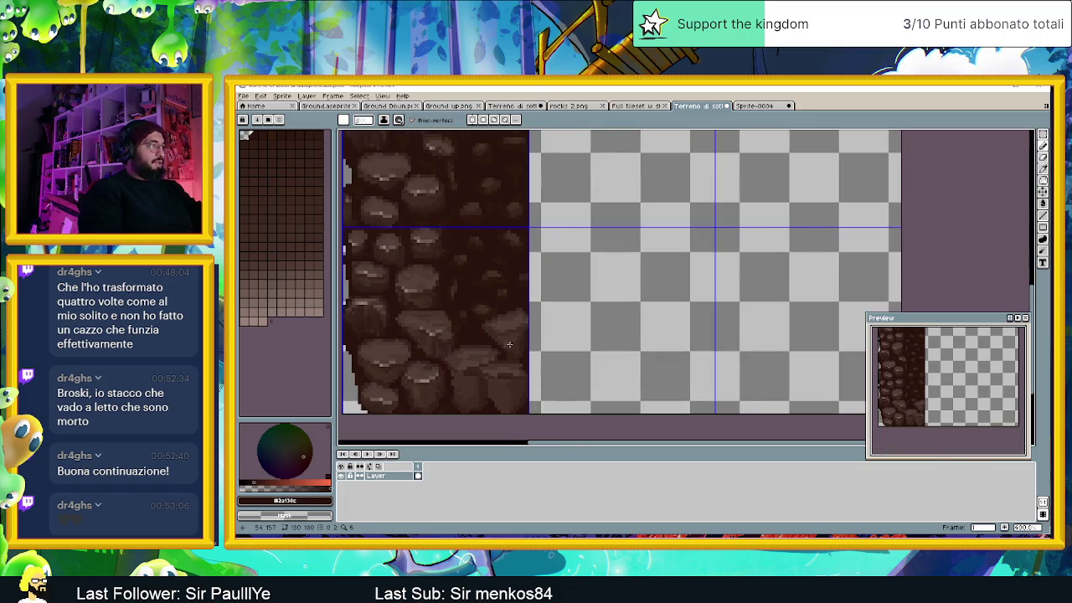
scroll(494, 340, "up", 1)
scroll(461, 342, "up", 1)
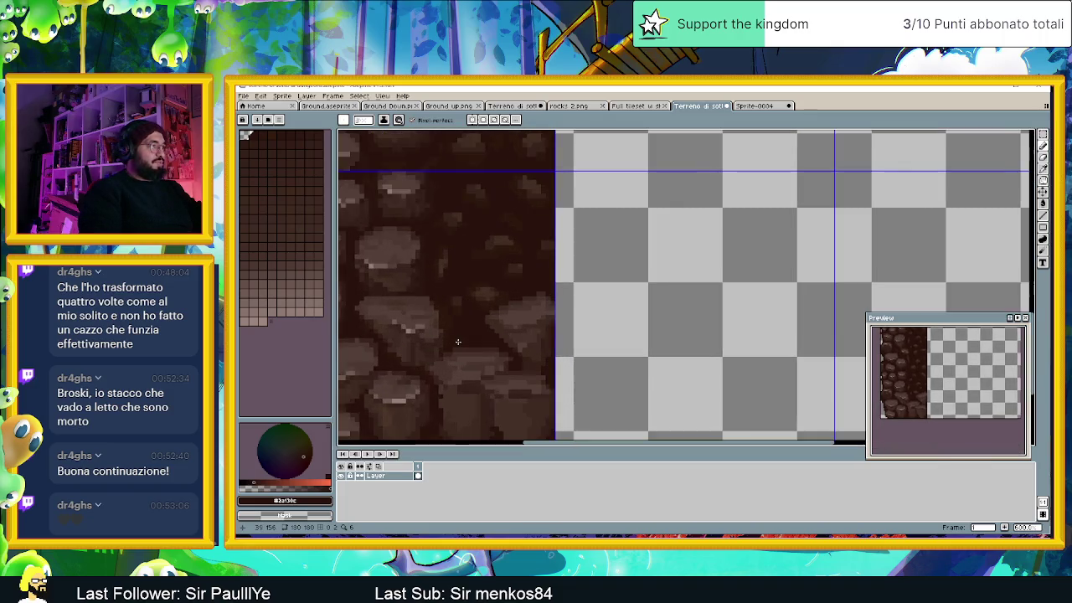
scroll(410, 330, "up", 1)
Step: Eyedrop the mid brown #765b54 and a lighter highlight brown from the rocks
key("alt")
left_click(401, 323, "alt")
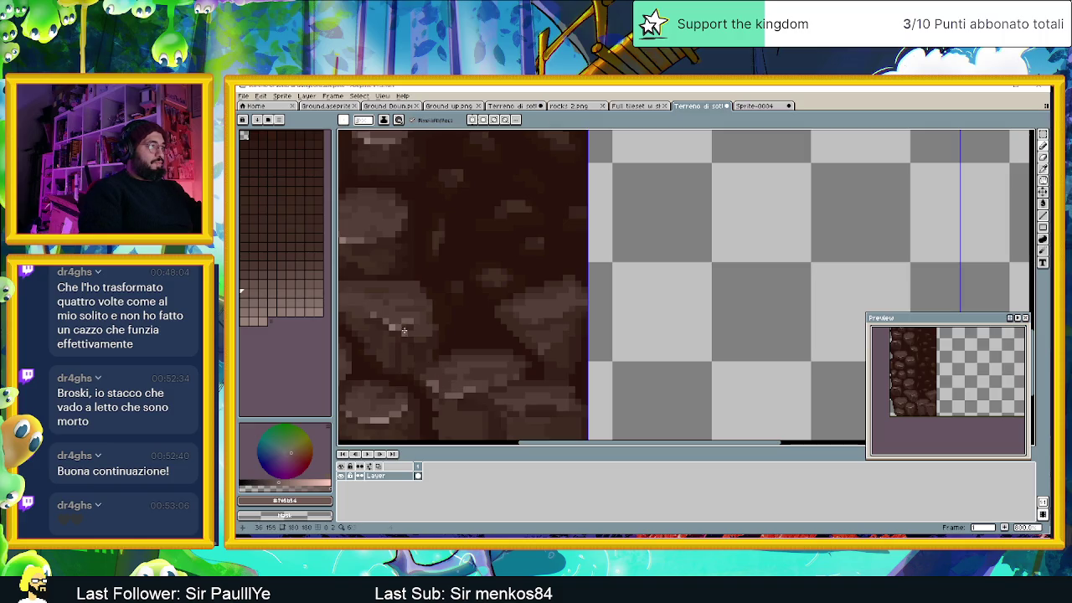
left_click(428, 370, "alt")
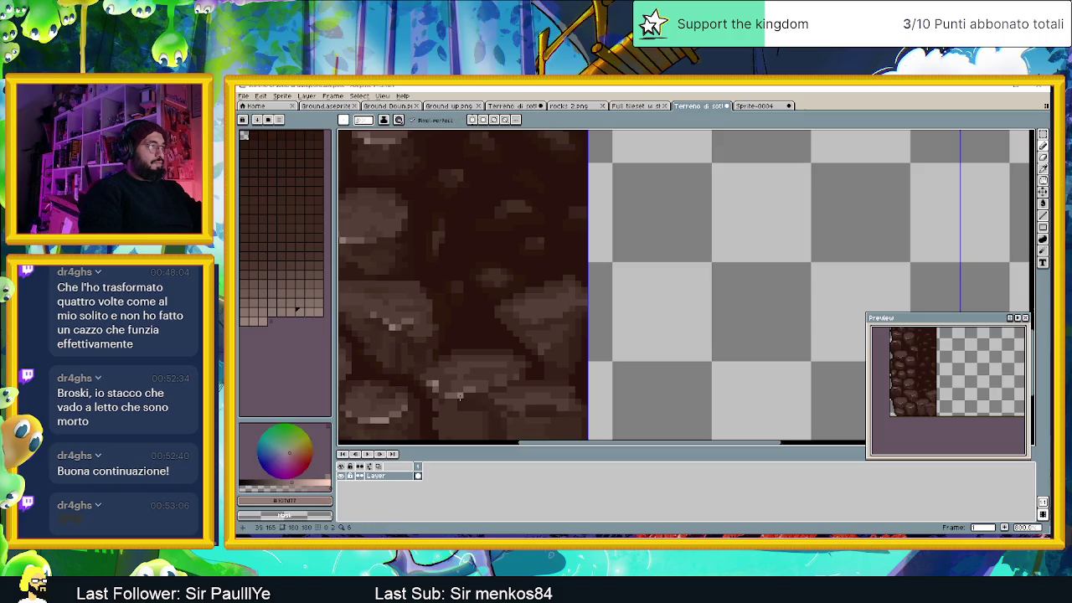
scroll(459, 394, "down", 2)
scroll(503, 398, "down", 1)
scroll(536, 401, "down", 2)
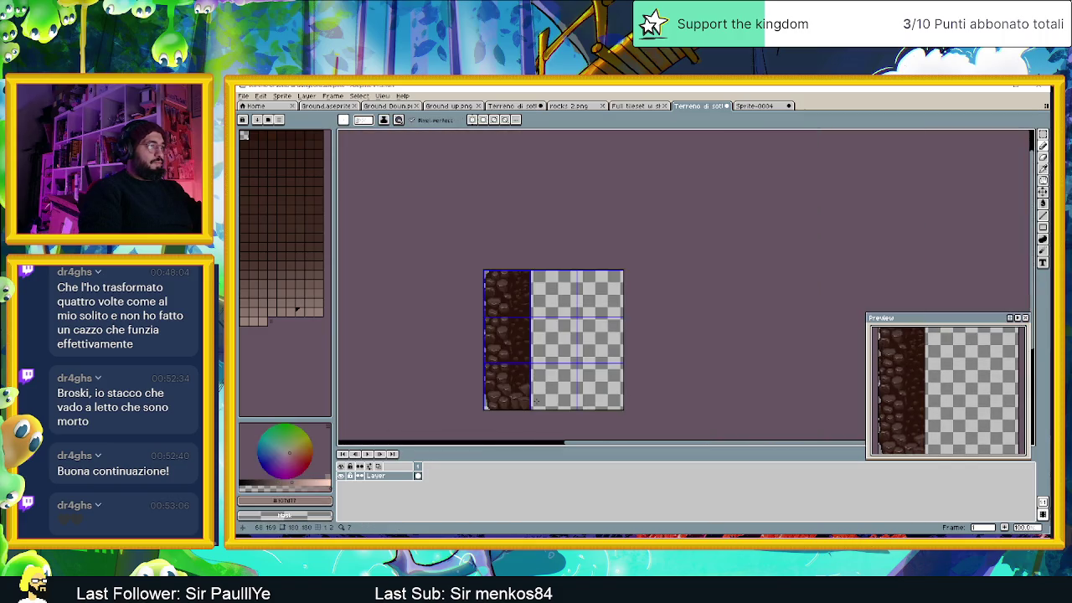
scroll(502, 352, "up", 3)
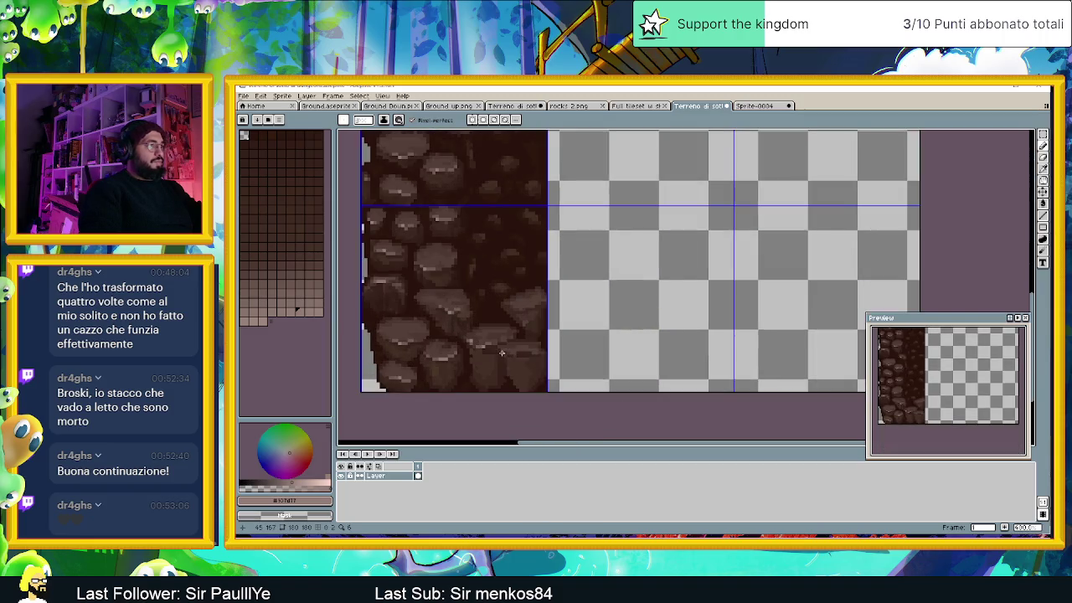
scroll(502, 352, "up", 1)
scroll(498, 359, "up", 1)
scroll(458, 360, "up", 1)
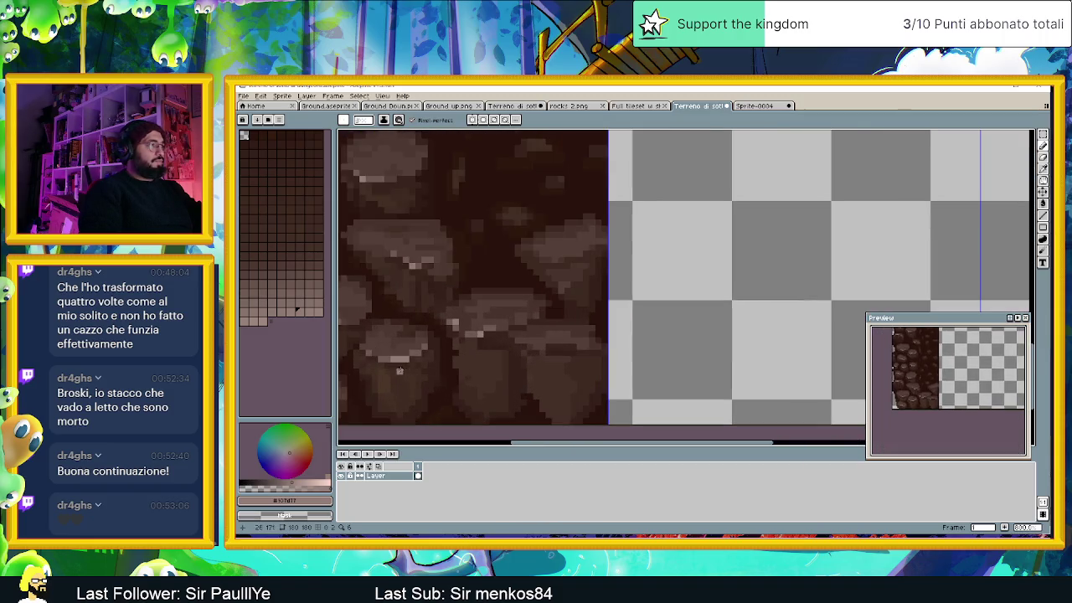
scroll(400, 369, "down", 1)
left_click_drag(399, 369, 454, 329)
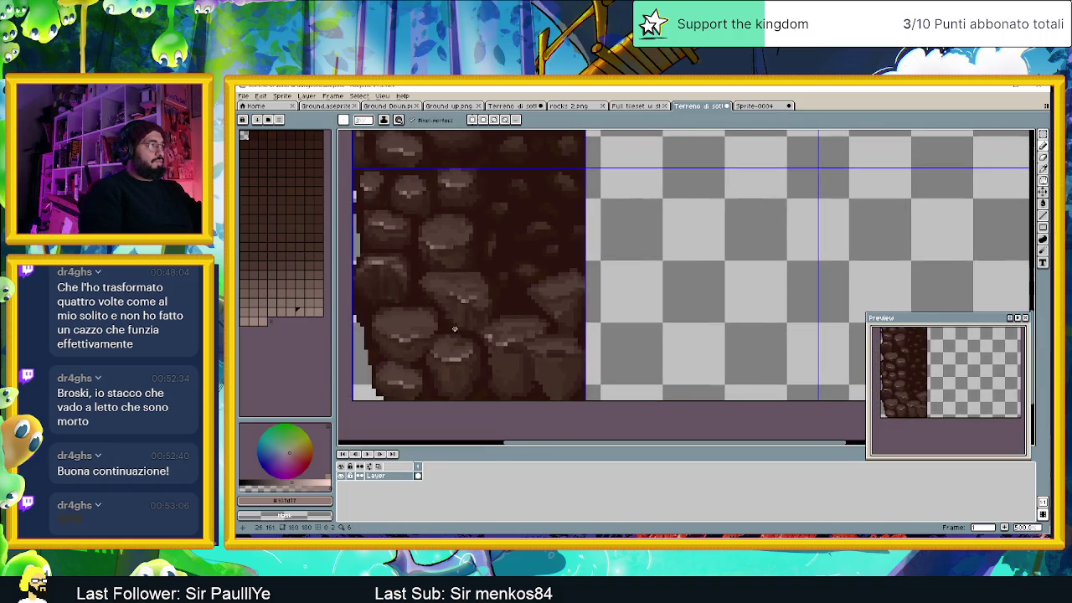
Step: Draw a short dark brown stroke and one dark pixel in the gap between the bottom rocks
left_click(287, 170)
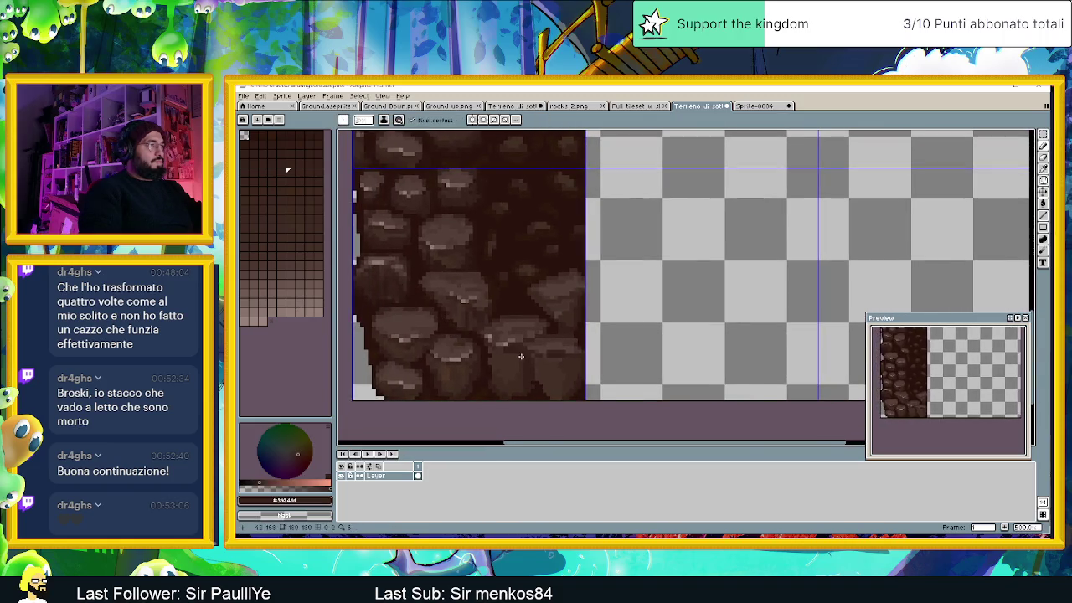
scroll(503, 351, "up", 2)
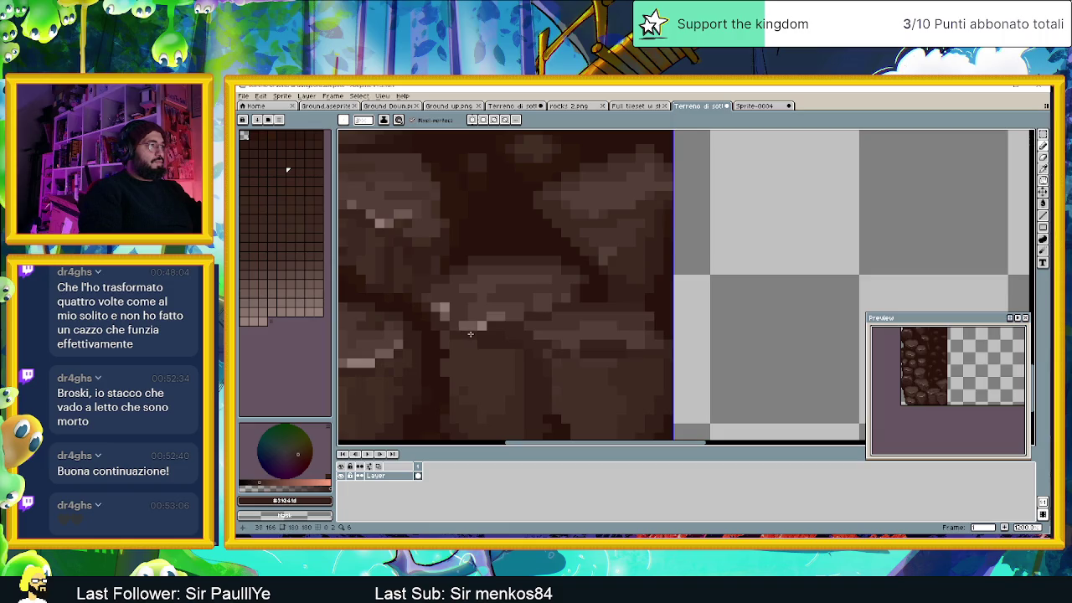
left_click(491, 333, "alt")
left_click(463, 339, "alt")
left_click_drag(465, 346, 475, 405)
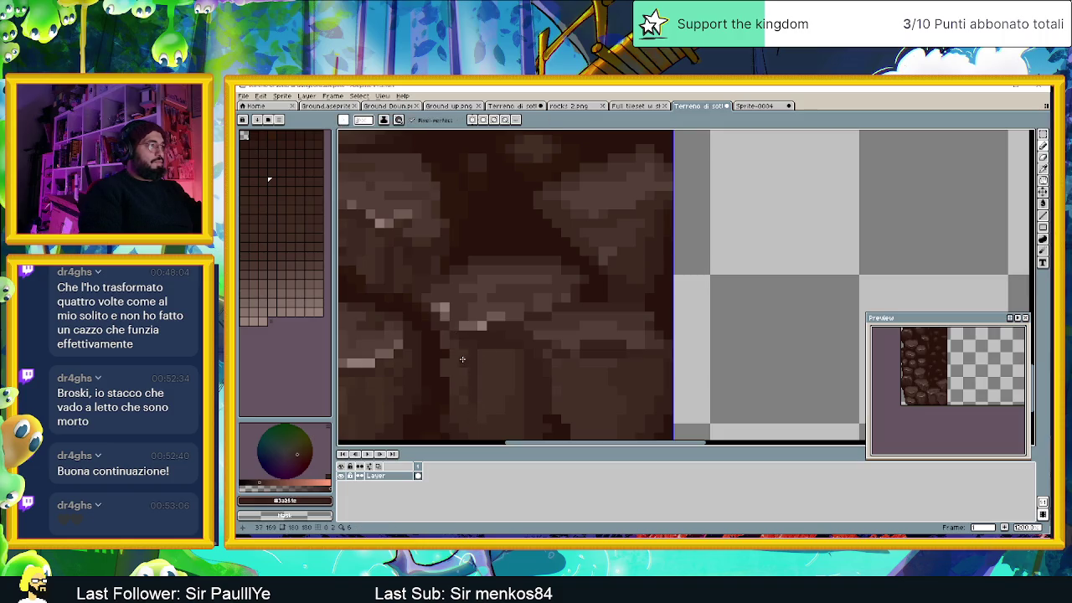
left_click(465, 352)
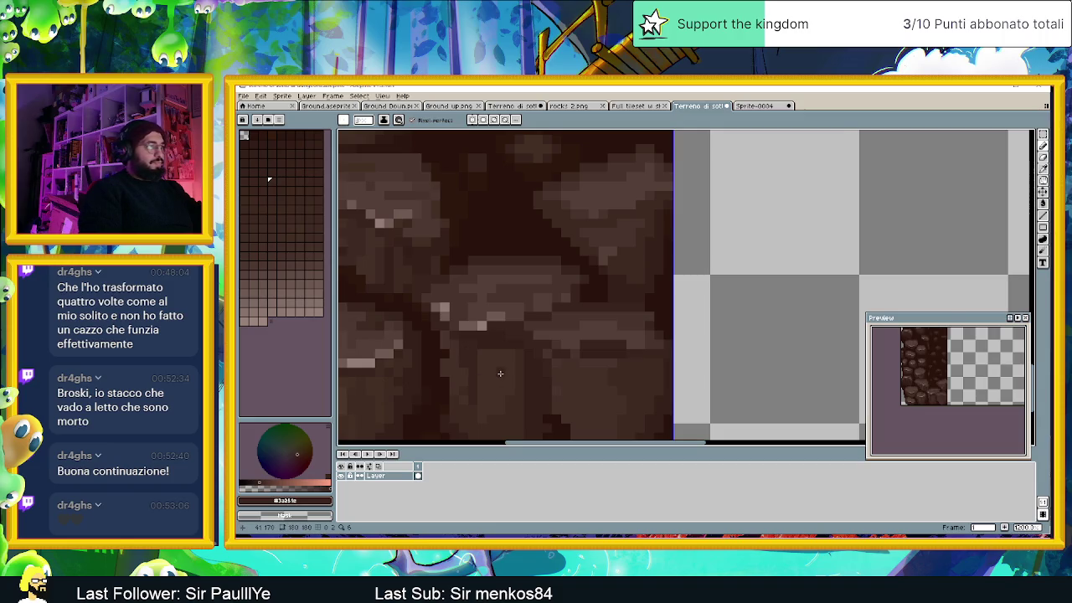
scroll(500, 373, "down", 2)
scroll(500, 373, "up", 1)
scroll(500, 373, "up", 1)
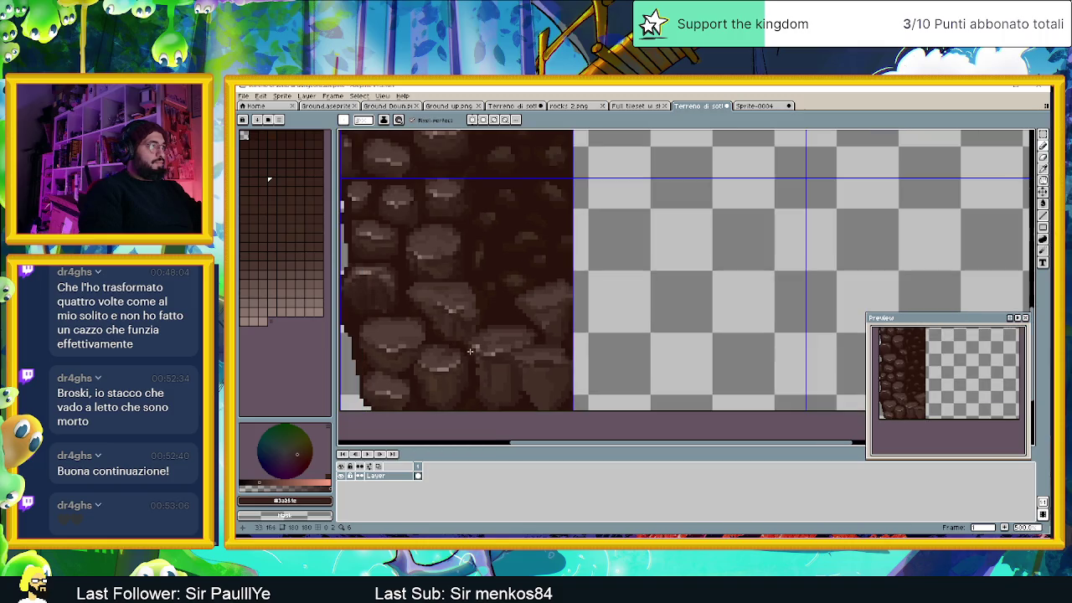
Step: Sample the dark brown #352019 from the rocks, then a lighter brown
scroll(405, 291, "down", 2)
key("i")
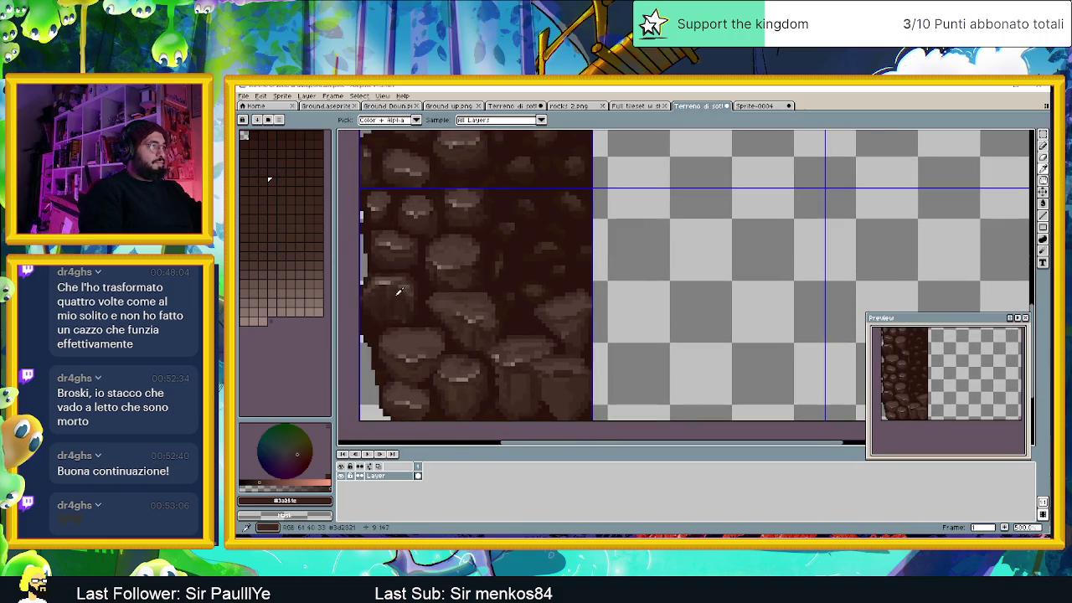
key("b")
scroll(446, 357, "up", 1)
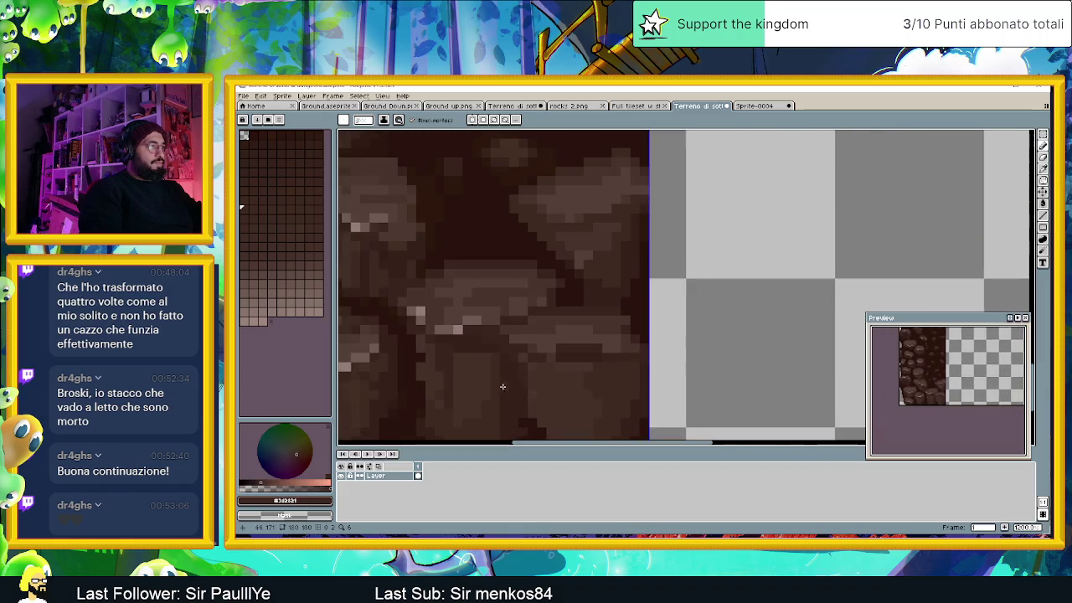
scroll(446, 357, "up", 1)
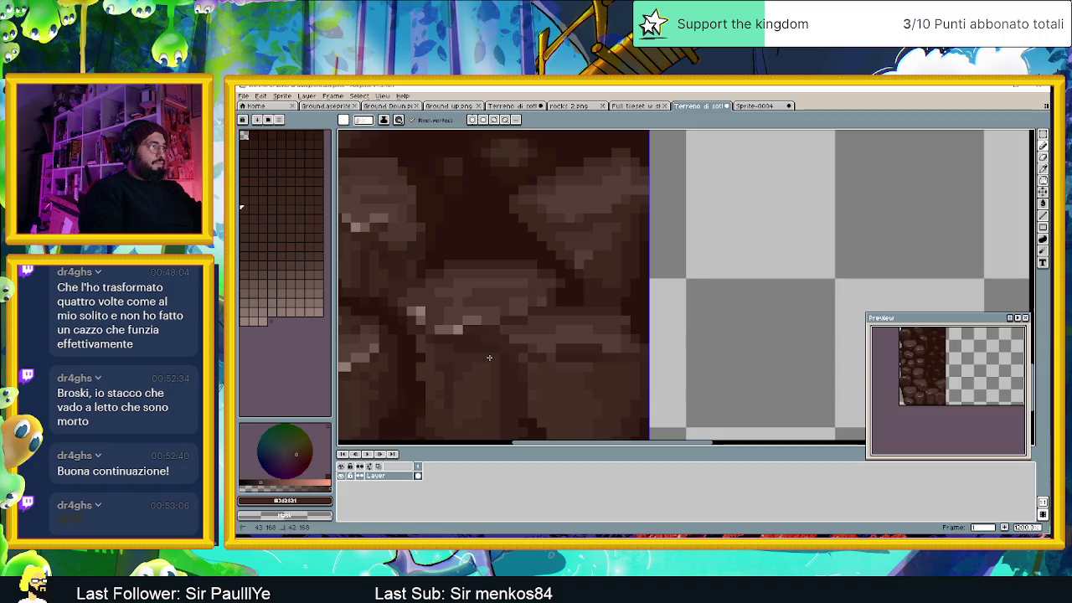
left_click(477, 421, "alt")
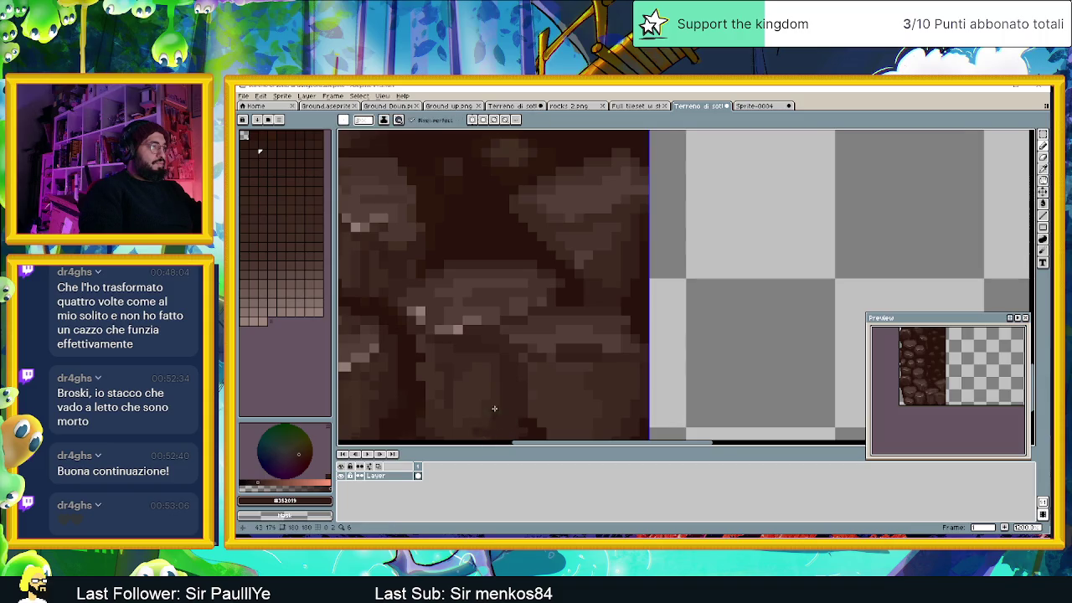
scroll(494, 408, "down", 2)
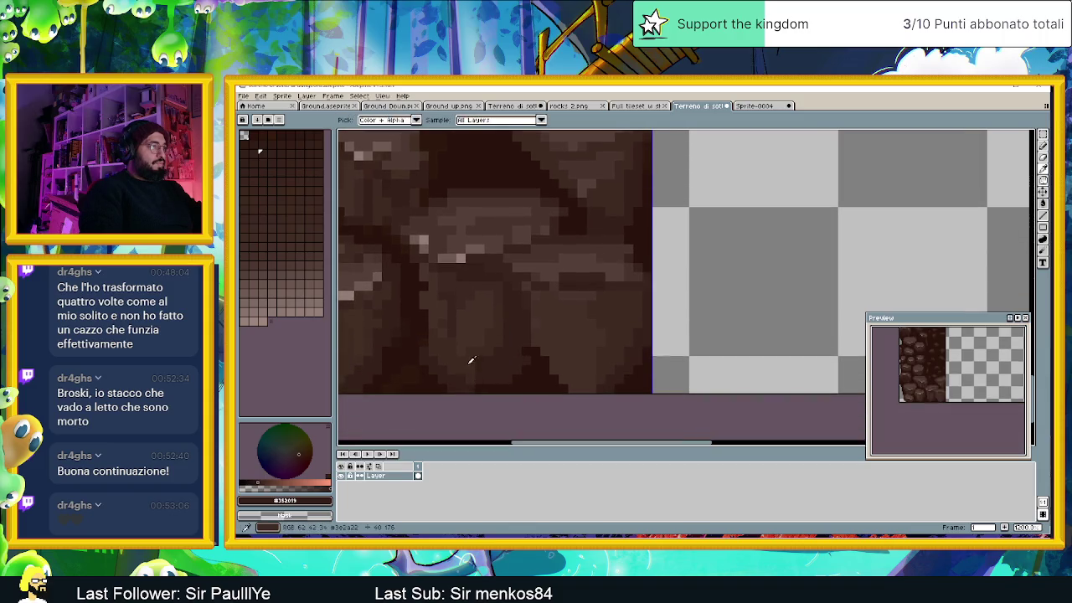
left_click(474, 372, "alt")
left_click(472, 378, "alt")
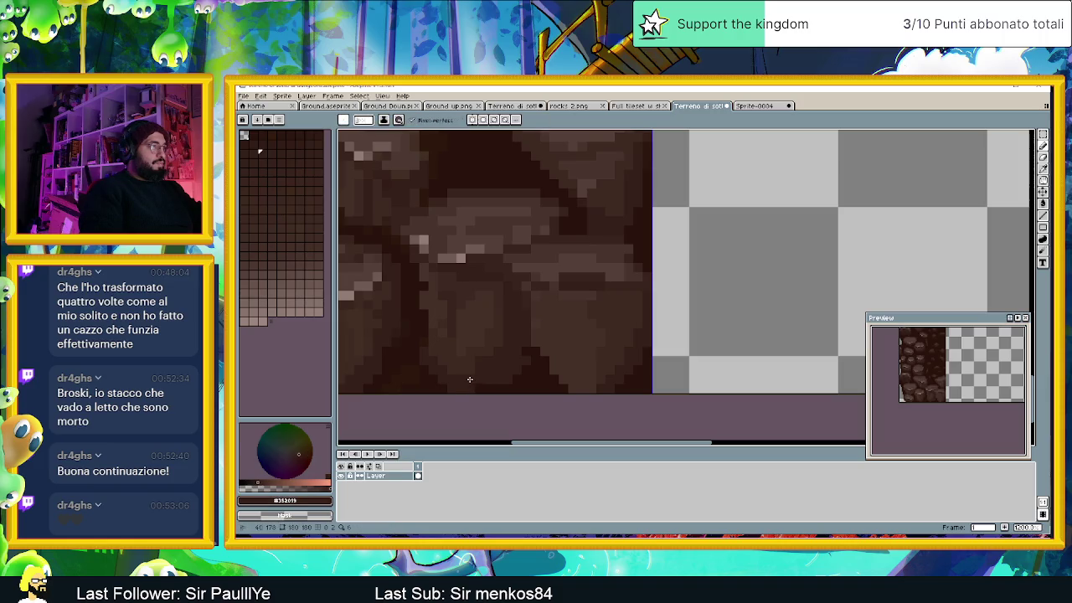
left_click(435, 303, "alt")
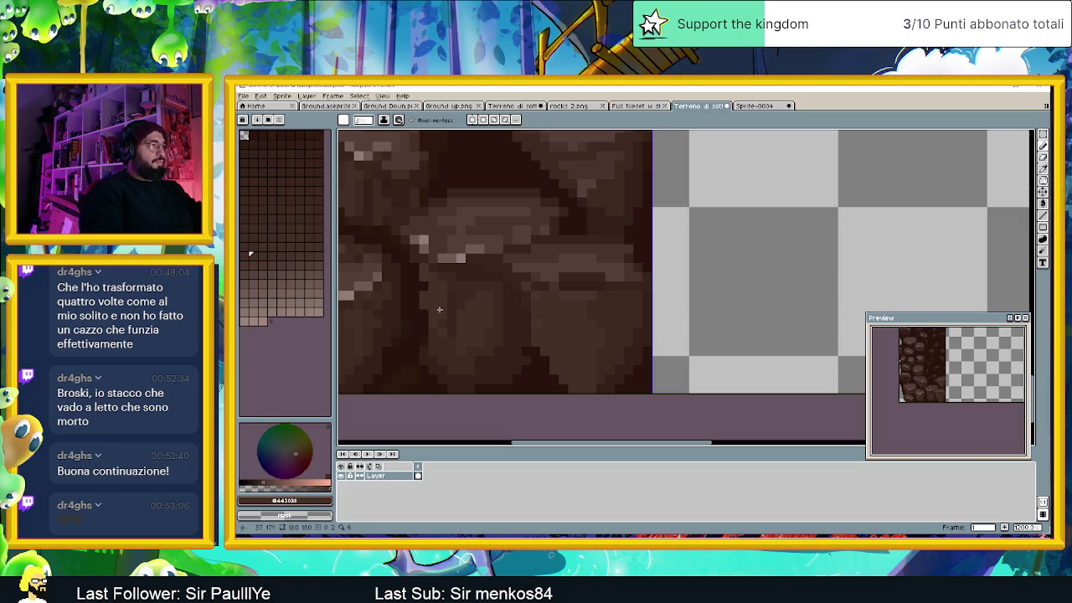
Step: Sample more rock shades, including the darker #2a130c, then a lighter brown
left_click_drag(435, 276, 458, 307)
left_click(459, 309, "alt")
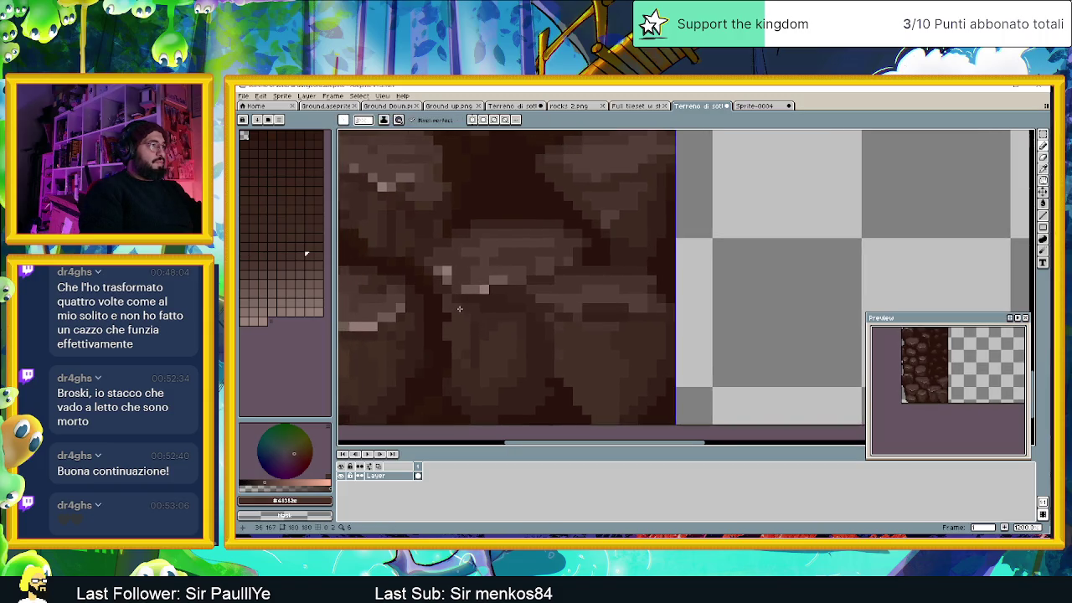
left_click(441, 332, "alt")
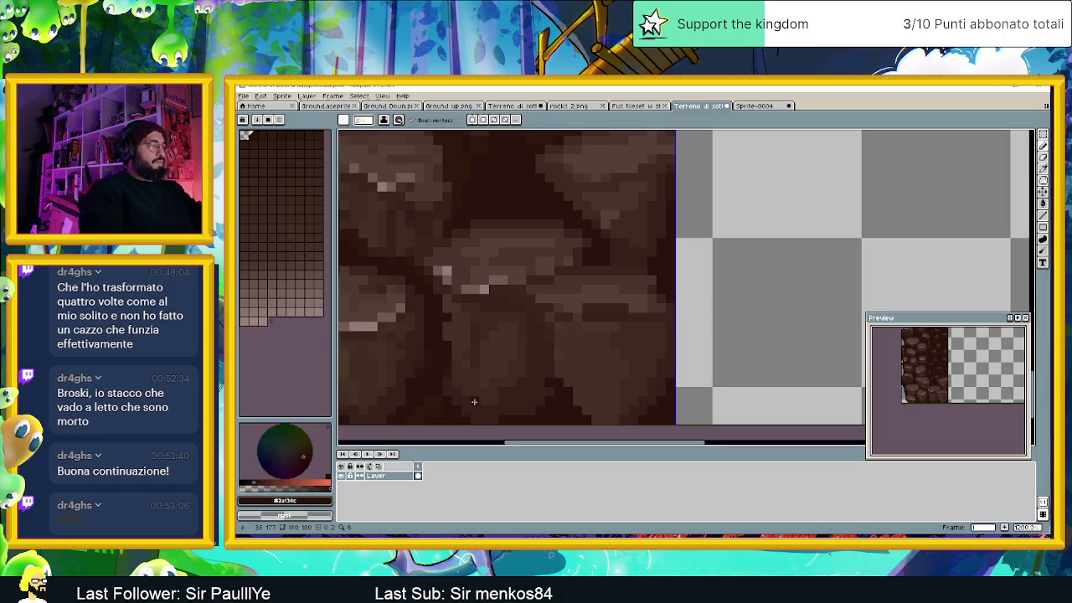
left_click_drag(474, 402, 457, 358)
scroll(485, 352, "up", 1)
left_click(476, 344, "alt")
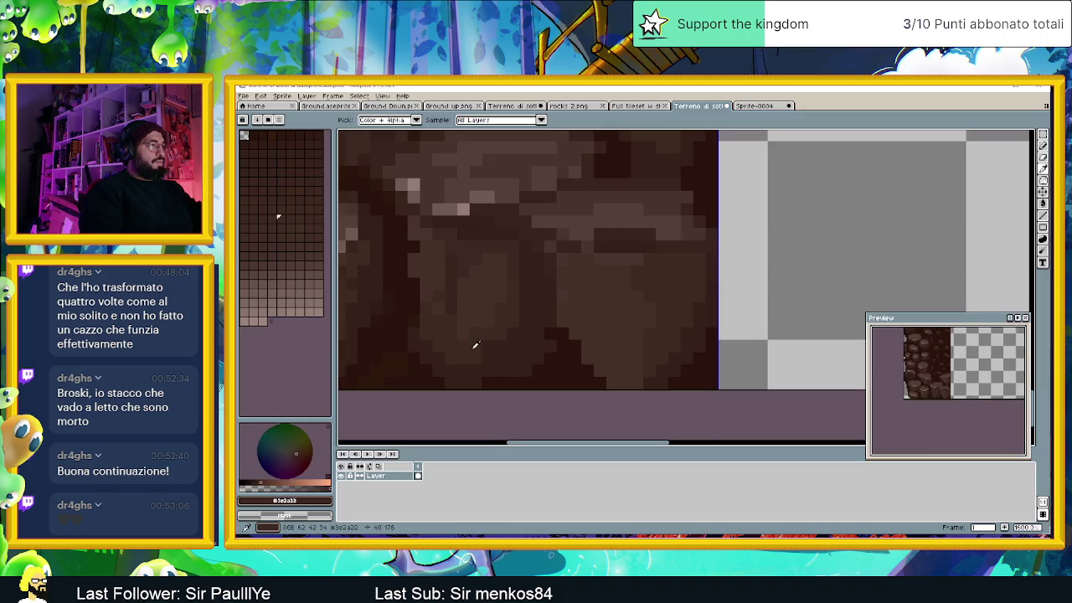
Step: Zoom around the tile and pick a darker brown shade from the rocks
scroll(515, 357, "down", 1)
scroll(519, 357, "down", 2)
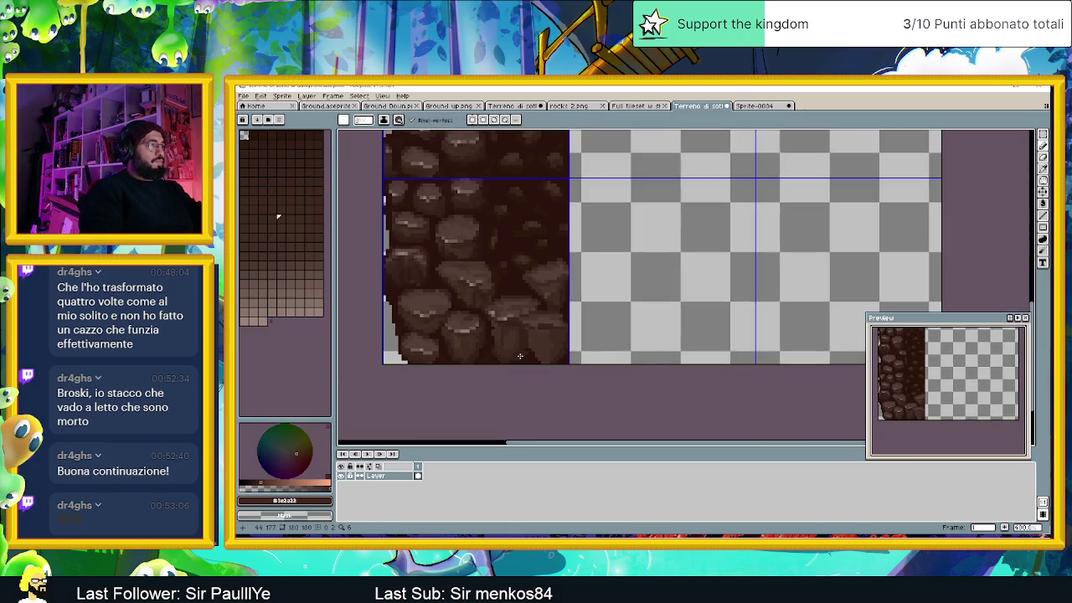
scroll(479, 334, "down", 1)
scroll(457, 294, "up", 1)
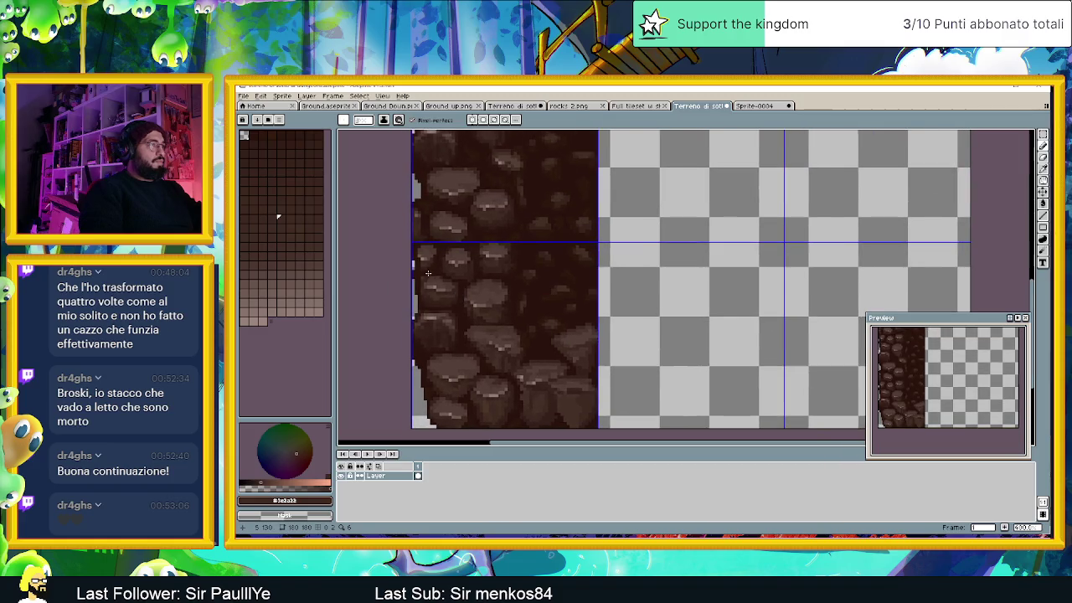
scroll(427, 273, "up", 1)
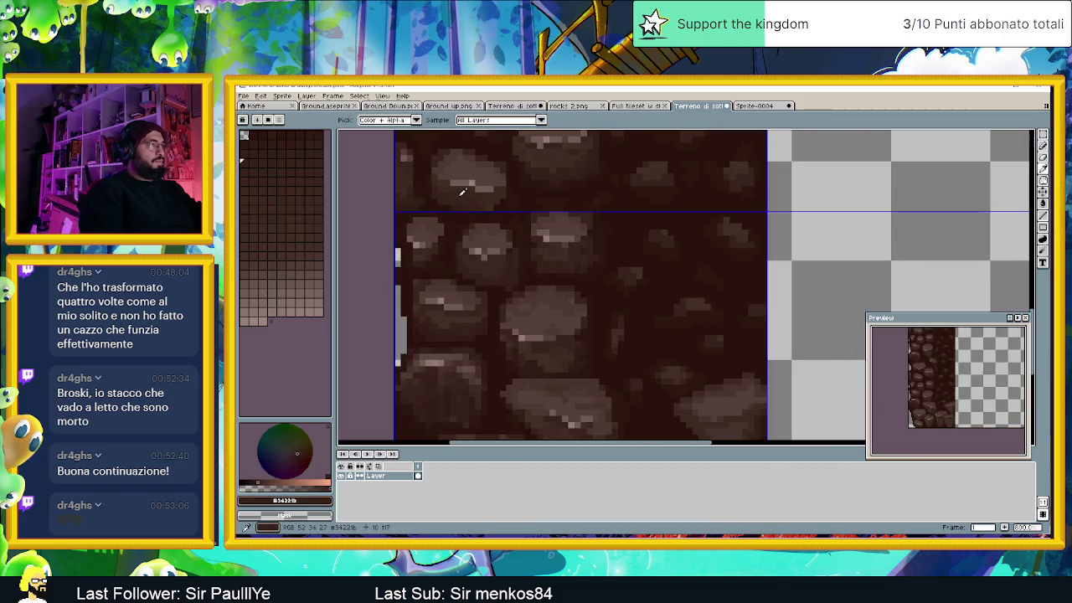
scroll(513, 313, "down", 1)
scroll(591, 412, "down", 1)
scroll(586, 408, "down", 1)
scroll(514, 332, "down", 1)
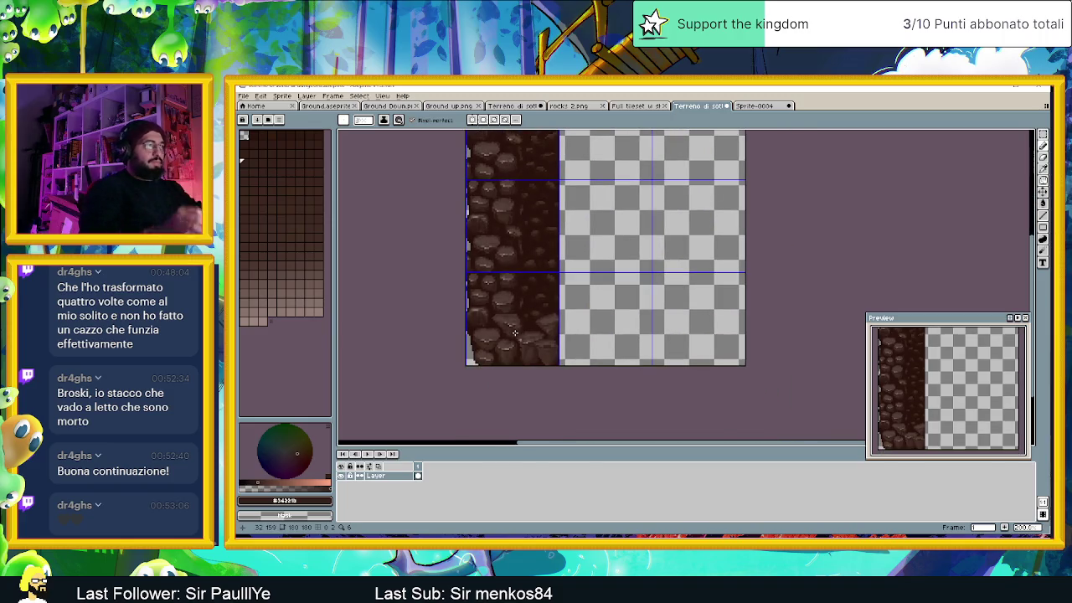
scroll(513, 344, "up", 2)
scroll(512, 350, "up", 2)
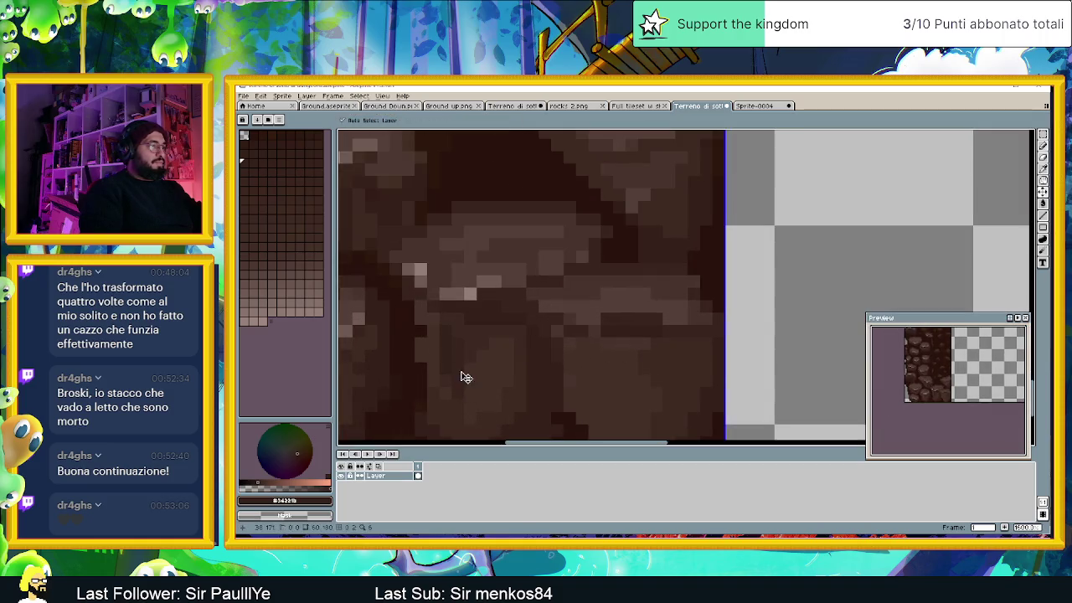
scroll(484, 408, "down", 1)
scroll(484, 407, "up", 1)
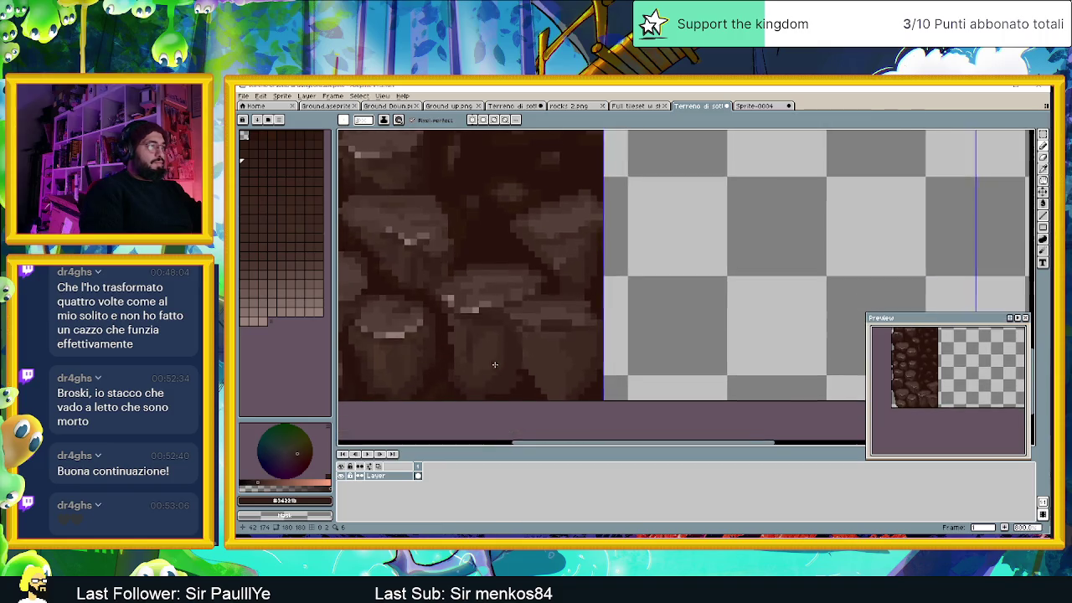
scroll(488, 385, "up", 1)
scroll(491, 365, "up", 1)
key("i")
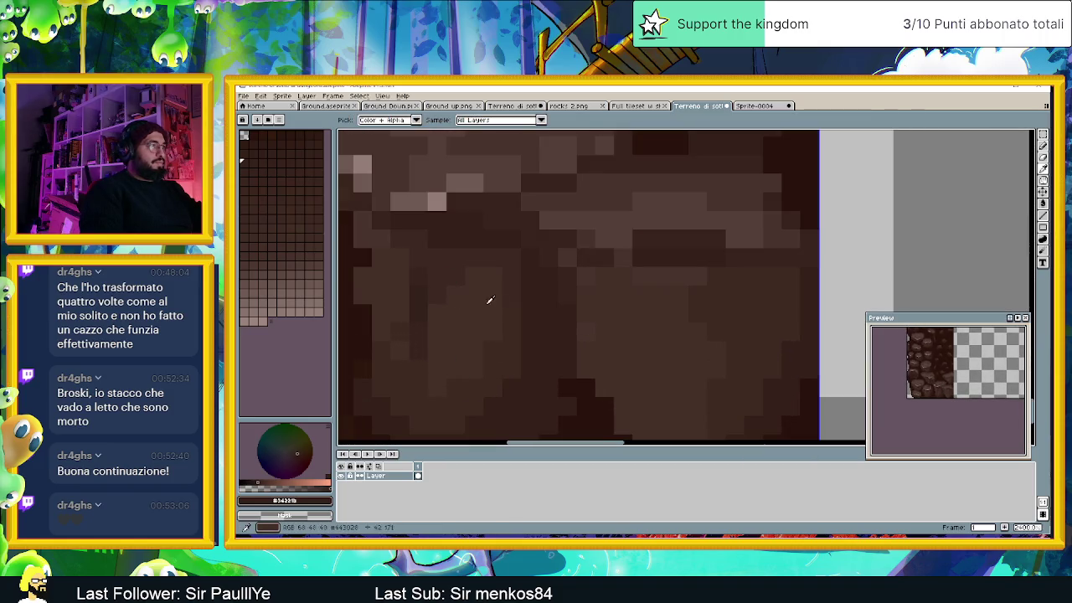
key("b")
key("b")
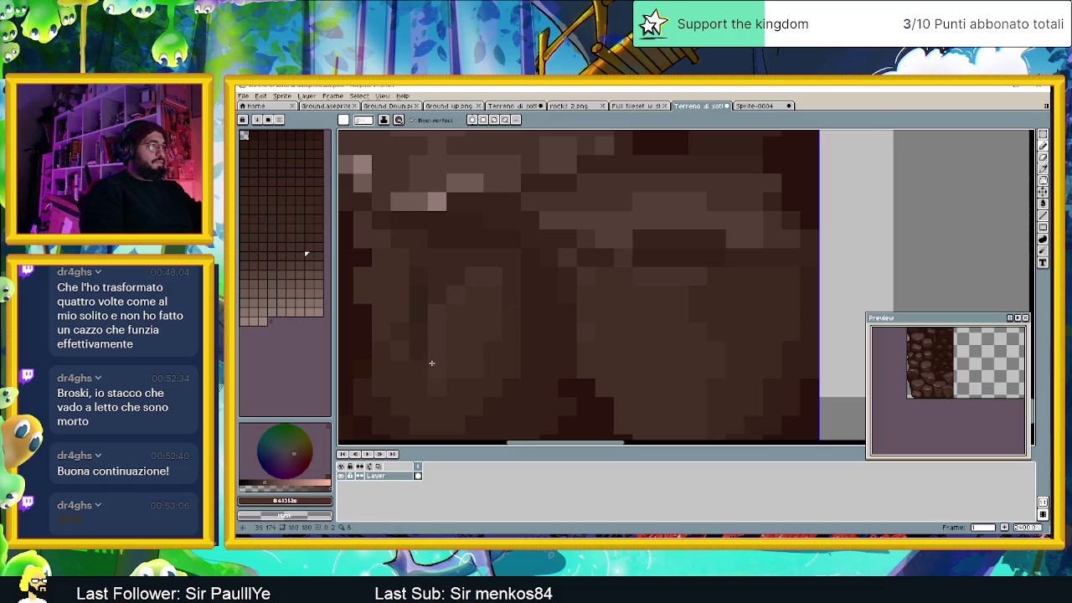
left_click(507, 350, "alt")
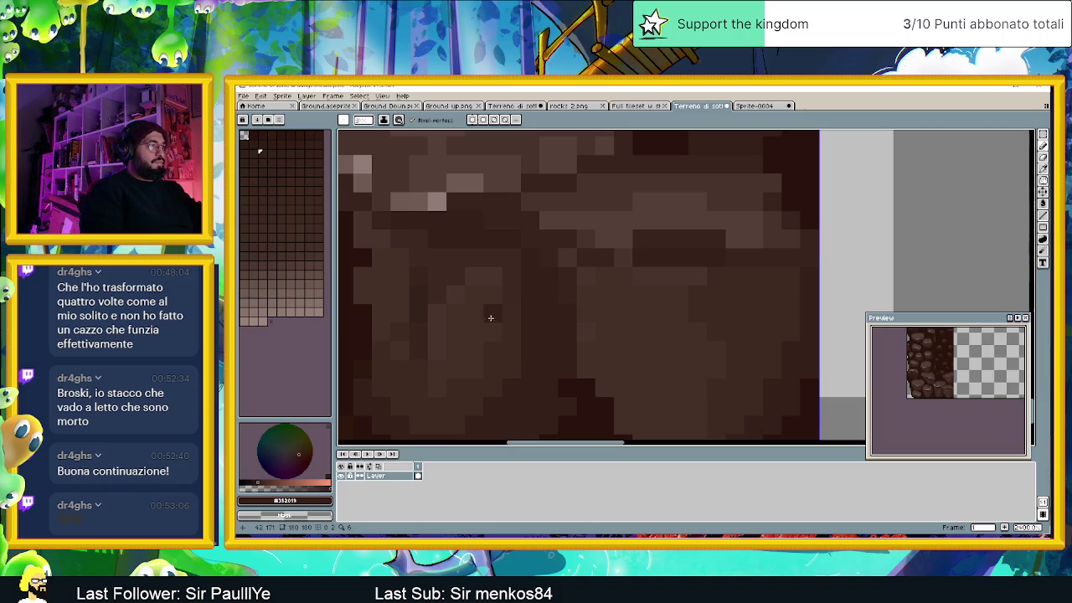
Step: Sample #443028, then a muted rock brown, and zoom out to the whole tile sheet
scroll(465, 378, "down", 3)
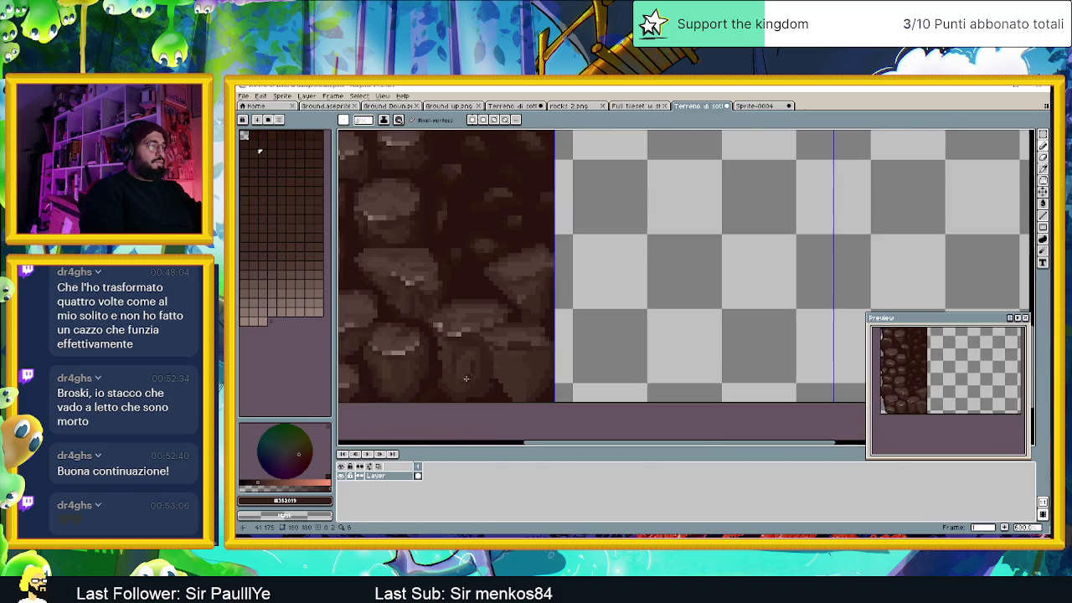
scroll(502, 385, "down", 1)
scroll(503, 385, "down", 1)
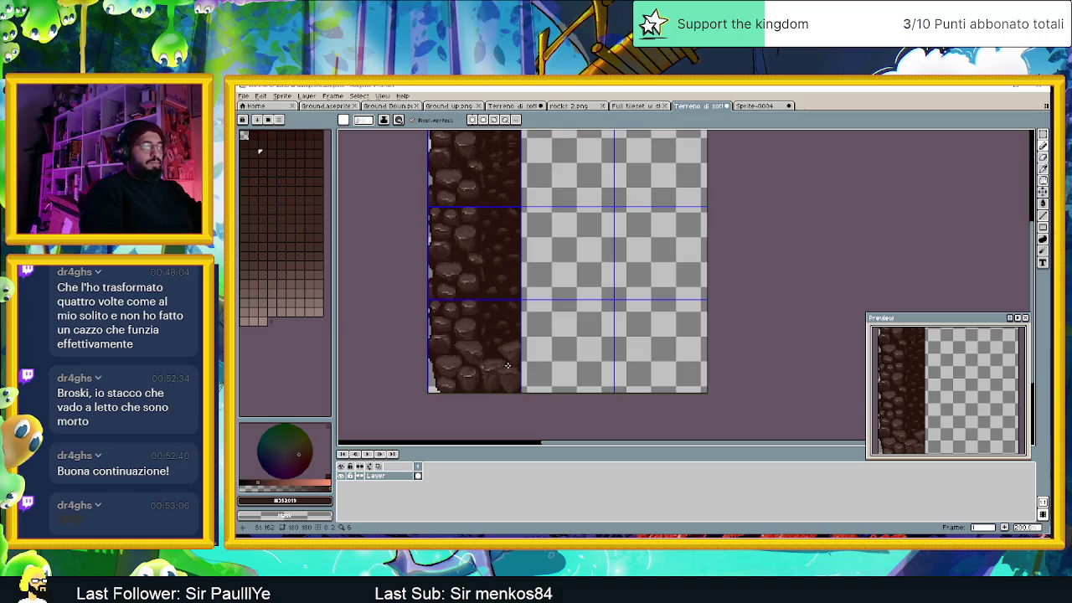
scroll(503, 385, "up", 1)
scroll(489, 362, "up", 3)
scroll(488, 362, "up", 1)
scroll(489, 362, "up", 1)
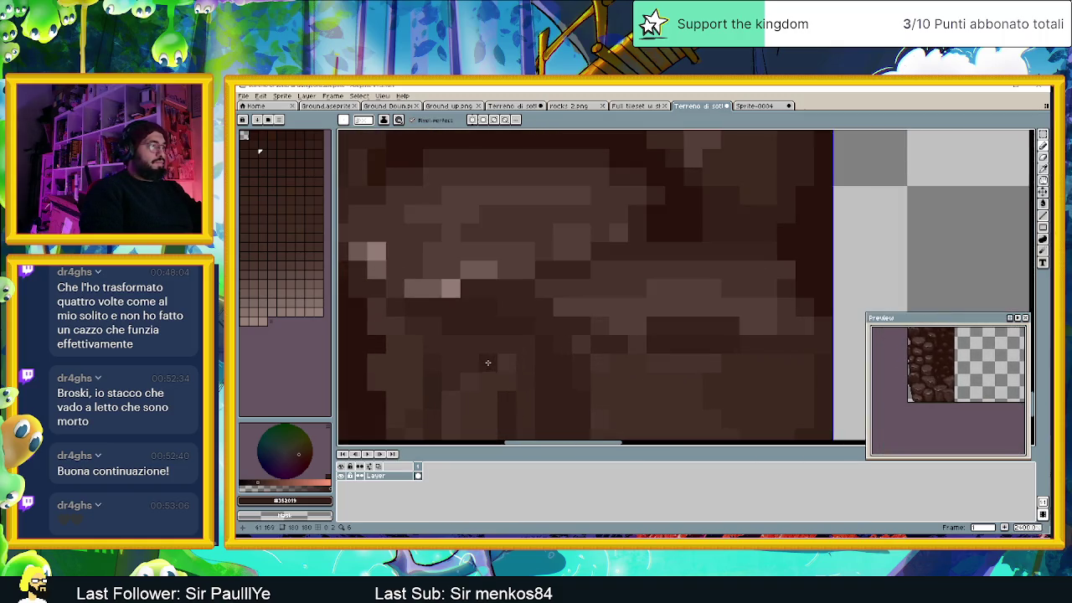
key("i")
left_click(409, 344, "alt")
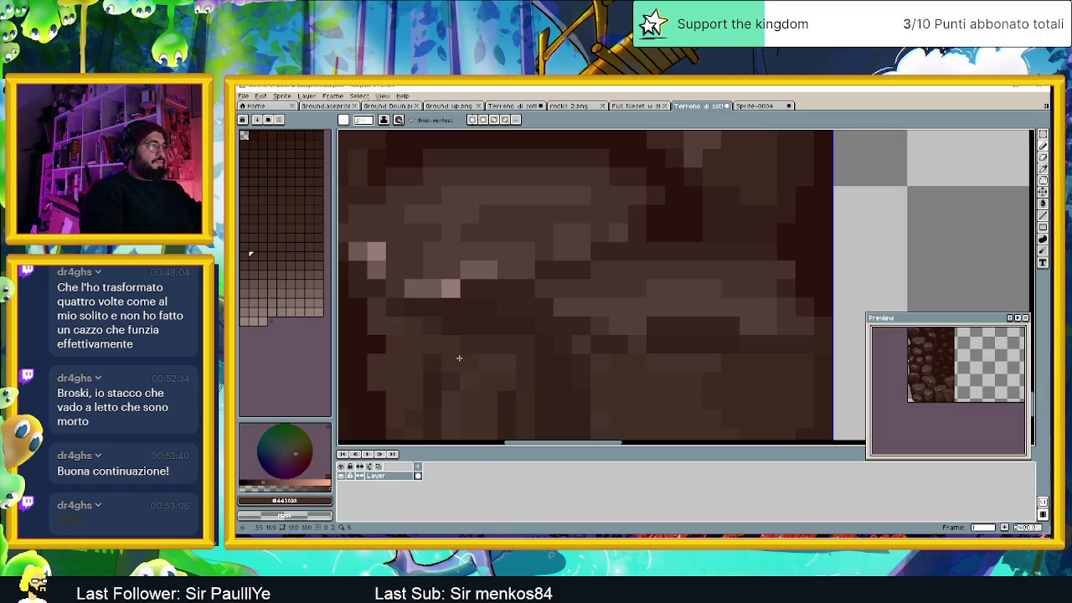
left_click(502, 359, "alt")
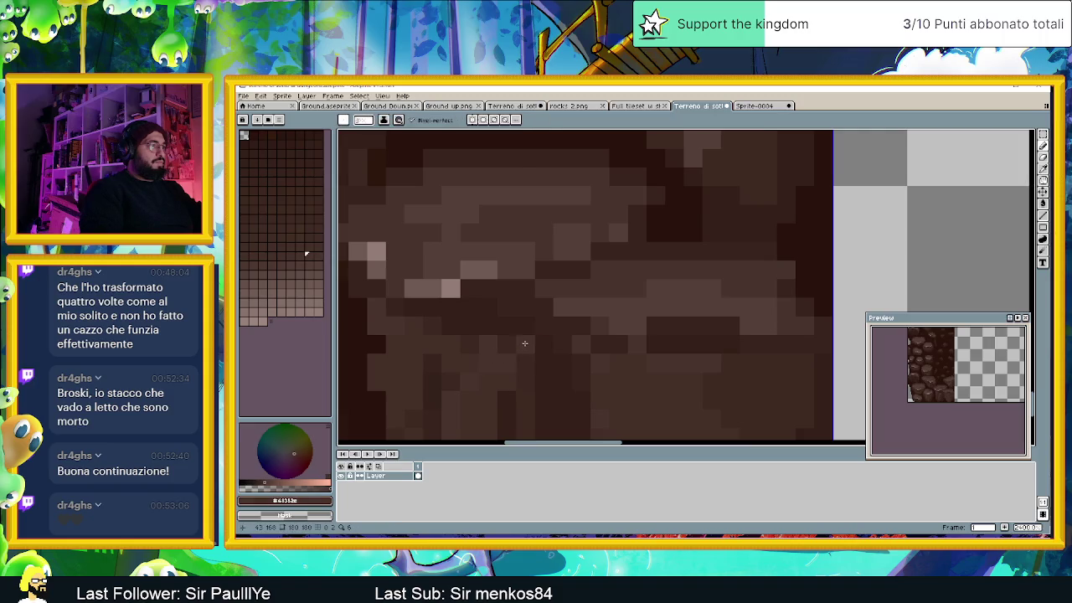
scroll(524, 342, "down", 1)
scroll(506, 385, "down", 1)
scroll(506, 387, "down", 2)
scroll(531, 400, "down", 1)
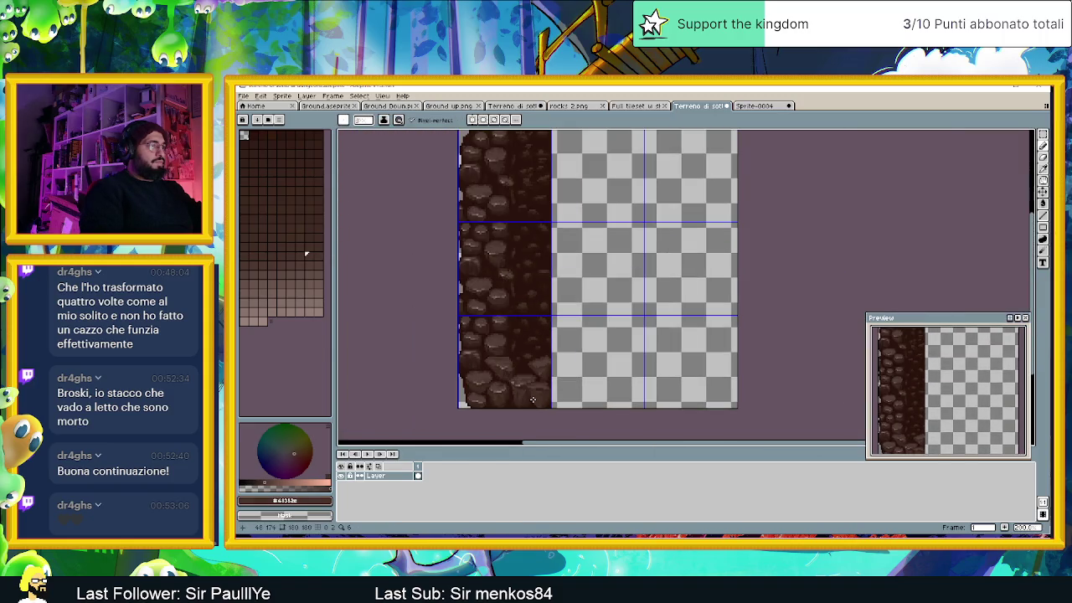
Step: Try darker rock browns, then return to the mid brown from the rock
scroll(531, 400, "down", 1)
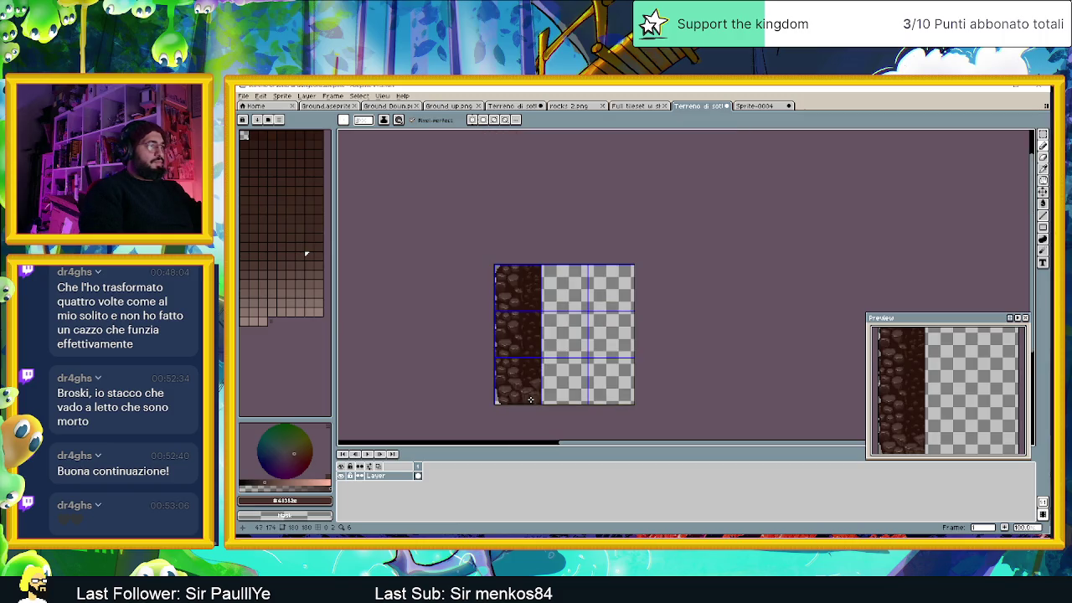
scroll(510, 381, "up", 3)
scroll(495, 364, "up", 2)
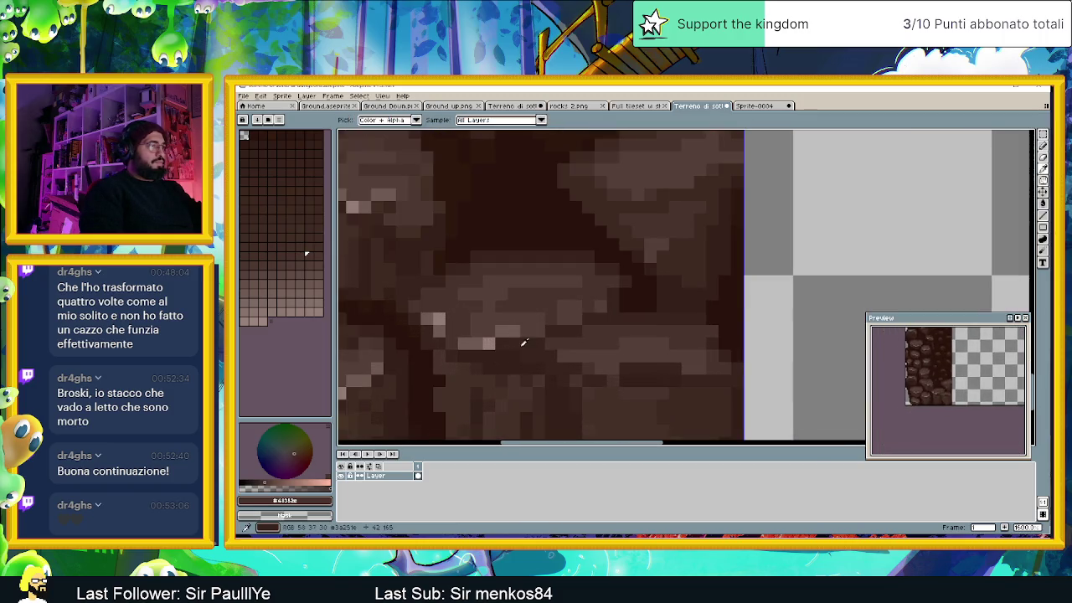
left_click(513, 360, "alt")
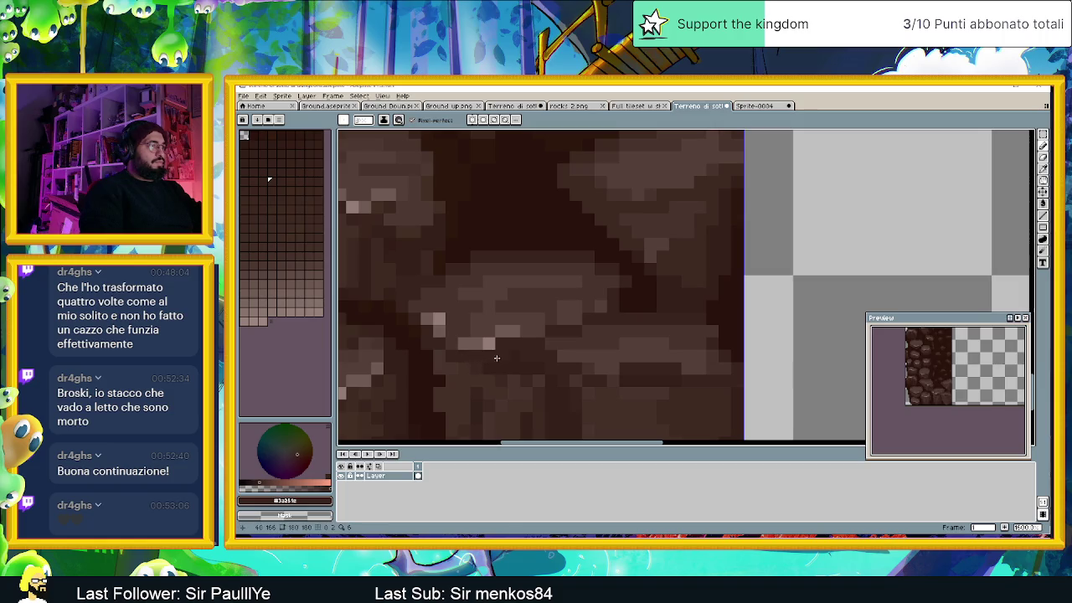
left_click(506, 362, "alt")
scroll(477, 369, "down", 3)
scroll(537, 387, "down", 1)
scroll(539, 391, "up", 3)
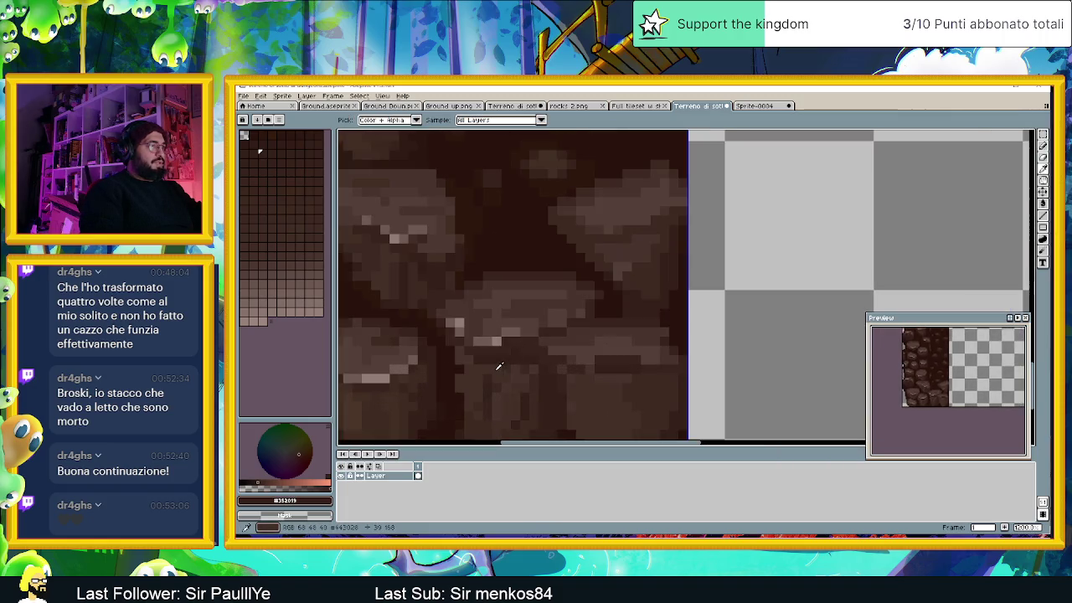
left_click(514, 348, "alt")
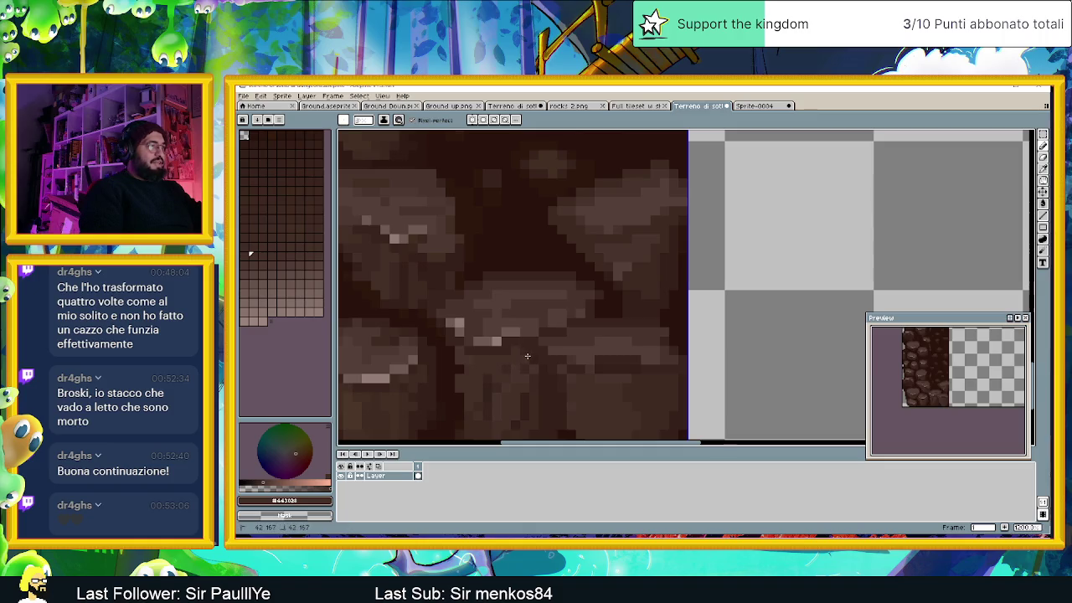
Step: Sample a darker shading tone, ending on a dark red-brown as the foreground colour
scroll(516, 391, "down", 2)
scroll(516, 390, "down", 1)
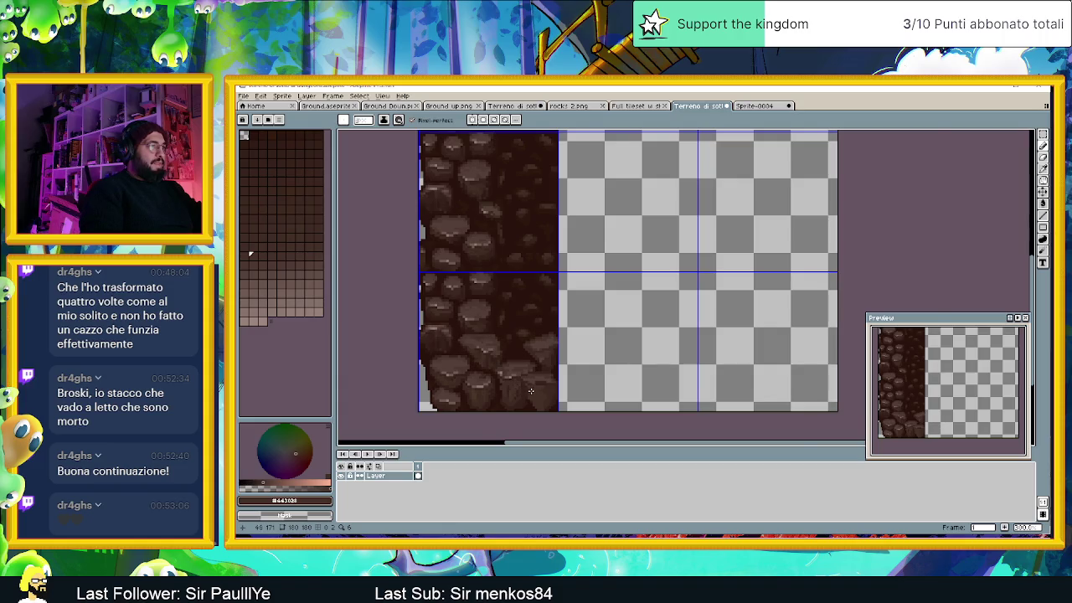
scroll(515, 390, "up", 2)
scroll(441, 355, "up", 2)
left_click(442, 355, "alt")
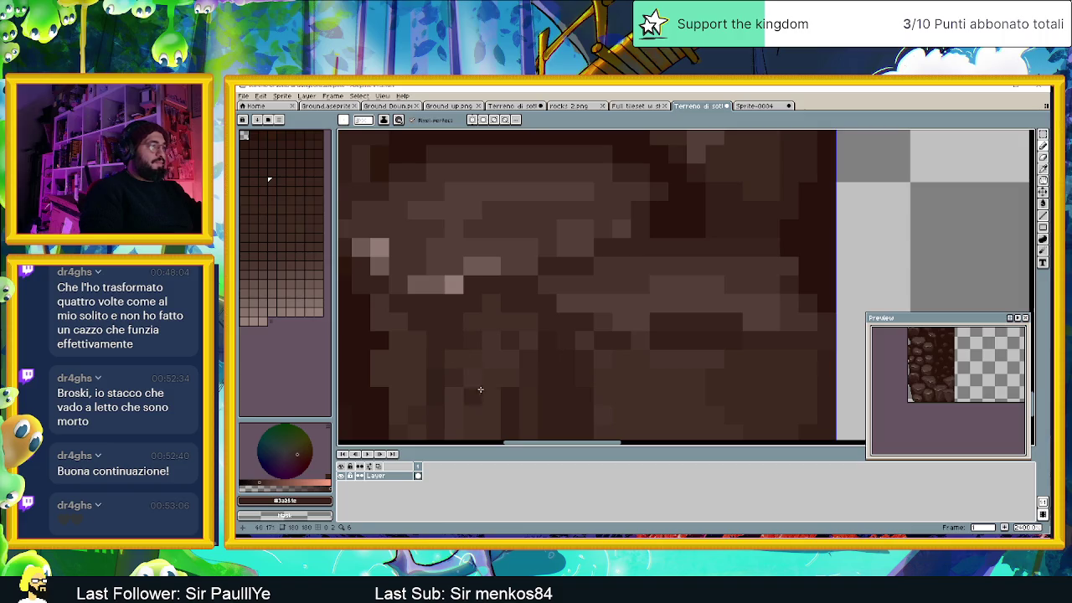
scroll(481, 394, "down", 2)
scroll(488, 398, "down", 1)
scroll(488, 398, "down", 1)
scroll(494, 400, "down", 1)
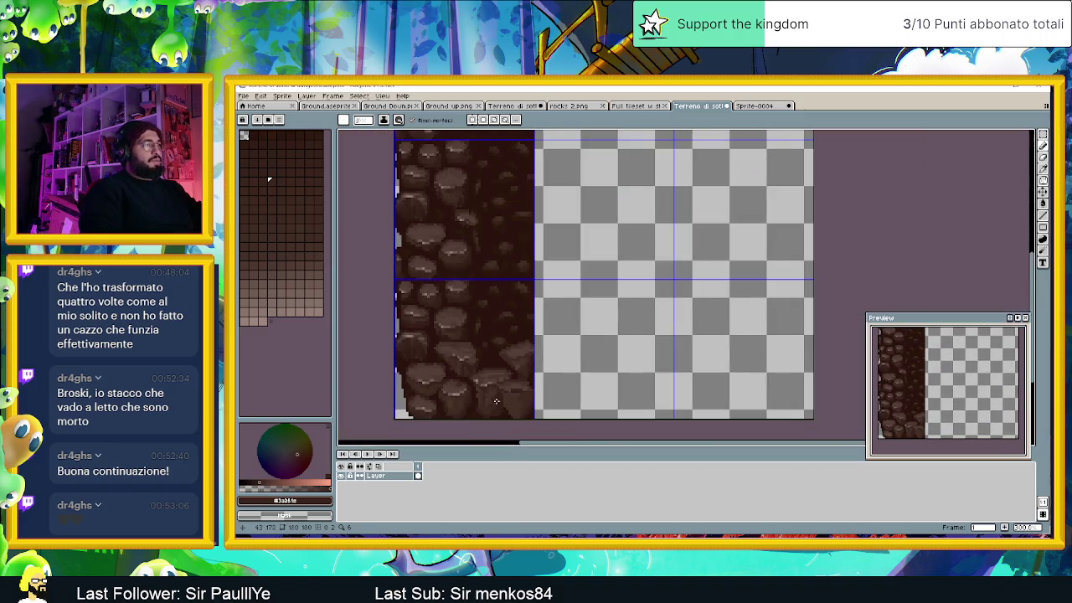
scroll(506, 411, "up", 2)
scroll(498, 406, "up", 1)
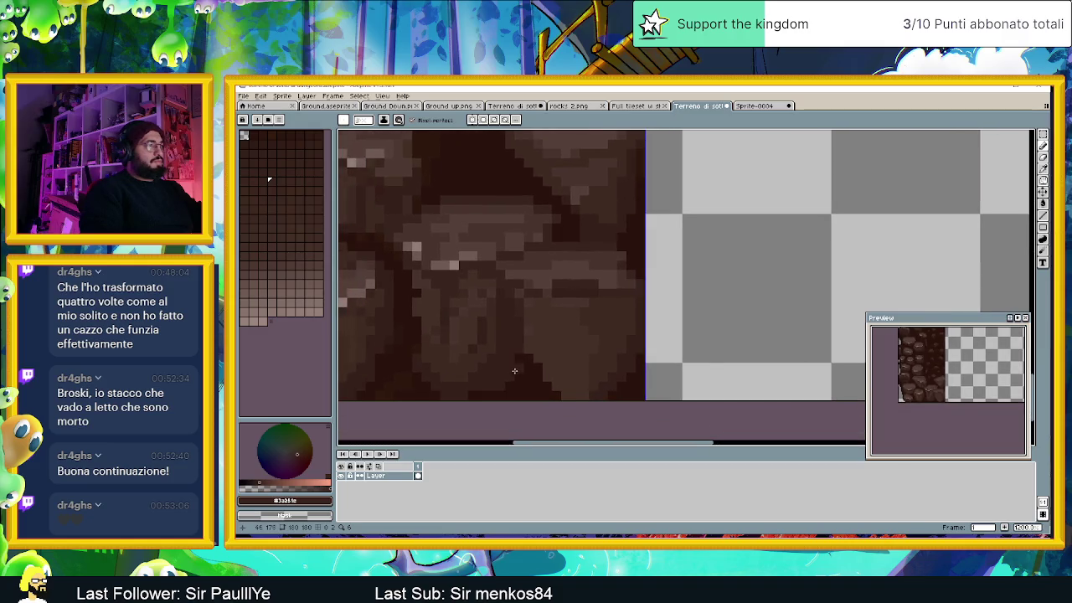
scroll(513, 359, "up", 1)
left_click(529, 389, "alt")
Step: Darken a vertical run of rock pixels and erase a small block at the bottom edge
mouse_move(526, 354)
left_mouse_down()
mouse_move(522, 316)
mouse_move(488, 387)
left_mouse_up()
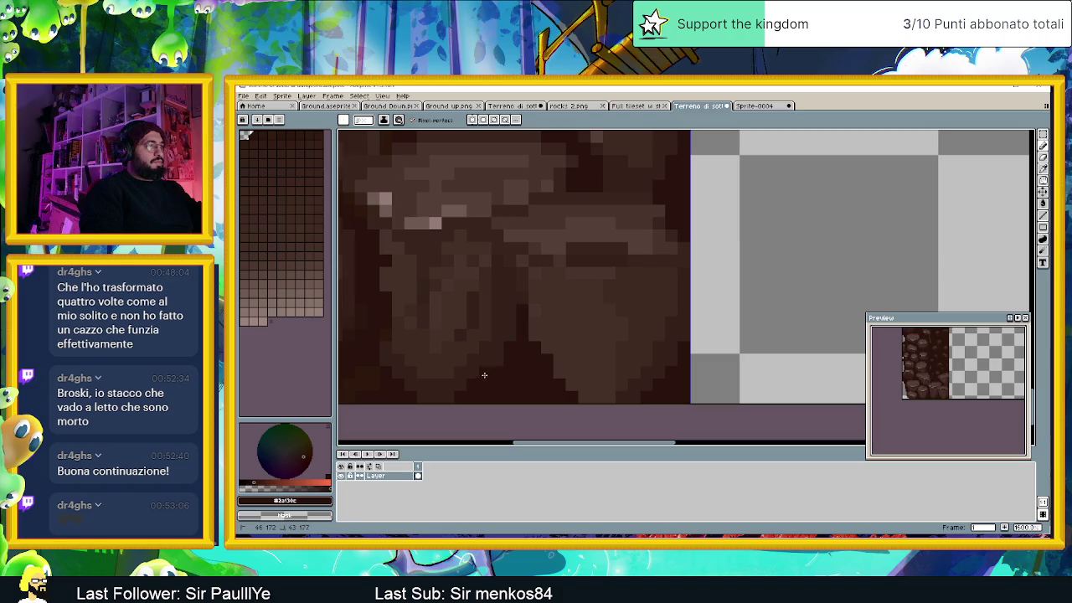
left_click_drag(541, 404, 501, 401)
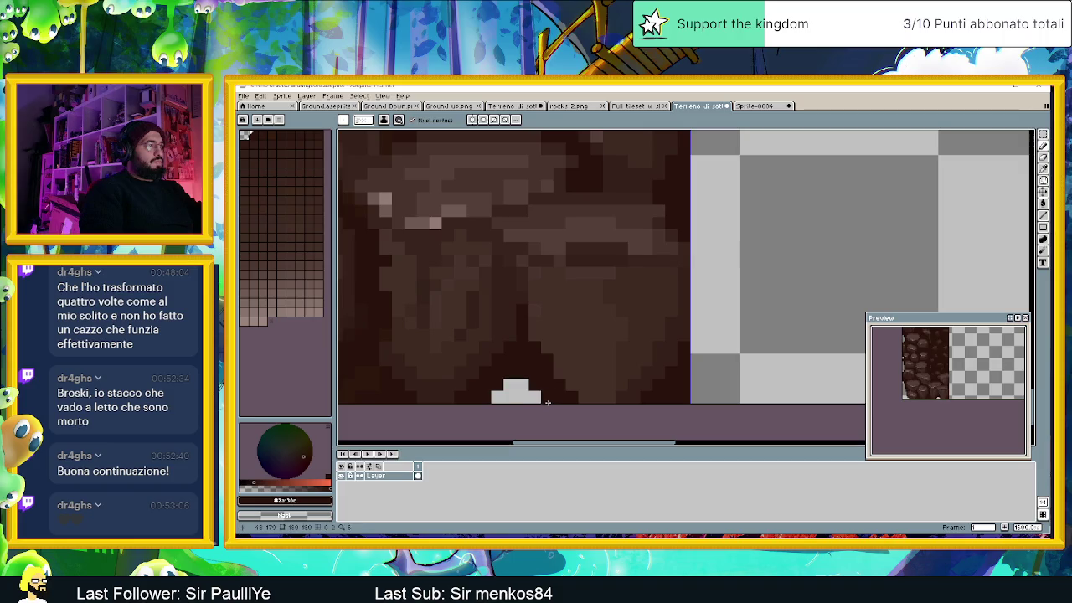
scroll(543, 419, "down", 3)
scroll(551, 425, "down", 1)
scroll(563, 410, "down", 1)
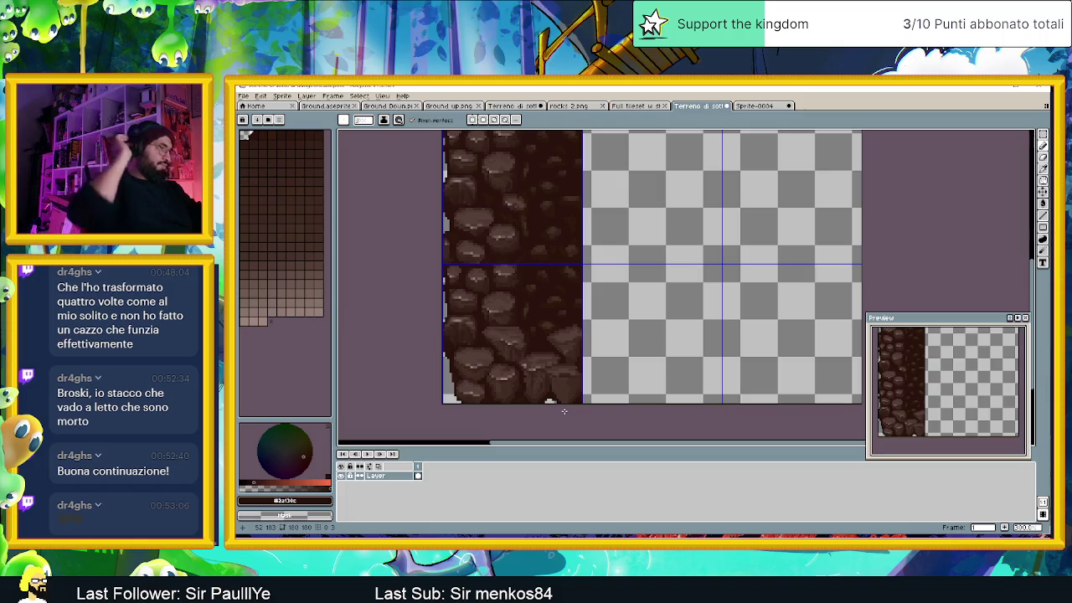
scroll(553, 402, "up", 2)
scroll(460, 331, "up", 2)
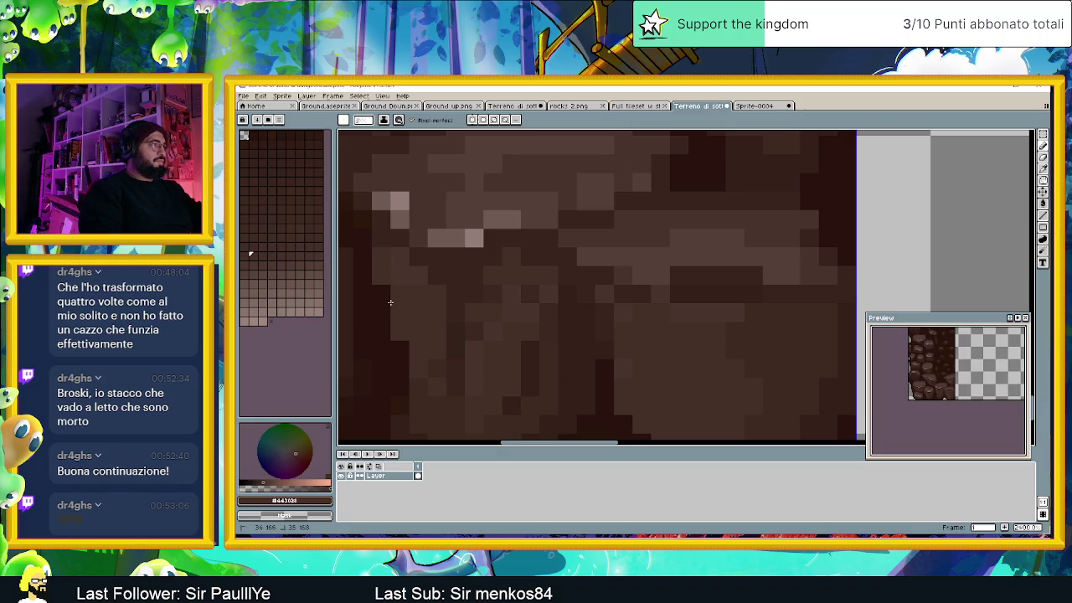
scroll(452, 335, "down", 2)
scroll(476, 357, "down", 1)
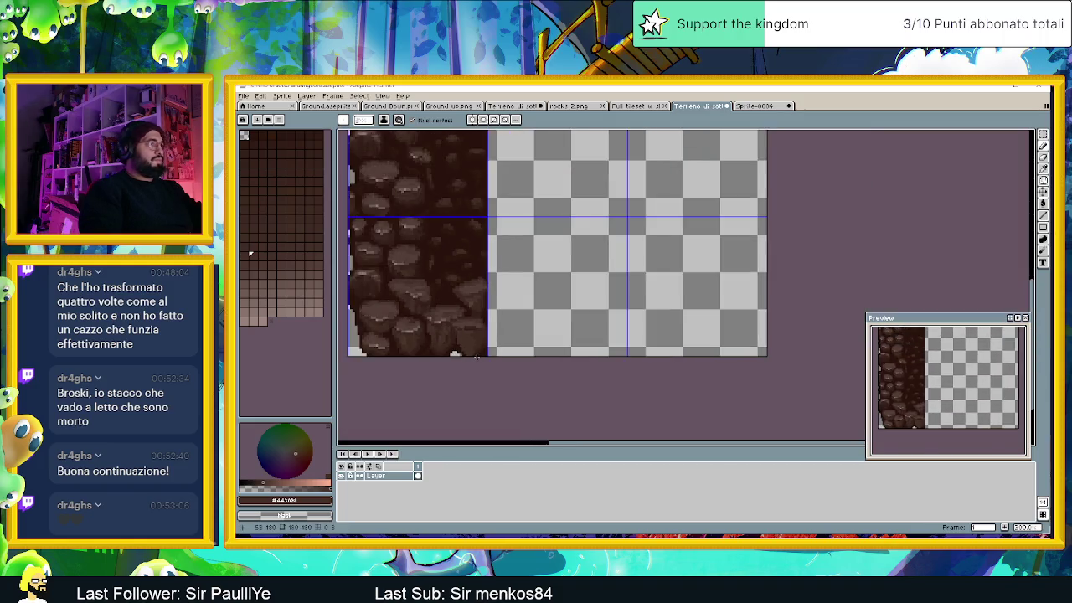
scroll(460, 356, "up", 1)
scroll(419, 352, "up", 1)
scroll(383, 359, "up", 1)
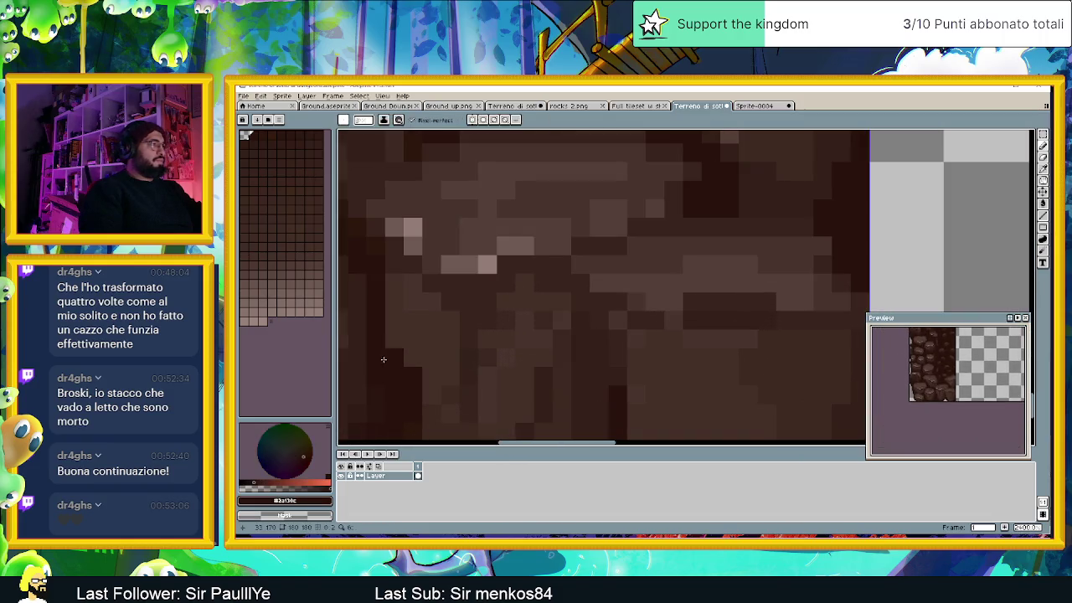
scroll(410, 364, "down", 3)
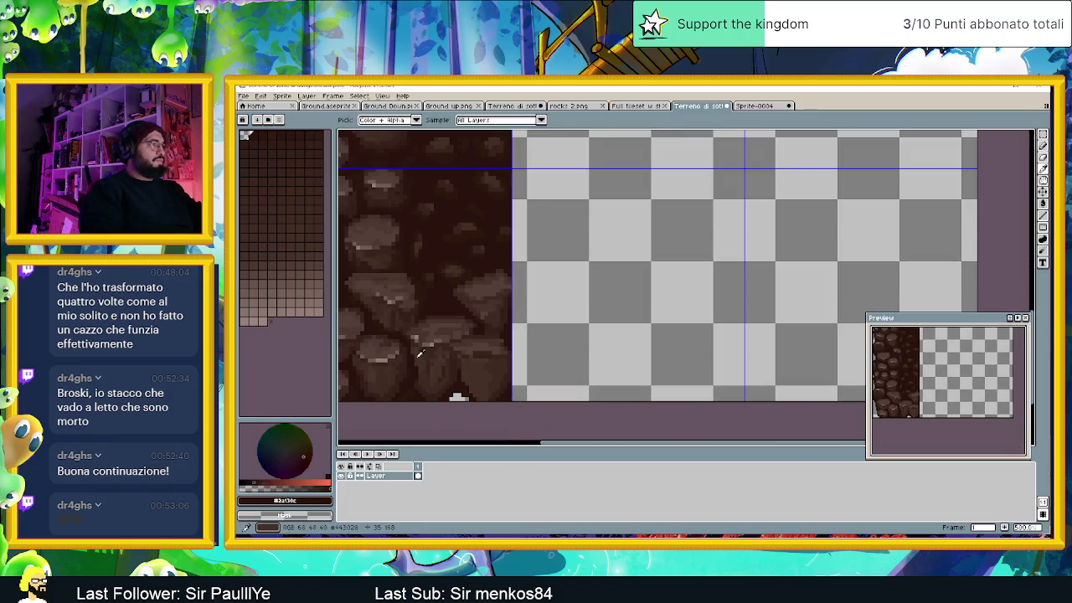
Step: Resample the mid brown #443028 and draw a short stroke on the rocks
left_click(417, 360, "alt")
scroll(413, 356, "down", 1)
scroll(447, 373, "down", 2)
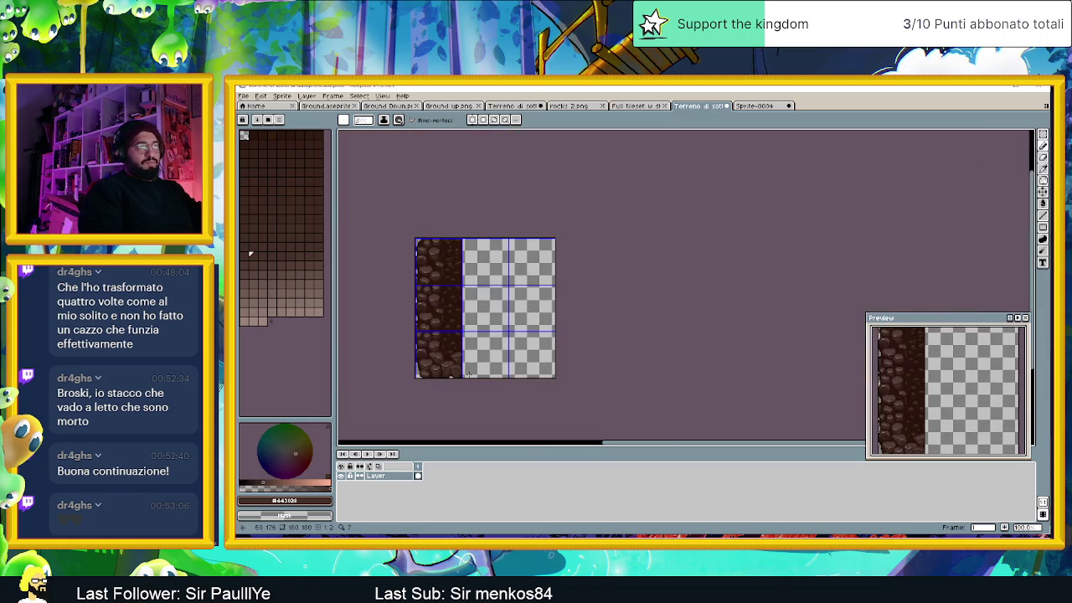
left_click_drag(468, 373, 483, 384)
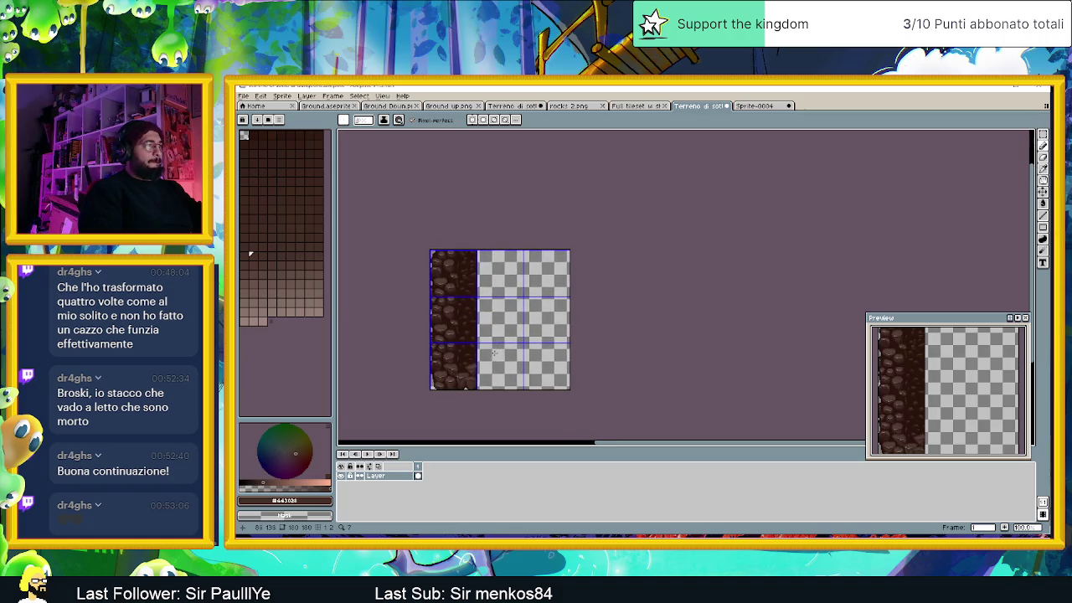
Step: Zoom in and sample the darkest crevice brown #2a130c
scroll(461, 376, "up", 2)
scroll(469, 360, "up", 2)
scroll(481, 335, "up", 2)
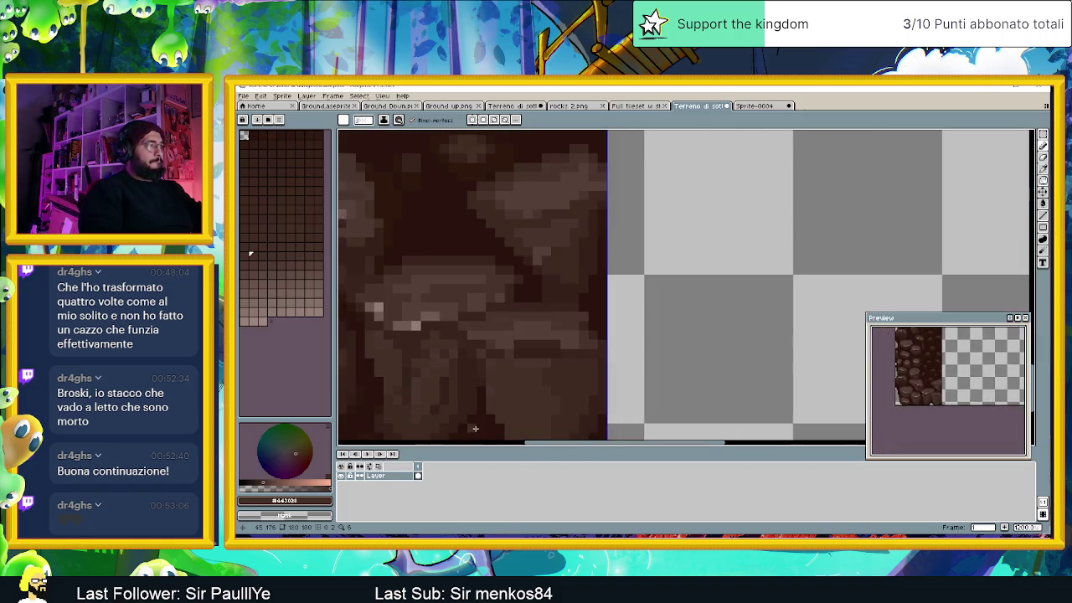
scroll(486, 328, "up", 1)
scroll(485, 328, "up", 1)
scroll(475, 245, "up", 1)
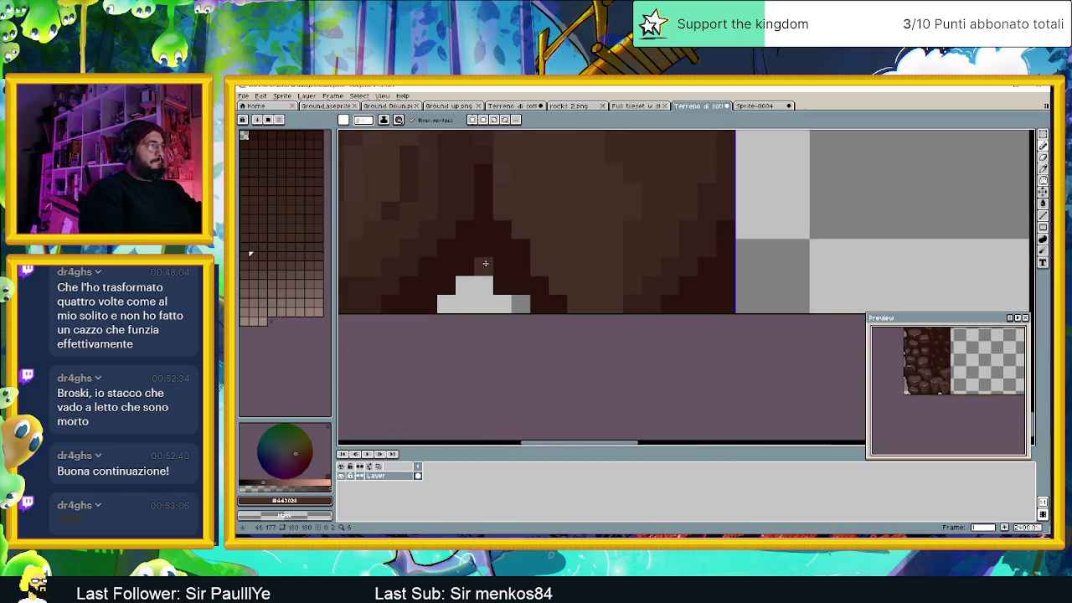
key("i")
left_click(485, 254, "alt")
Step: Paint the light bump and grey pixels along the bottom edge dark brown
left_click_drag(460, 285, 490, 285)
left_click(445, 303)
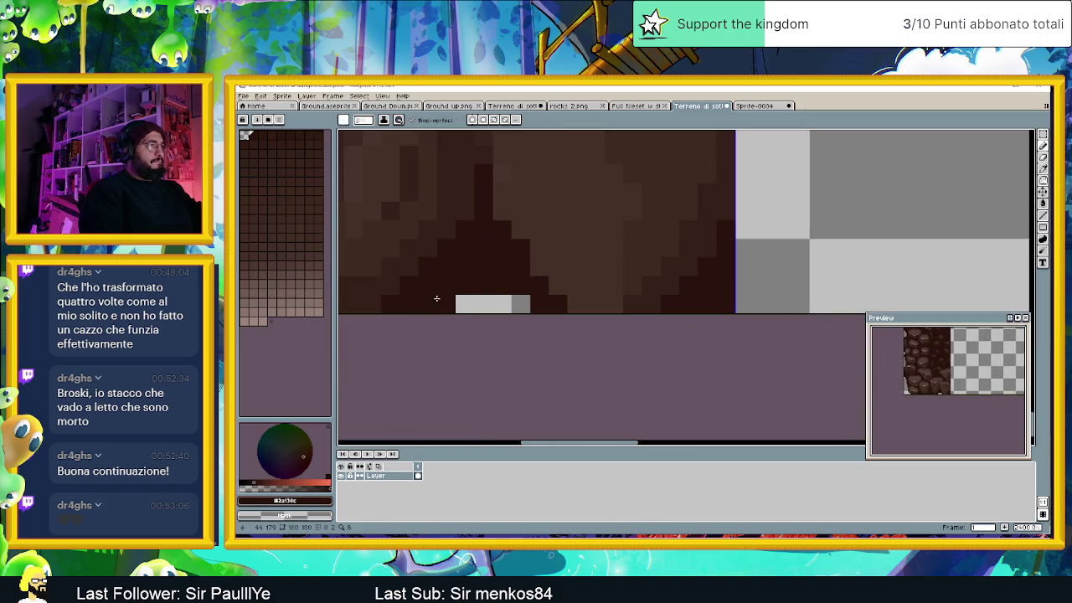
left_click(502, 303)
left_click(515, 298)
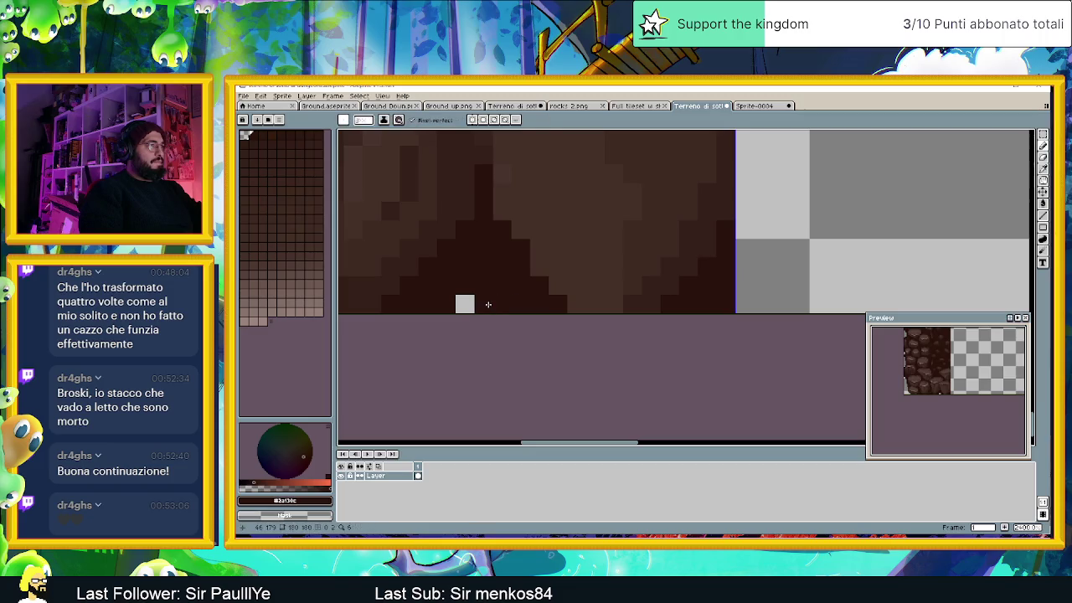
scroll(493, 294, "down", 3)
mouse_move(469, 278)
left_mouse_down()
mouse_move(549, 310)
mouse_move(540, 333)
left_mouse_up()
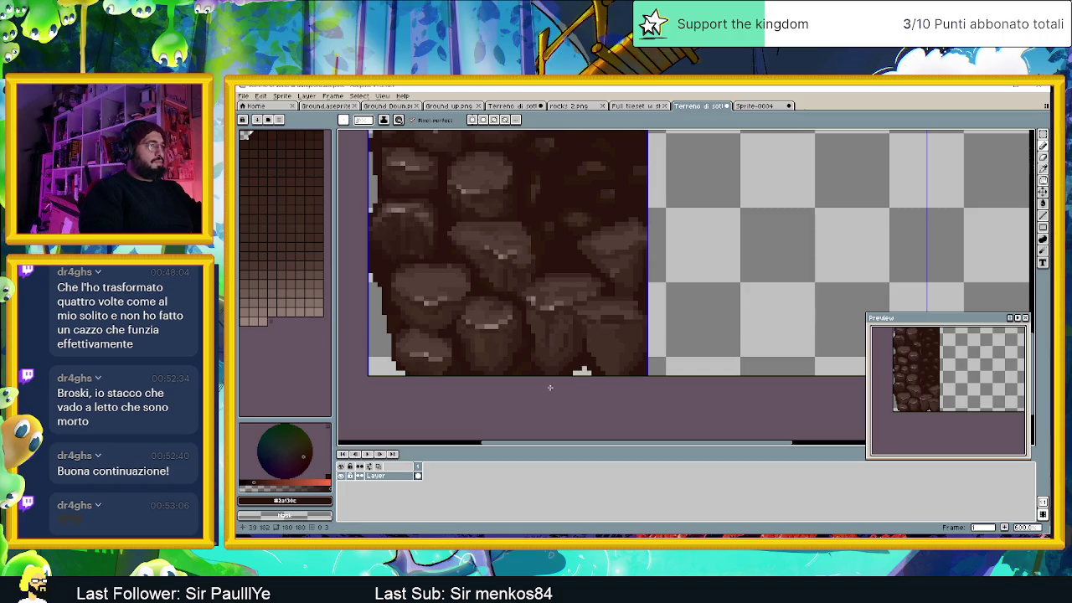
Step: Pan down to the lower stones and sample a rock-face brown as foreground colour
left_click_drag(450, 333, 460, 371)
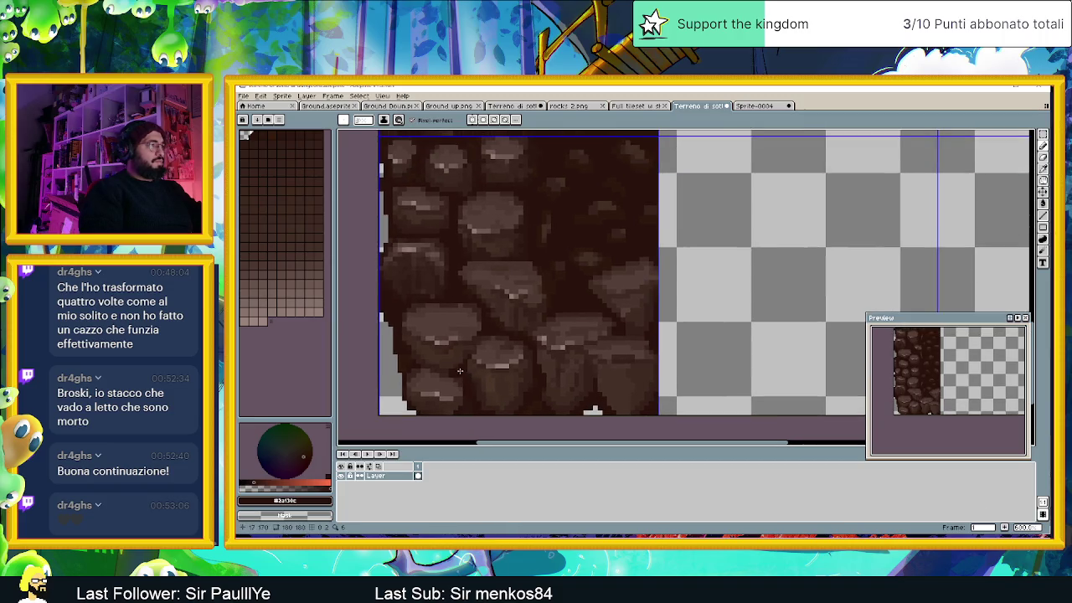
scroll(460, 366, "up", 1)
scroll(419, 377, "up", 1)
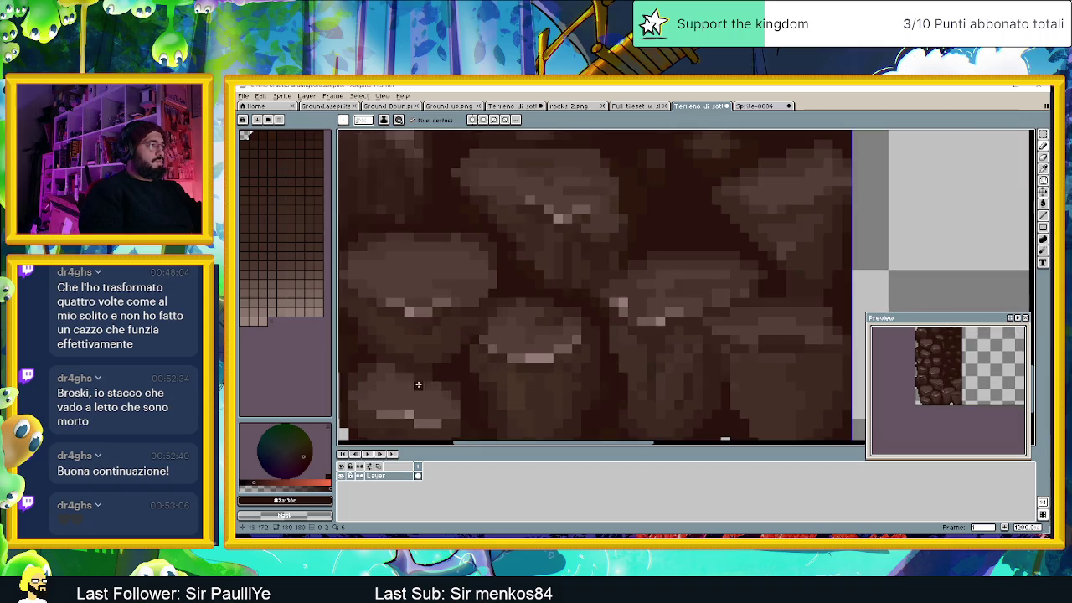
key("alt")
left_click(368, 365, "alt")
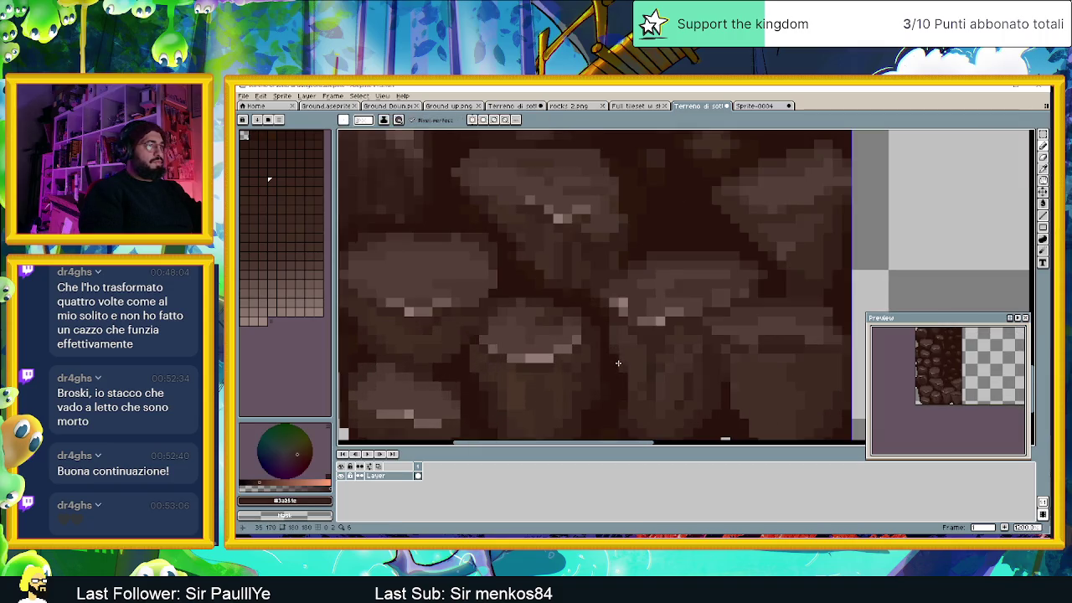
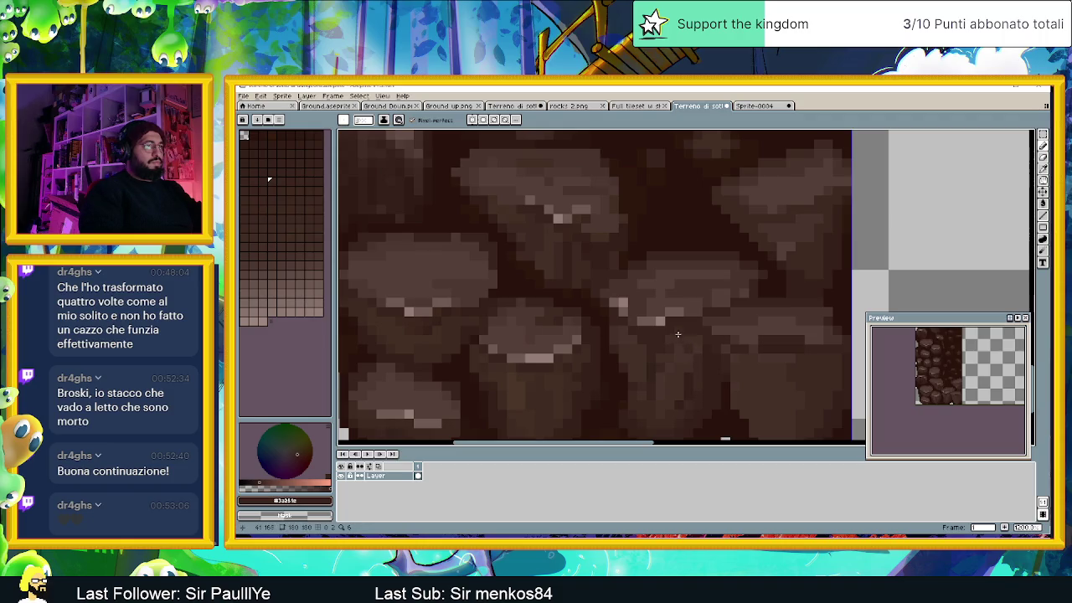
Step: Eyedrop dark browns from the rocks and paint a vertical shadow stroke between the bottom rocks
key("i")
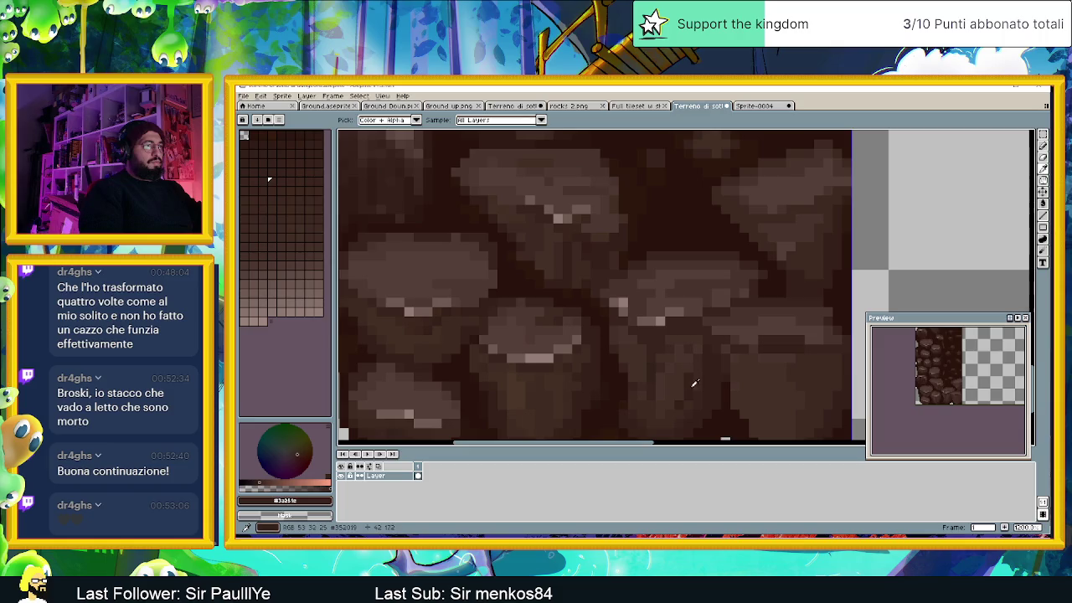
left_click(692, 388)
key("b")
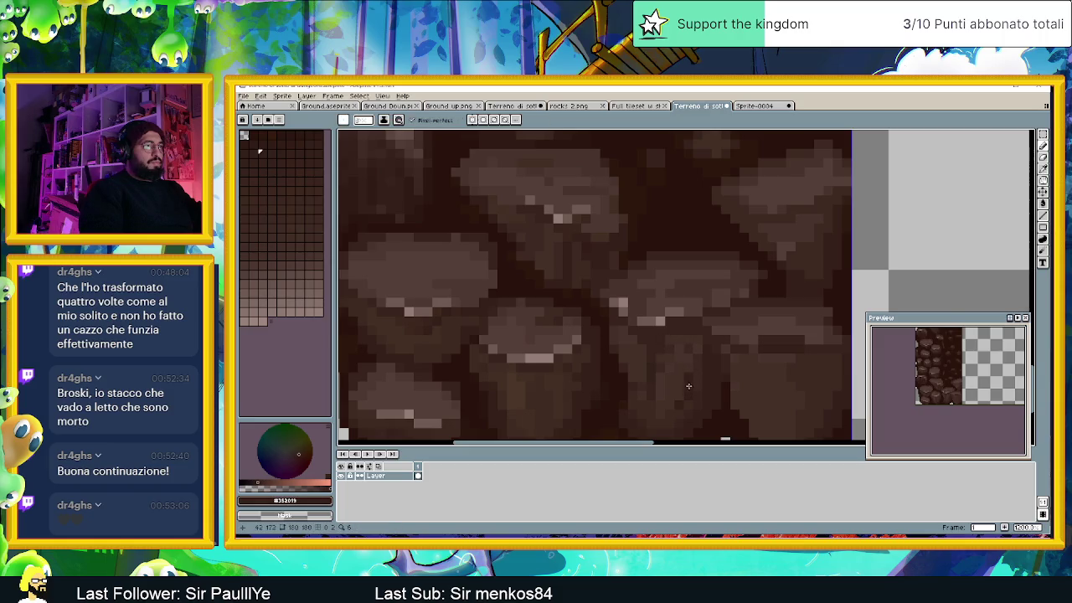
scroll(688, 386, "up", 1)
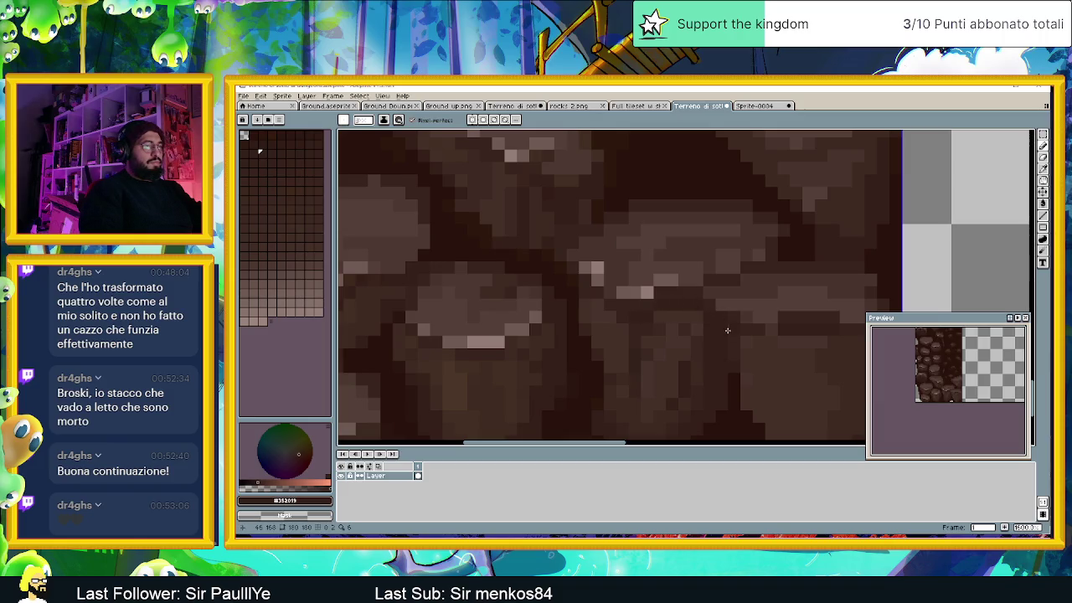
left_click(728, 360, "alt")
scroll(738, 394, "down", 3)
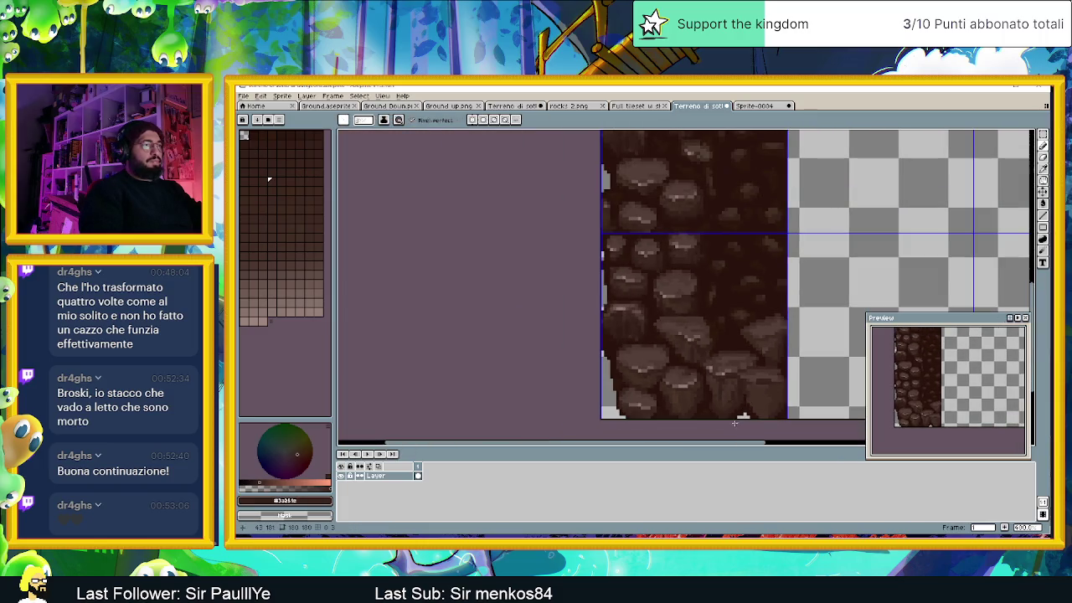
scroll(732, 409, "up", 3)
left_click(729, 374, "alt")
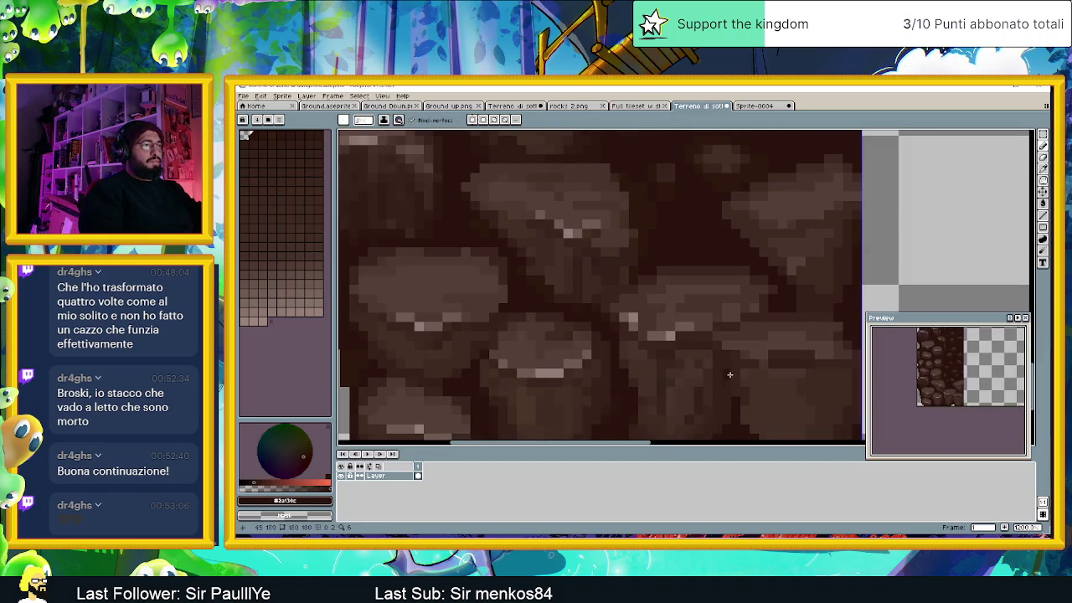
left_click_drag(728, 360, 727, 422)
Step: Sample two more dark brown shades and bring the whole tile sheet into view
scroll(725, 422, "down", 2)
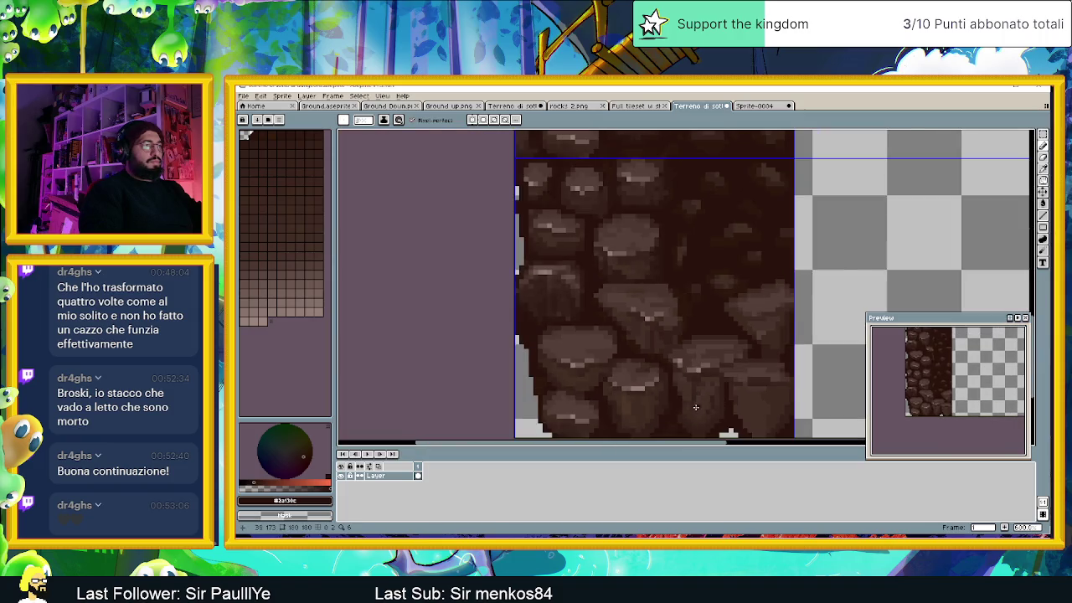
scroll(666, 410, "up", 1)
left_click(512, 305, "alt")
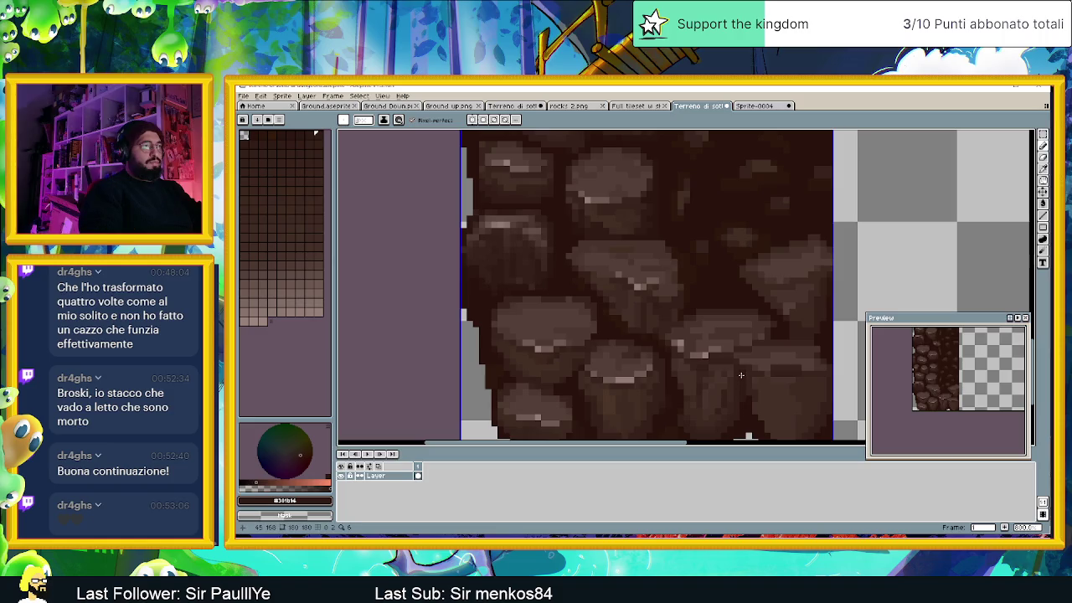
scroll(743, 360, "up", 1)
scroll(747, 343, "up", 1)
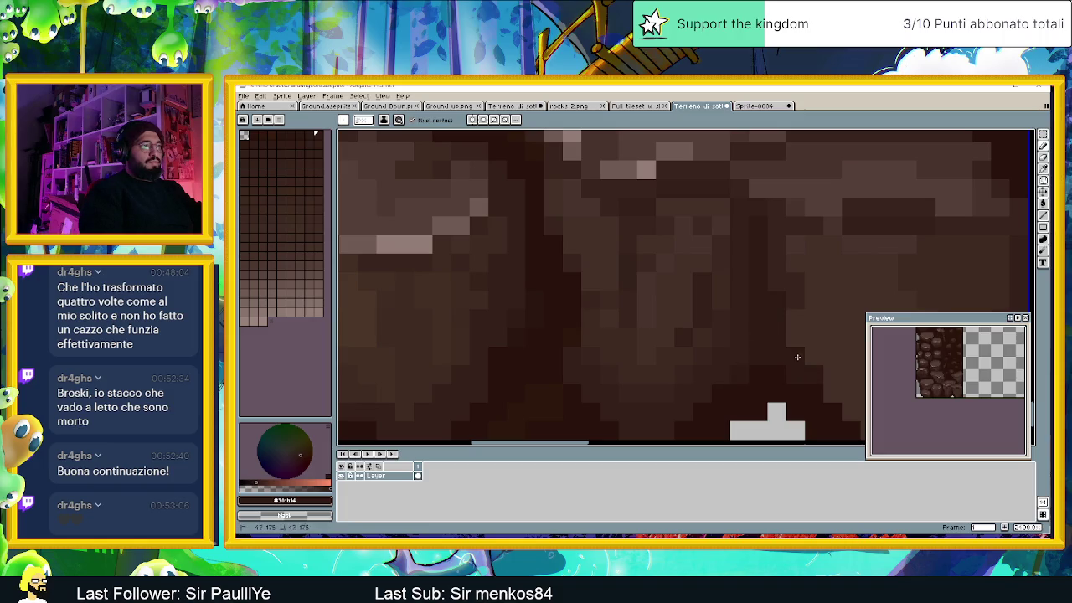
left_click(777, 376, "alt")
scroll(761, 351, "down", 5)
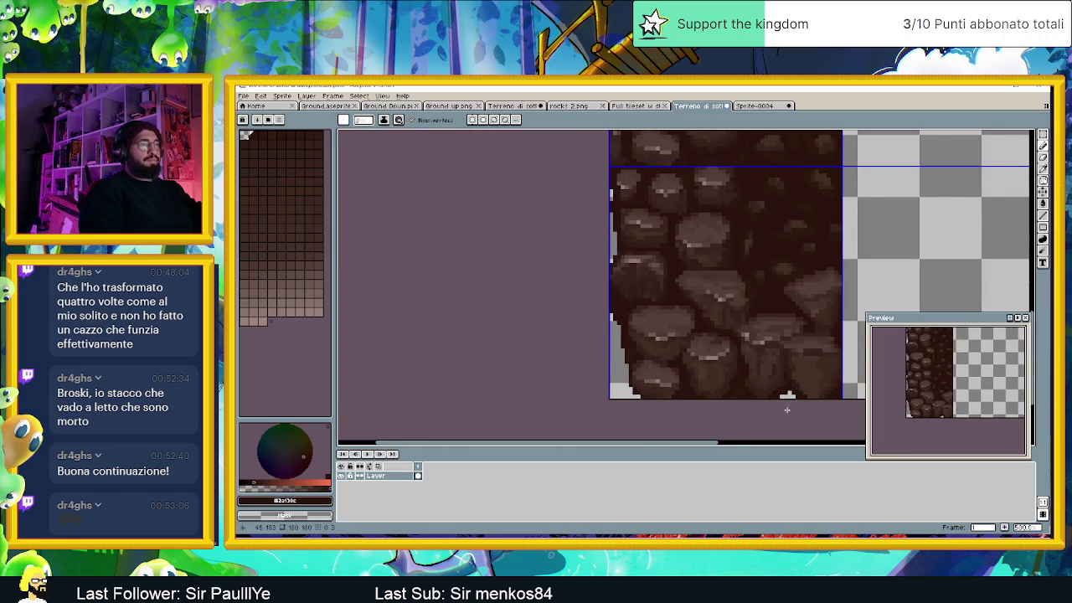
scroll(784, 394, "down", 1)
scroll(786, 395, "down", 1)
left_click_drag(799, 385, 650, 410)
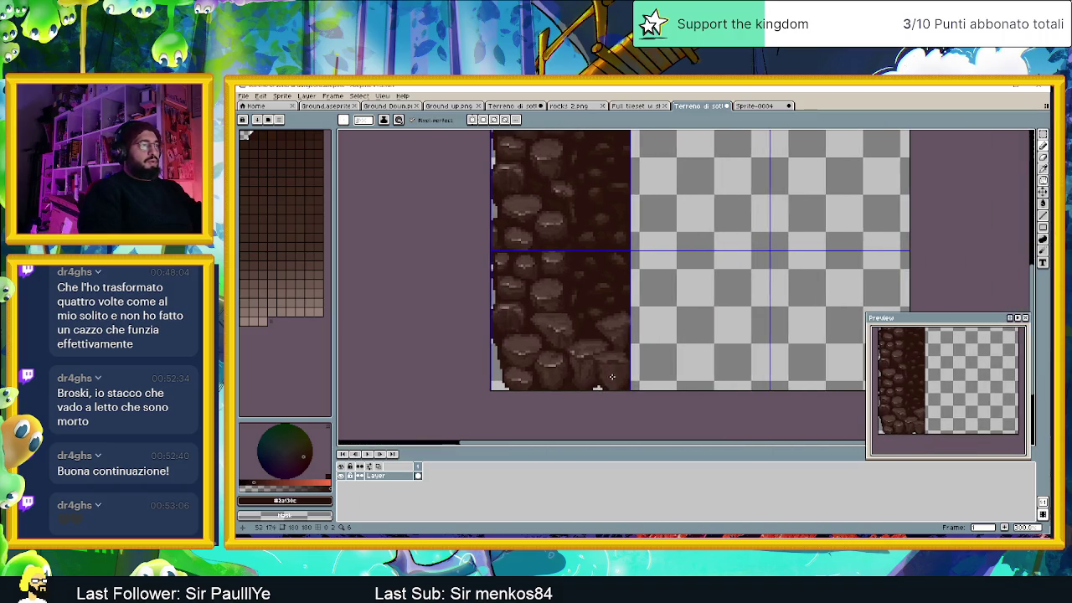
scroll(649, 406, "down", 1)
scroll(647, 403, "down", 1)
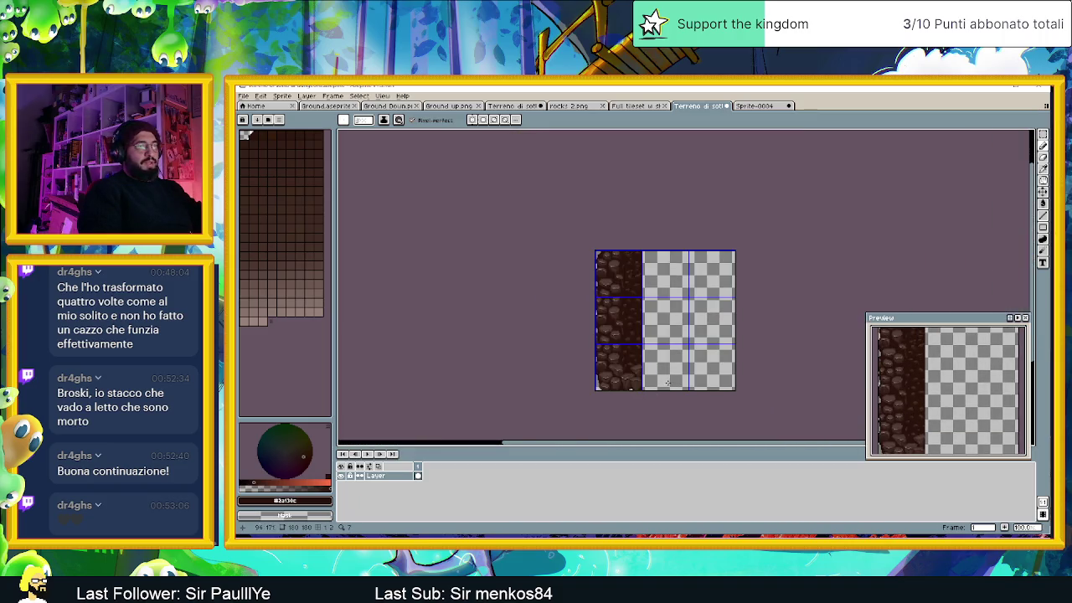
Step: Pick the #443028 brown and a neighbouring brown shade
left_click_drag(686, 360, 624, 366)
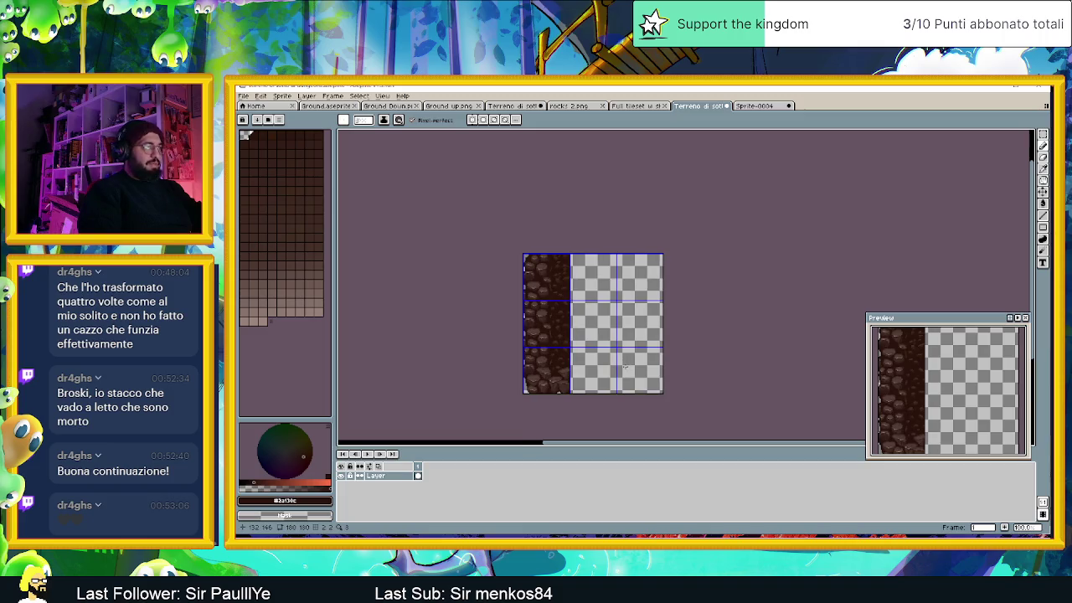
scroll(624, 367, "up", 2)
scroll(526, 376, "up", 2)
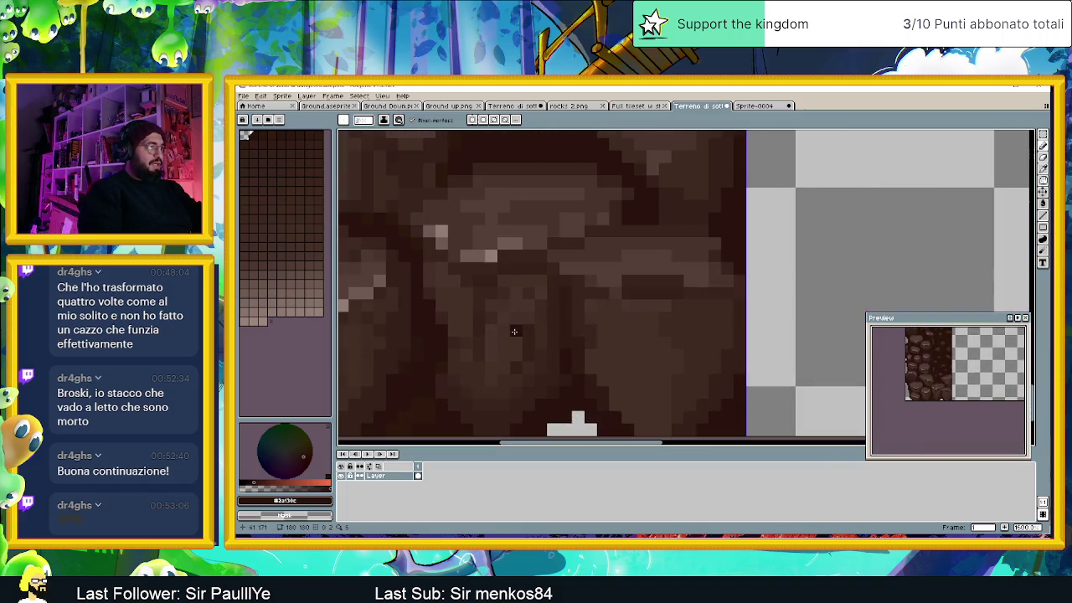
left_click(526, 309, "alt")
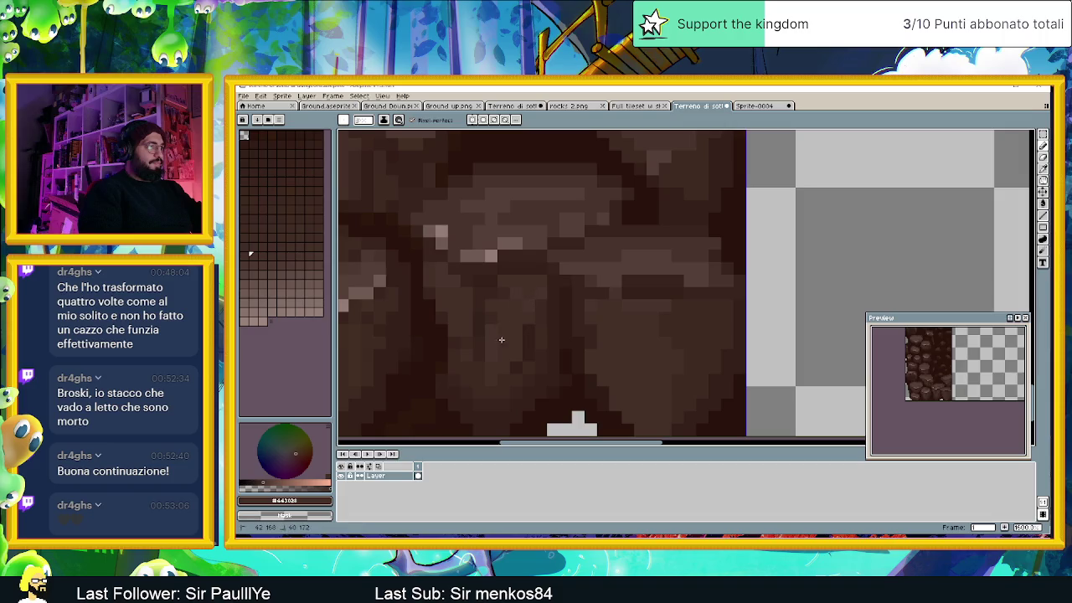
left_click(543, 308, "alt")
scroll(528, 308, "down", 1)
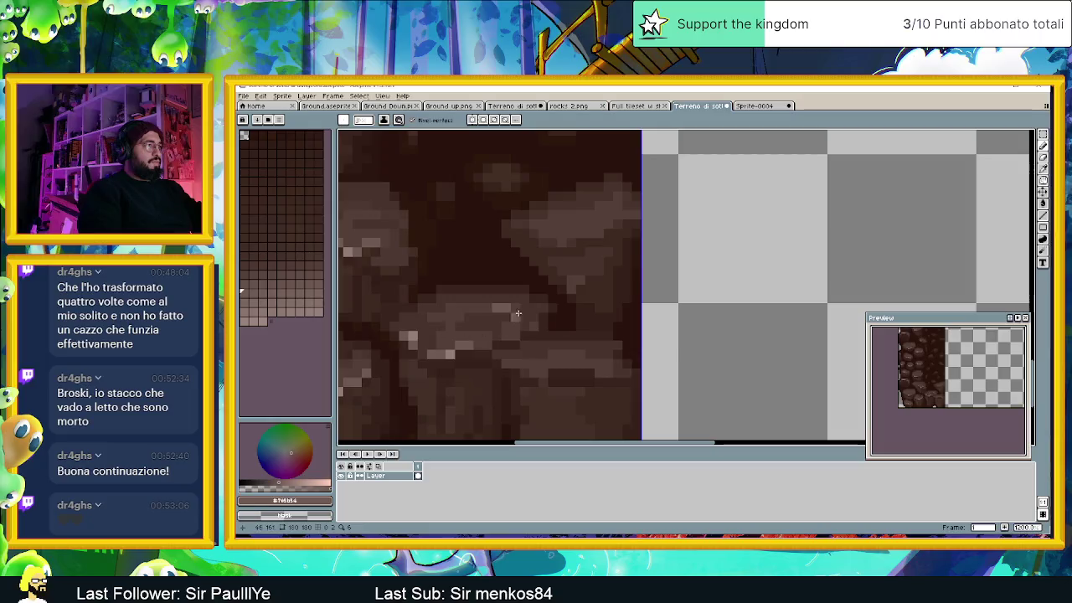
scroll(524, 345, "down", 2)
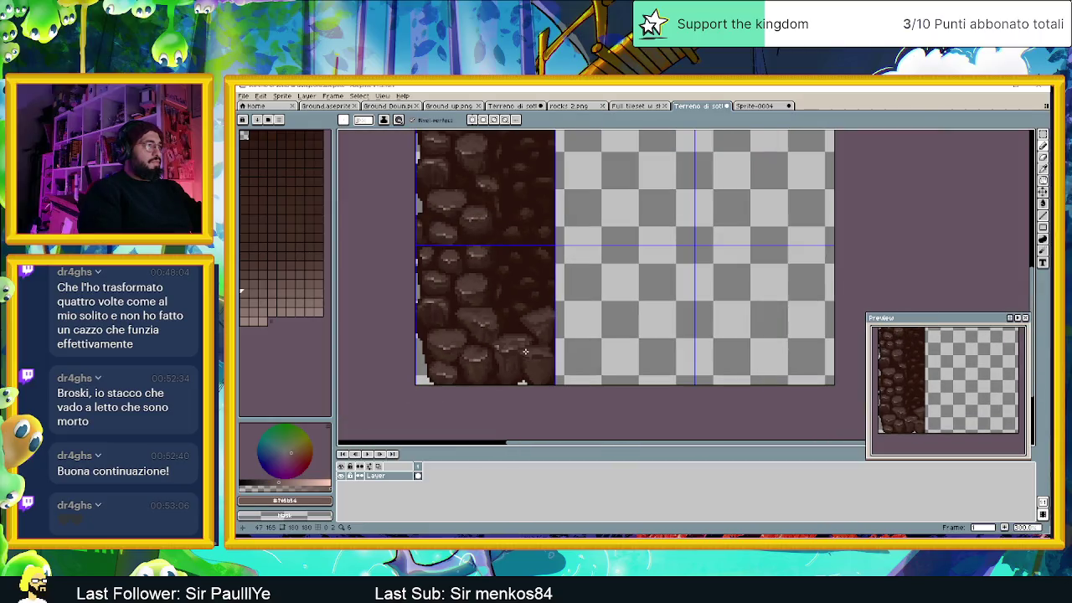
scroll(545, 360, "down", 1)
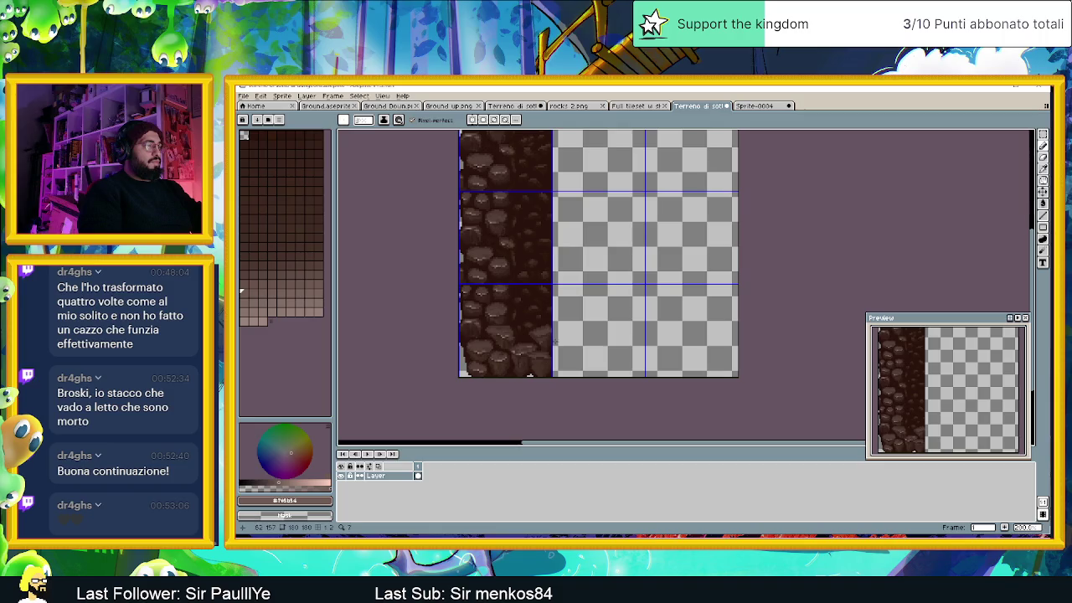
scroll(540, 362, "up", 1)
scroll(527, 360, "up", 1)
scroll(522, 369, "up", 2)
scroll(522, 369, "up", 1)
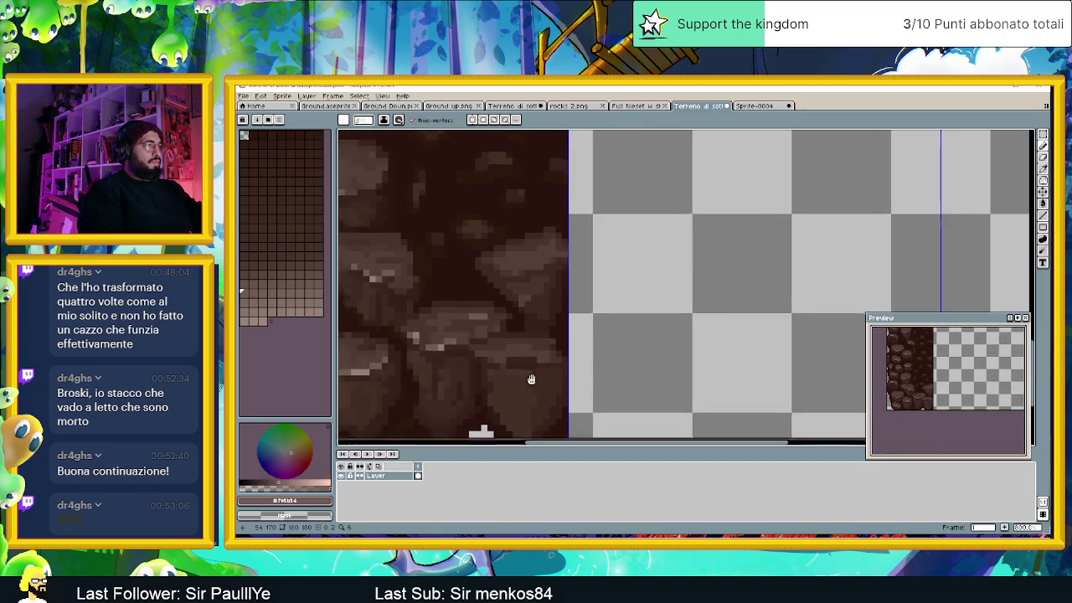
scroll(502, 343, "up", 2)
Step: Eyedrop dark browns such as #352019, #301b16 and #3e2a22 from the bottom rocks
key("alt")
left_click(422, 335, "alt")
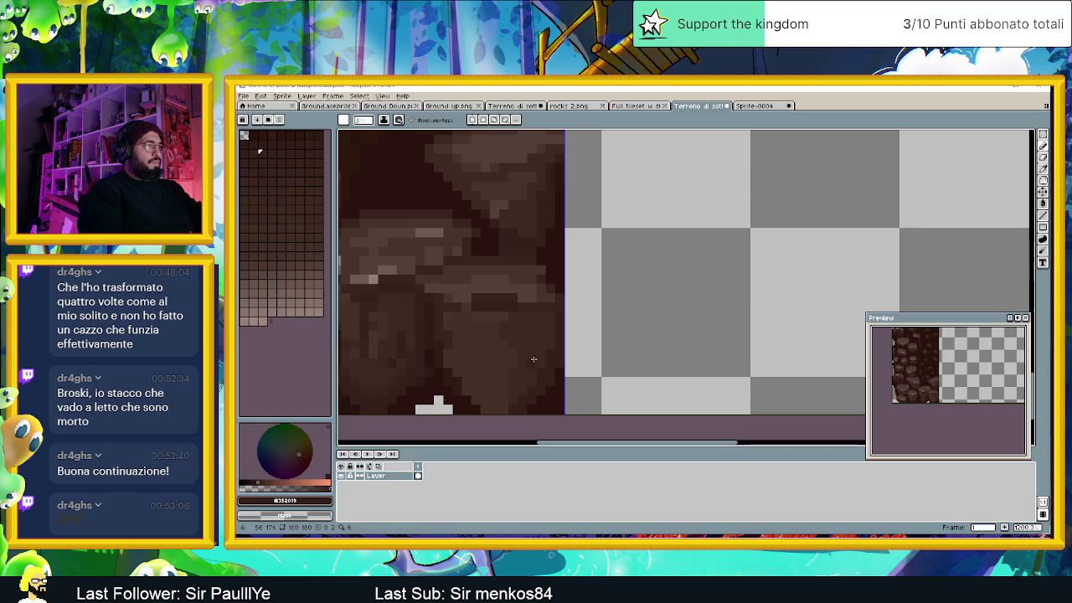
left_click(411, 335, "alt")
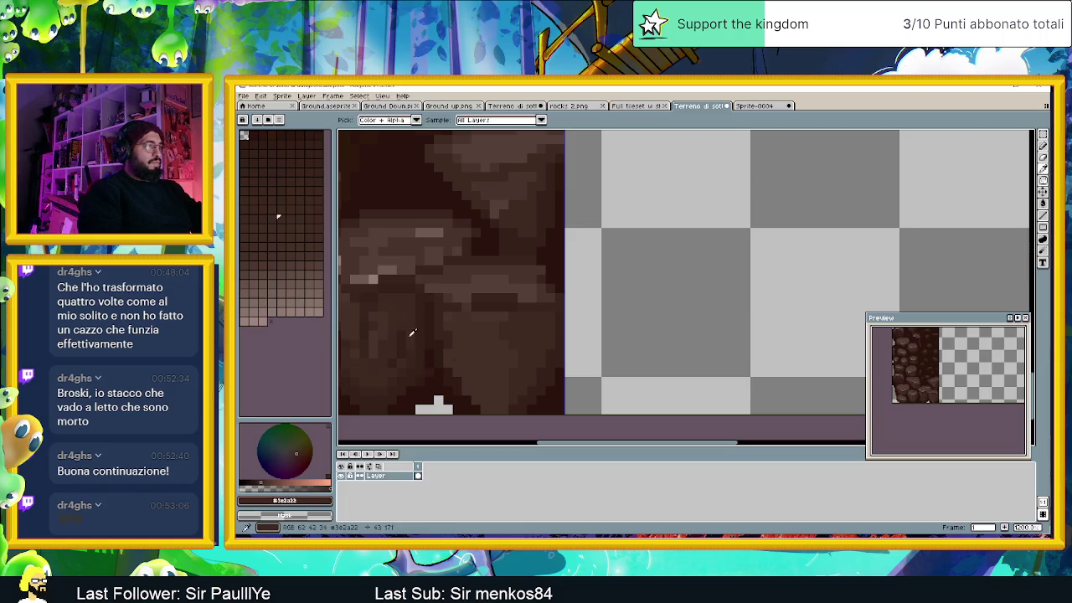
left_click(389, 343, "alt")
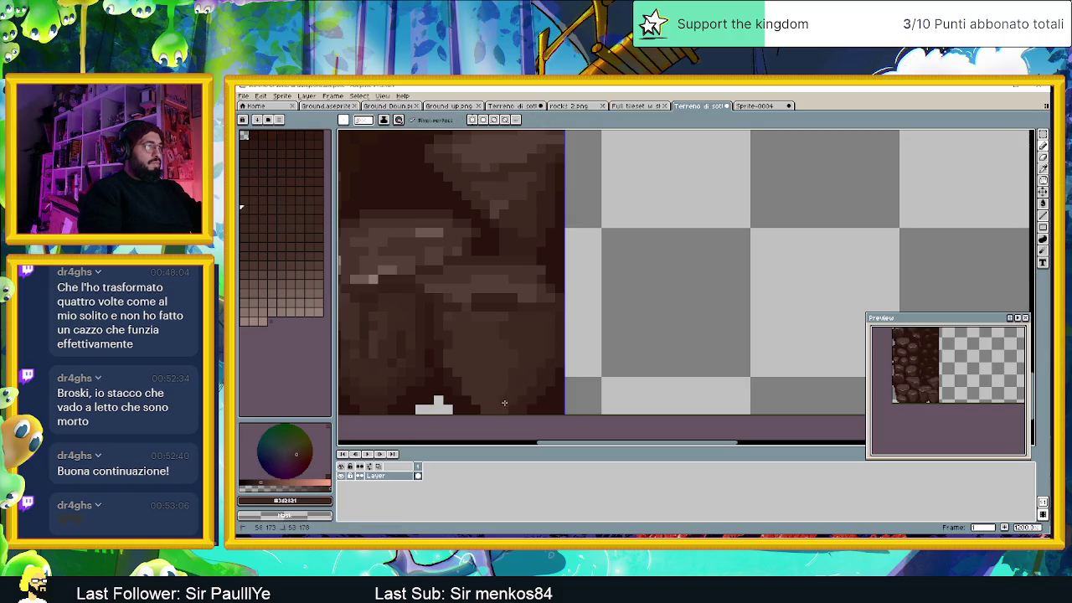
left_click_drag(504, 402, 511, 339)
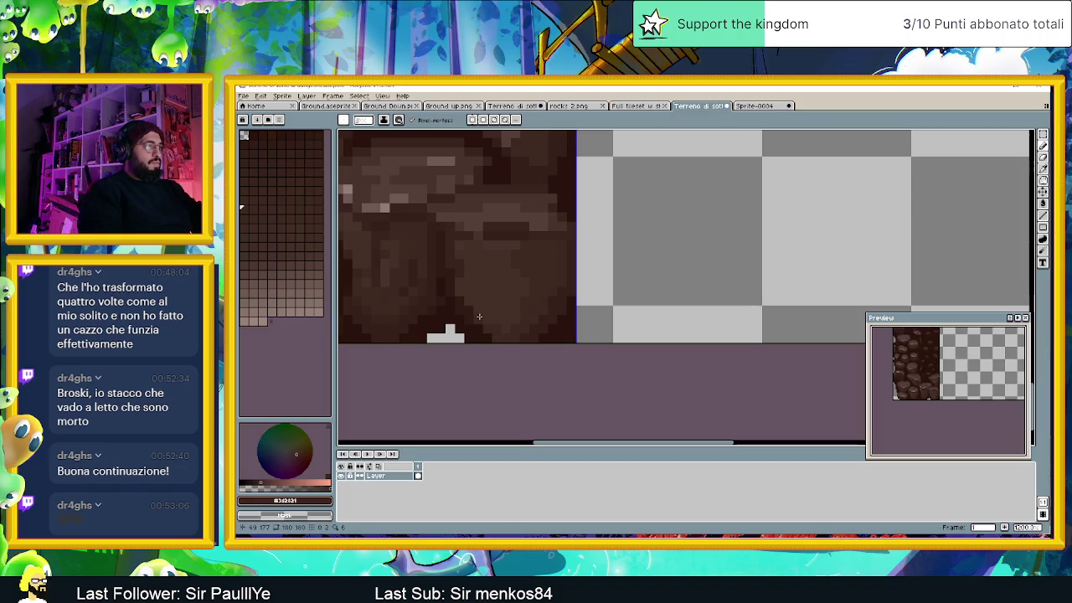
left_click(482, 315, "alt")
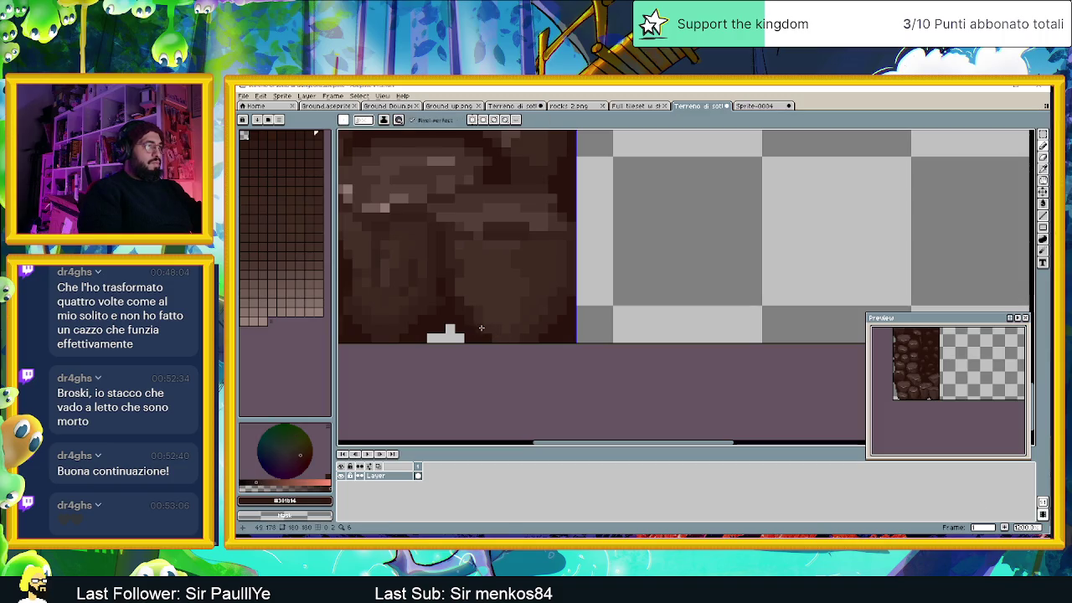
scroll(553, 276, "up", 1)
scroll(535, 311, "up", 1)
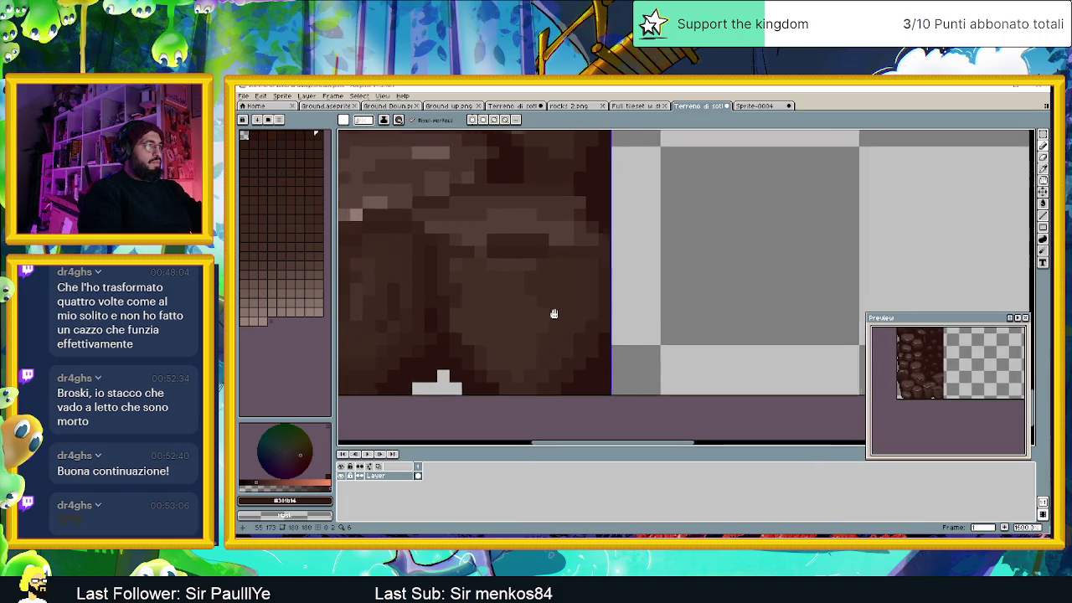
left_click(377, 273, "alt")
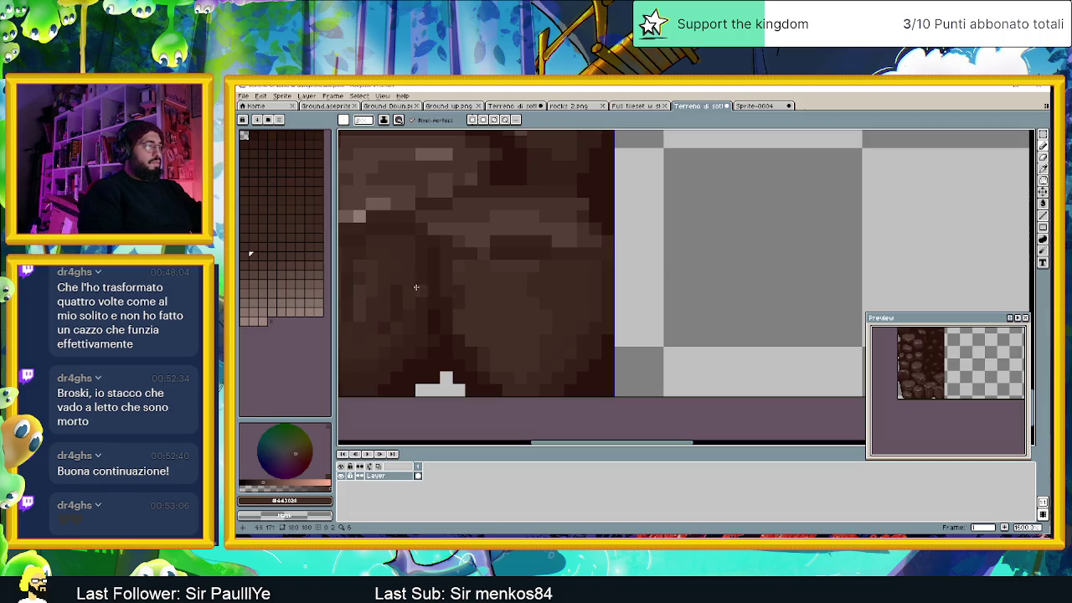
left_click(389, 273, "alt")
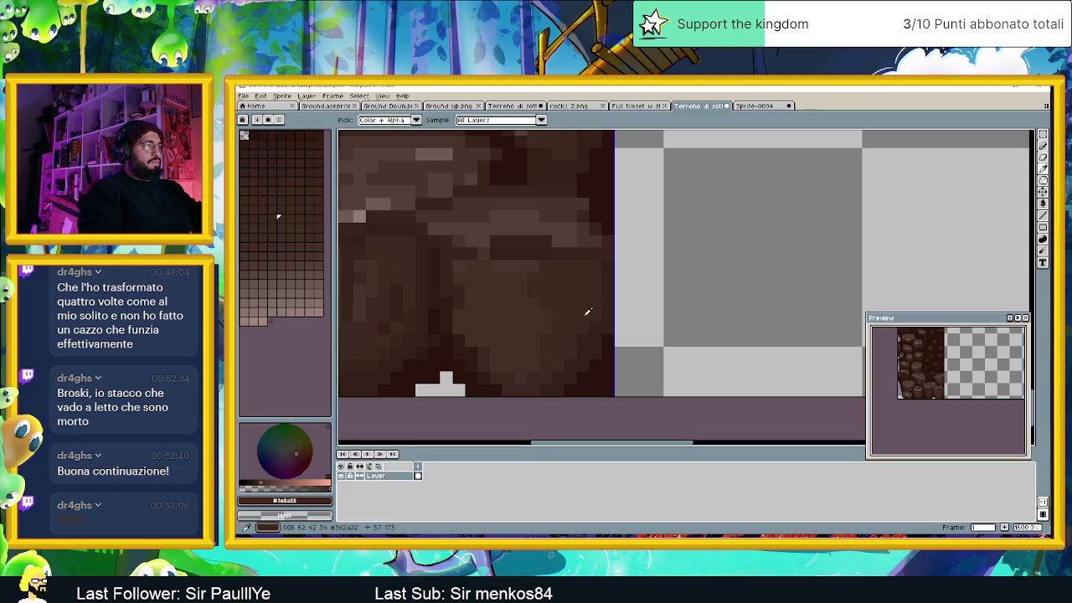
left_click(593, 291, "alt")
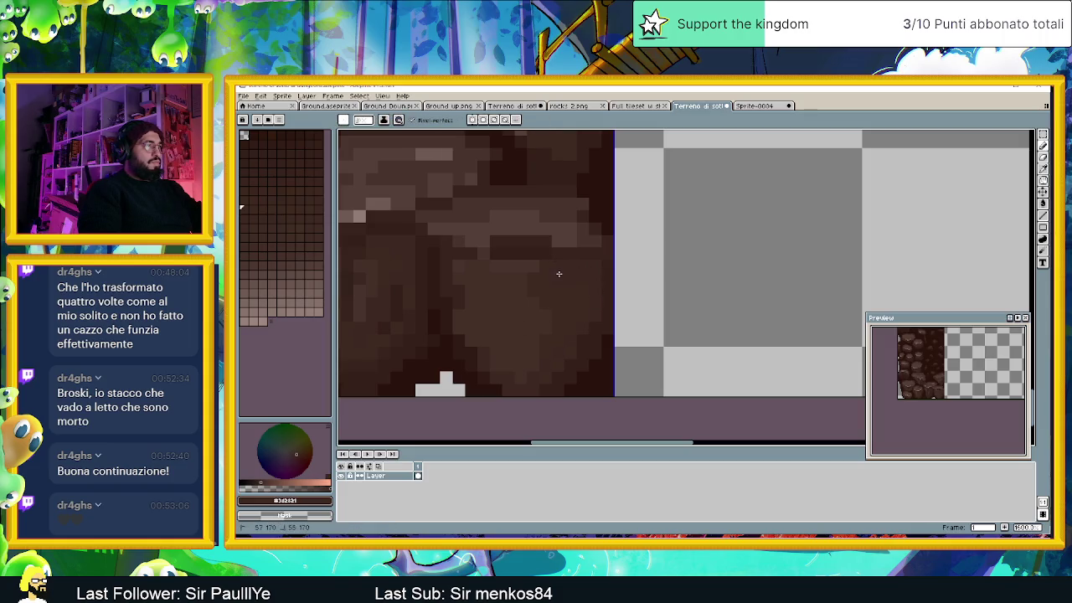
scroll(548, 318, "up", 1)
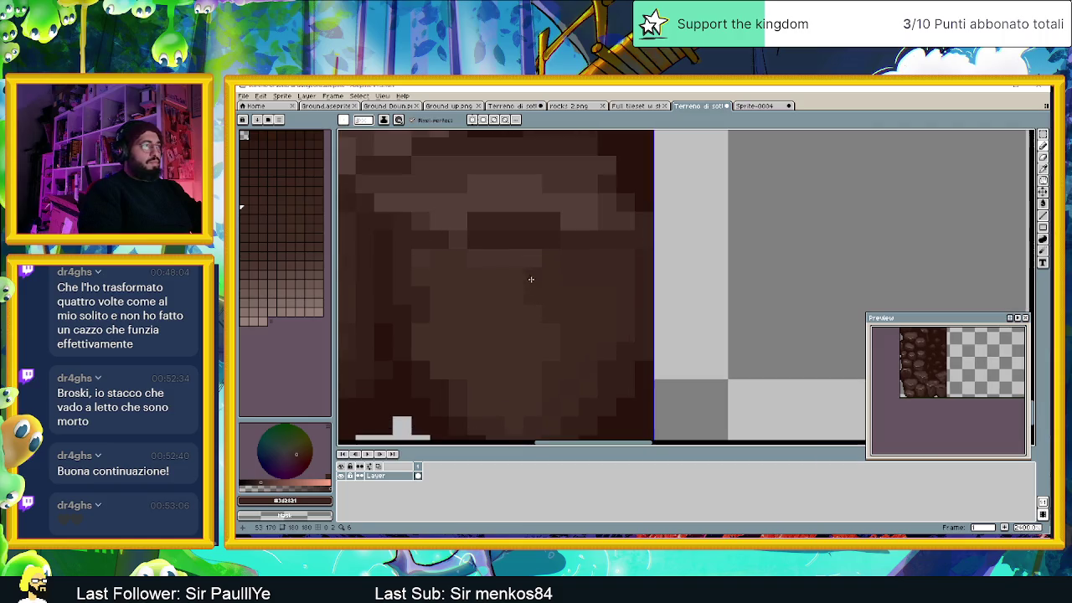
mouse_move(531, 280)
left_mouse_down()
mouse_move(570, 323)
mouse_move(500, 296)
mouse_move(545, 315)
left_mouse_up()
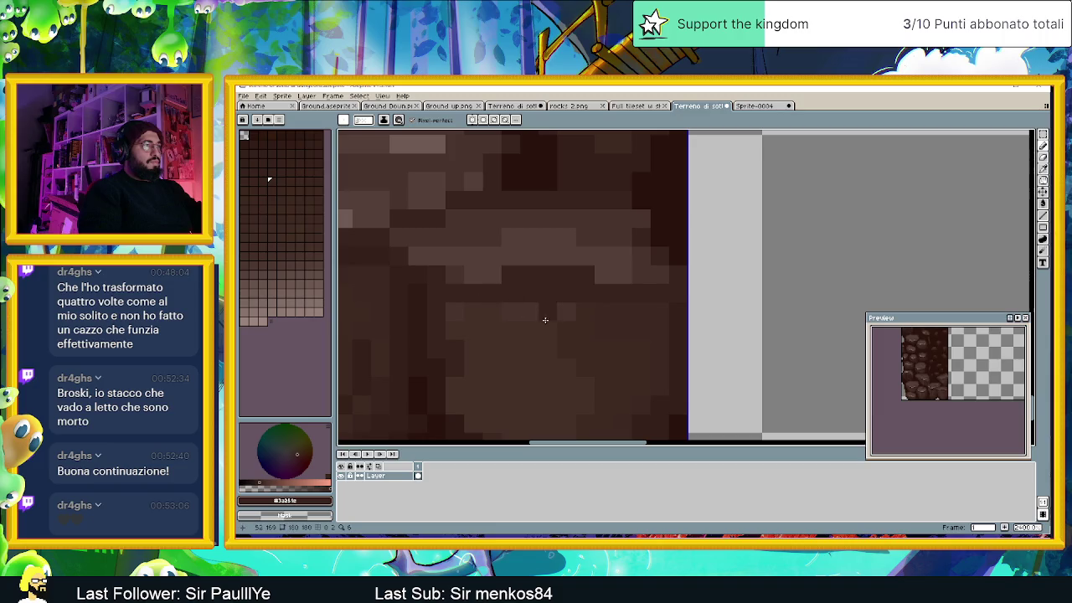
Step: Lighten a pixel on the rock face, then darken a horizontal strip across the rock
left_click(596, 310, "alt")
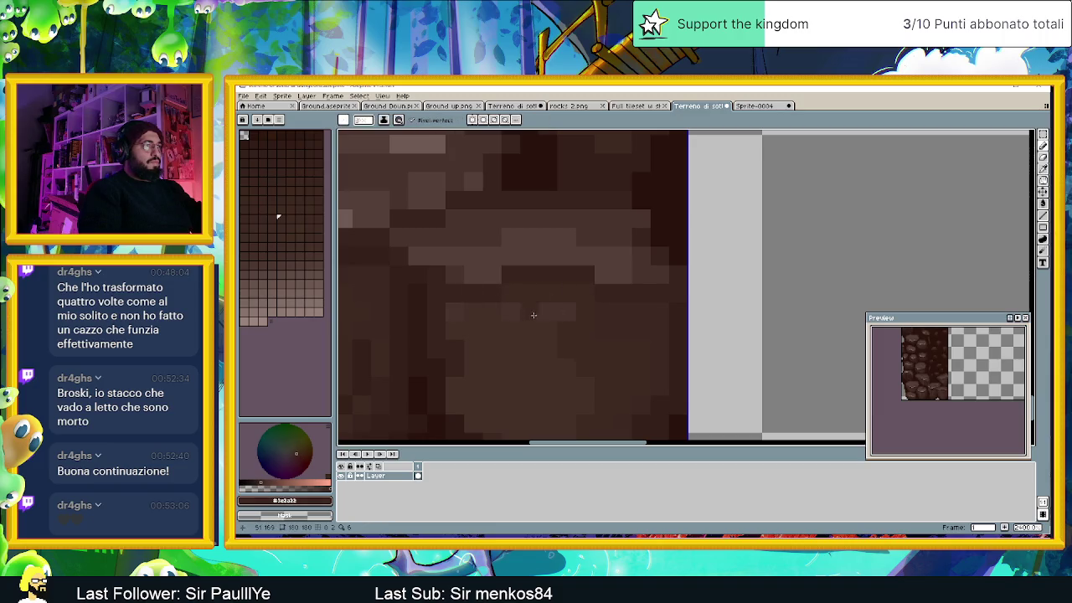
left_click(566, 315)
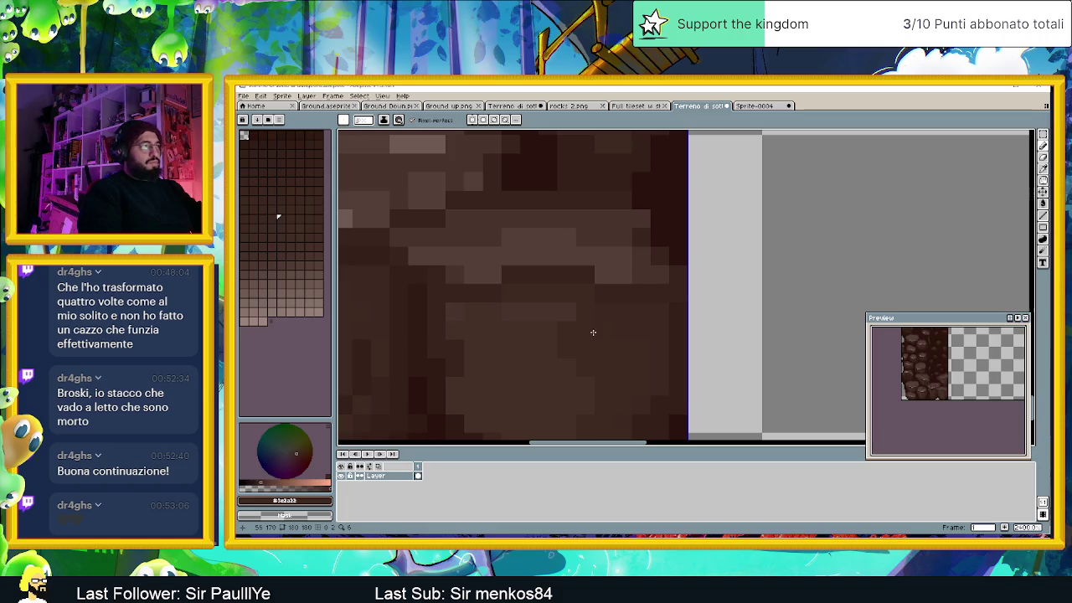
left_click(493, 313, "alt")
scroll(522, 299, "up", 1)
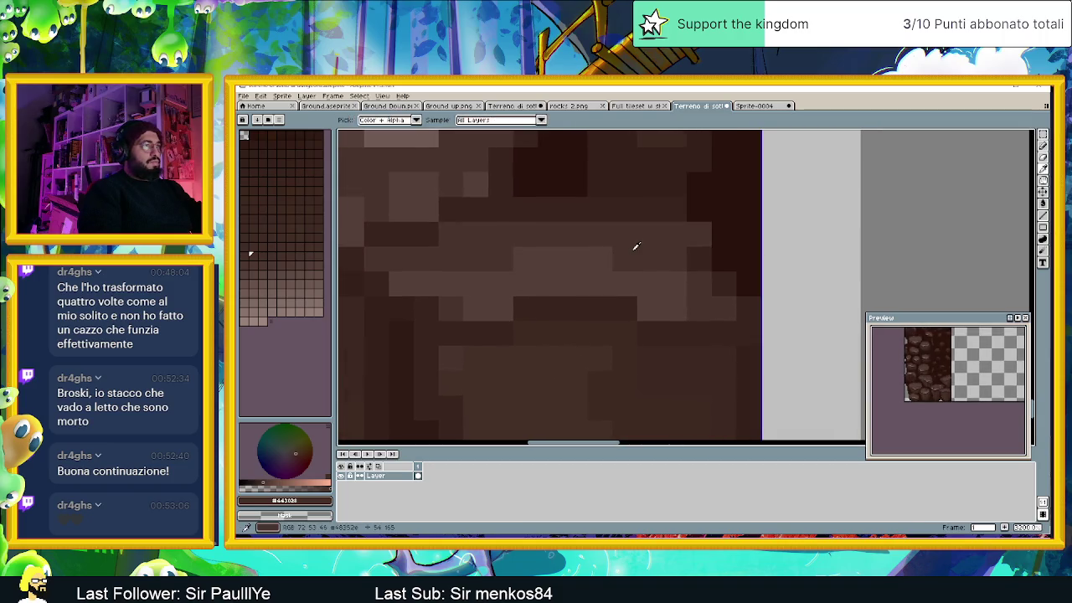
left_click(628, 255, "alt")
left_click_drag(607, 283, 464, 288)
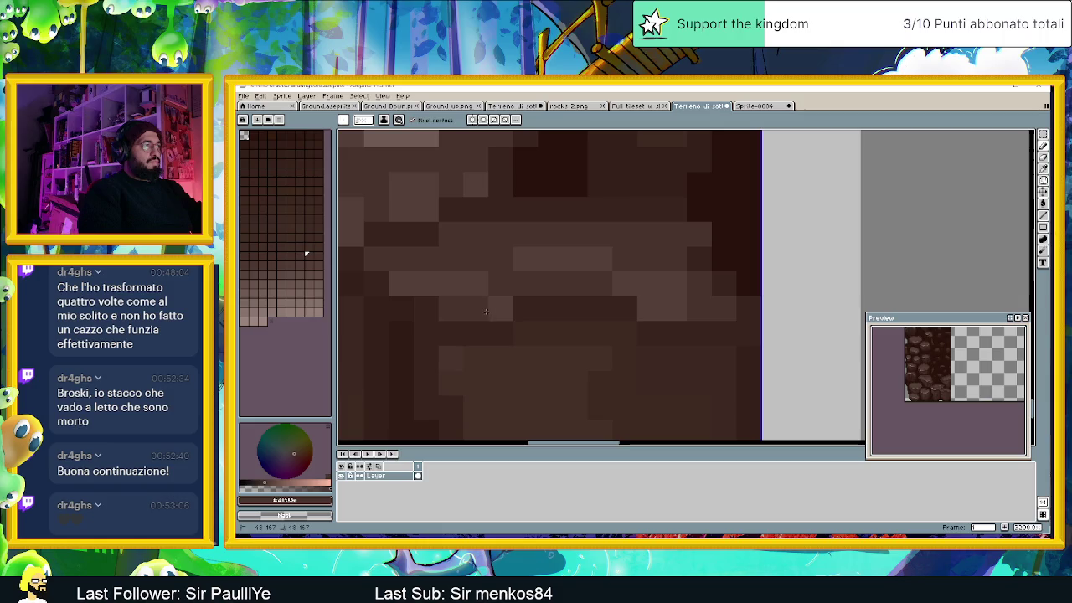
scroll(535, 289, "down", 3)
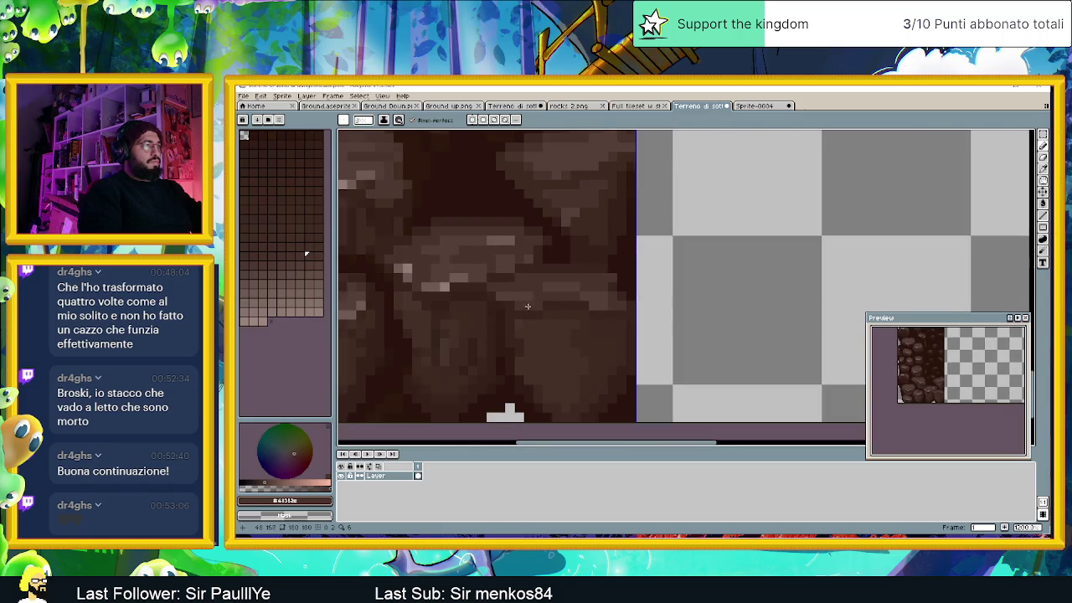
Step: Draw a light brown highlight along a rock edge and cover a stray light pixel with dark brown
left_click(469, 312, "alt")
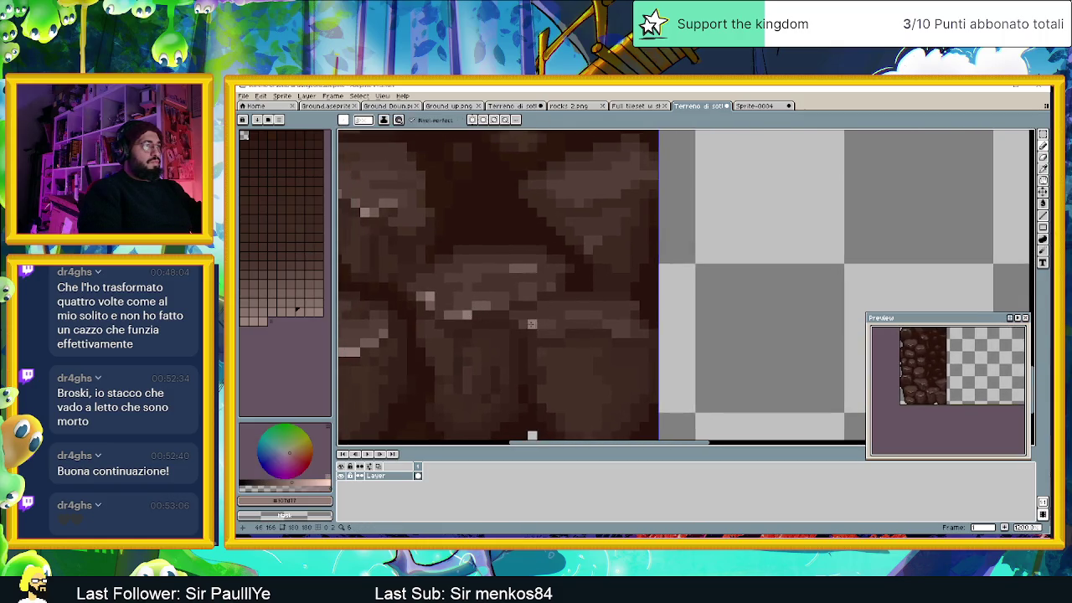
left_click_drag(523, 324, 536, 324)
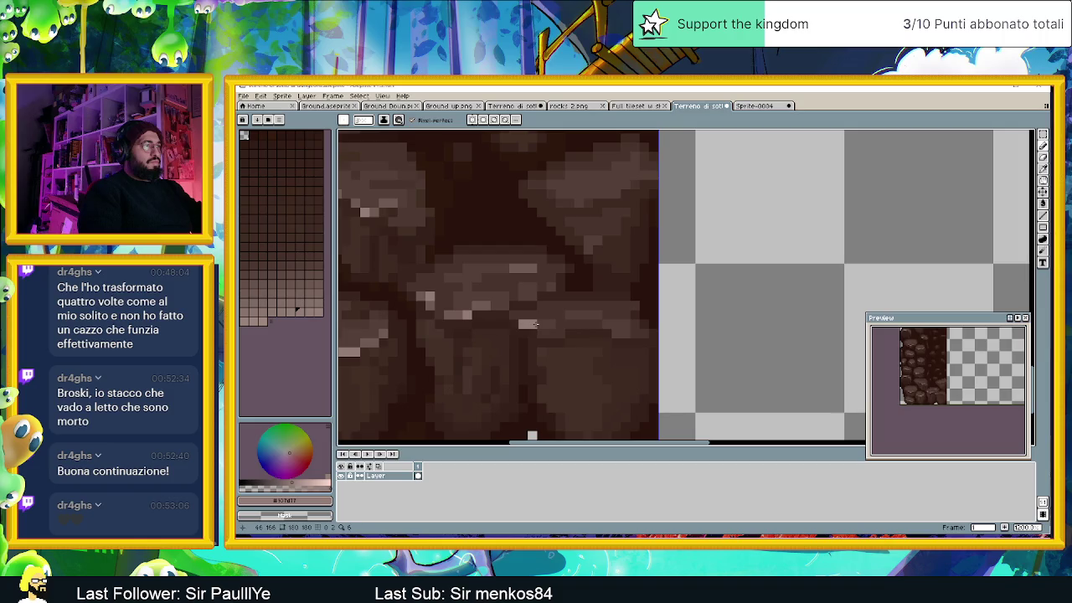
left_click(606, 342)
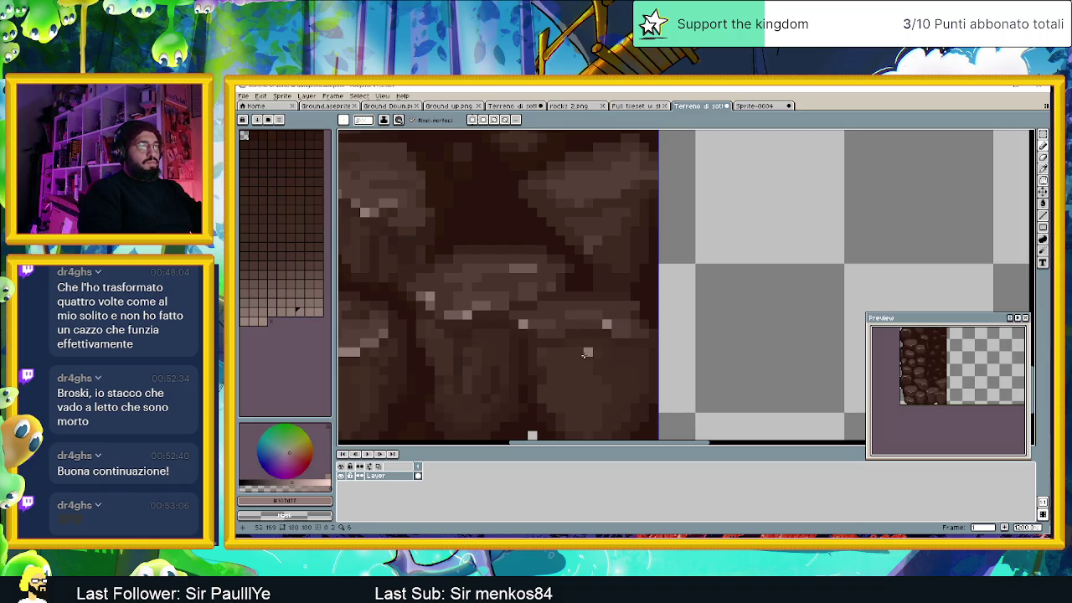
left_click(597, 324, "alt")
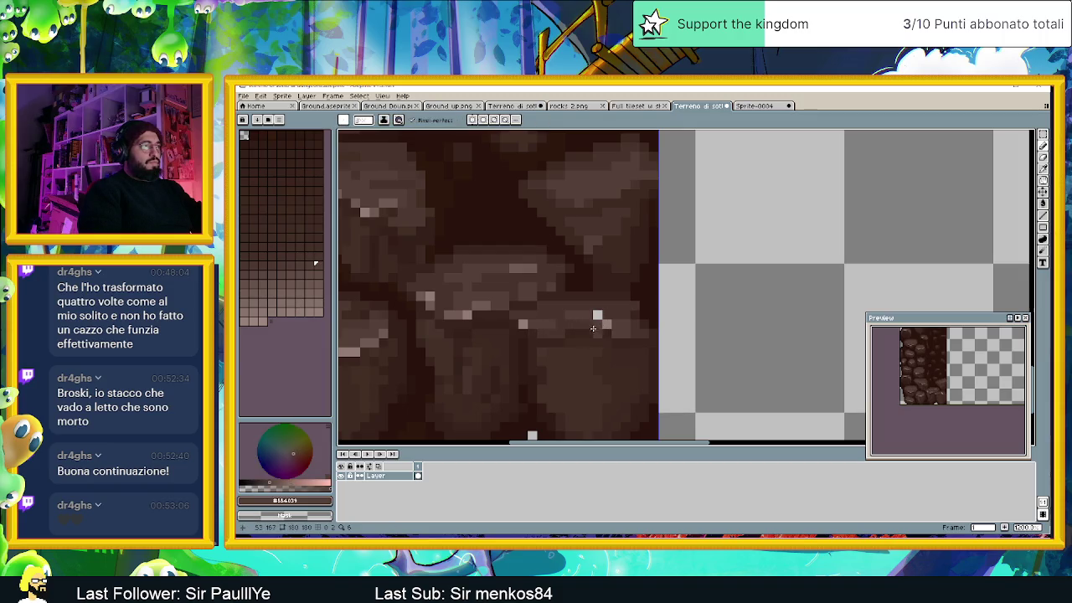
left_click(596, 316)
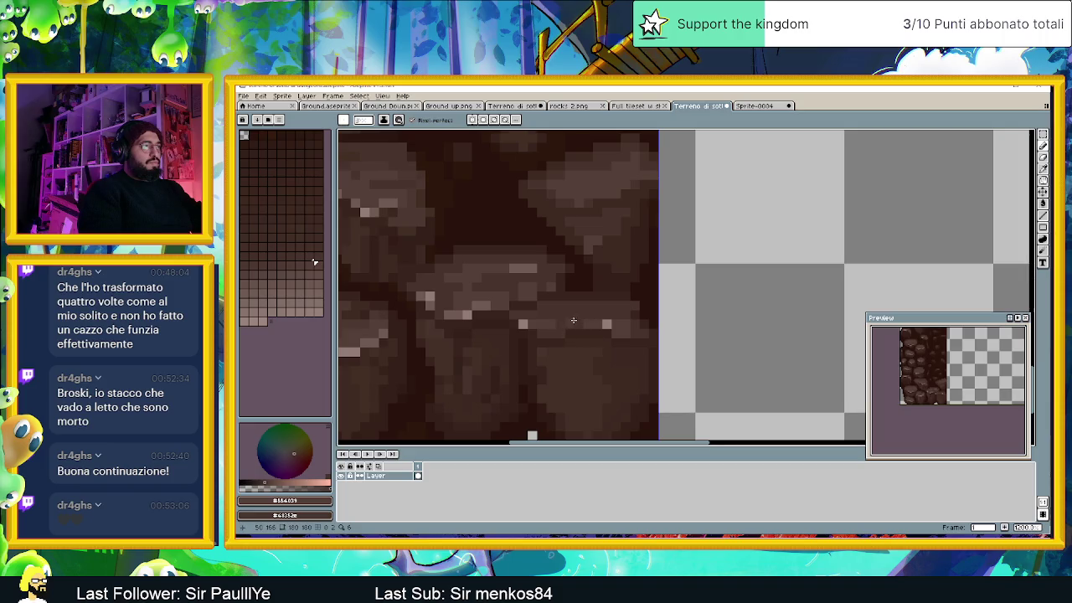
left_click(612, 331, "alt")
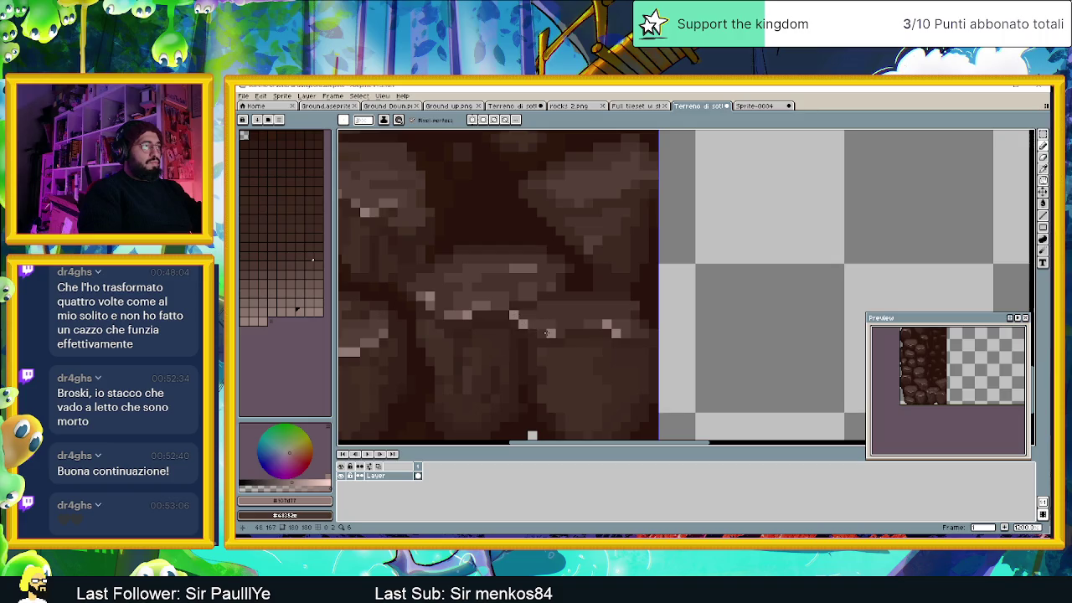
Step: Add two adjacent light highlight pixels on the rock
key("alt")
scroll(577, 356, "down", 2)
scroll(585, 366, "down", 2)
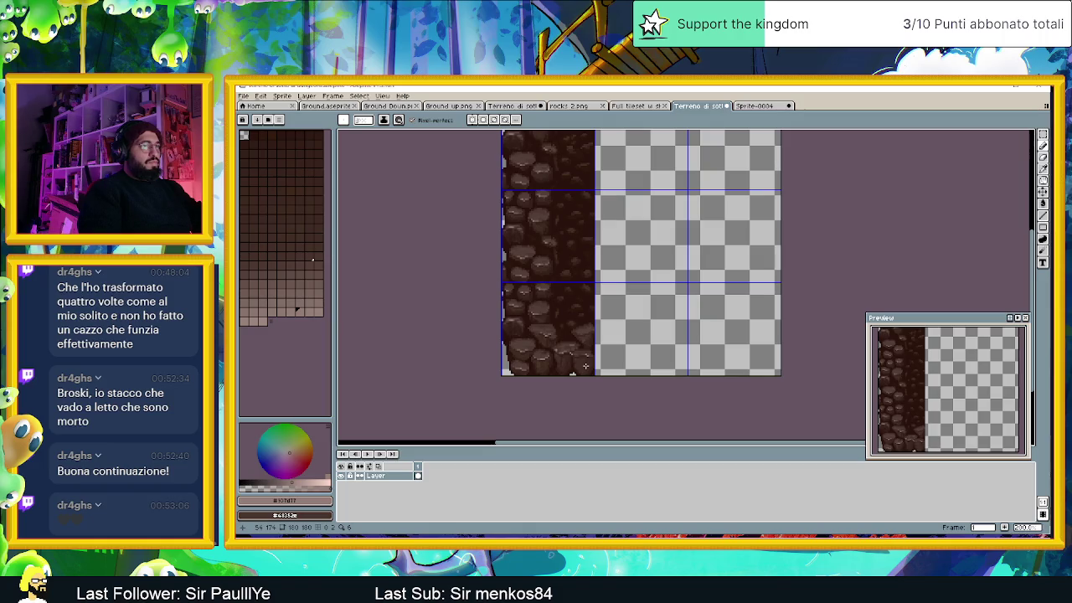
scroll(585, 365, "up", 1)
scroll(585, 366, "up", 1)
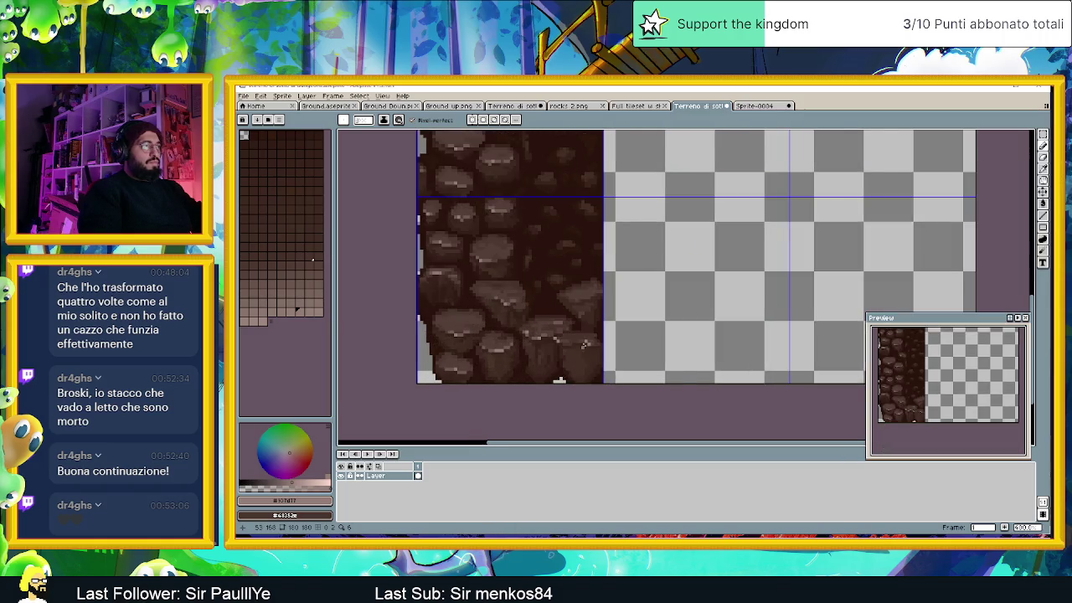
scroll(584, 344, "up", 2)
scroll(584, 344, "up", 1)
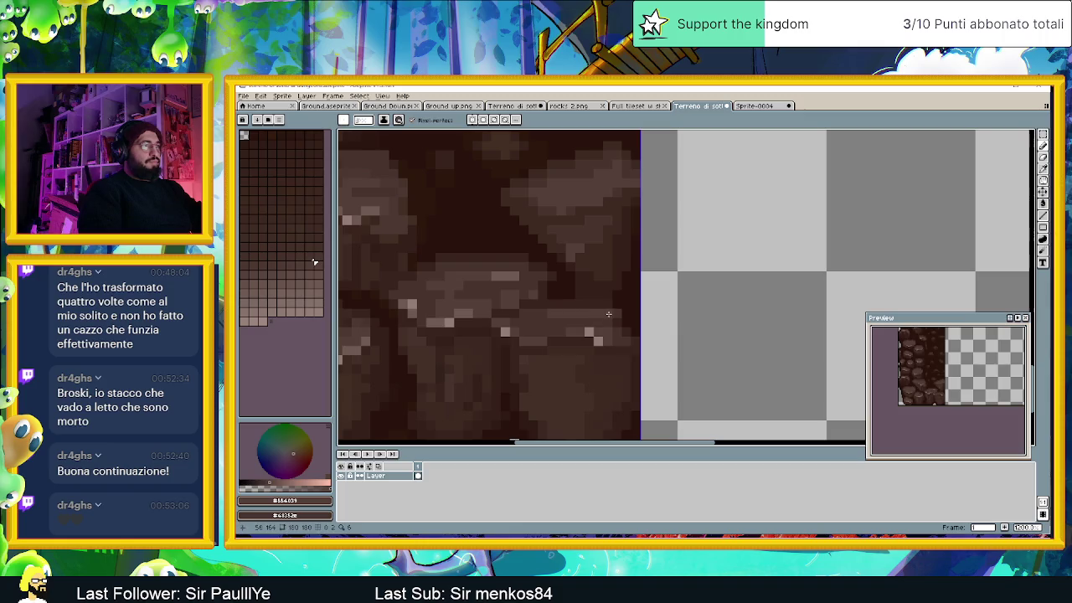
scroll(605, 341, "down", 2)
scroll(610, 347, "up", 1)
scroll(610, 346, "up", 2)
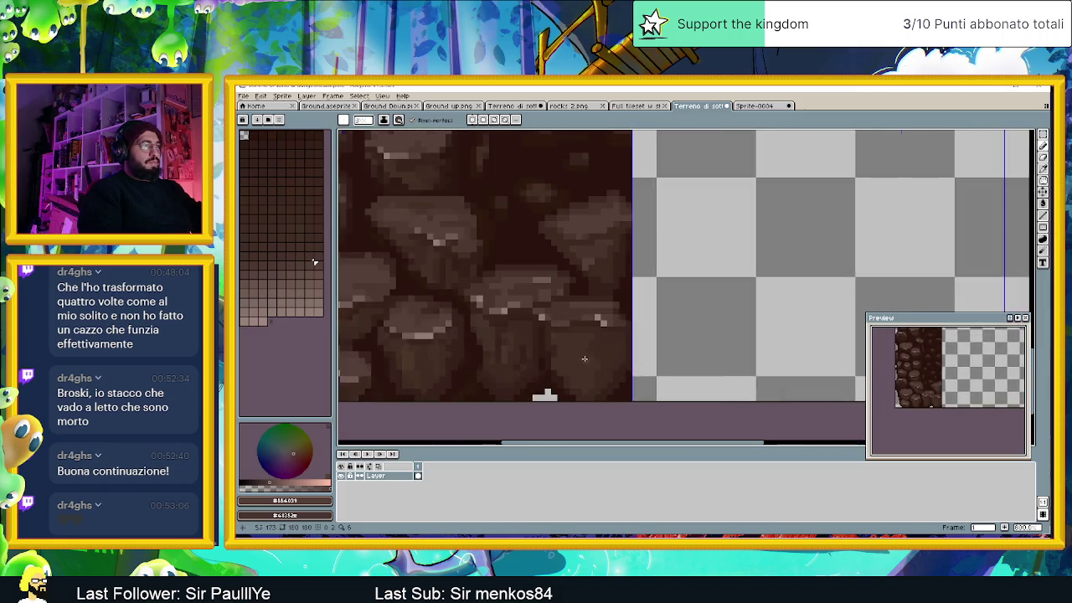
scroll(572, 356, "up", 1)
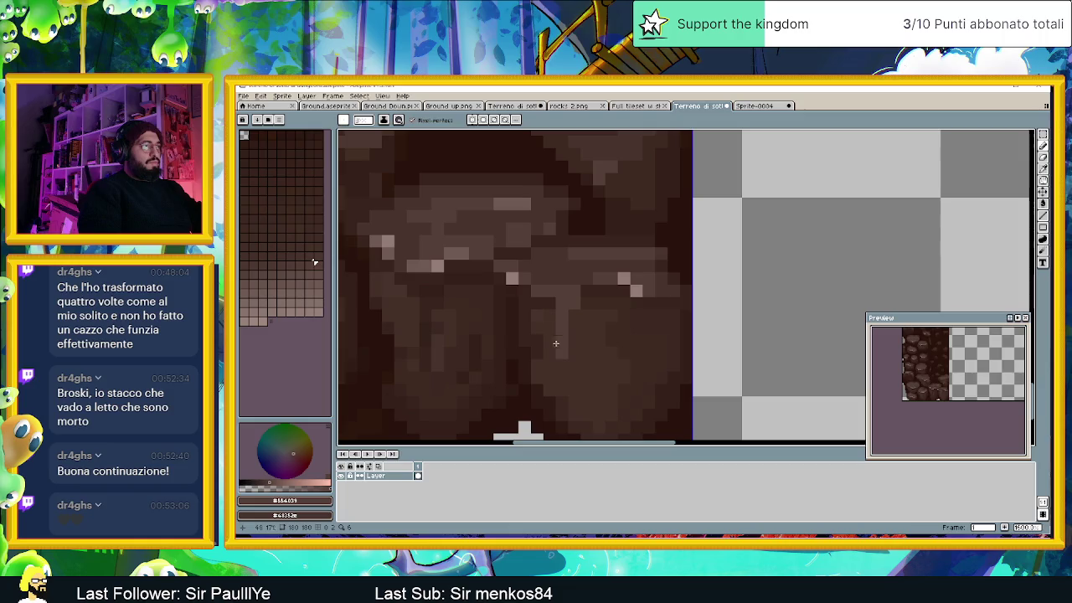
left_click(607, 281, "alt")
left_click(556, 301)
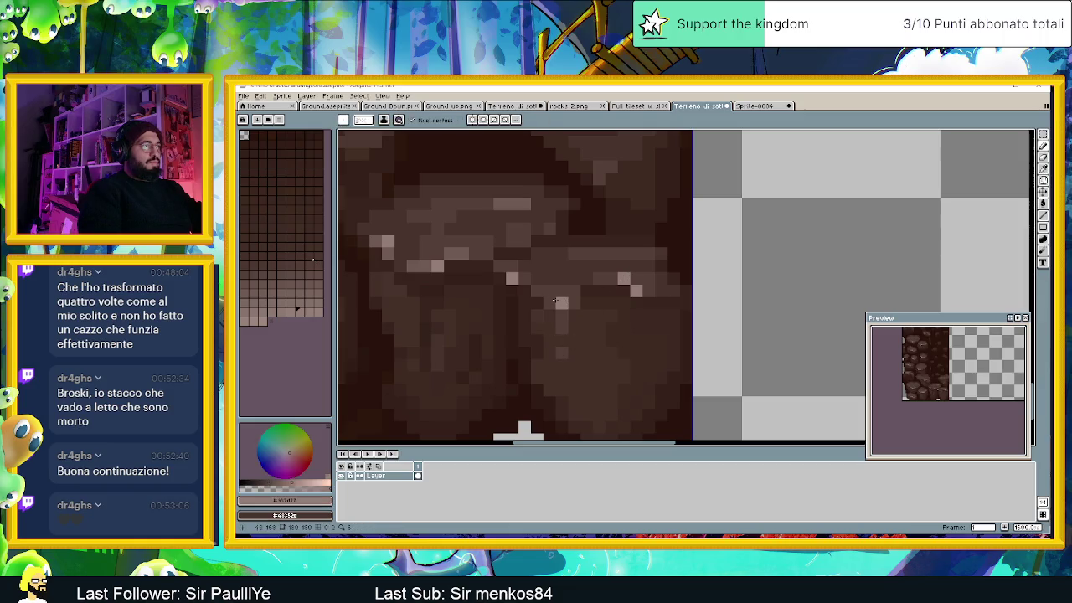
left_click(554, 301)
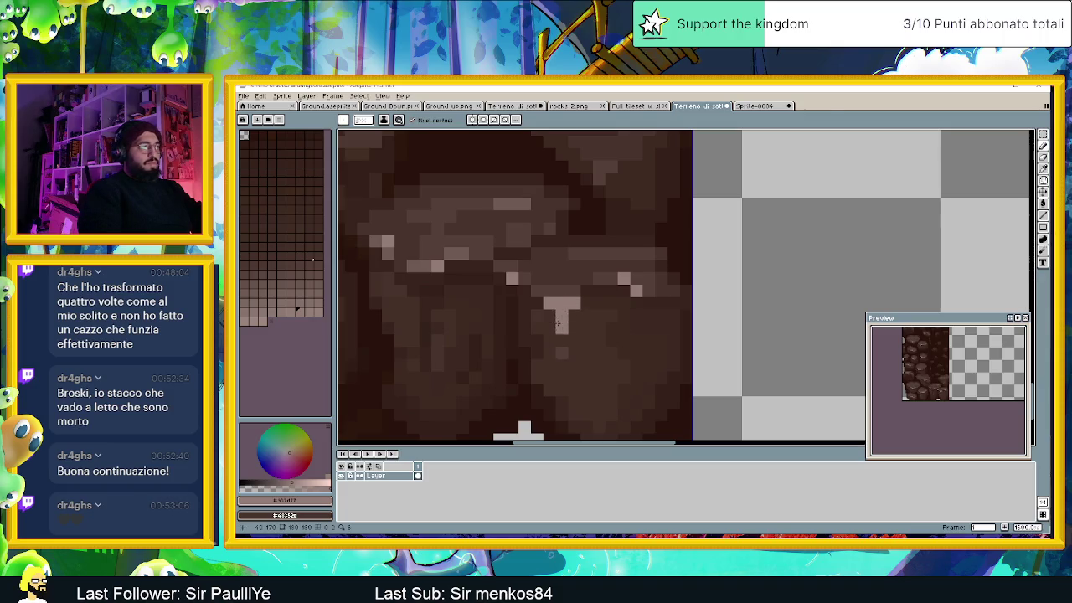
Step: Paint two stray light pixels dark and extend the highlight into a short vertical streak
scroll(557, 317, "up", 1)
key("alt")
left_click(585, 261, "alt")
left_click(589, 283)
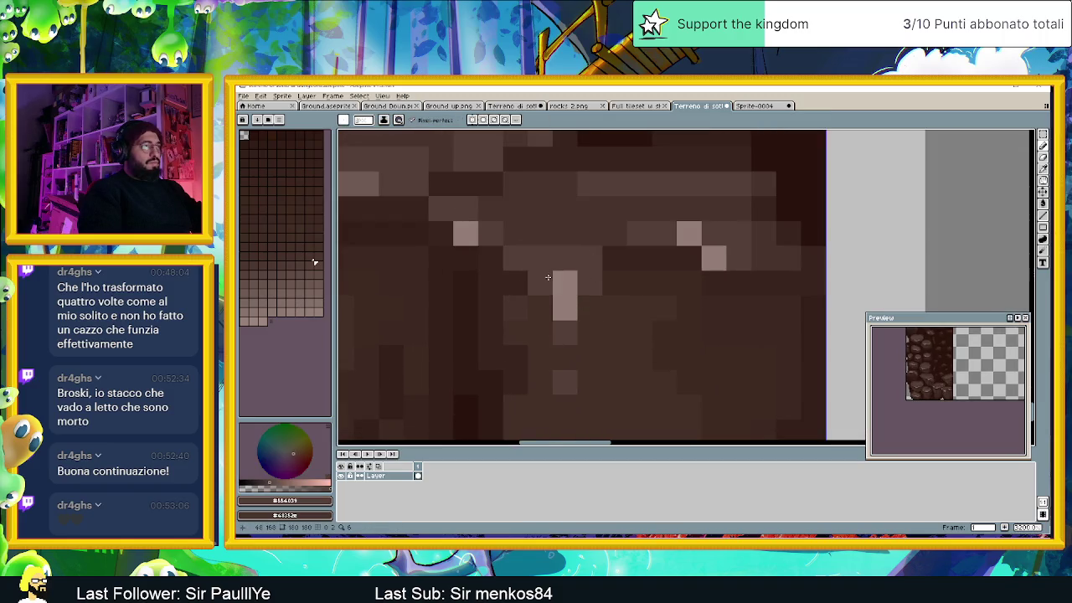
left_click(564, 283)
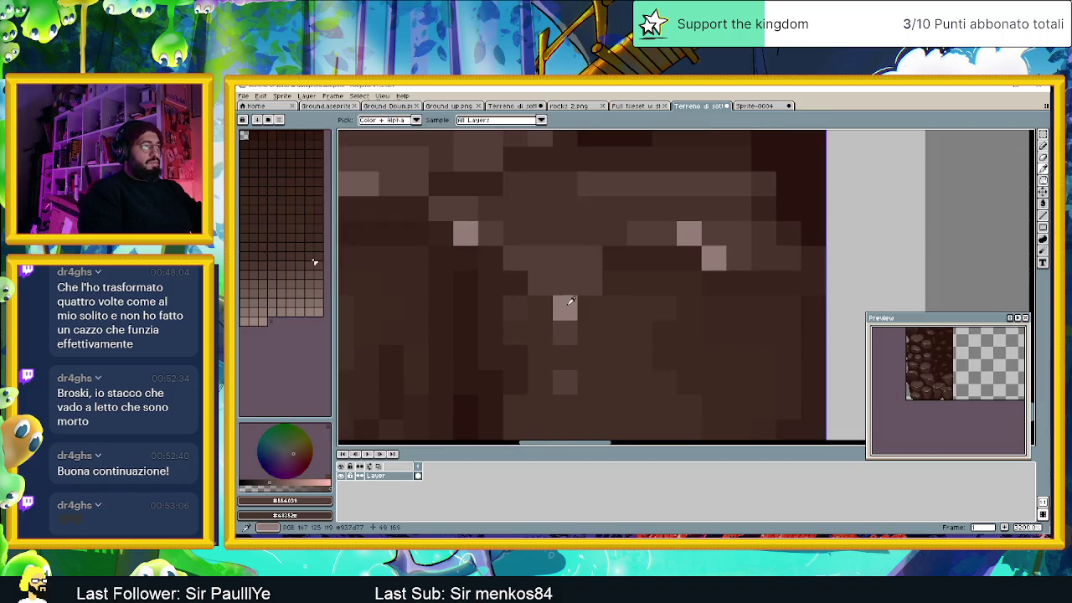
left_click(566, 314, "alt")
left_click(565, 331)
left_click(563, 283)
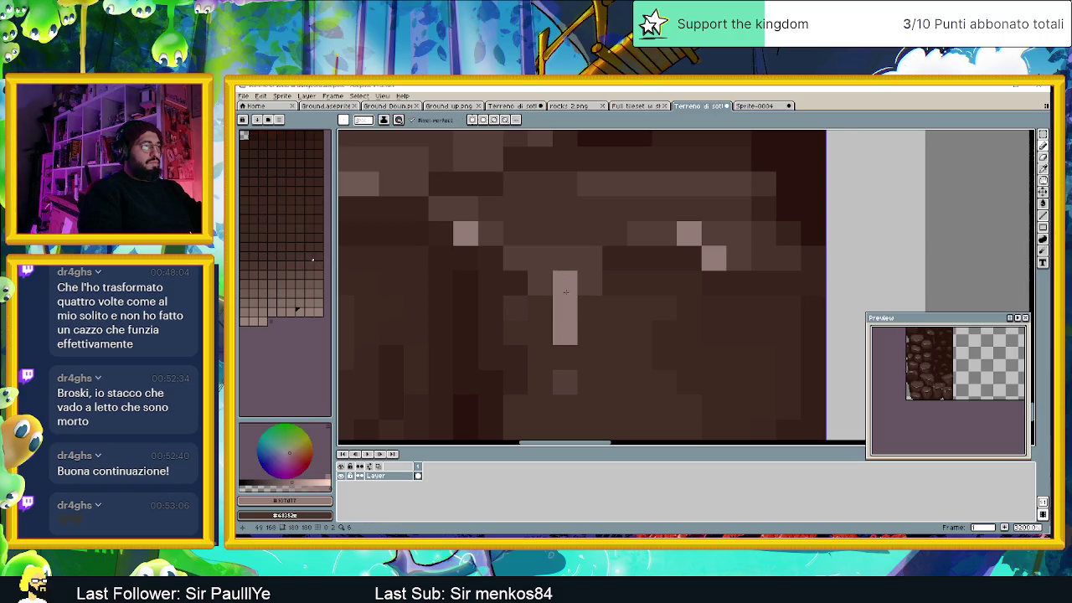
scroll(565, 292, "down", 3)
scroll(586, 318, "down", 1)
scroll(603, 343, "down", 1)
scroll(617, 362, "down", 1)
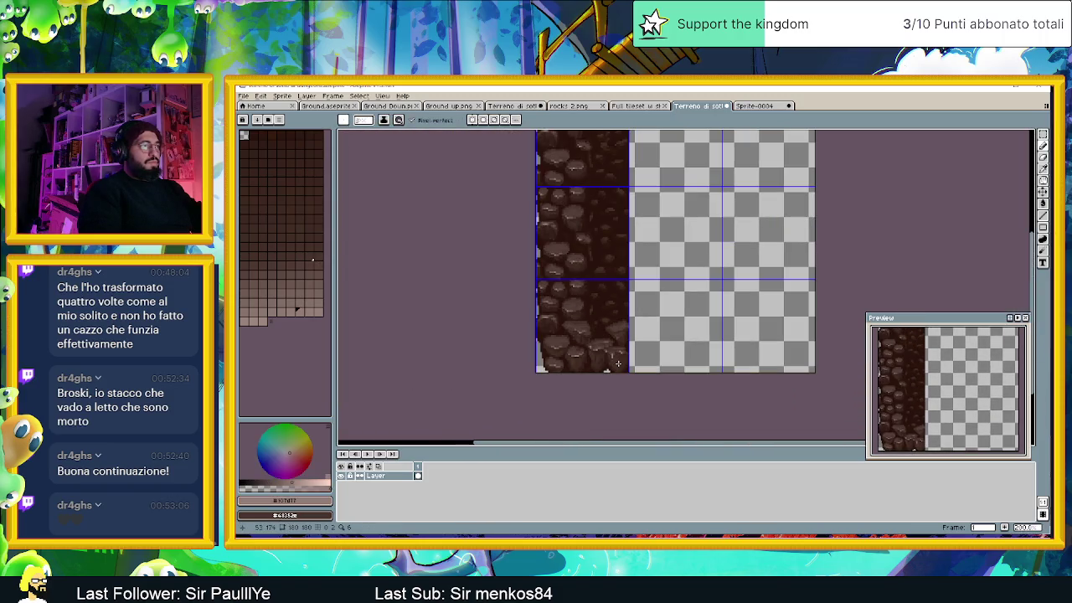
scroll(618, 362, "down", 1)
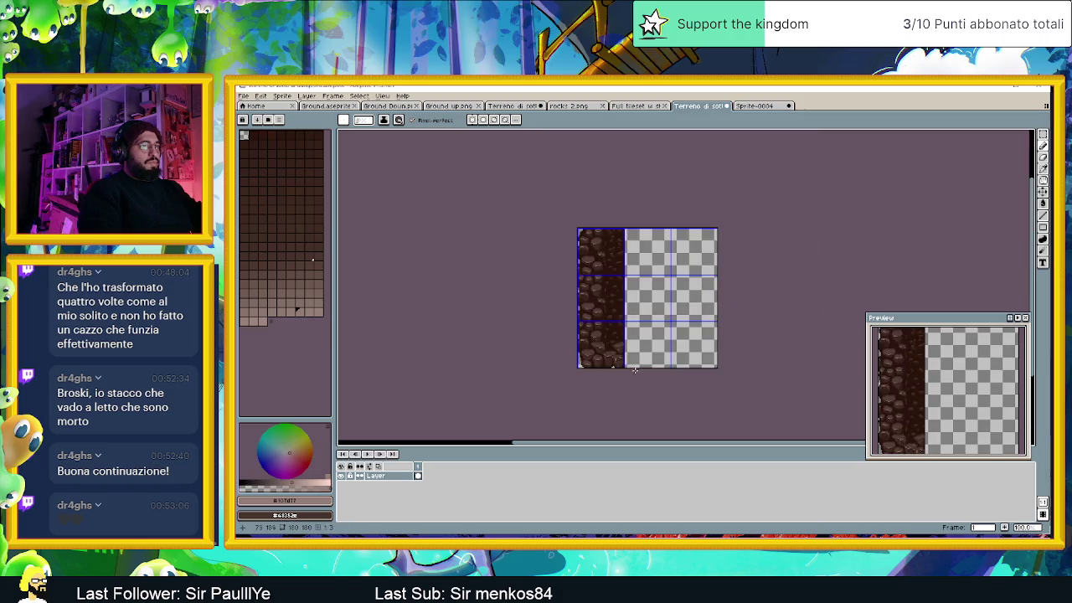
scroll(635, 370, "up", 2)
scroll(586, 352, "up", 1)
scroll(539, 335, "up", 1)
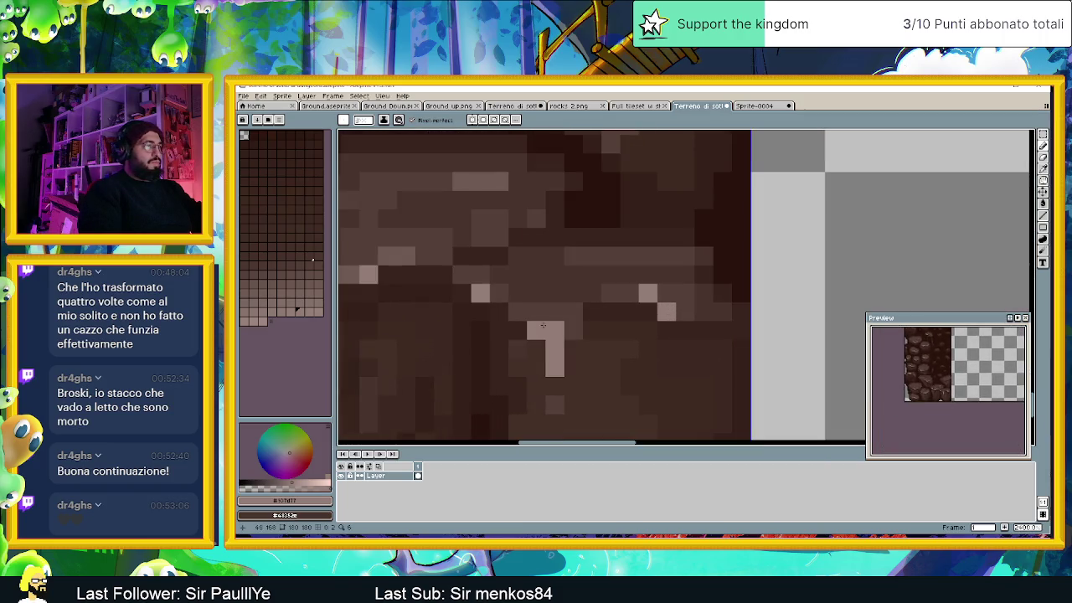
scroll(566, 352, "down", 3)
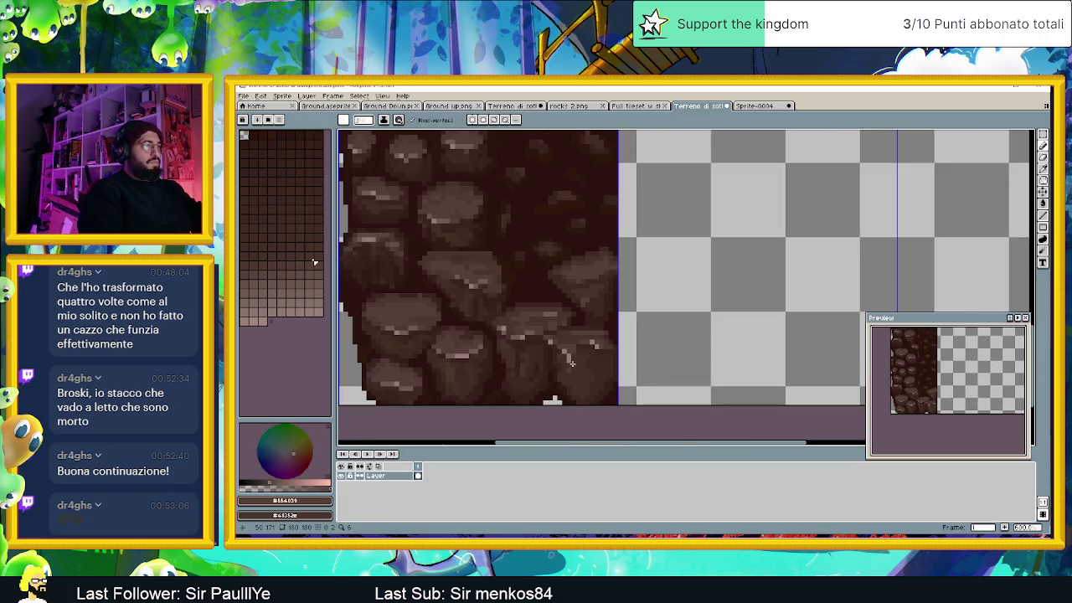
scroll(575, 369, "down", 1)
scroll(575, 368, "up", 3)
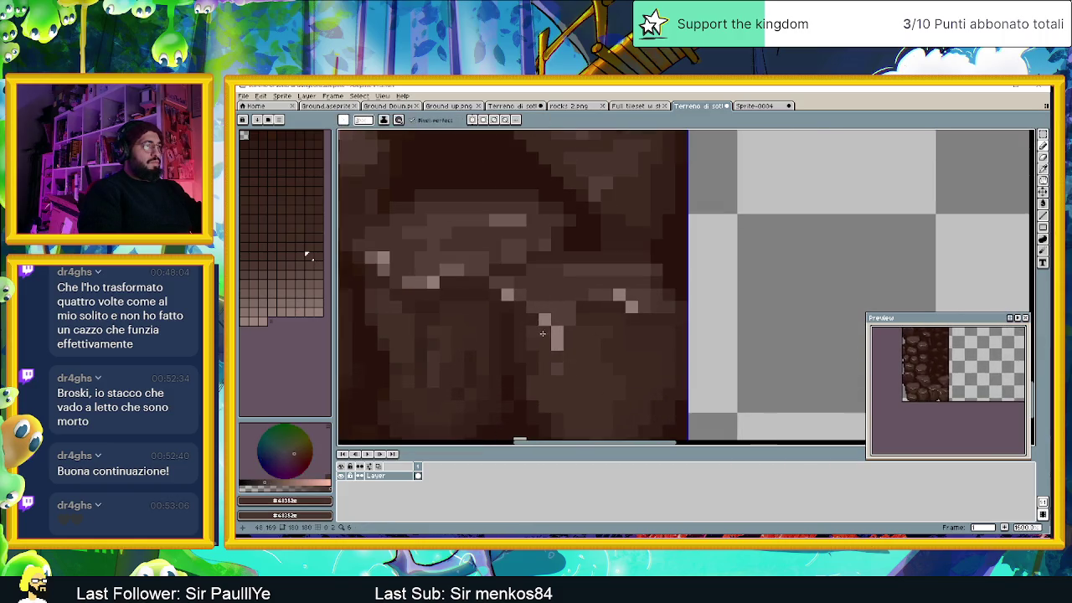
Step: Darken two pixels beside the highlight with a deeper brown
left_click(606, 320, "alt")
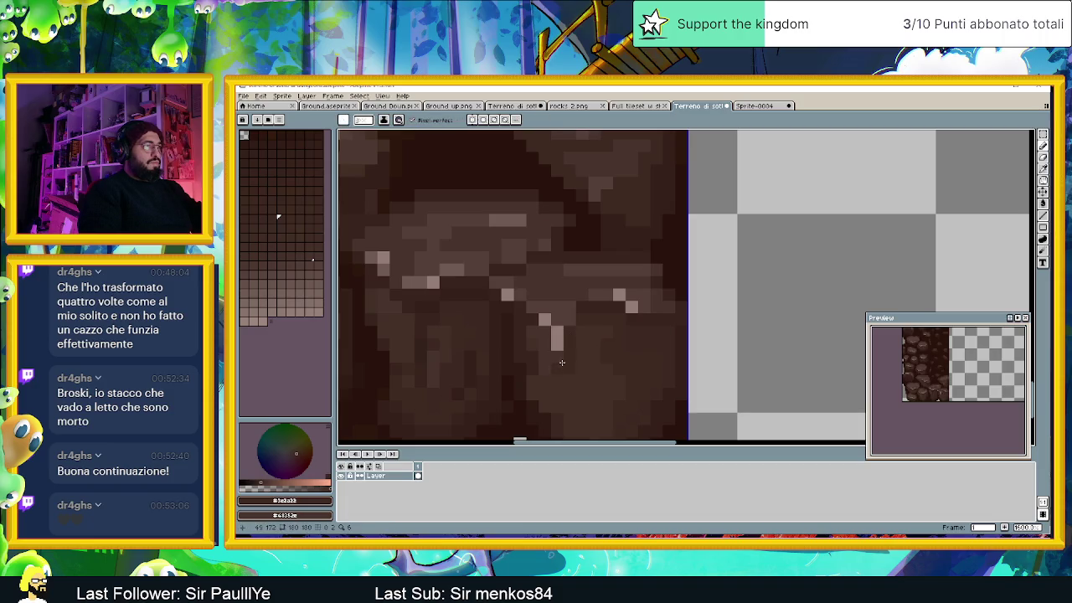
scroll(574, 429, "down", 2)
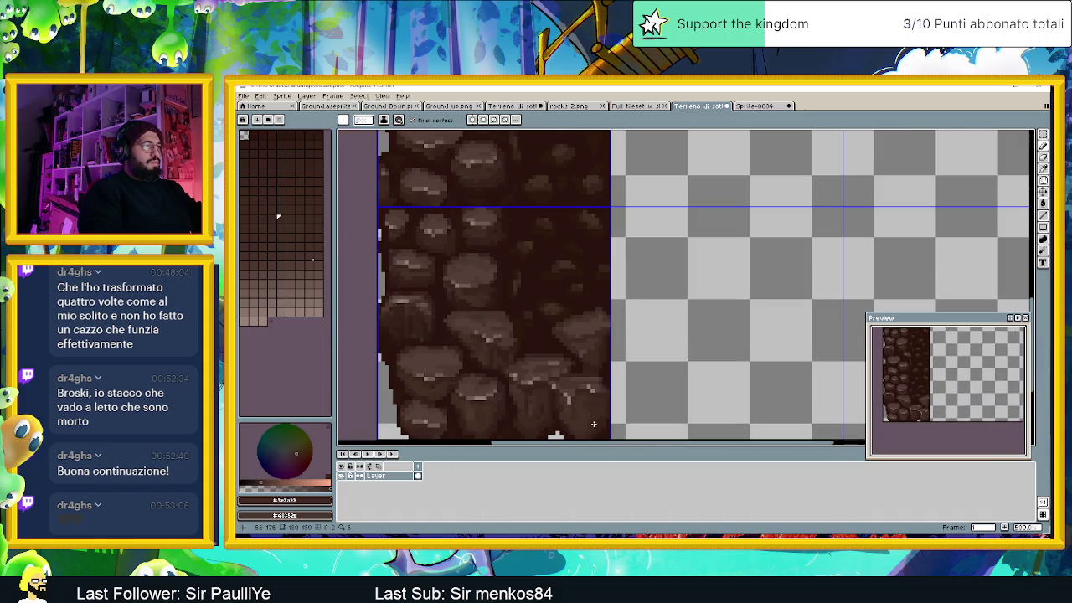
scroll(601, 336, "down", 1)
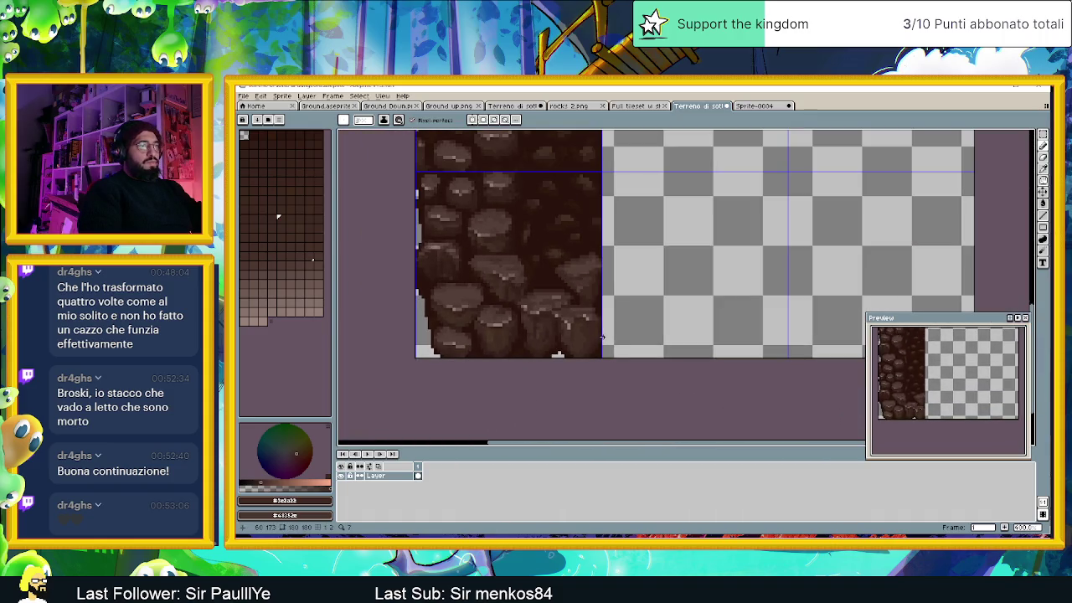
scroll(586, 329, "up", 2)
scroll(552, 311, "up", 2)
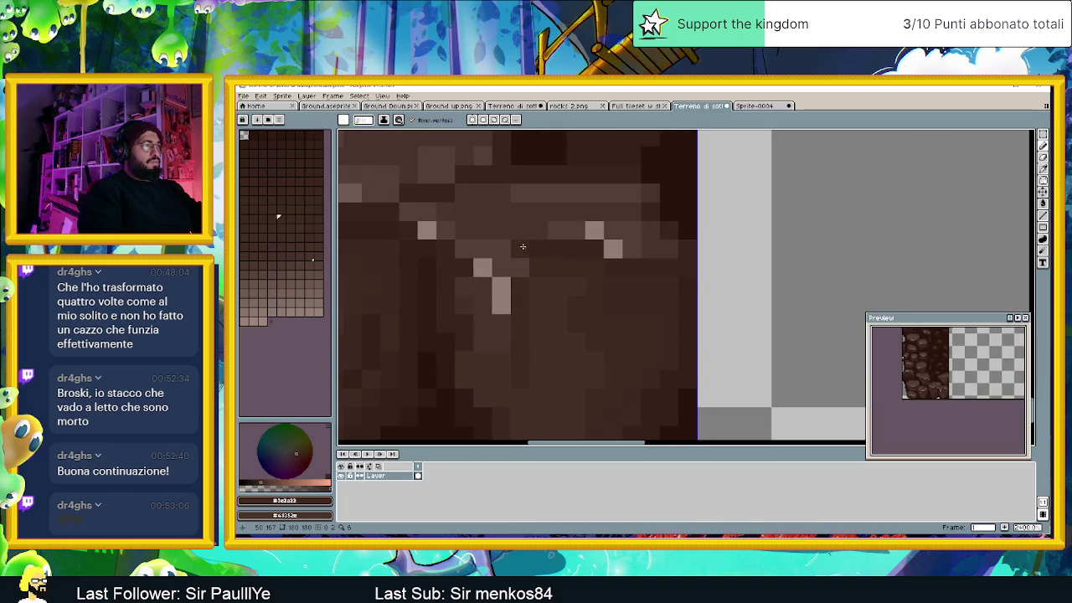
left_click(519, 248, "alt")
left_click_drag(482, 248, 509, 248)
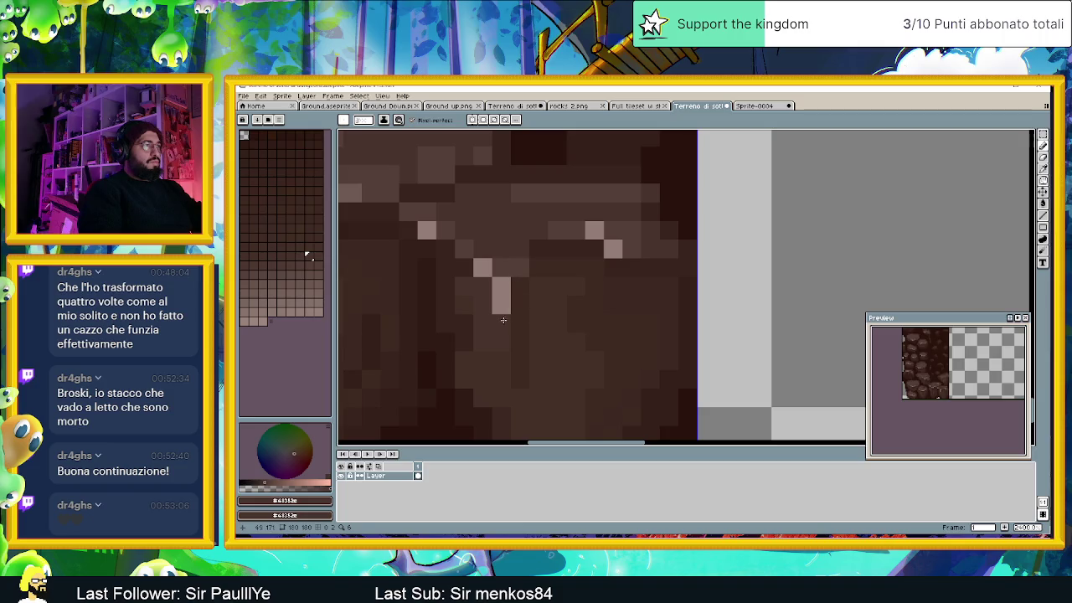
left_click(465, 292, "alt")
scroll(491, 373, "down", 1)
scroll(497, 378, "down", 1)
scroll(510, 390, "down", 1)
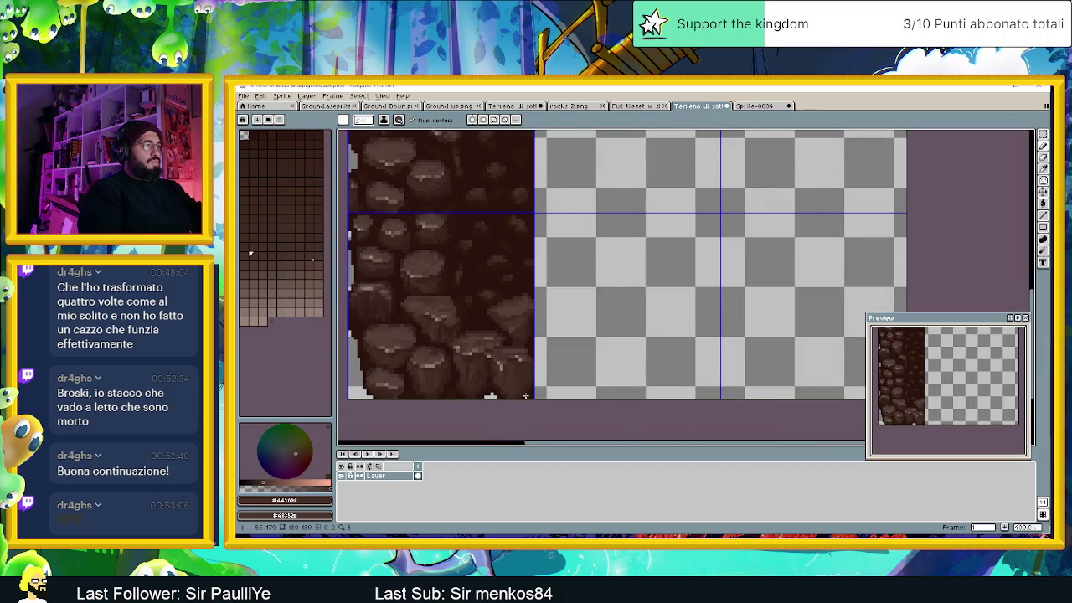
scroll(517, 391, "down", 1)
scroll(523, 391, "down", 1)
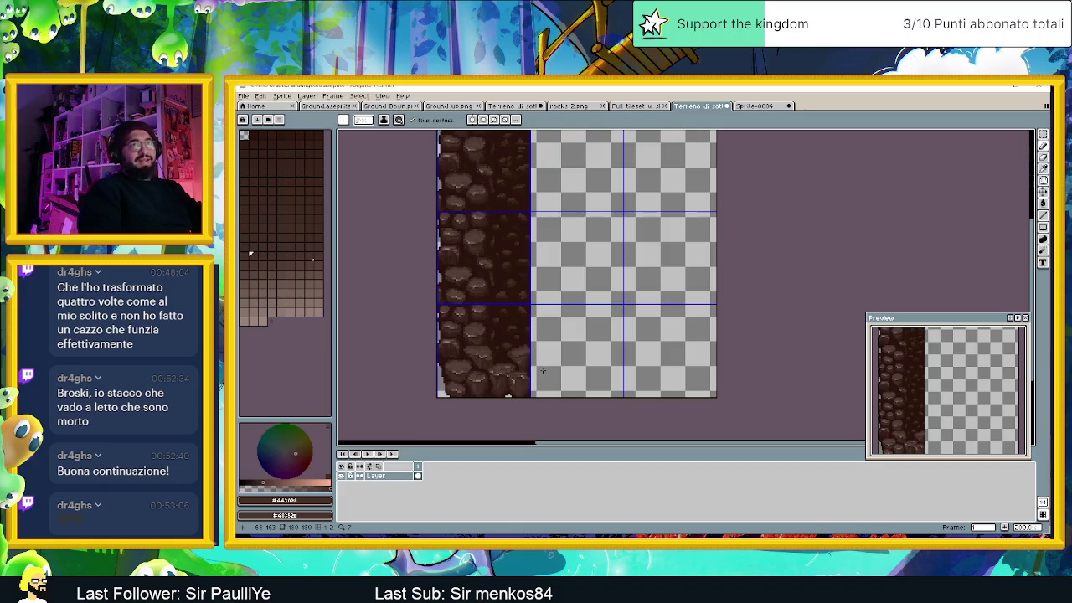
scroll(544, 343, "down", 1)
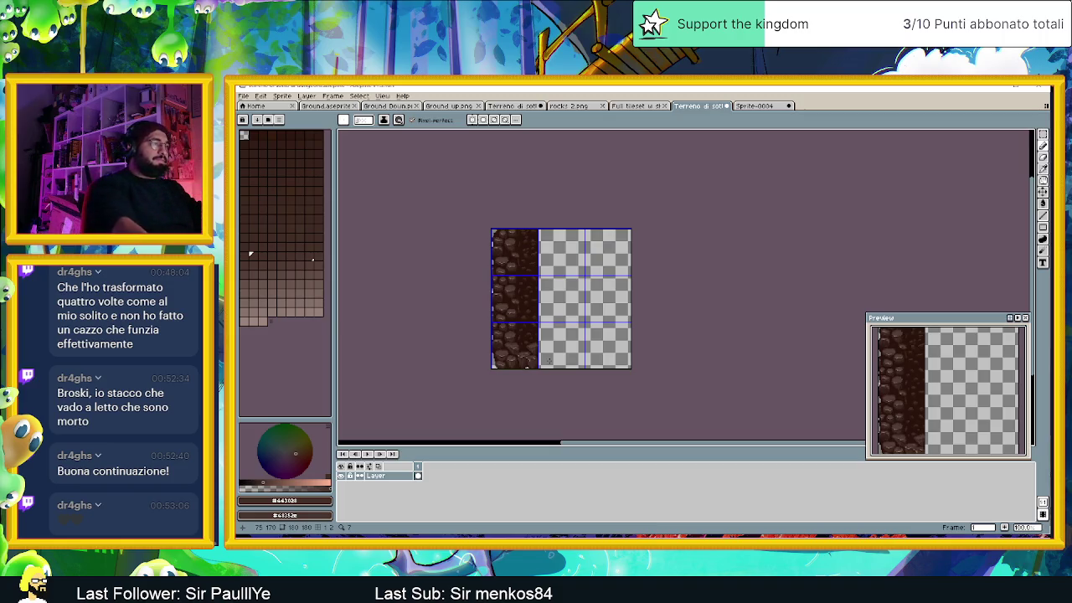
Step: Sample a pale highlight brown from the rock and extend its light highlight leftward
scroll(548, 360, "up", 1)
scroll(536, 351, "up", 1)
scroll(502, 335, "up", 1)
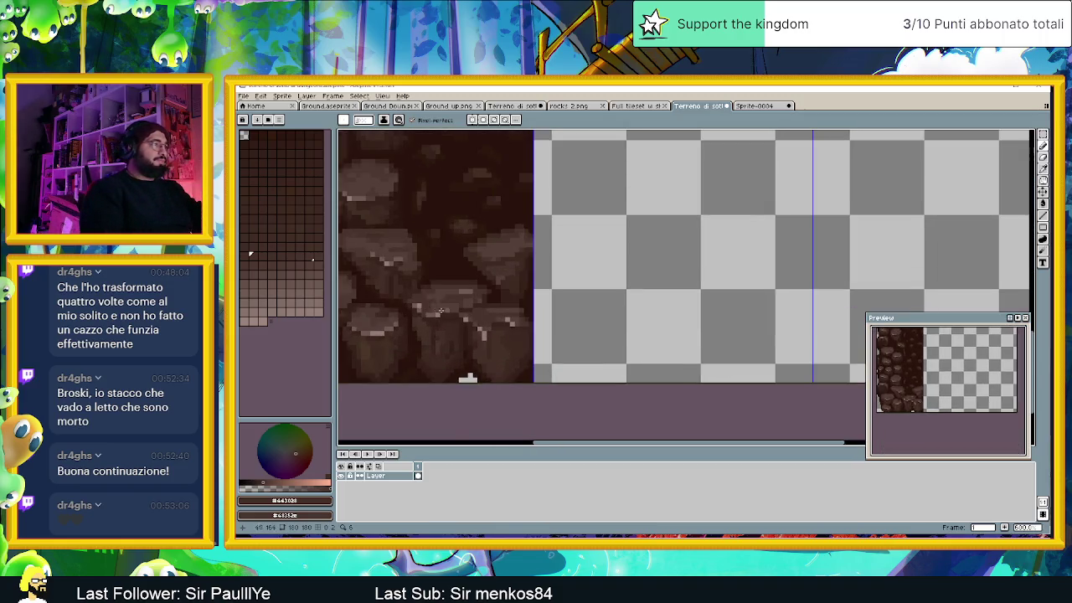
scroll(479, 329, "up", 1)
scroll(486, 330, "up", 1)
scroll(519, 335, "up", 1)
scroll(552, 344, "up", 1)
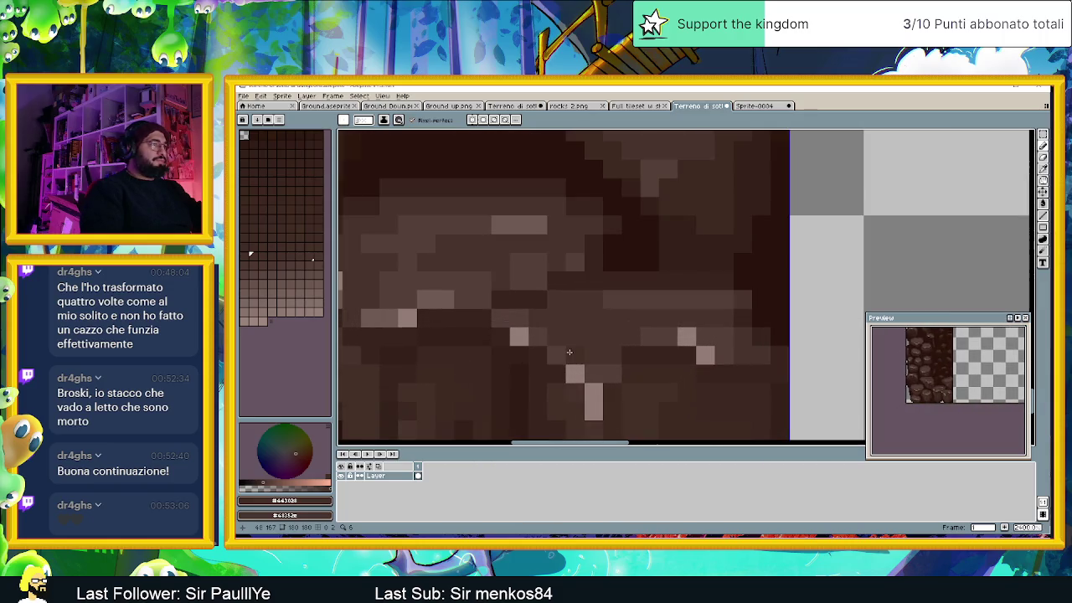
left_click(563, 347, "alt")
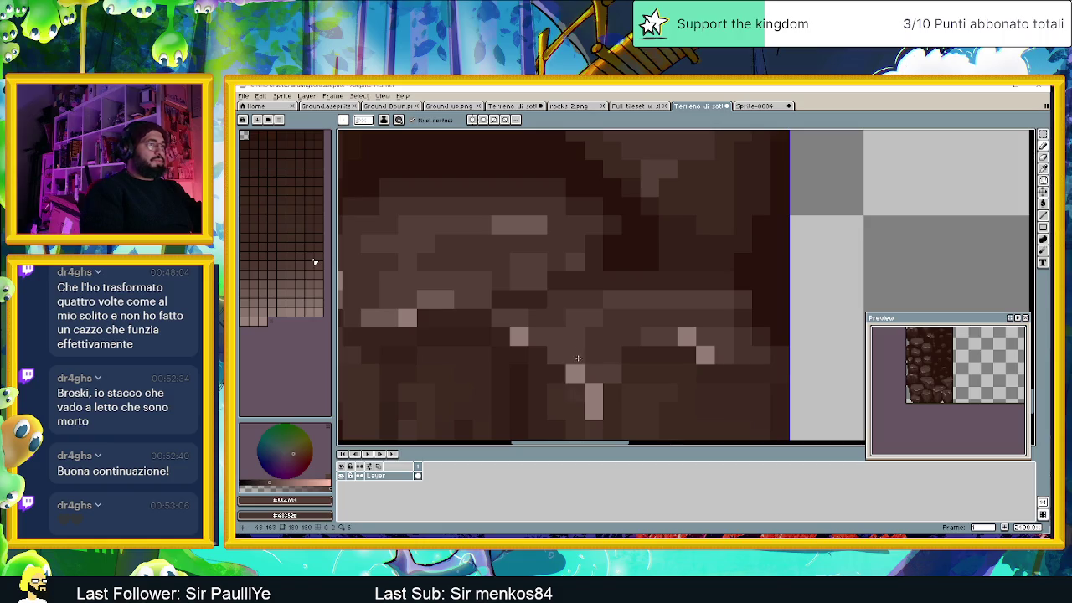
scroll(683, 339, "down", 3)
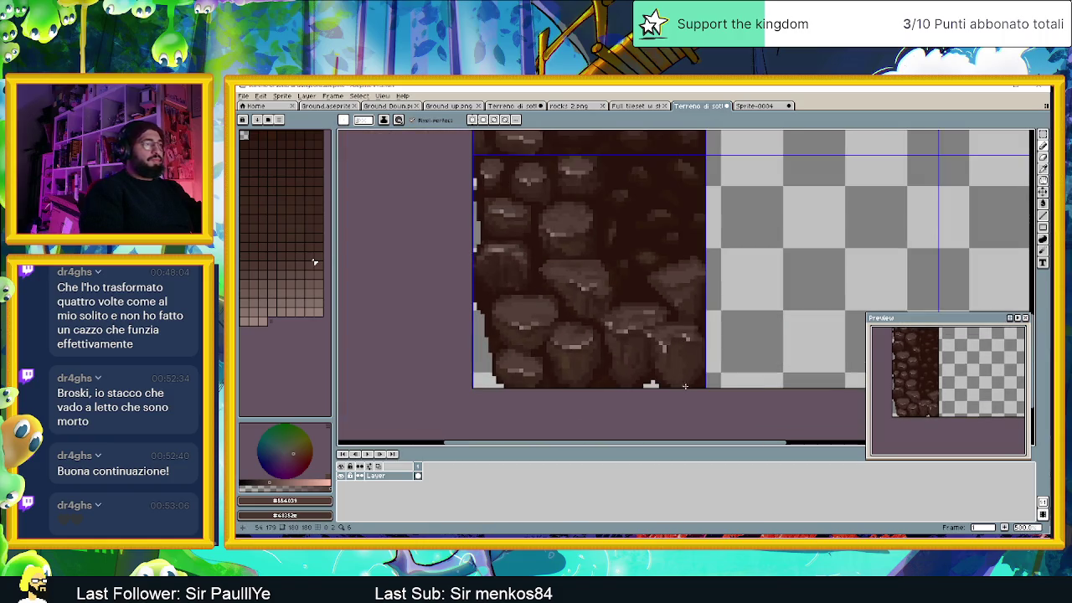
scroll(685, 386, "up", 1)
scroll(669, 369, "up", 1)
scroll(652, 350, "up", 2)
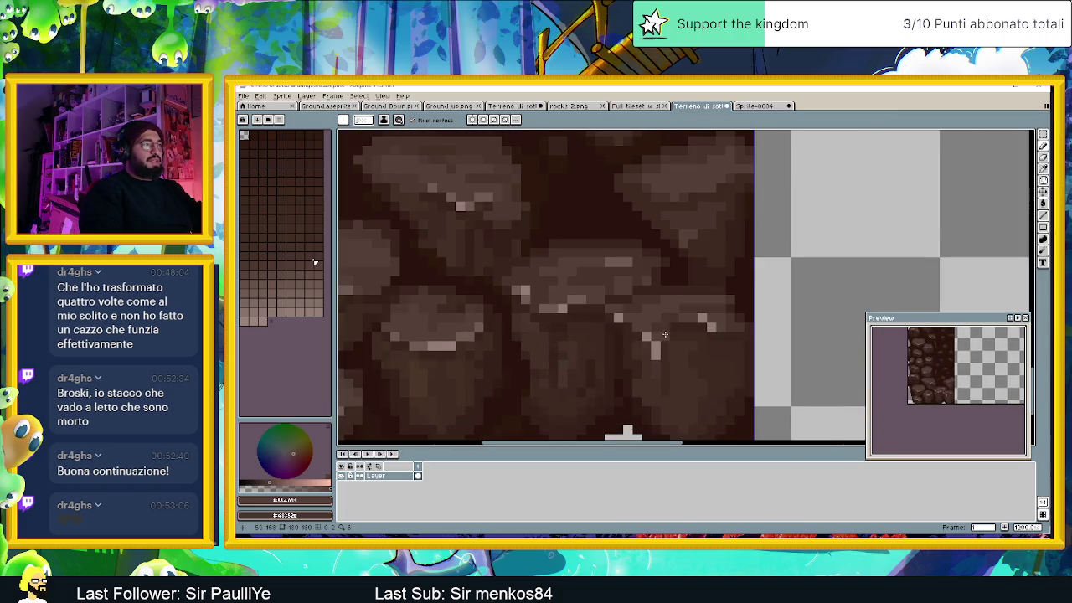
scroll(663, 336, "up", 1)
left_click(656, 337, "alt")
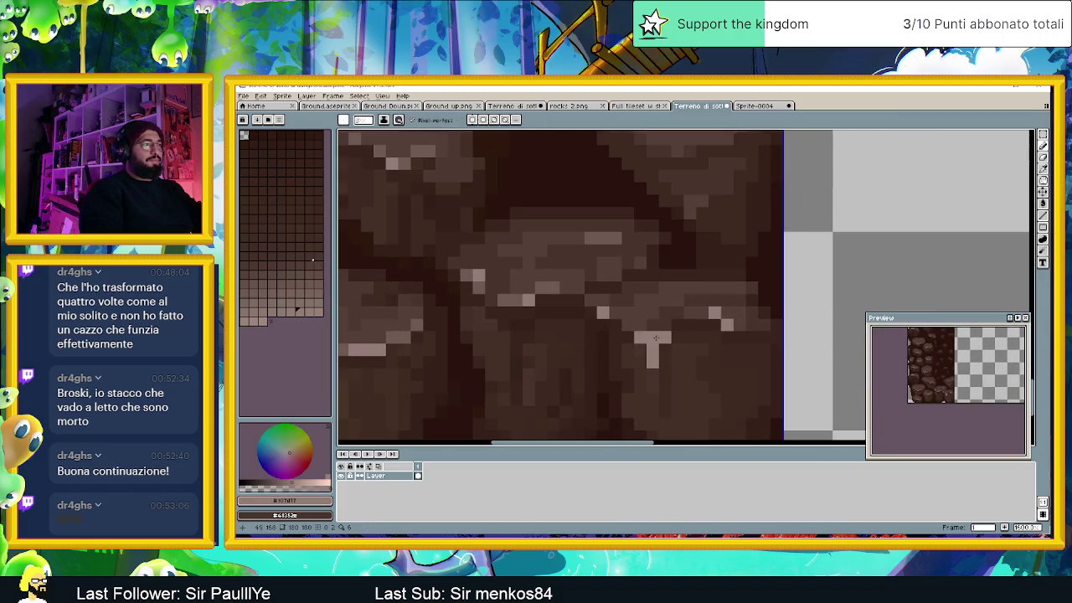
left_click_drag(640, 349, 636, 357)
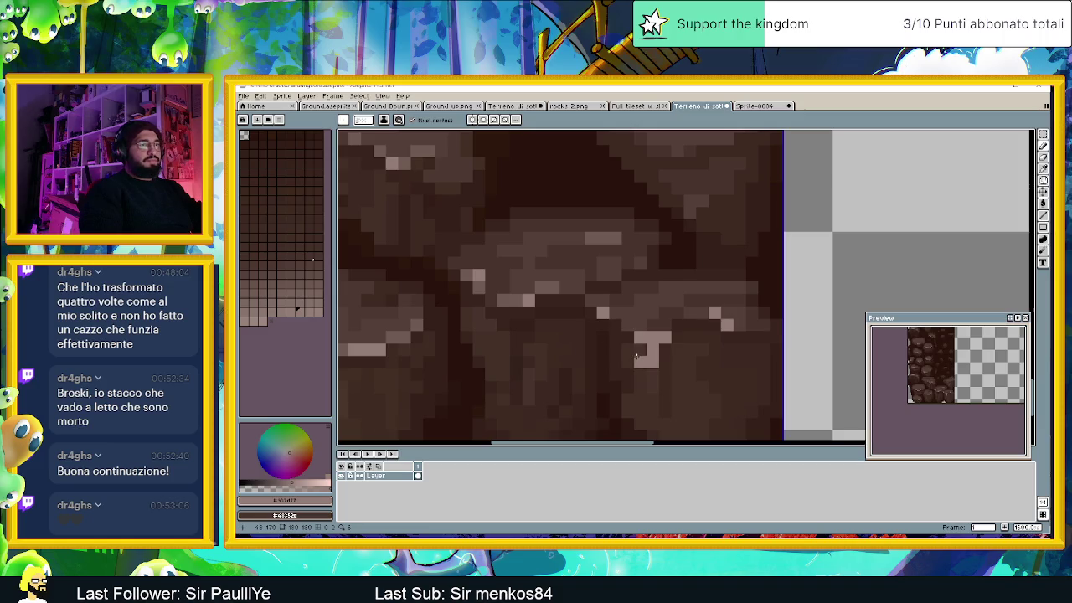
Step: Darken the light bar's lower and middle pixels with dark brown, undoing a trial horizontal highlight
scroll(653, 365, "up", 1)
left_click(629, 292, "alt")
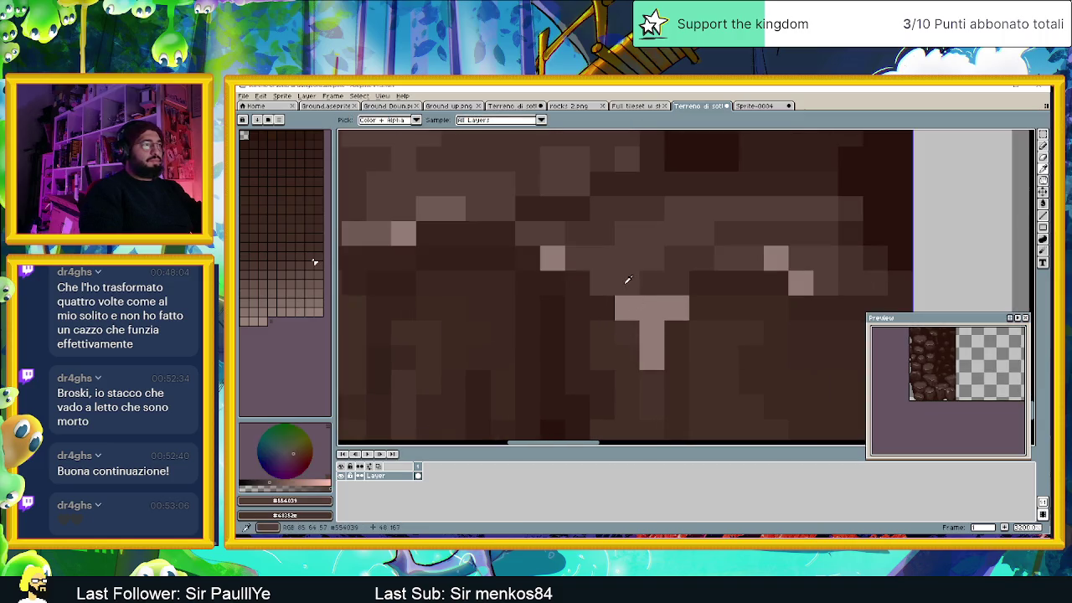
left_click(651, 358)
left_click(647, 302)
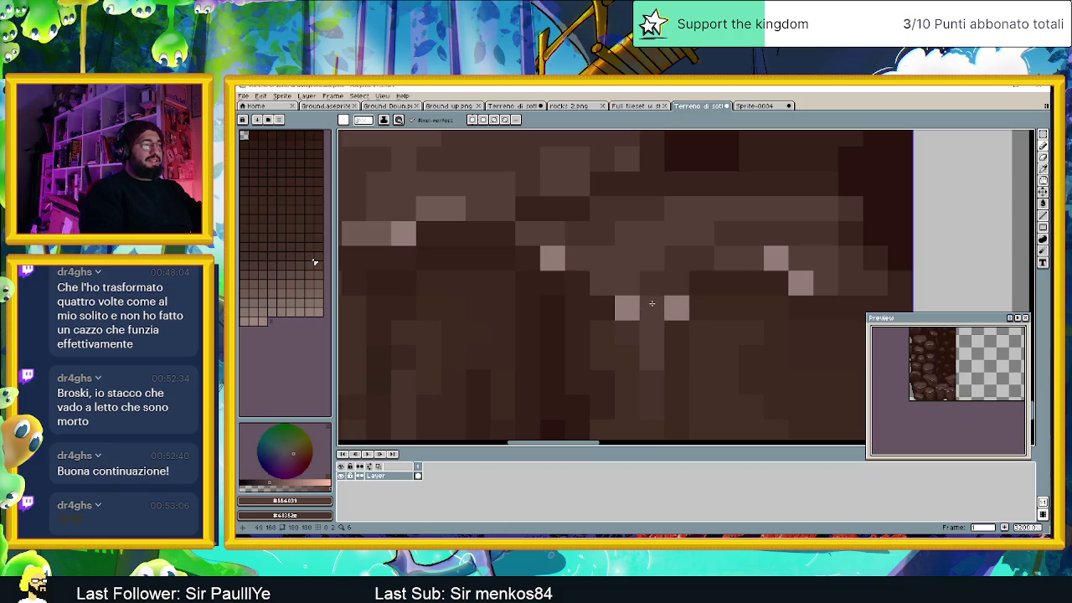
scroll(651, 351, "down", 3)
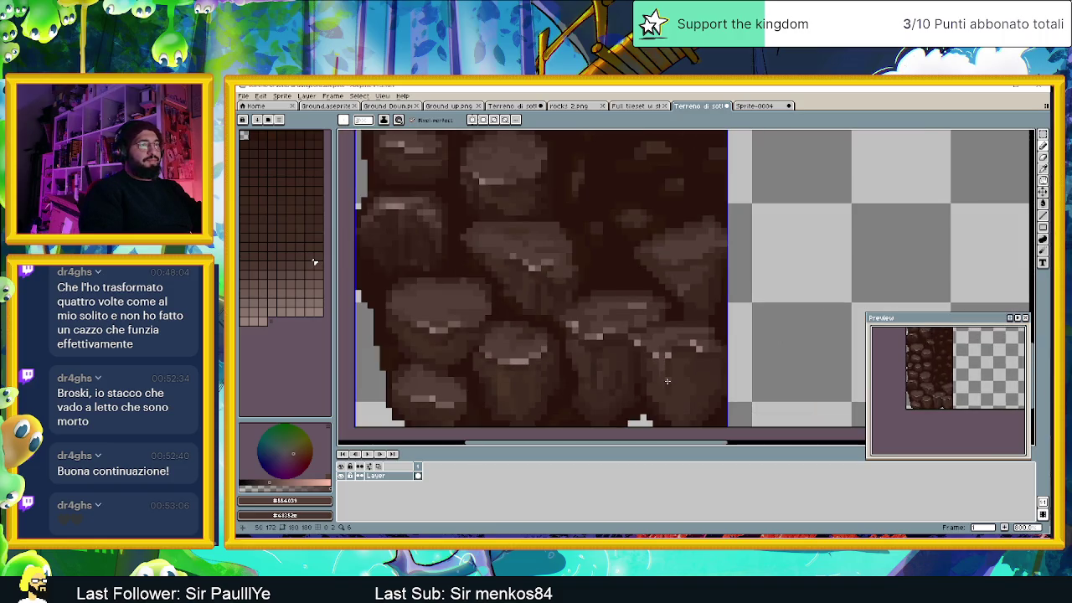
scroll(667, 381, "up", 1)
scroll(657, 356, "up", 1)
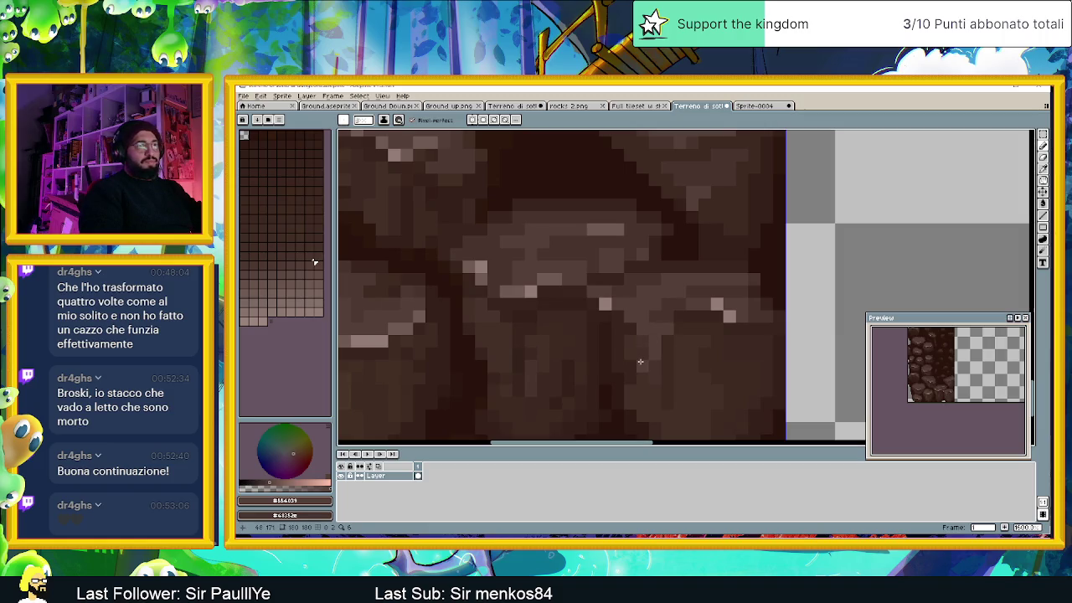
scroll(653, 367, "up", 1)
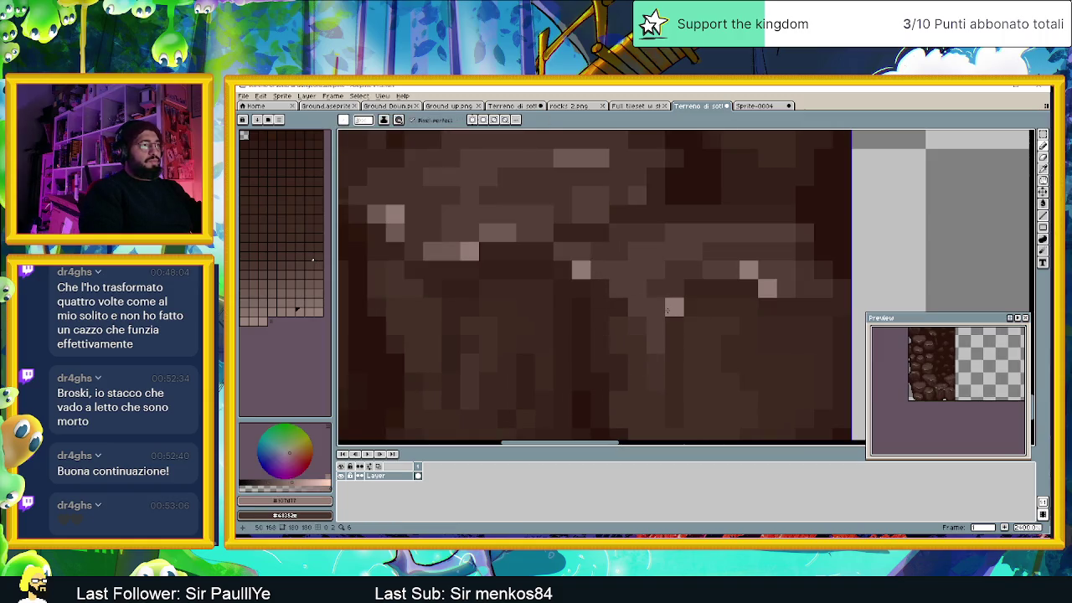
left_click_drag(674, 232, 710, 232)
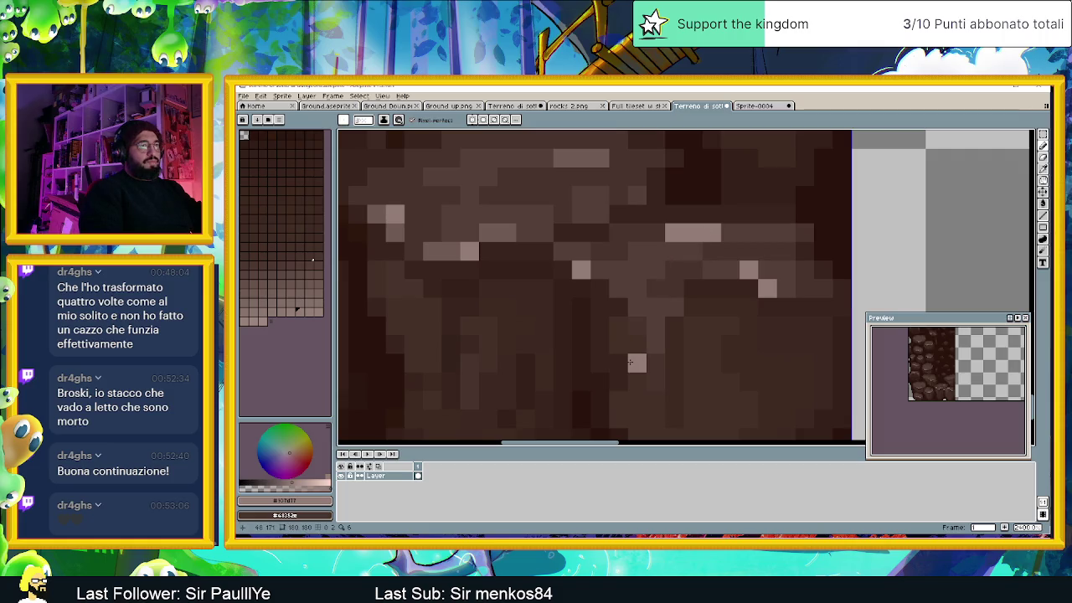
key("ctrl+z")
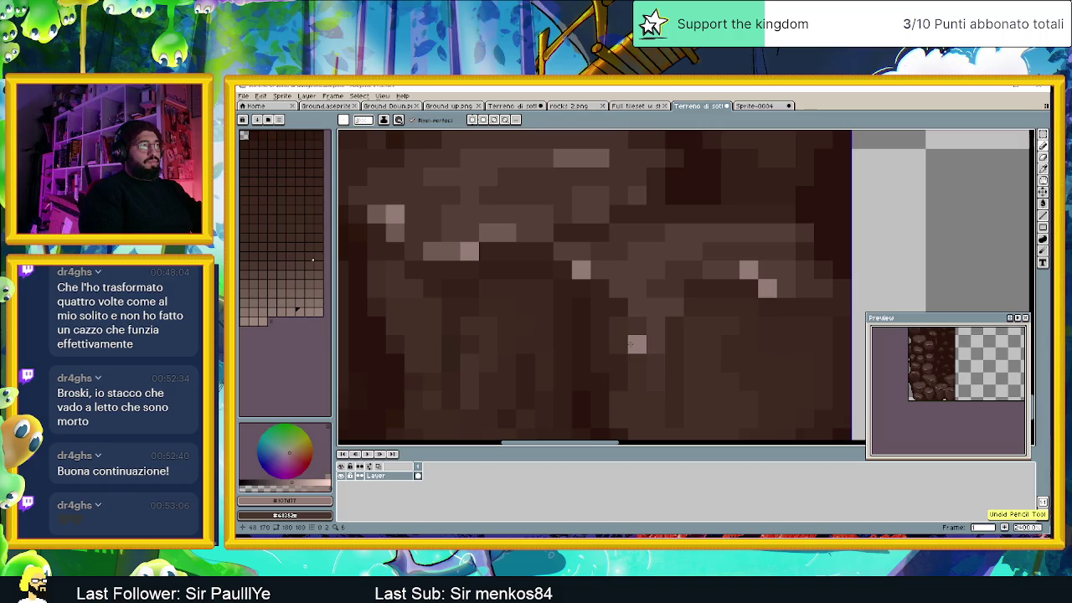
Step: Dot mid-light brown highlight pixels along and just below the rock edges
left_click(600, 175, "alt")
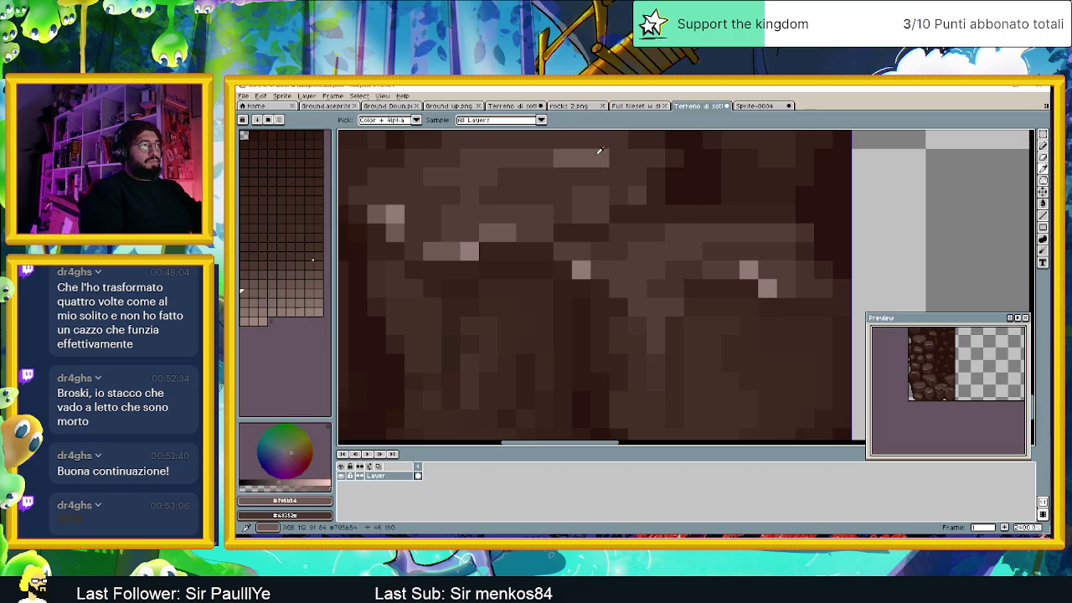
left_click_drag(656, 307, 637, 307)
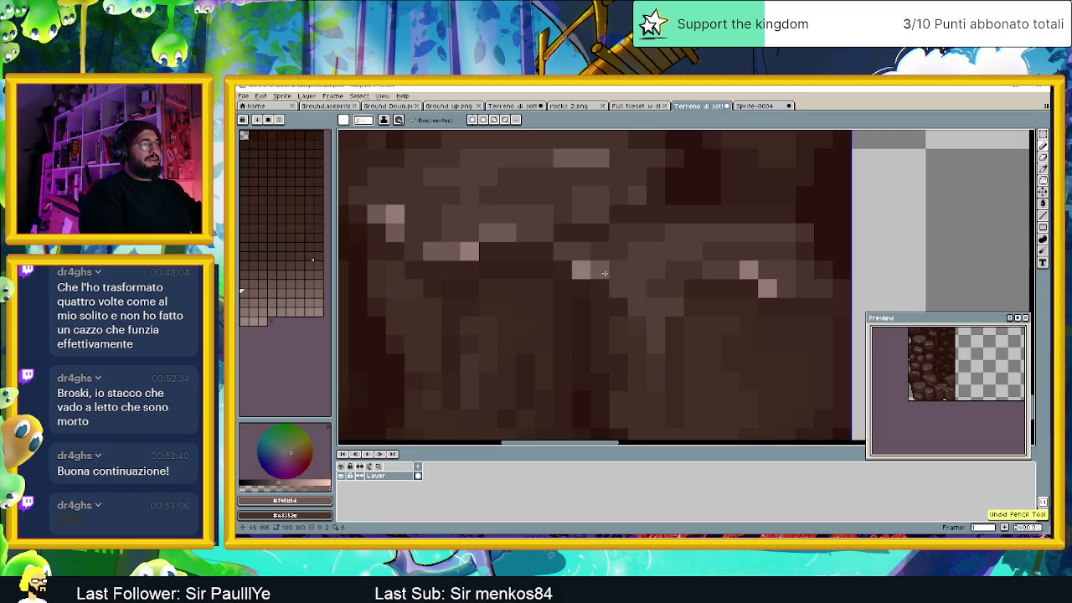
left_click(562, 250)
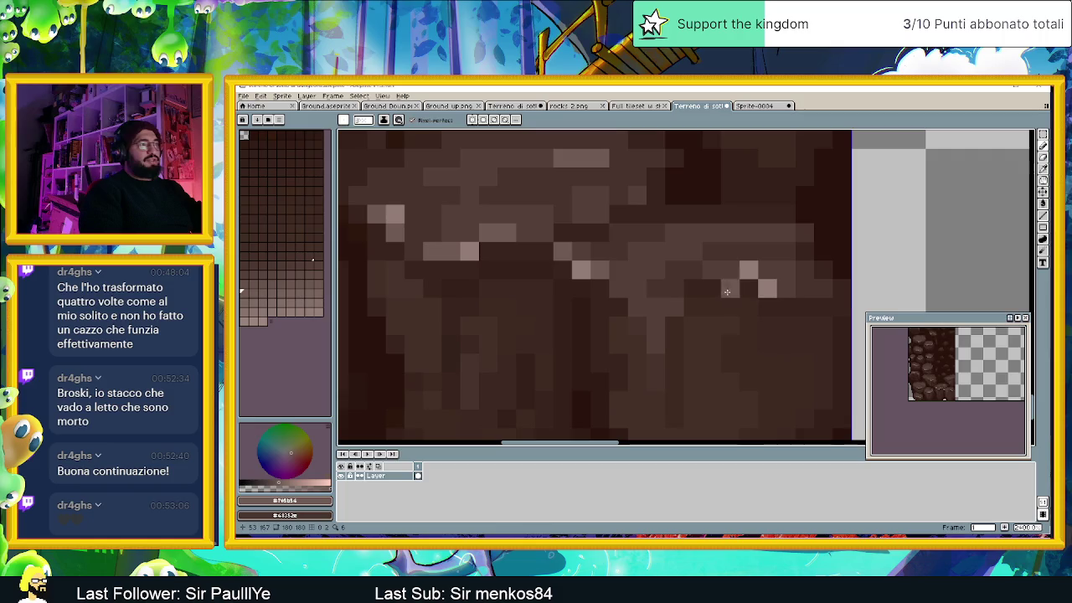
left_click(729, 268)
left_click(783, 288)
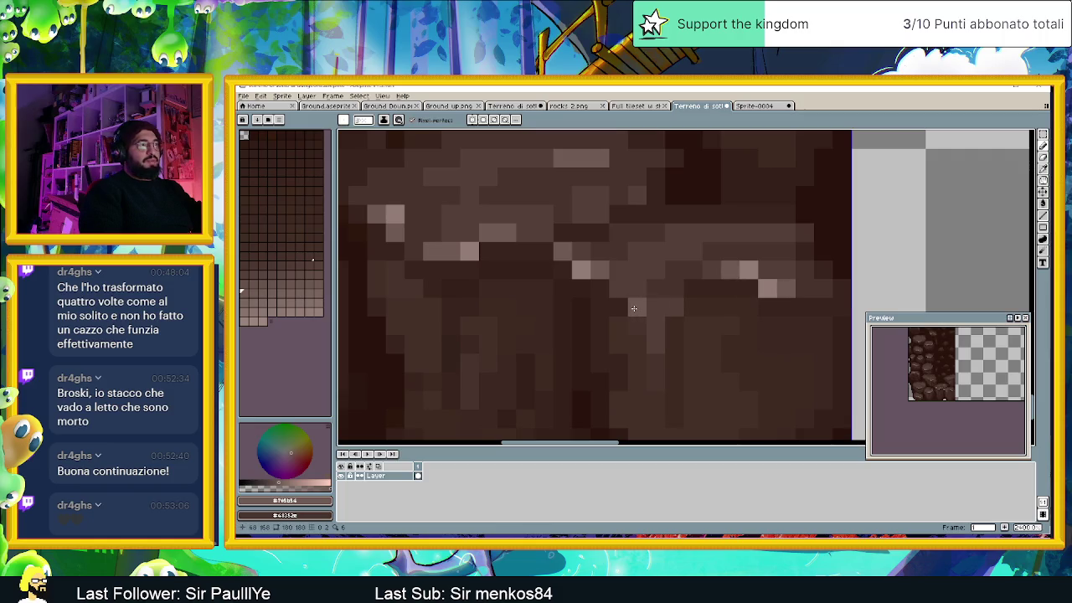
left_click(636, 308)
left_click(674, 307)
left_click(655, 326)
Step: Add brighter #937d77 highlight pixels on the rock
key("alt")
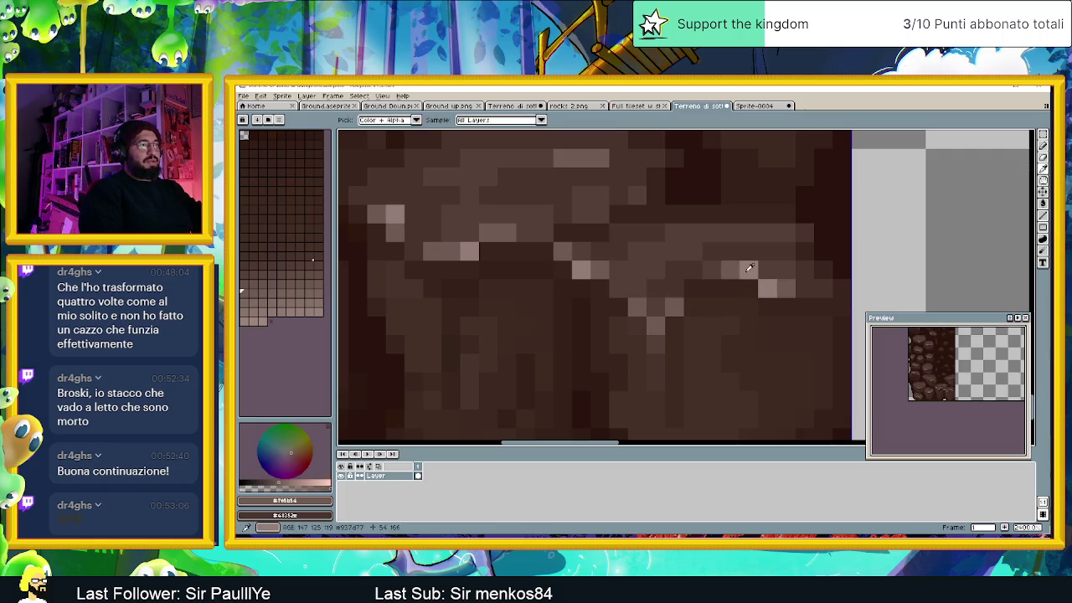
left_click(749, 268, "alt")
left_click(656, 308)
left_click(729, 344)
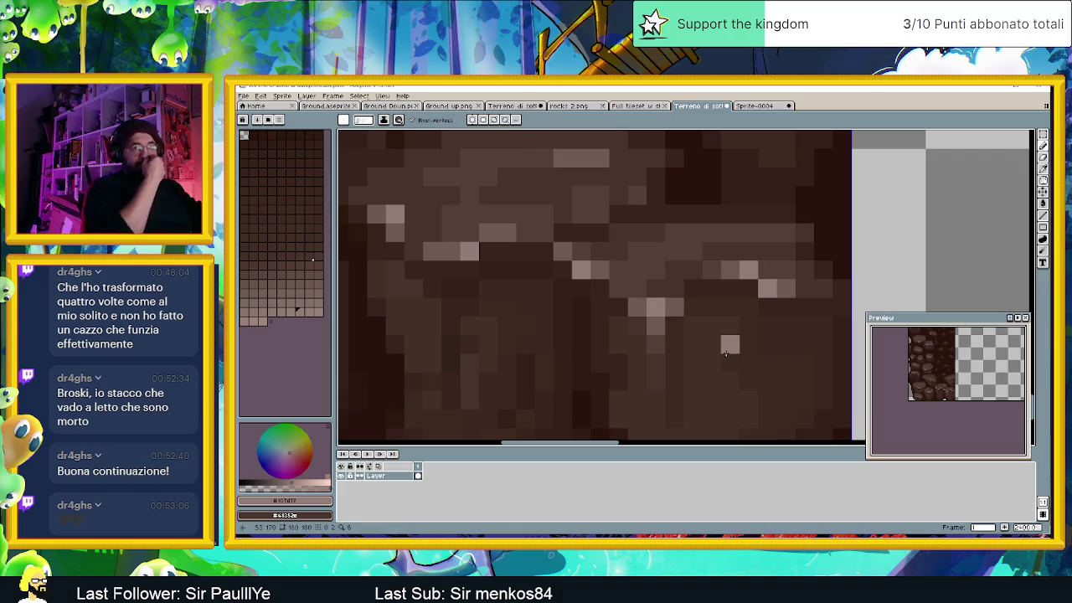
Step: Darken a stray light pixel on the rock with a darker sampled brown
scroll(644, 333, "down", 3)
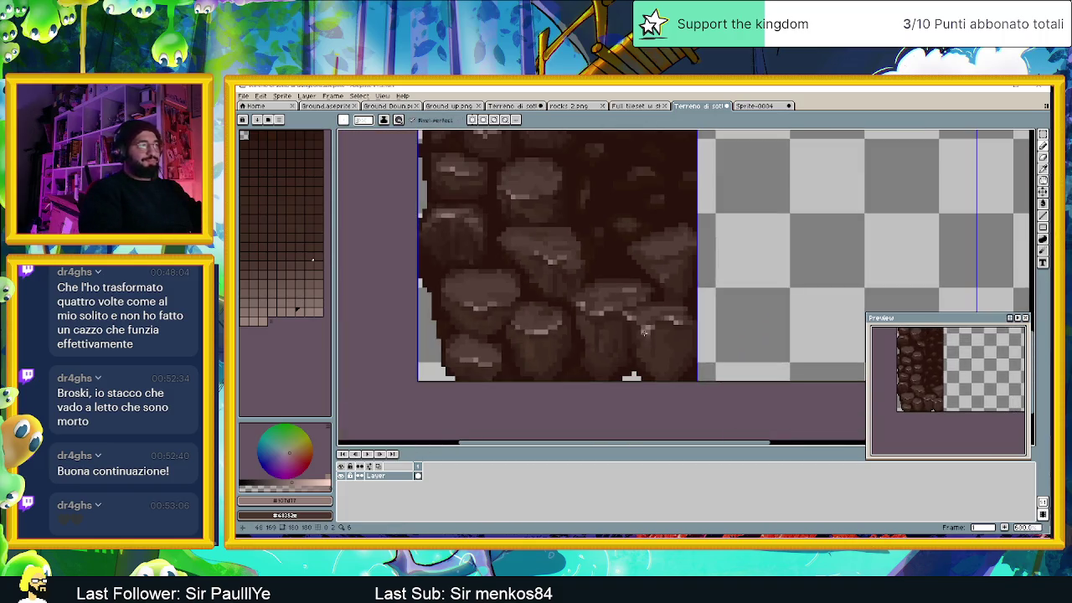
scroll(644, 332, "down", 2)
scroll(689, 376, "down", 1)
scroll(689, 376, "down", 1)
scroll(689, 376, "down", 1)
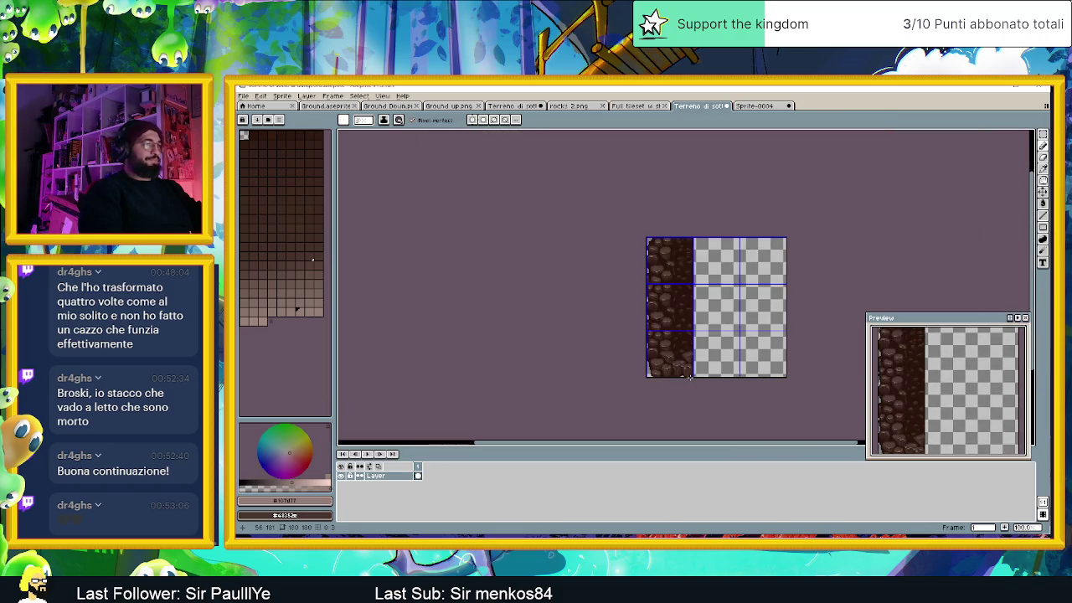
left_click_drag(689, 377, 642, 378)
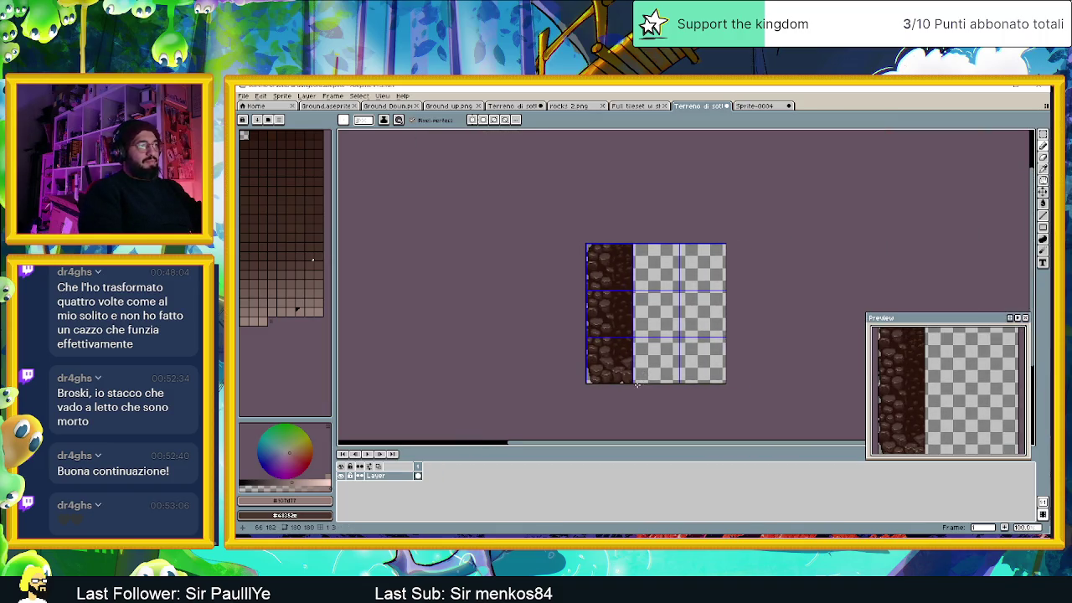
scroll(637, 384, "up", 3)
scroll(637, 384, "up", 2)
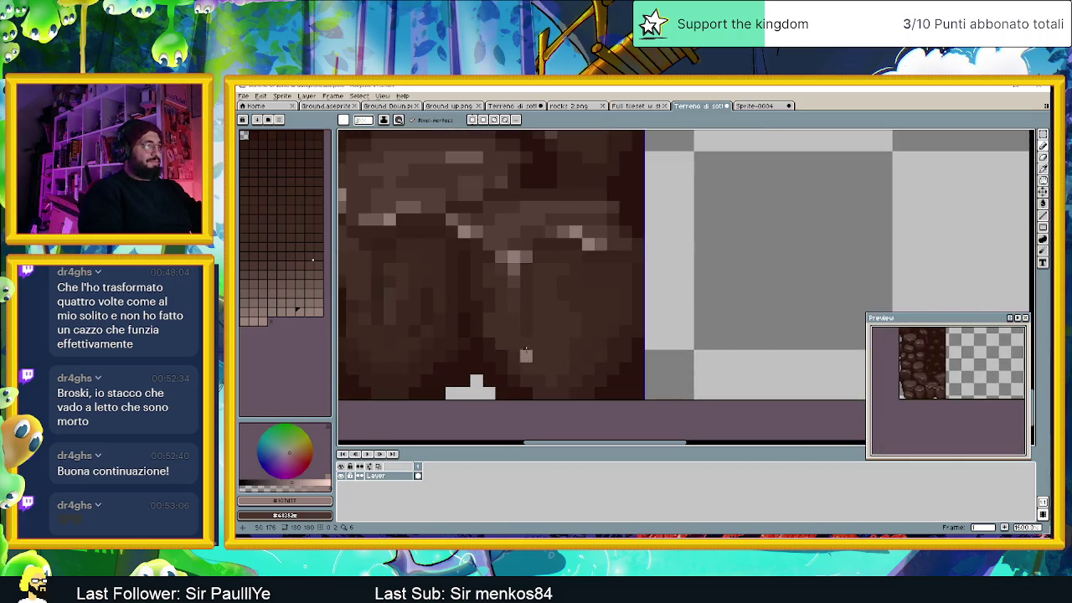
scroll(514, 305, "up", 2)
left_click(508, 263, "alt")
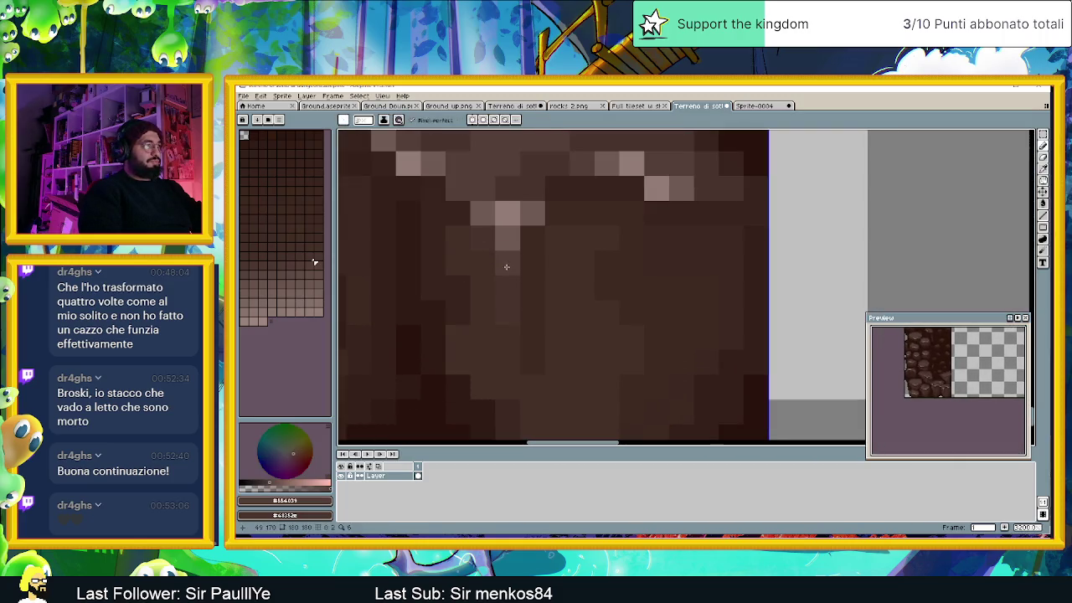
left_click(503, 295, "alt")
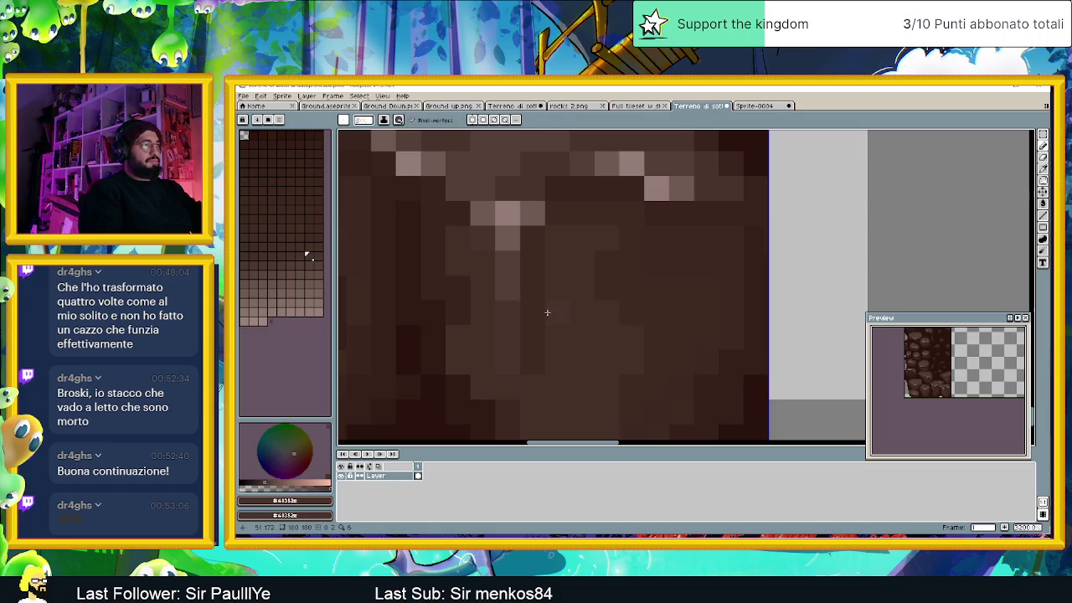
left_click(505, 290)
Step: Pan across the rock tile and sample a new brown from it
scroll(596, 373, "down", 1)
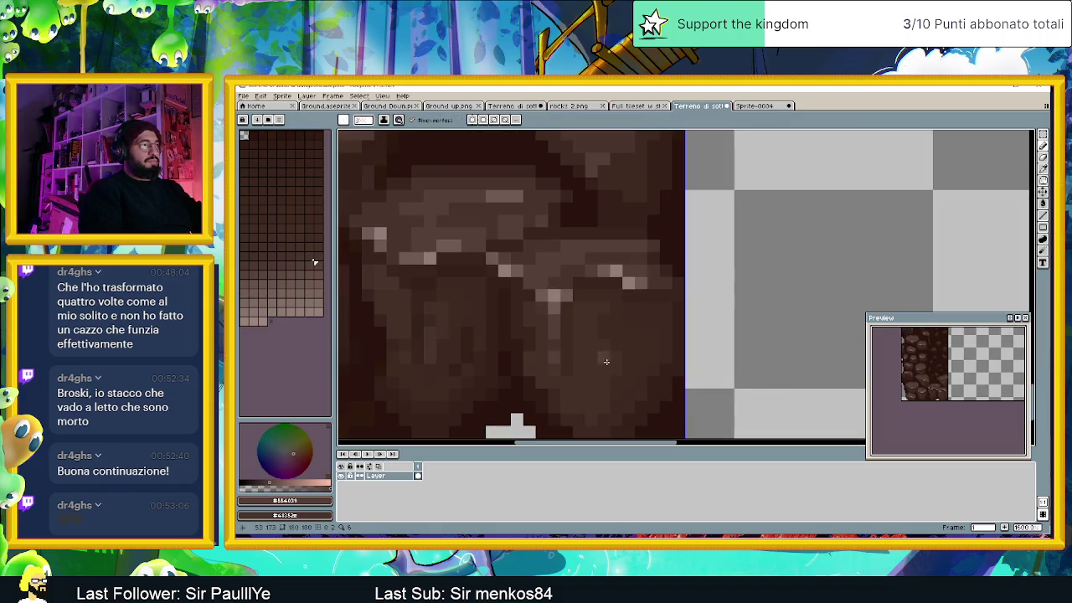
scroll(607, 362, "down", 1)
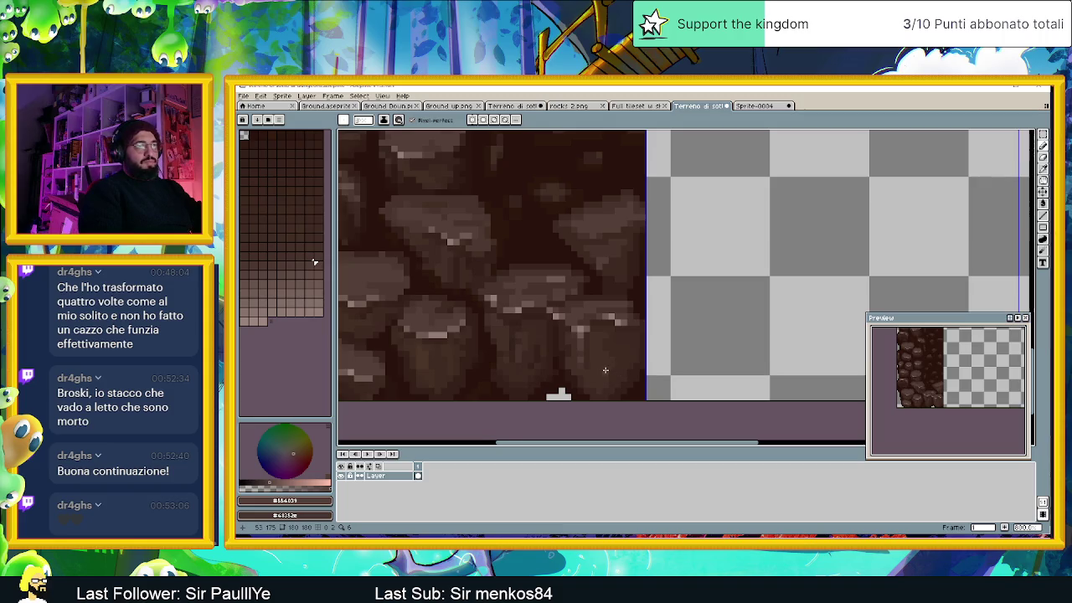
scroll(605, 370, "up", 2)
left_click(563, 375, "alt")
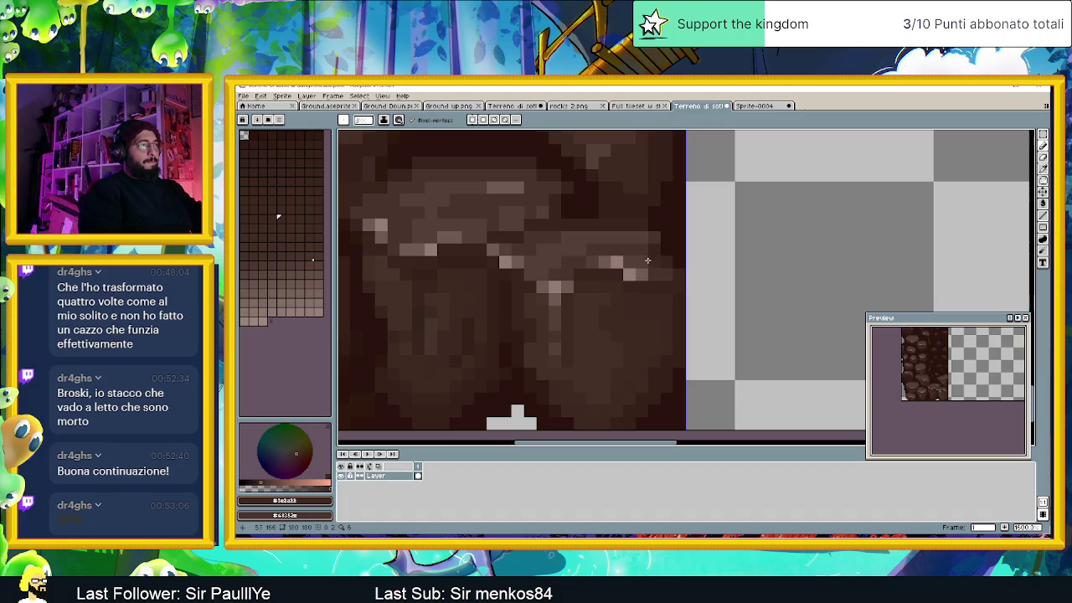
left_click_drag(647, 261, 669, 294)
left_click(658, 282, "alt")
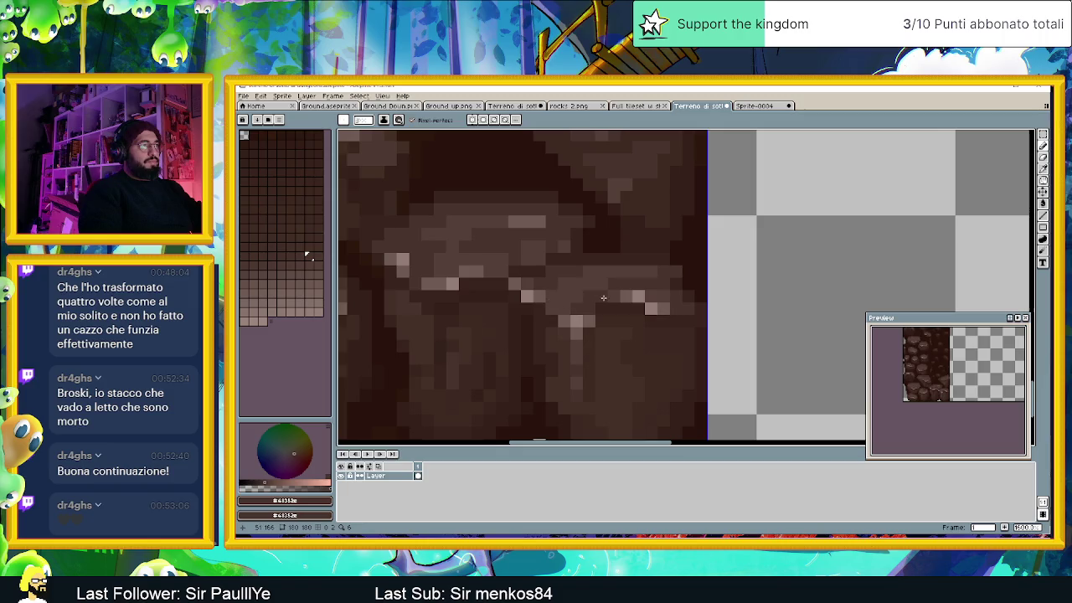
scroll(598, 302, "down", 1)
scroll(606, 303, "down", 1)
scroll(607, 302, "up", 1)
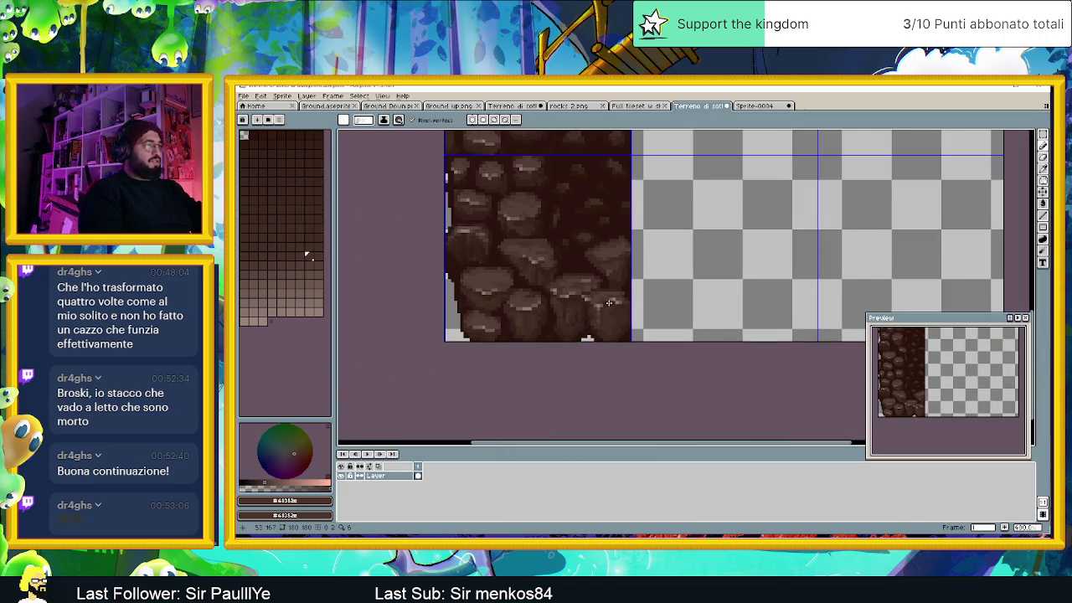
Step: Sample the darkest rock brown #352019 from the canvas and check its colour values
scroll(613, 307, "down", 2)
scroll(619, 318, "up", 1)
scroll(621, 321, "up", 1)
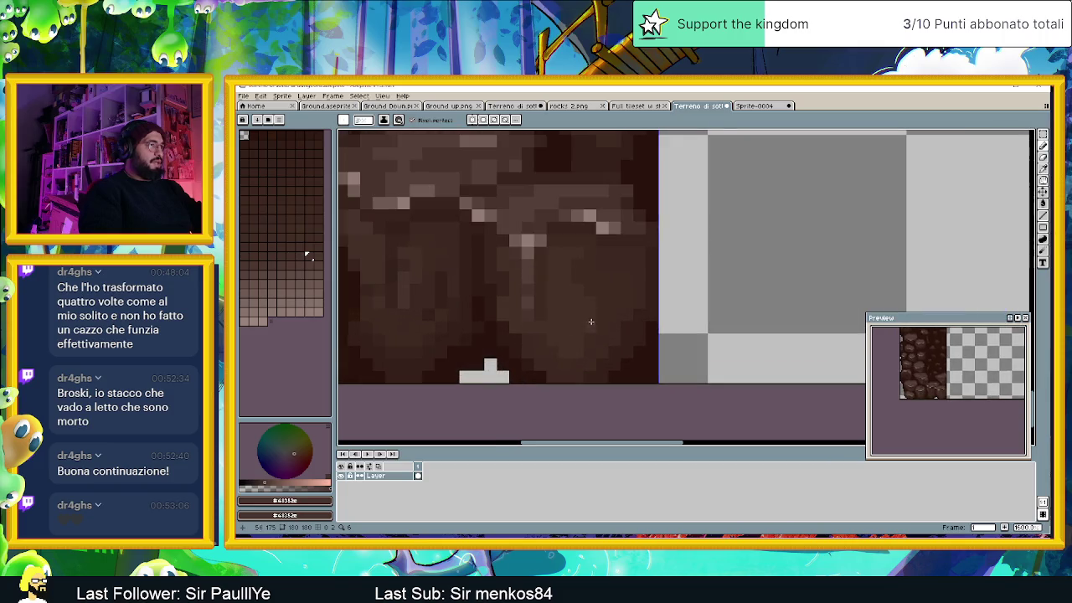
key("alt")
left_click(445, 273, "alt")
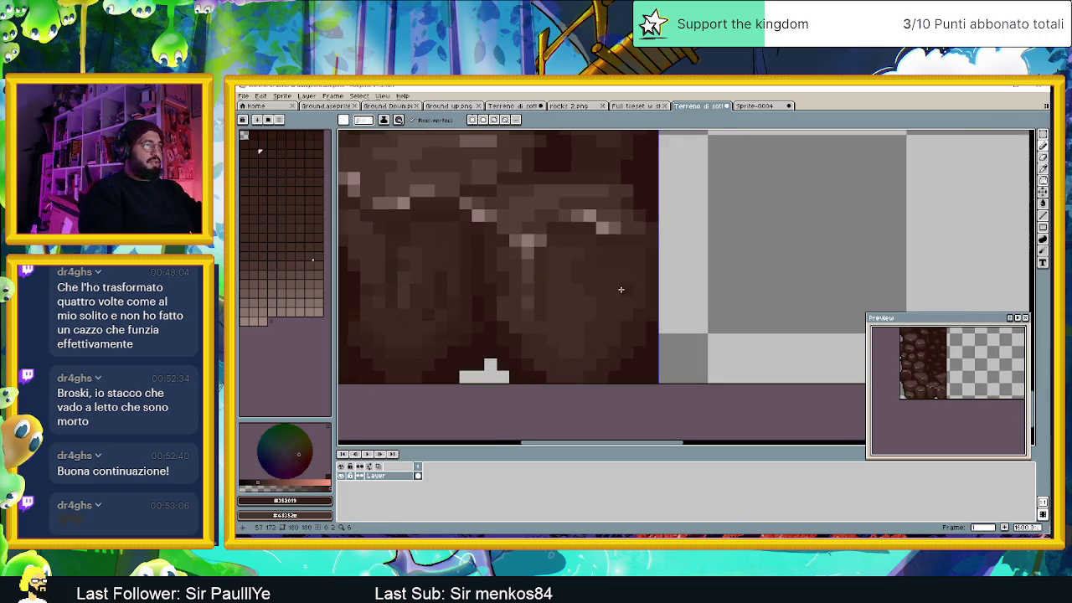
left_click(624, 305, "alt")
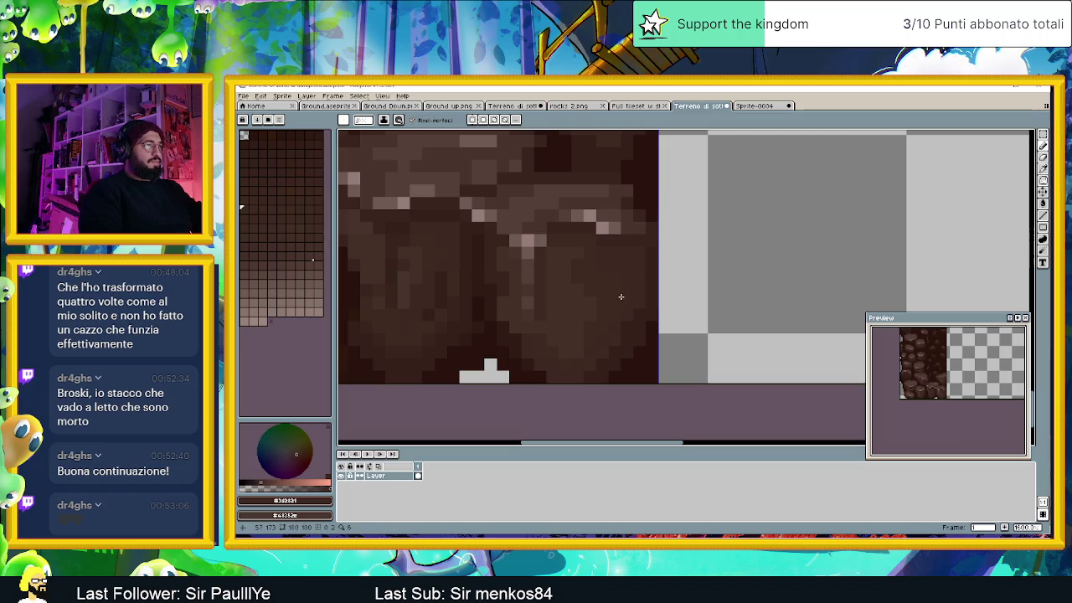
key("alt")
left_click(624, 290, "alt")
left_click(309, 500)
left_click(310, 499)
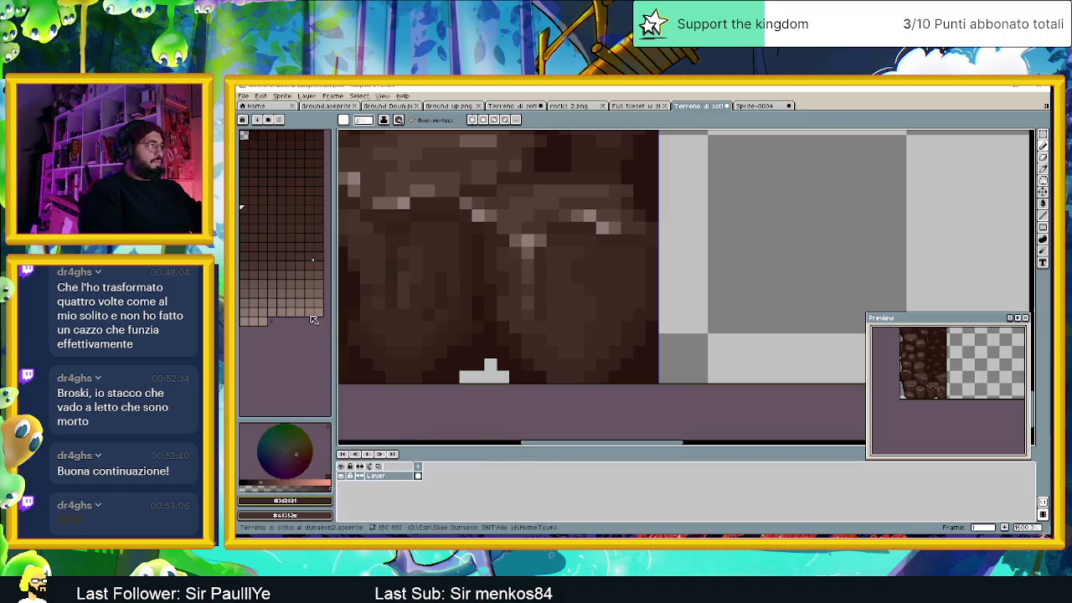
Step: Compare a series of dark and mid-tone palette browns as the drawing colour
left_click(294, 257)
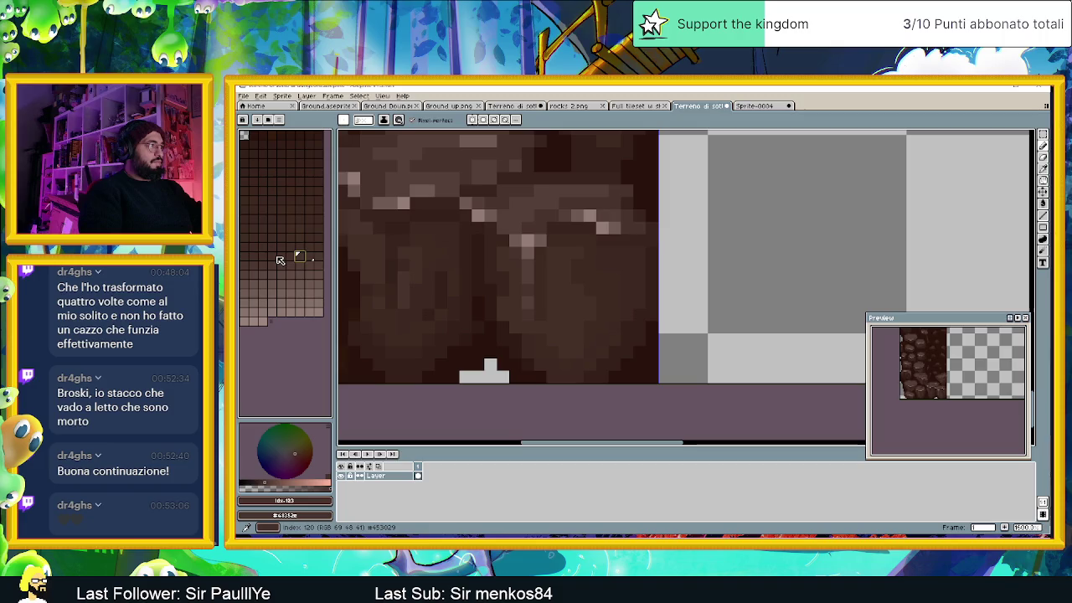
left_click(271, 256)
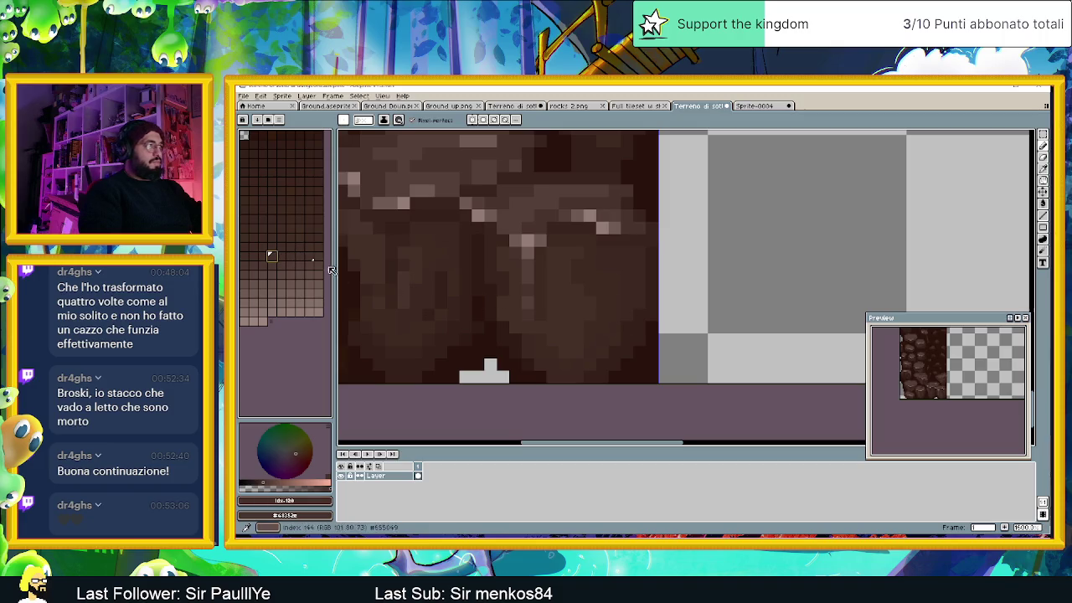
left_click(299, 210)
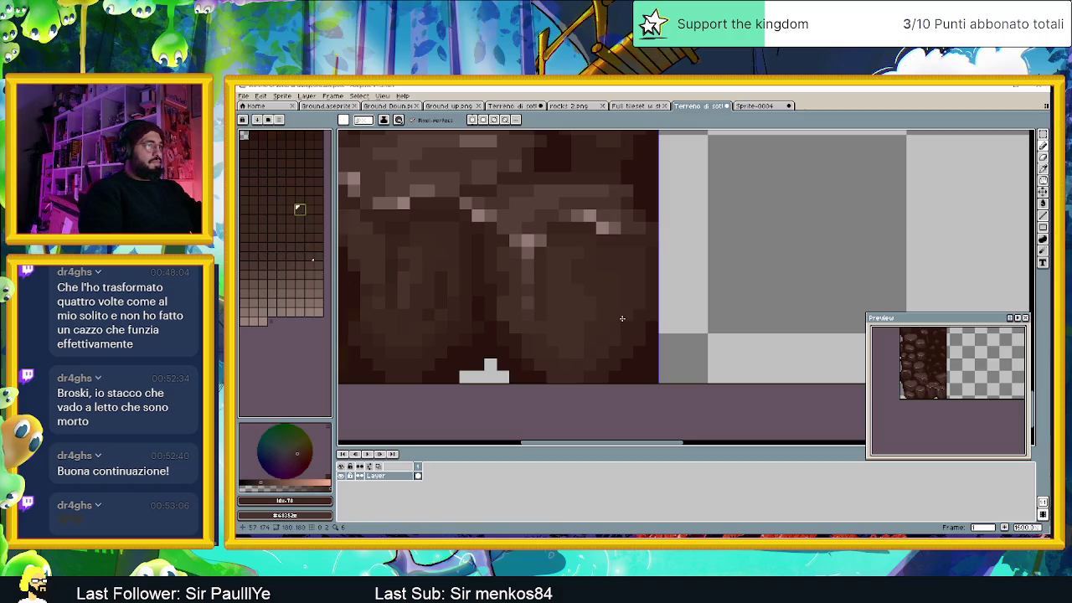
left_click(290, 162)
left_click(299, 172)
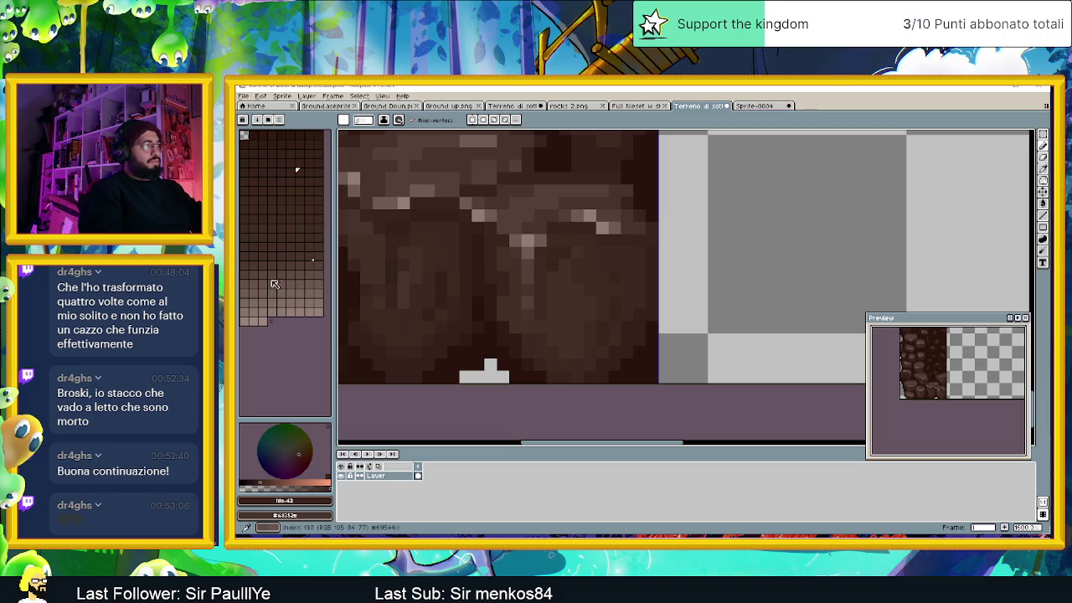
left_click(271, 283)
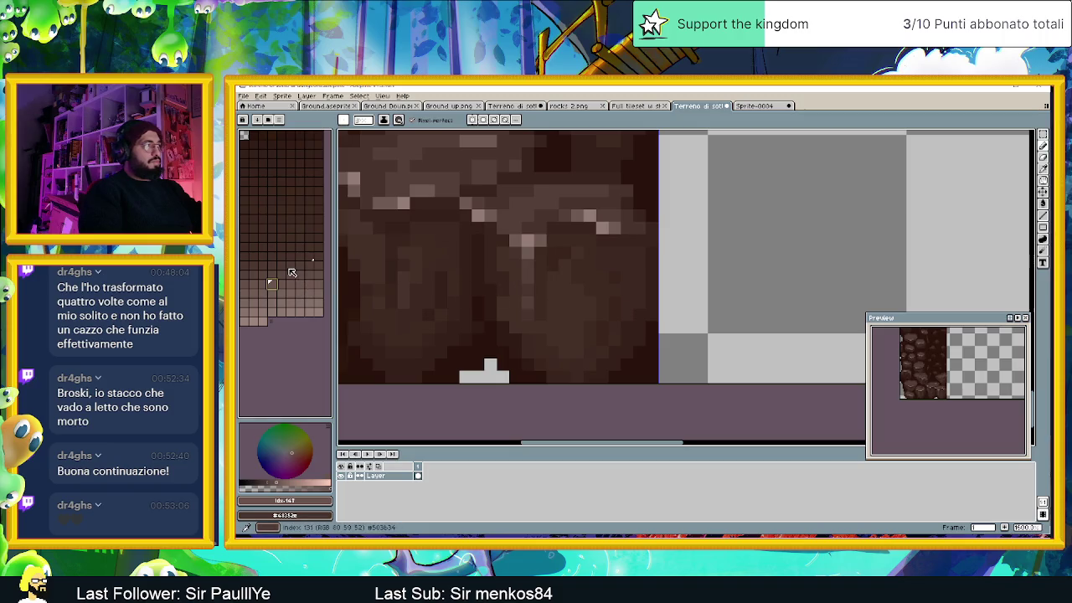
left_click(521, 281, "alt")
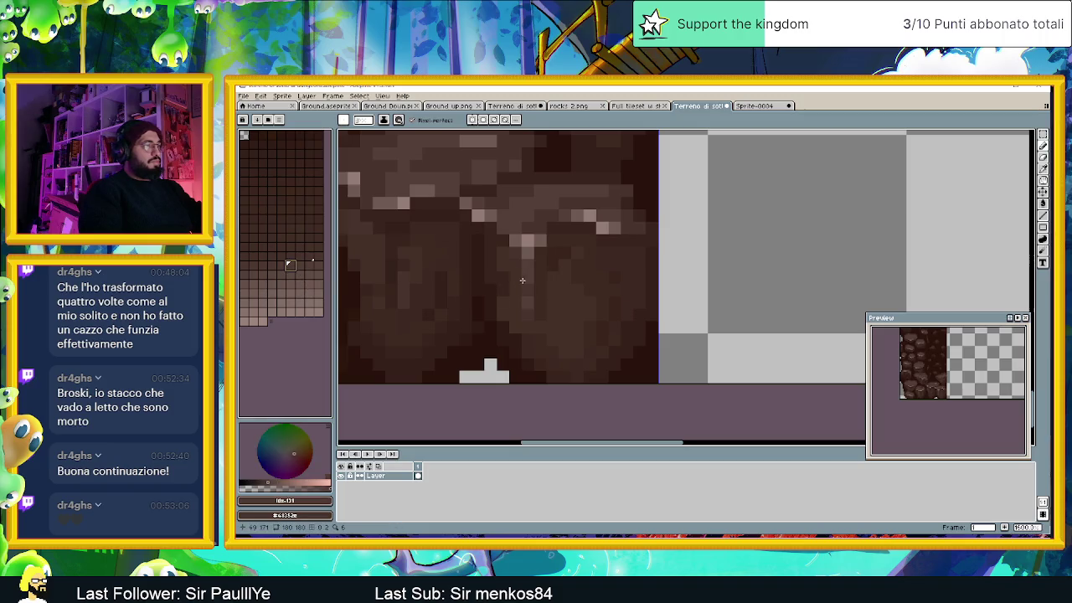
left_click(345, 266, "alt")
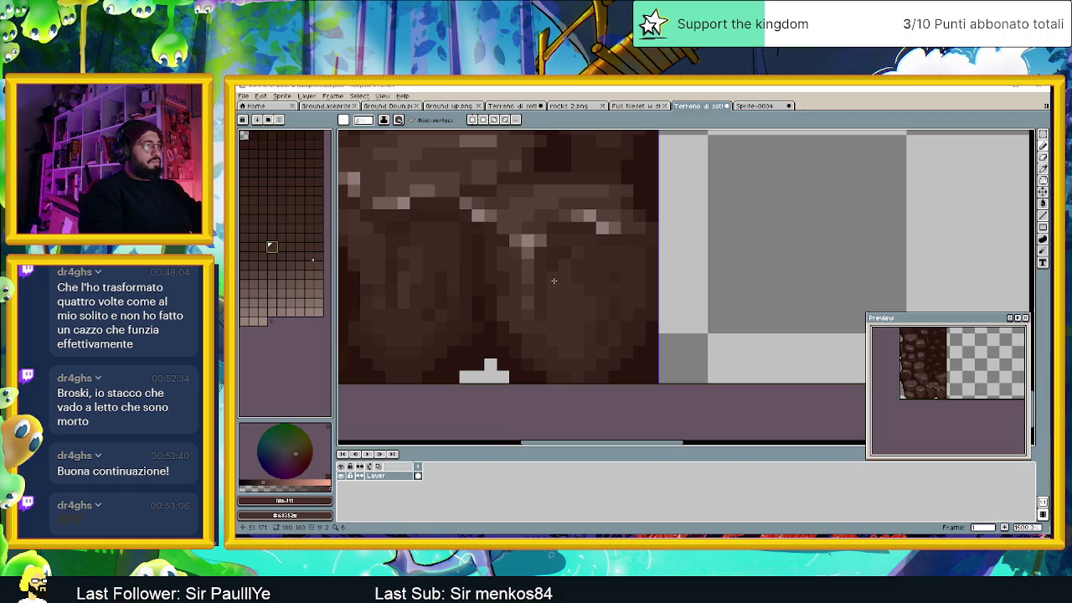
left_click(494, 294, "alt")
left_click(354, 278, "alt")
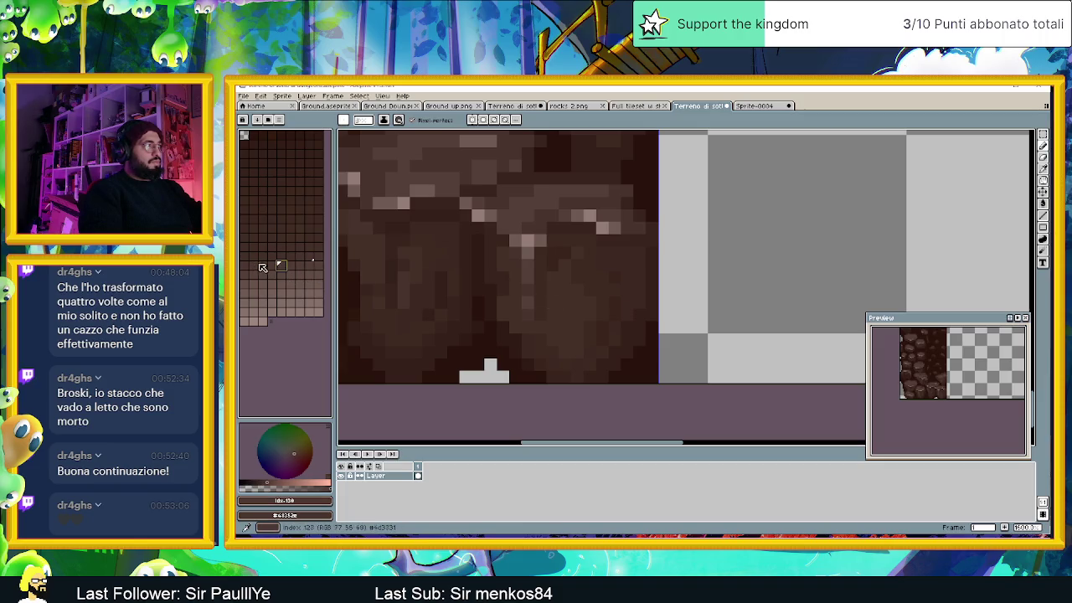
left_click(451, 291, "alt")
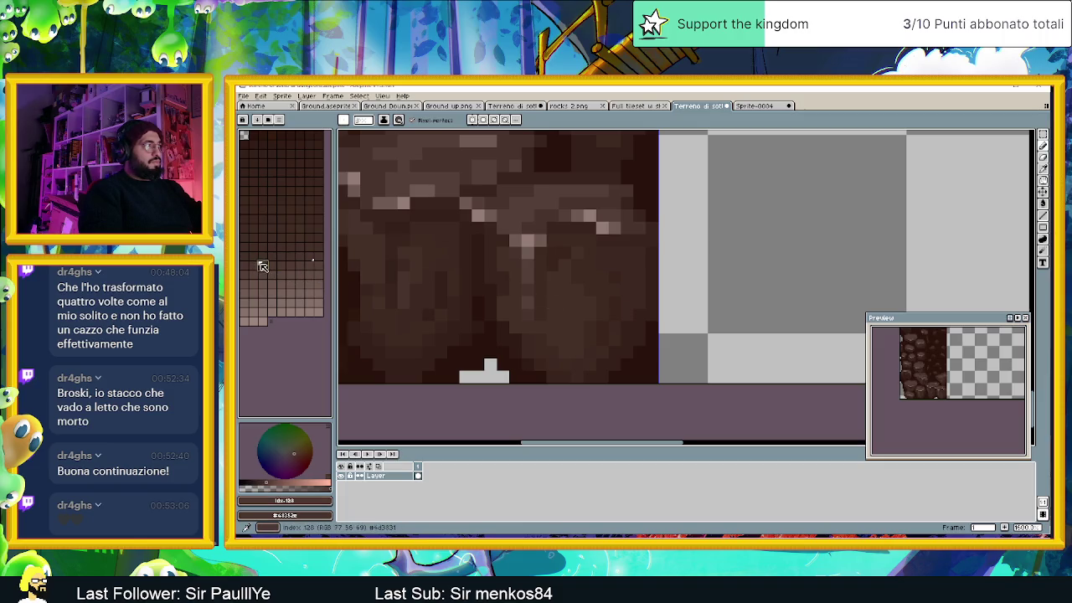
left_click(551, 297, "alt")
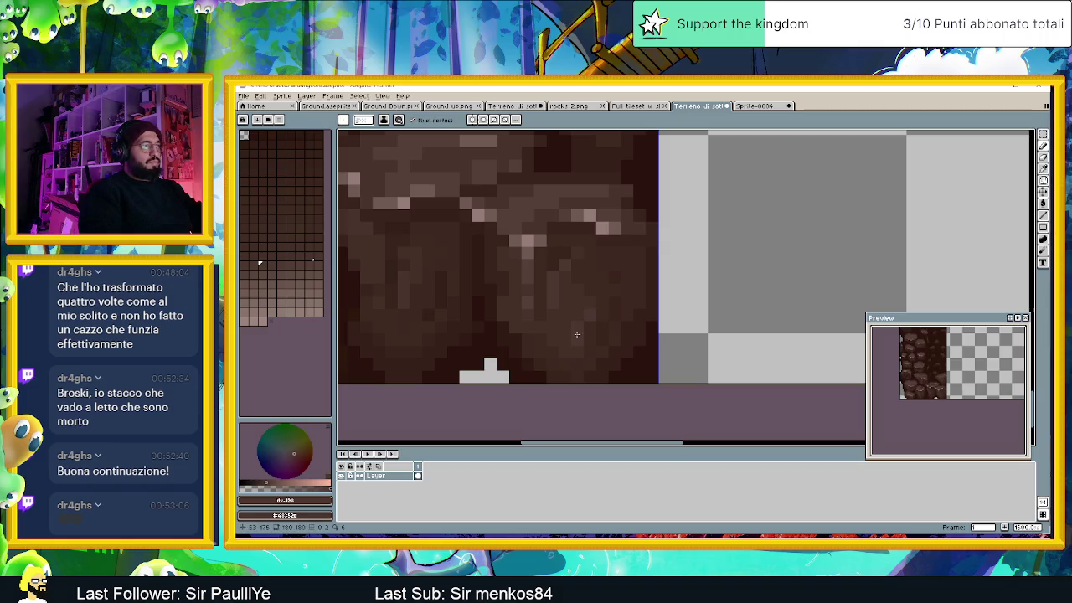
Step: Zoom in and sample a light brown from the rock highlights
scroll(584, 364, "down", 2)
scroll(584, 363, "up", 1)
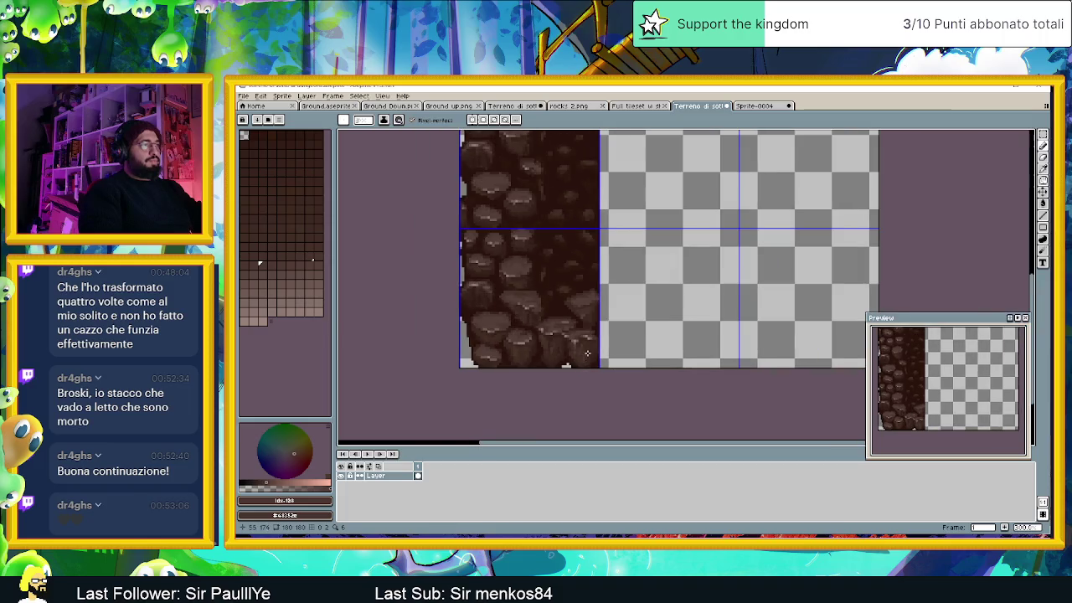
scroll(577, 344, "up", 1)
scroll(562, 316, "up", 2)
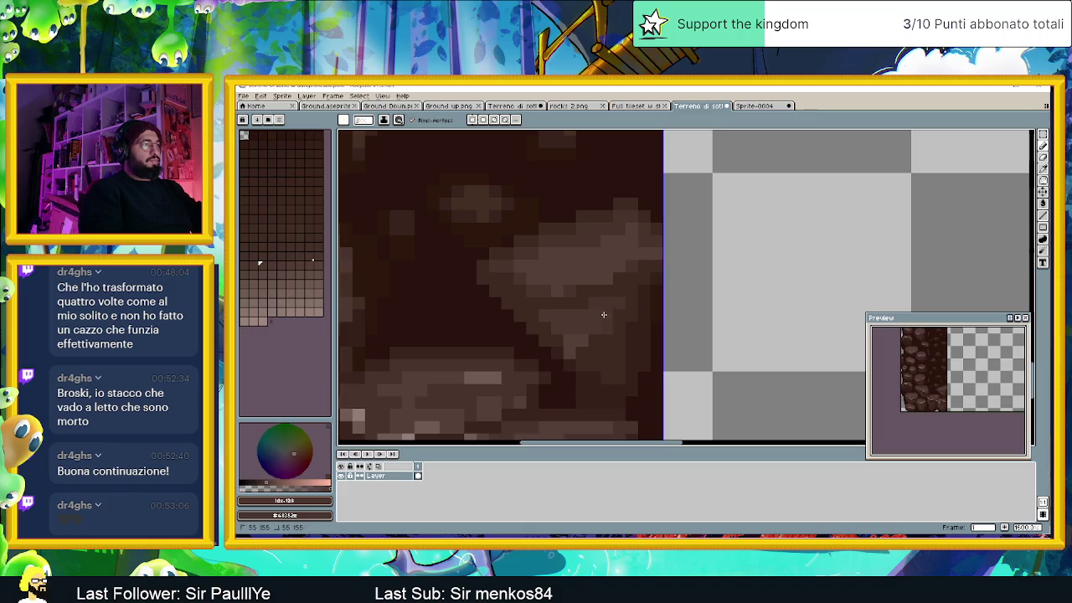
scroll(602, 350, "down", 2)
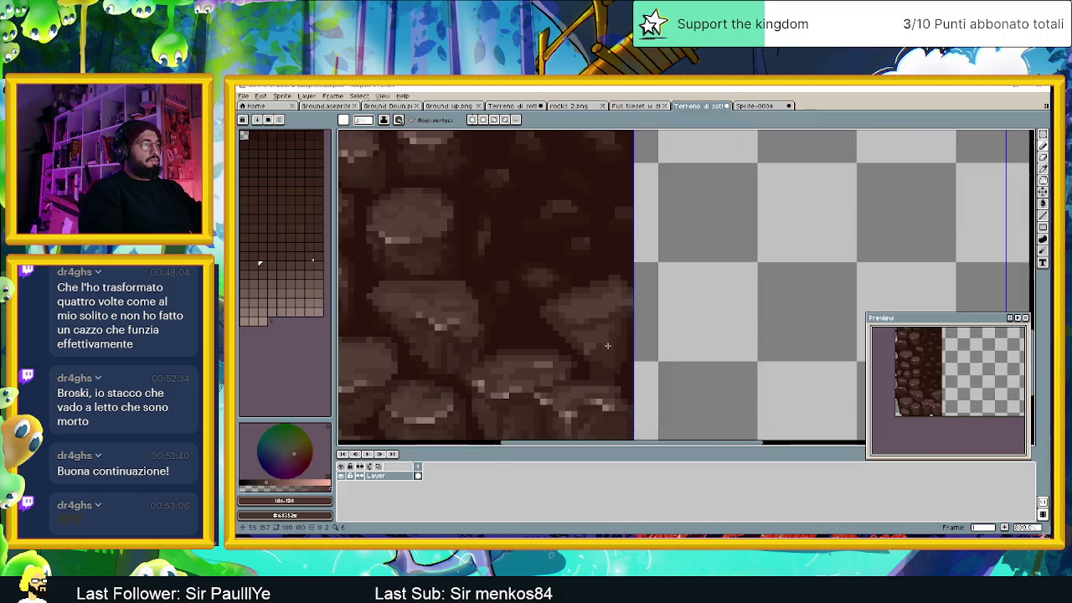
scroll(602, 338, "up", 1)
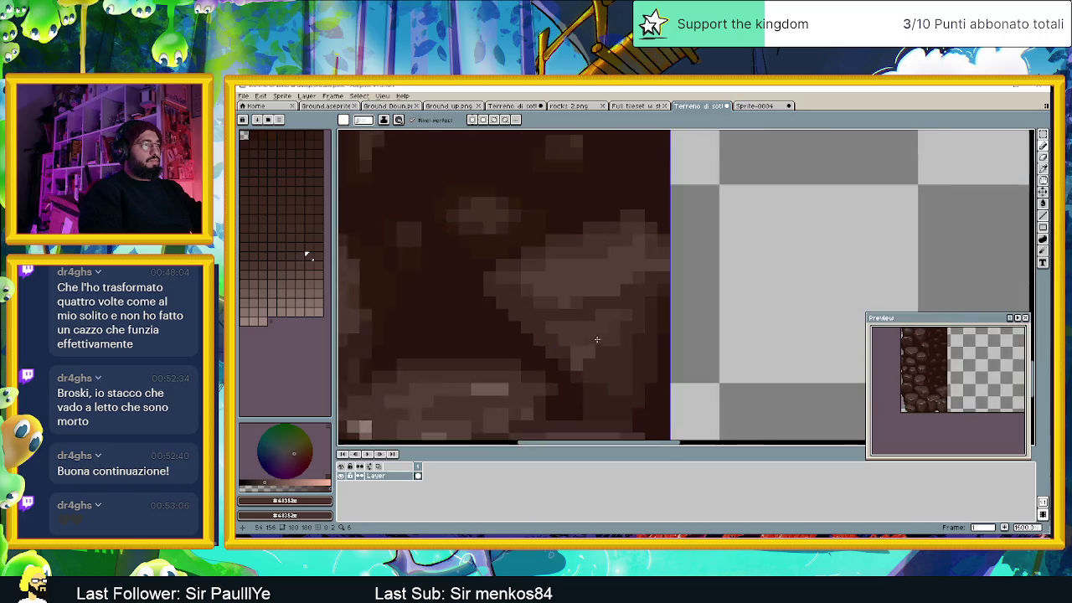
scroll(545, 294, "up", 1)
key("i")
key("b")
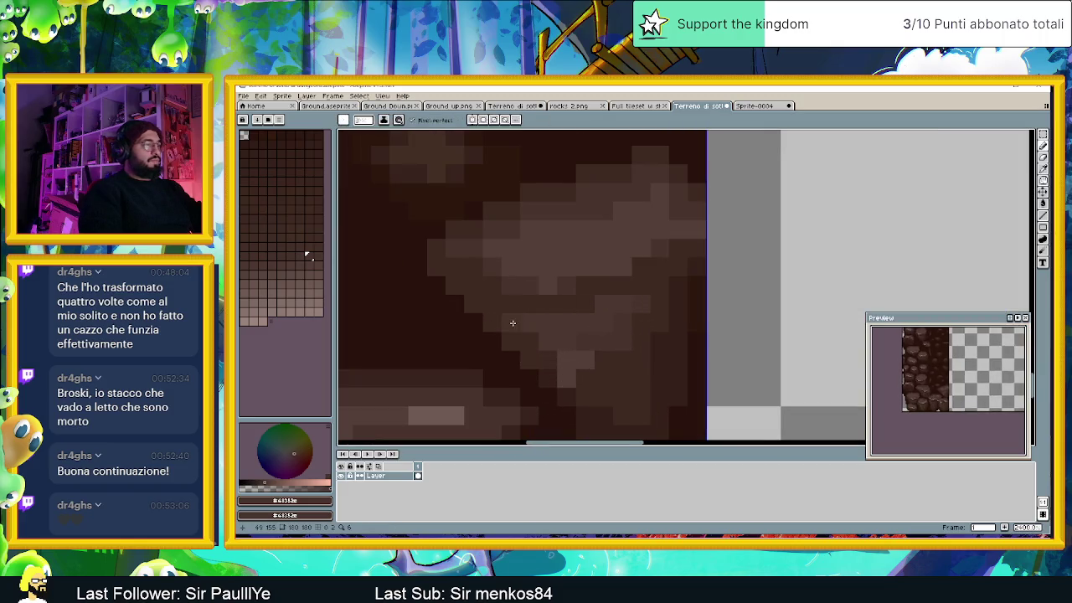
scroll(519, 326, "down", 2)
scroll(520, 379, "down", 1)
scroll(534, 391, "down", 1)
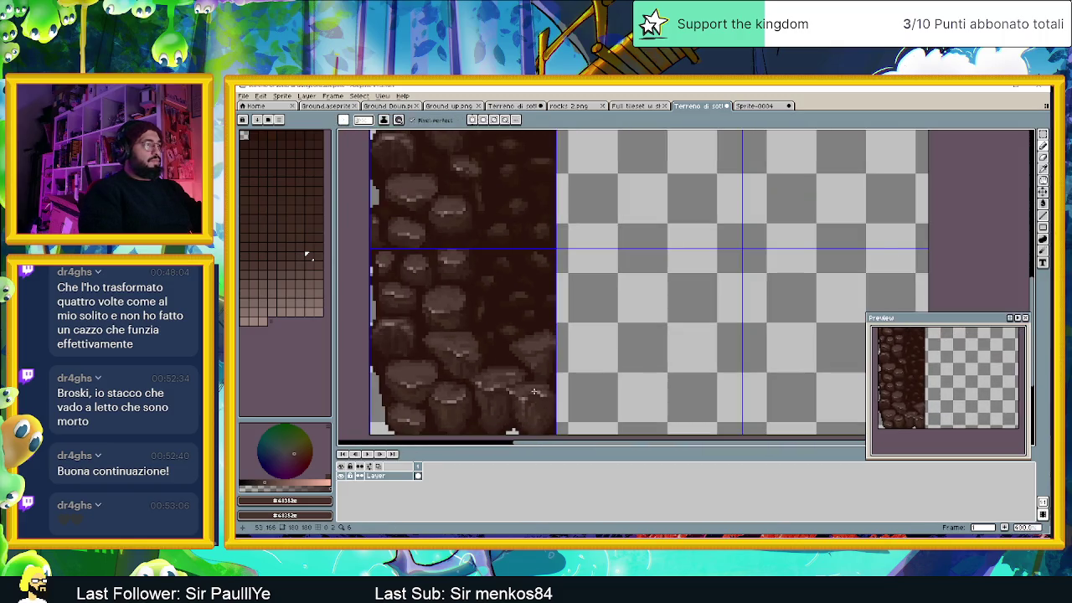
scroll(503, 376, "up", 2)
key("i")
key("b")
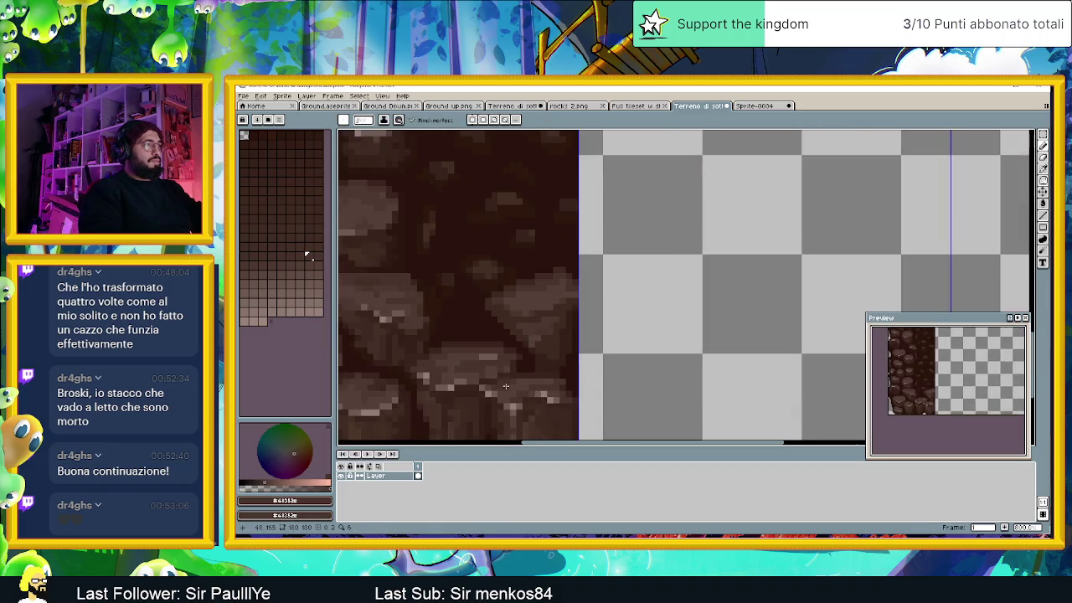
scroll(506, 381, "up", 1)
key("i")
left_click(490, 394)
key("b")
Step: Dot light brown highlight pixels and a short stroke along the rock tops
scroll(490, 394, "up", 1)
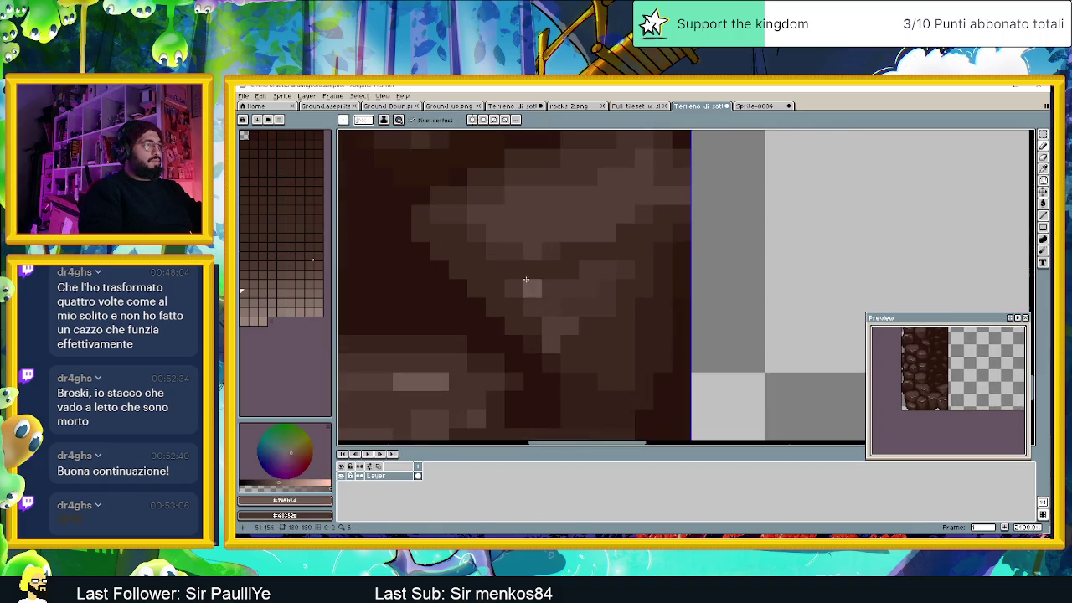
left_click(491, 247)
left_click(477, 251)
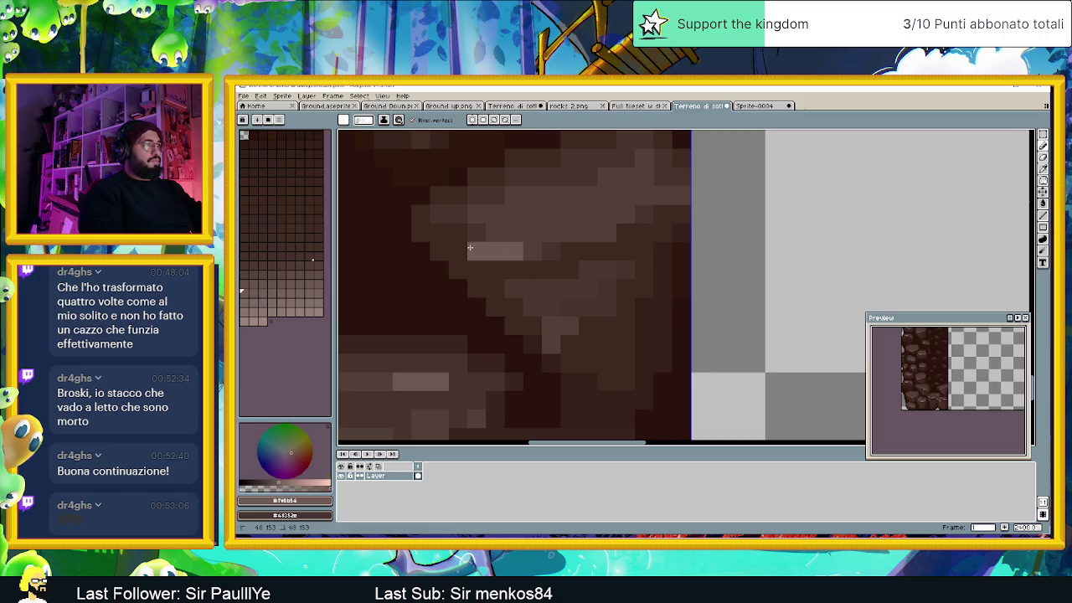
left_click(456, 233)
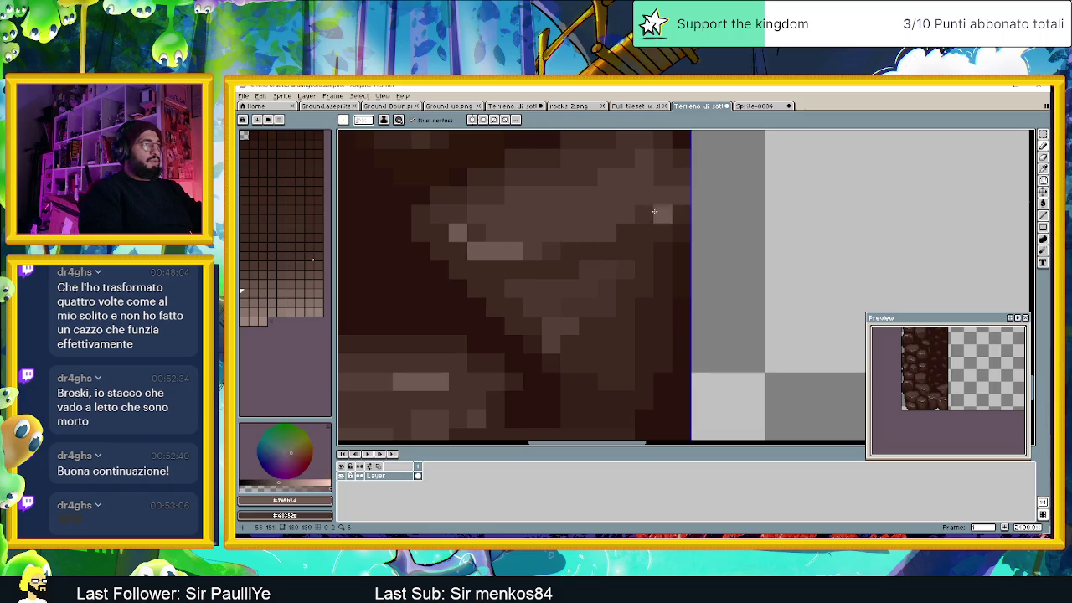
left_click_drag(662, 195, 681, 195)
left_click(608, 233)
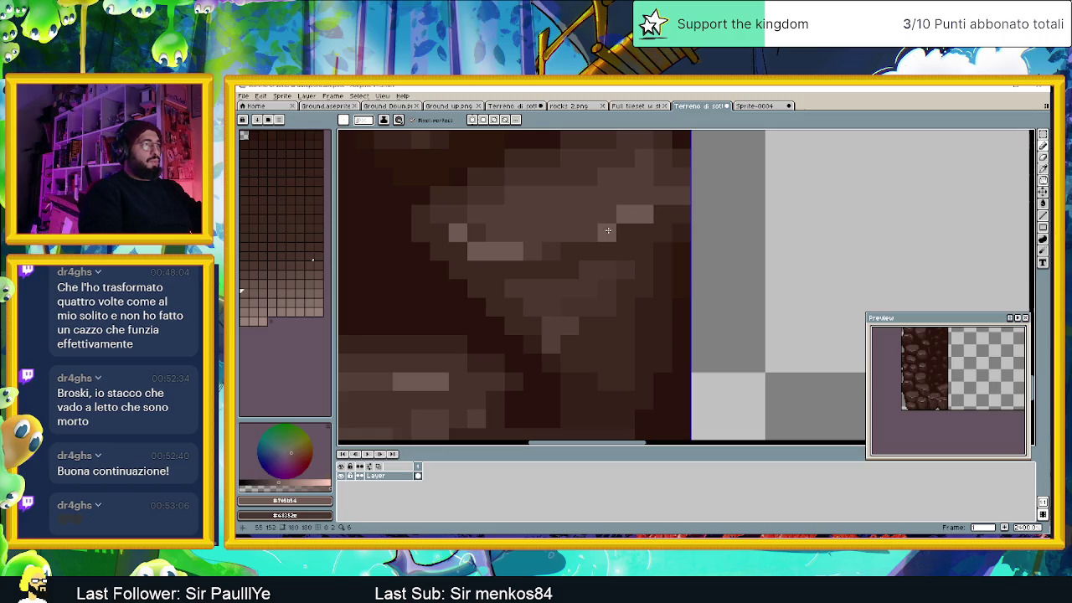
Step: Switch the drawing colour to a darker brown for shading
key("i")
scroll(442, 379, "down", 1)
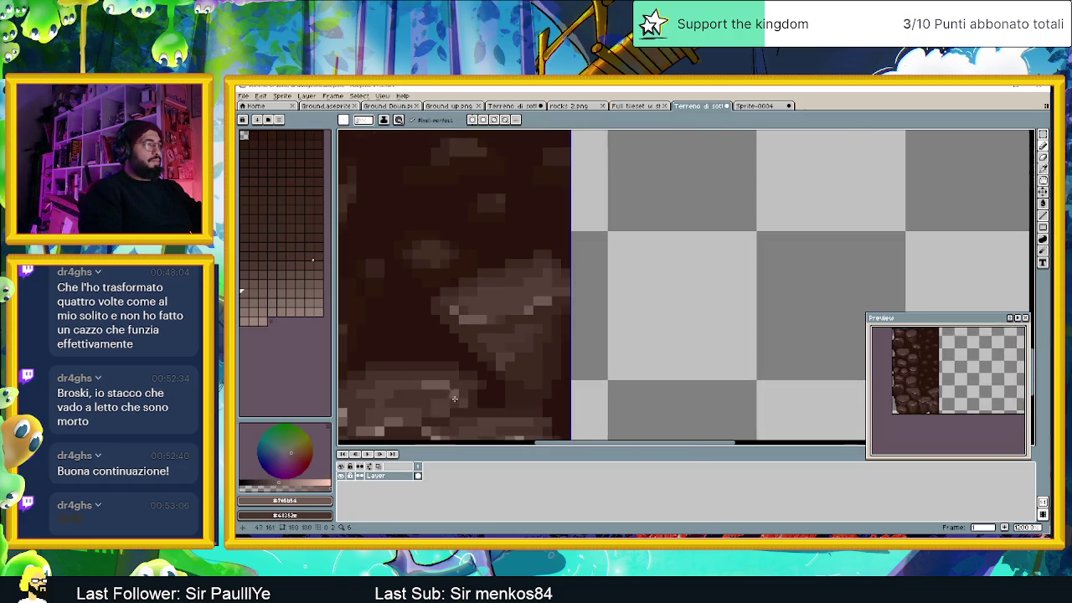
key("b")
left_click(389, 423, "alt")
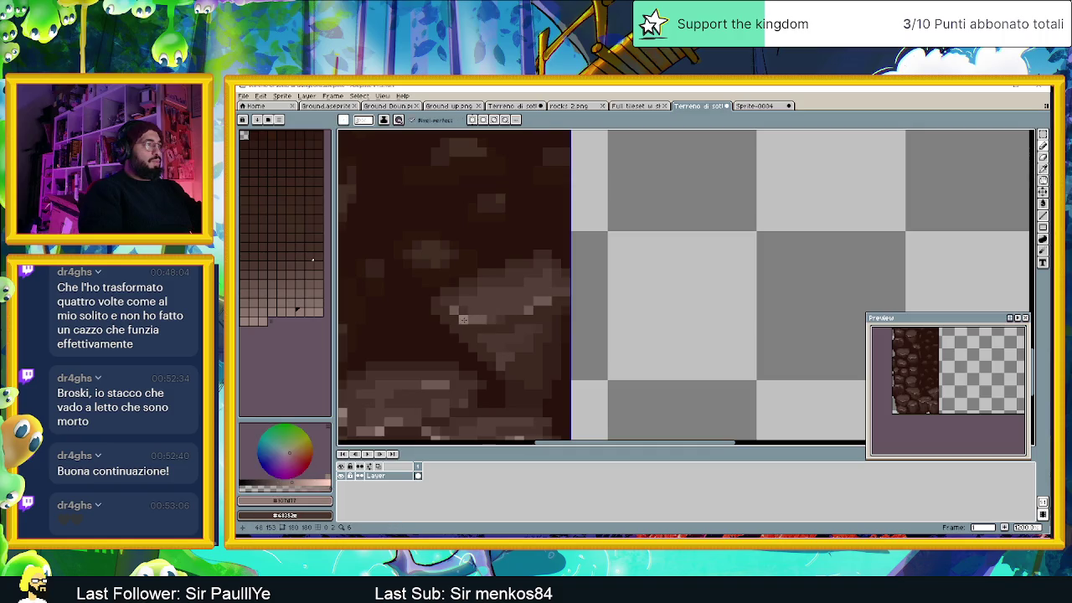
scroll(537, 337, "down", 2)
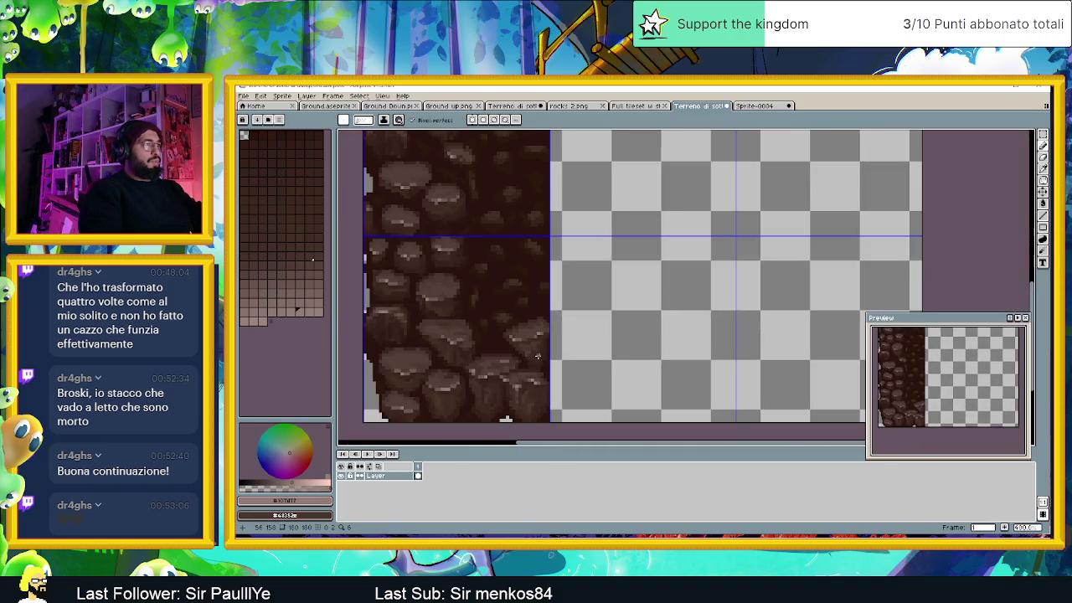
scroll(533, 383, "up", 1)
scroll(533, 382, "up", 1)
scroll(533, 381, "up", 1)
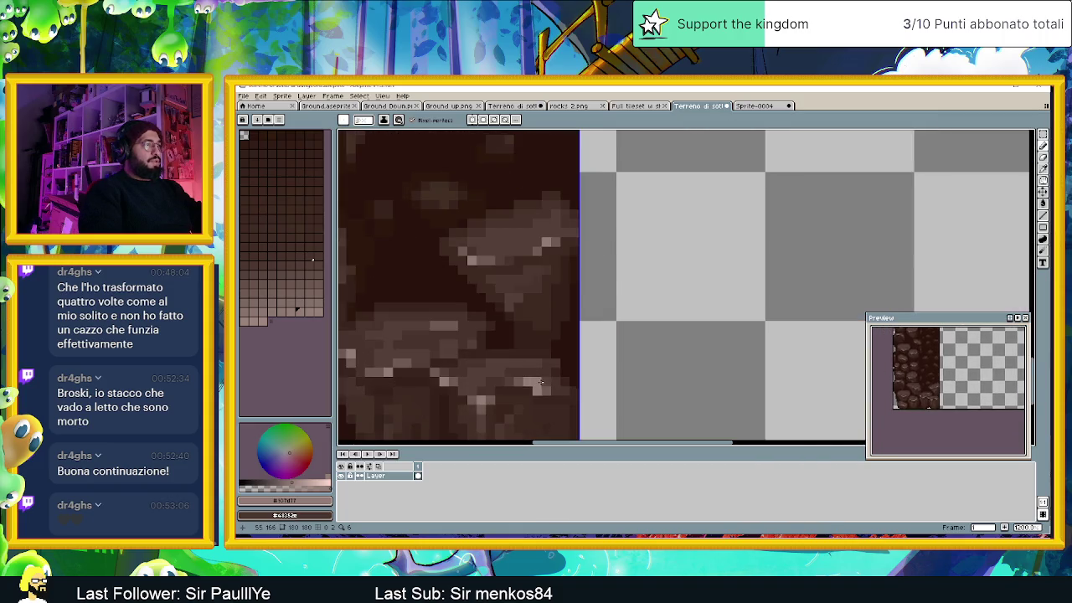
scroll(541, 330, "up", 2)
scroll(541, 330, "up", 1)
left_click(570, 342, "alt")
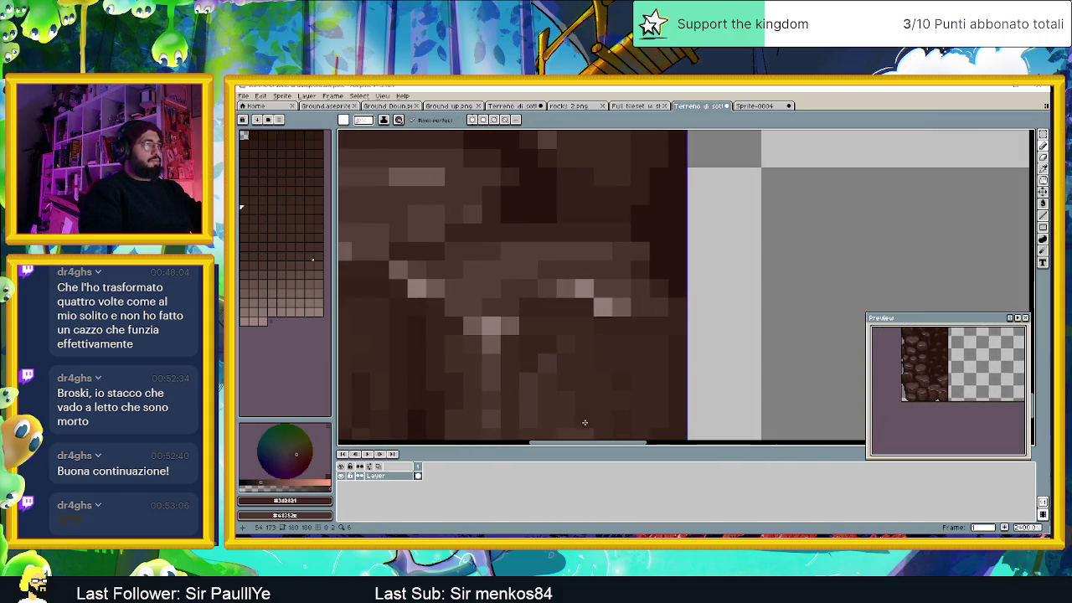
scroll(573, 351, "up", 1)
scroll(632, 210, "down", 3)
scroll(603, 234, "up", 2)
scroll(579, 244, "up", 1)
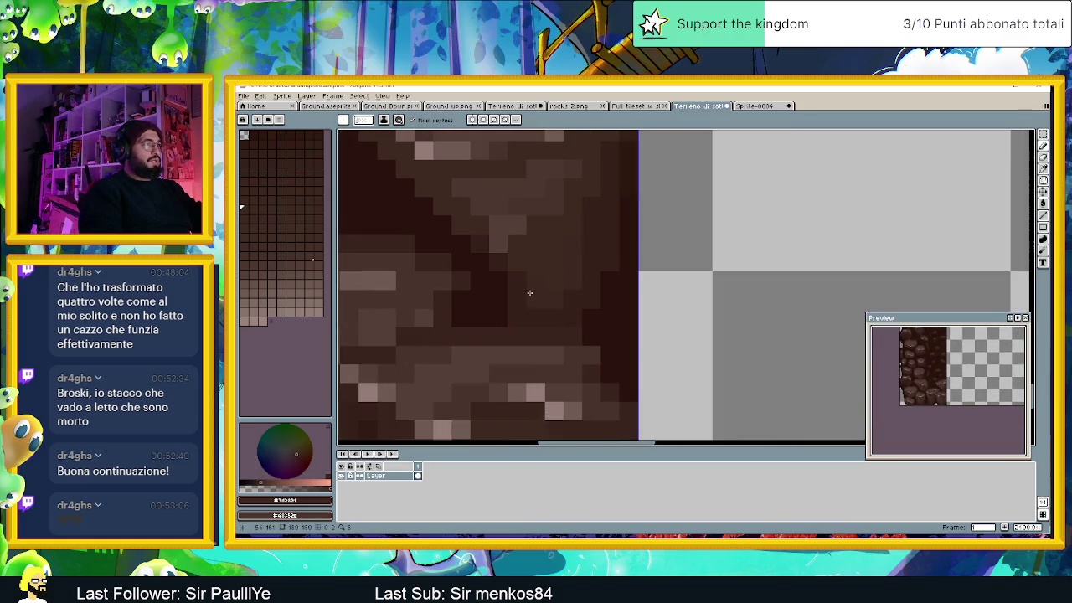
left_click(548, 216, "alt")
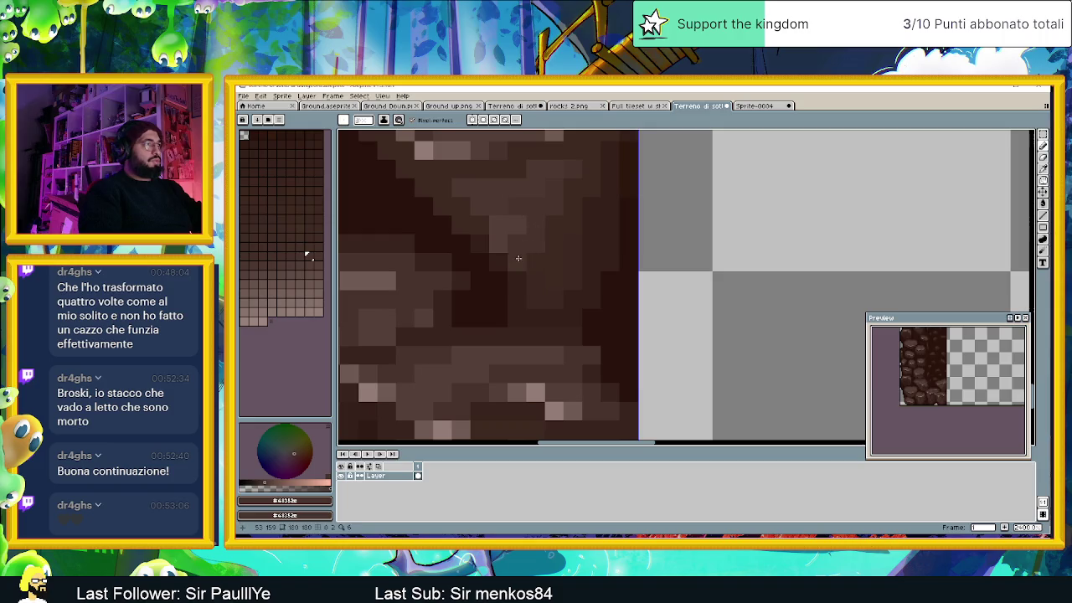
scroll(552, 257, "down", 2)
scroll(557, 258, "down", 1)
scroll(560, 259, "down", 1)
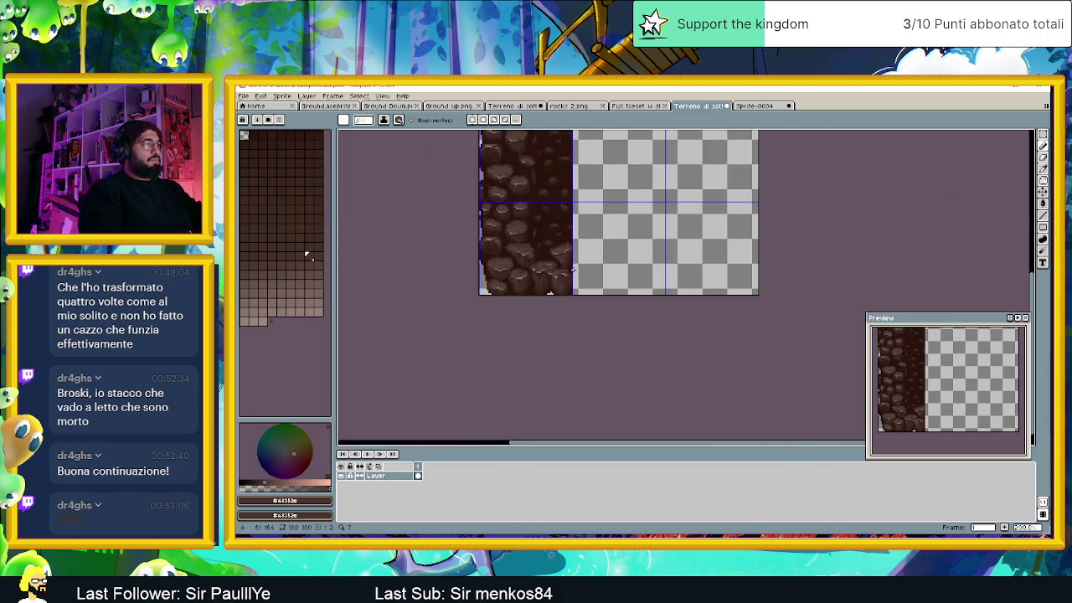
scroll(573, 268, "down", 1)
scroll(553, 261, "up", 1)
scroll(527, 255, "up", 2)
scroll(506, 249, "up", 1)
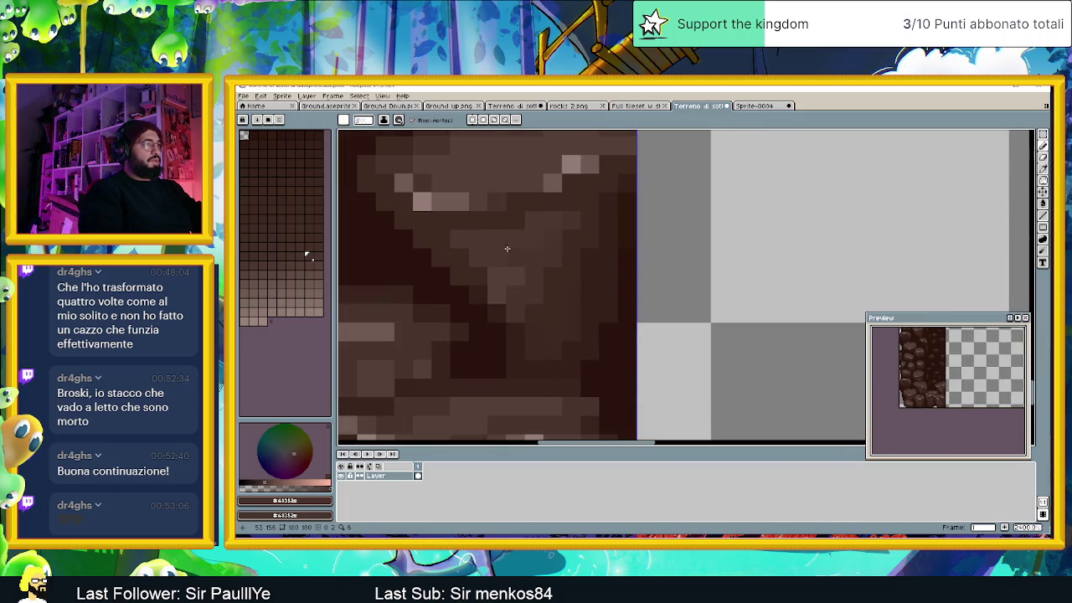
key("alt")
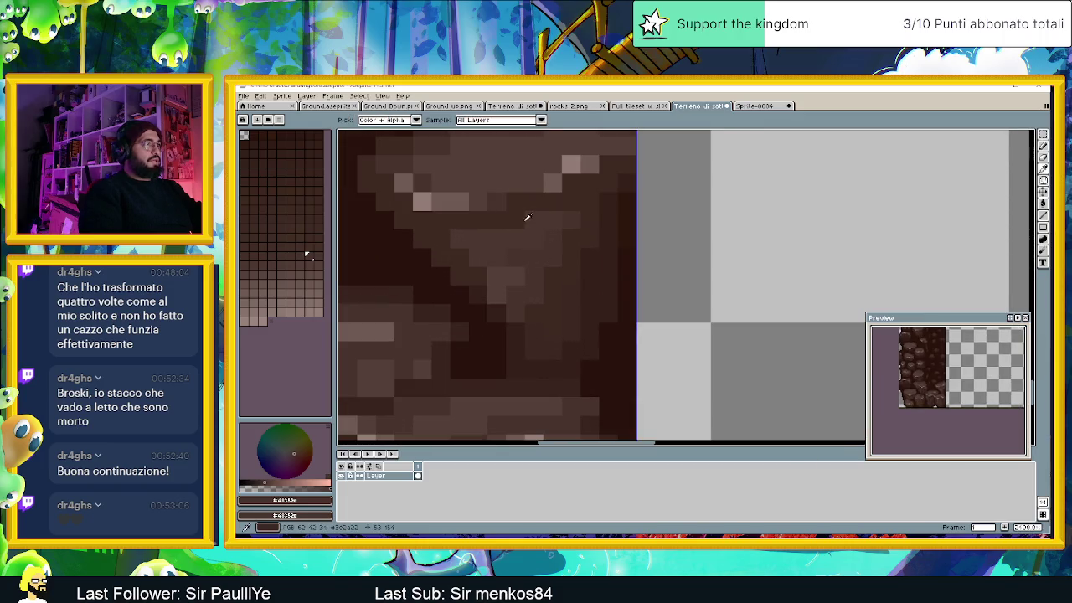
scroll(502, 307, "down", 1)
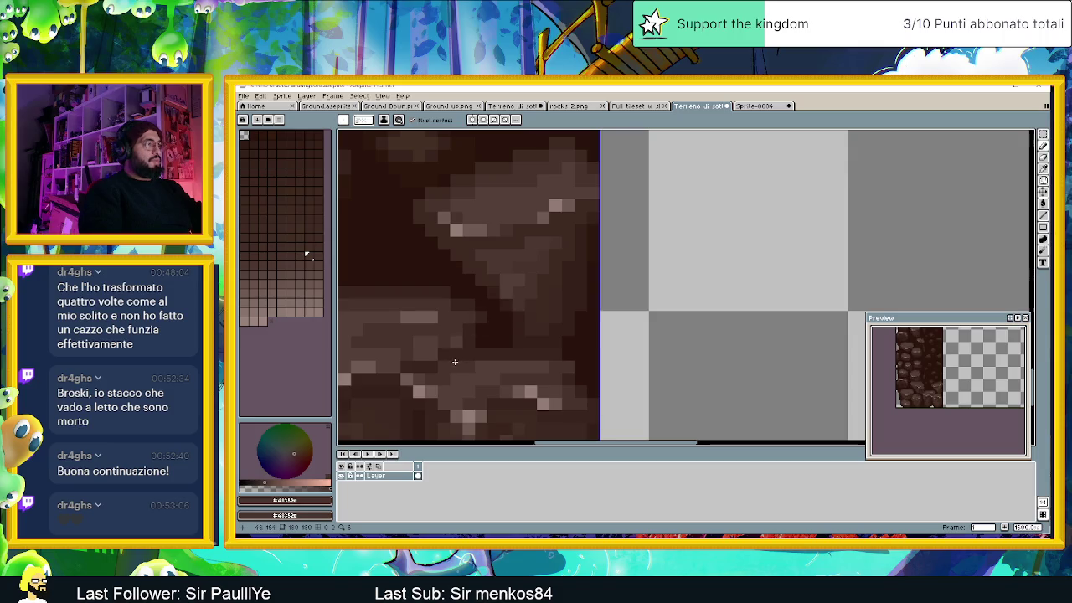
mouse_move(505, 308)
left_mouse_down()
mouse_move(477, 371)
mouse_move(509, 378)
left_mouse_up()
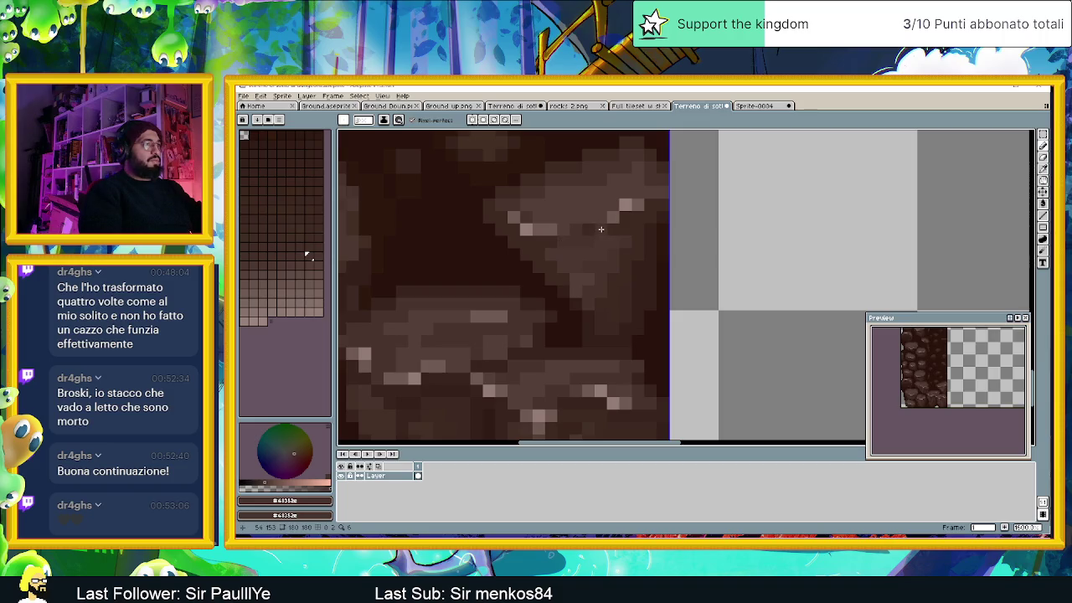
scroll(569, 247, "down", 2)
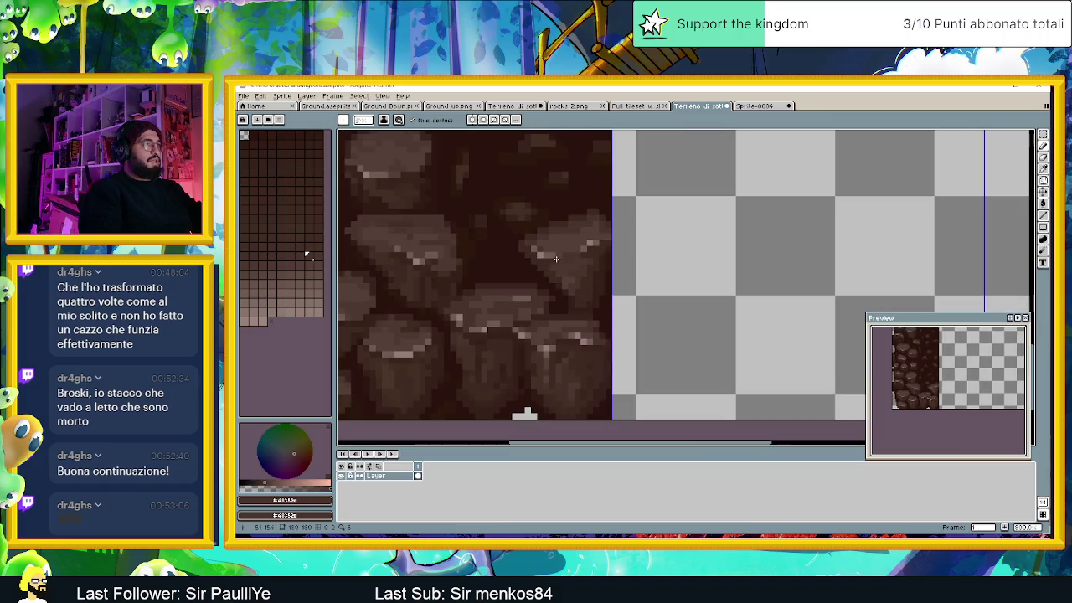
scroll(541, 262, "up", 3)
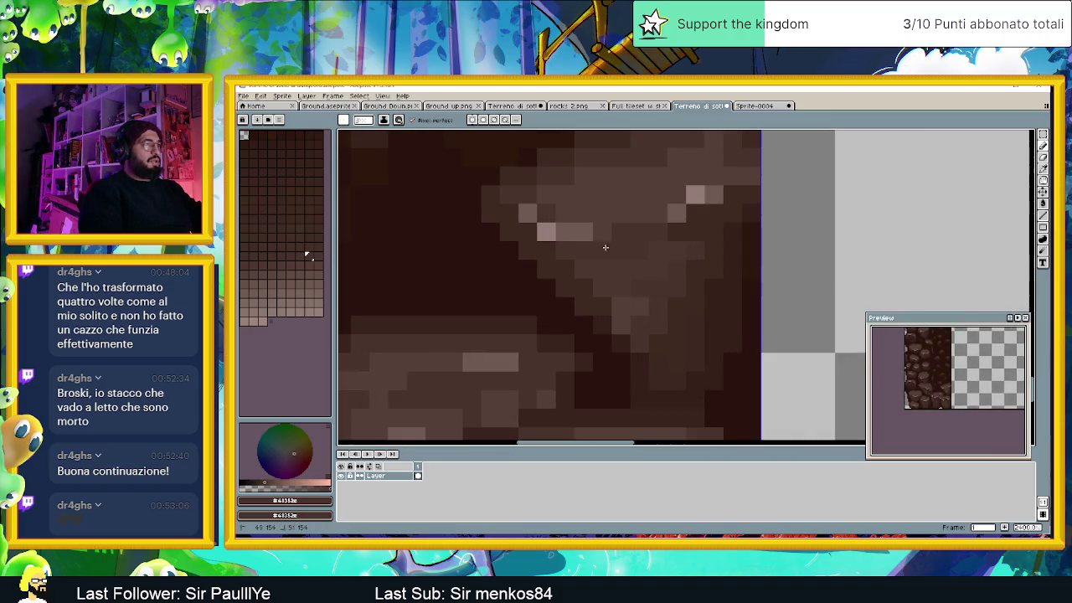
scroll(619, 246, "down", 2)
scroll(627, 243, "up", 2)
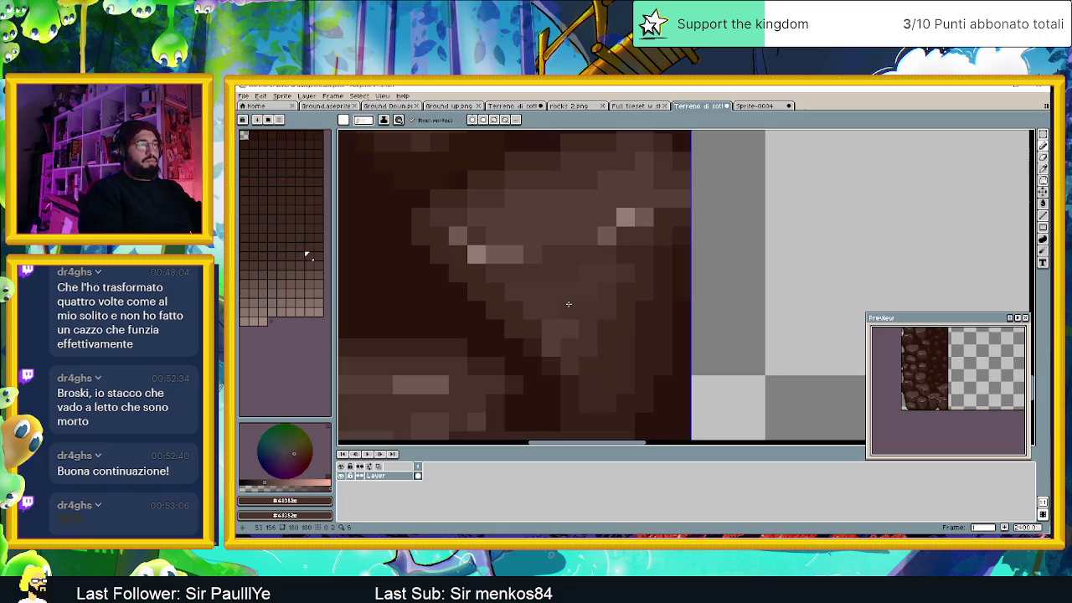
scroll(568, 306, "down", 2)
scroll(568, 317, "down", 1)
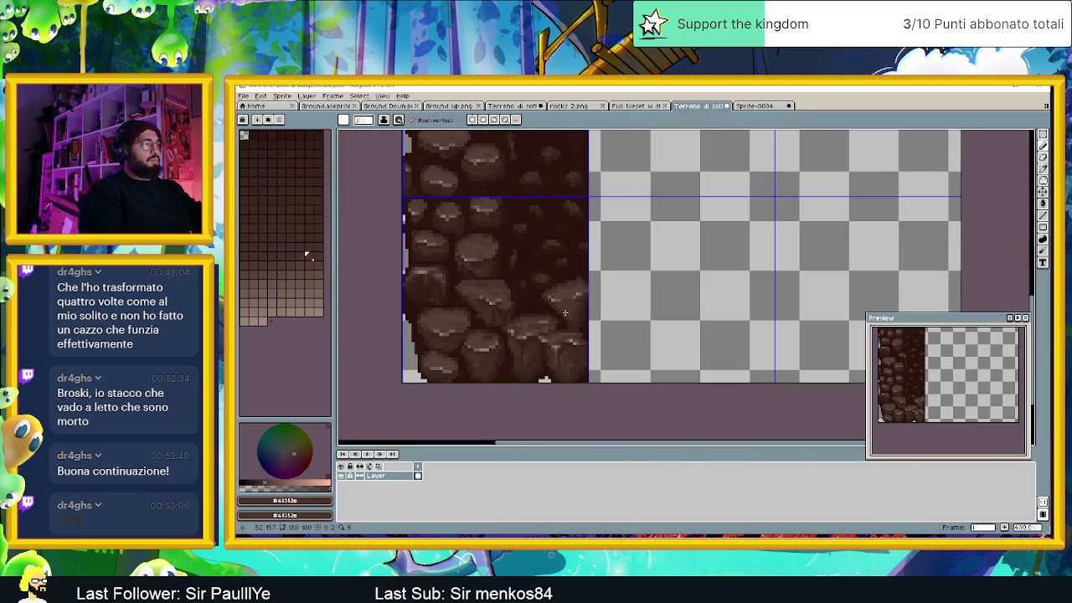
scroll(567, 331, "down", 1)
scroll(567, 332, "down", 1)
scroll(561, 326, "up", 2)
scroll(540, 318, "up", 2)
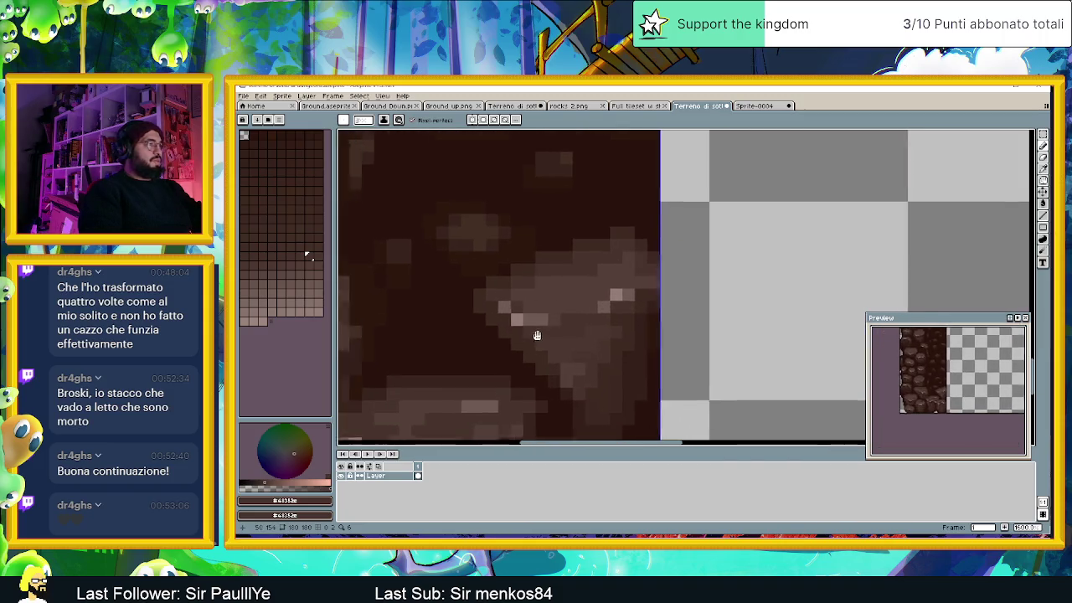
scroll(536, 318, "down", 1)
scroll(544, 327, "up", 1)
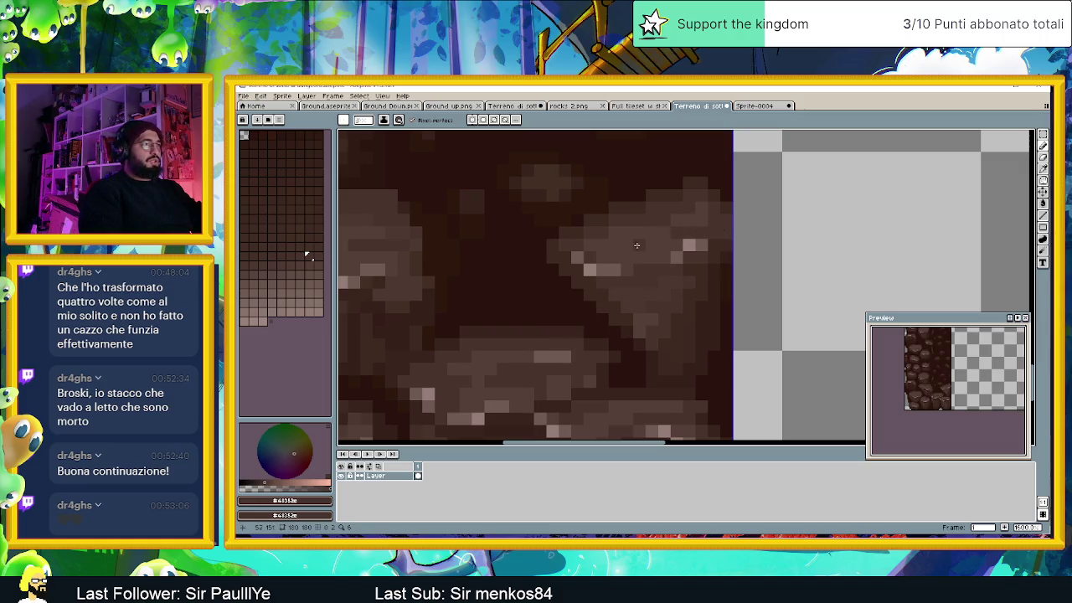
scroll(591, 299, "down", 3)
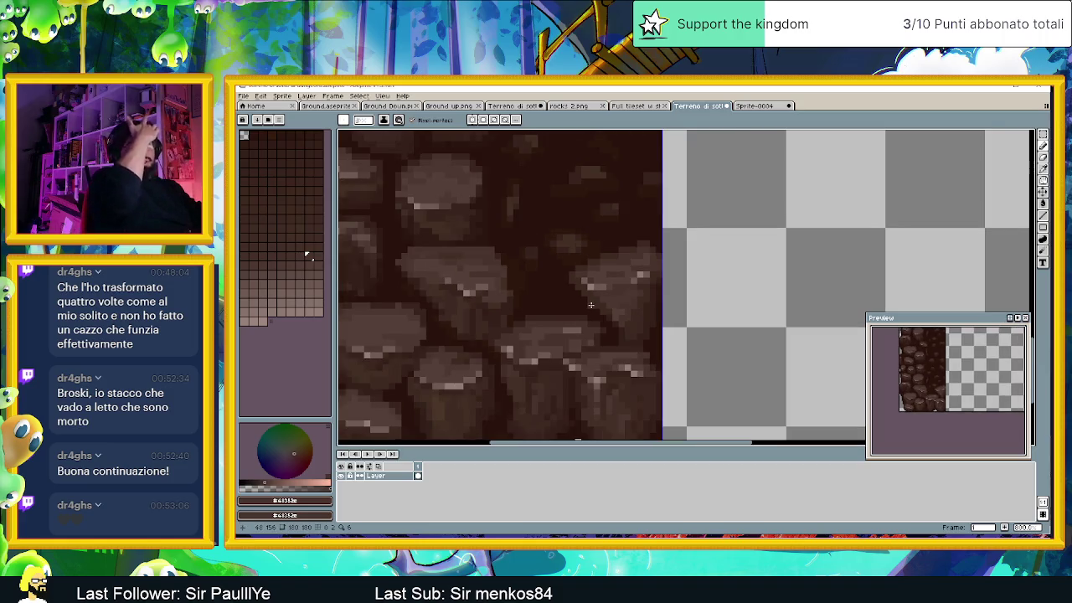
scroll(590, 304, "down", 3)
scroll(590, 305, "down", 2)
scroll(582, 349, "down", 2)
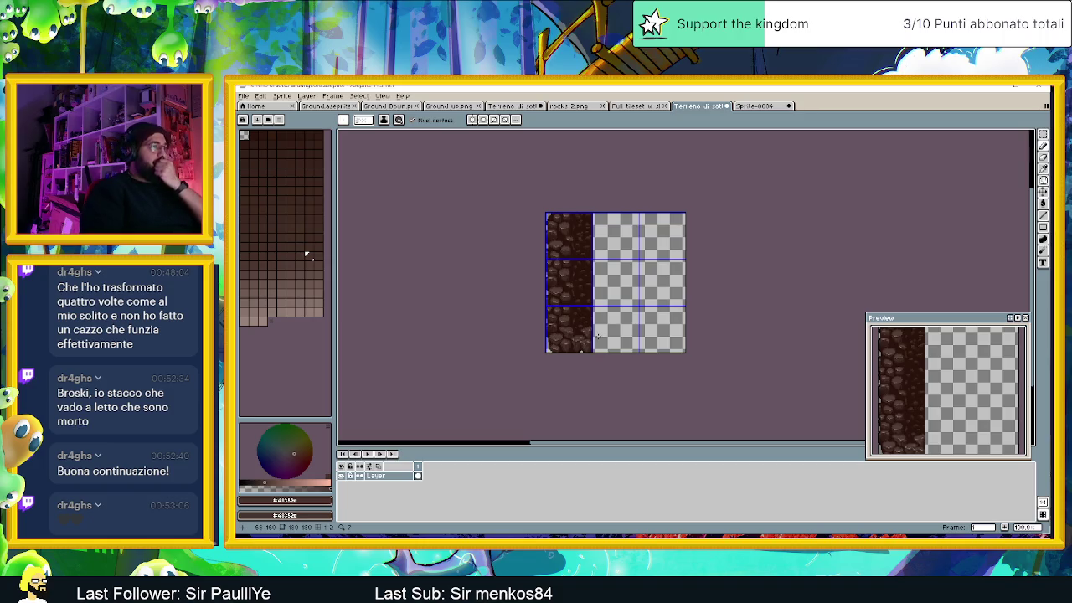
Step: Save the tileset as 'Terreno di sotto al dungeon2.aseprite' and pan the view back
scroll(597, 336, "up", 1)
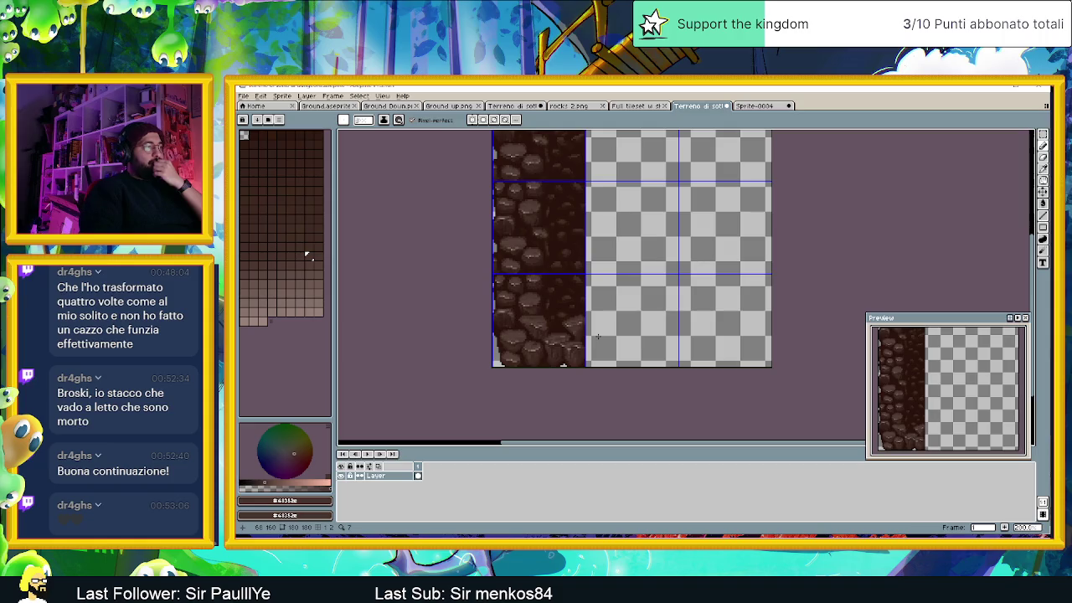
key("ctrl+s")
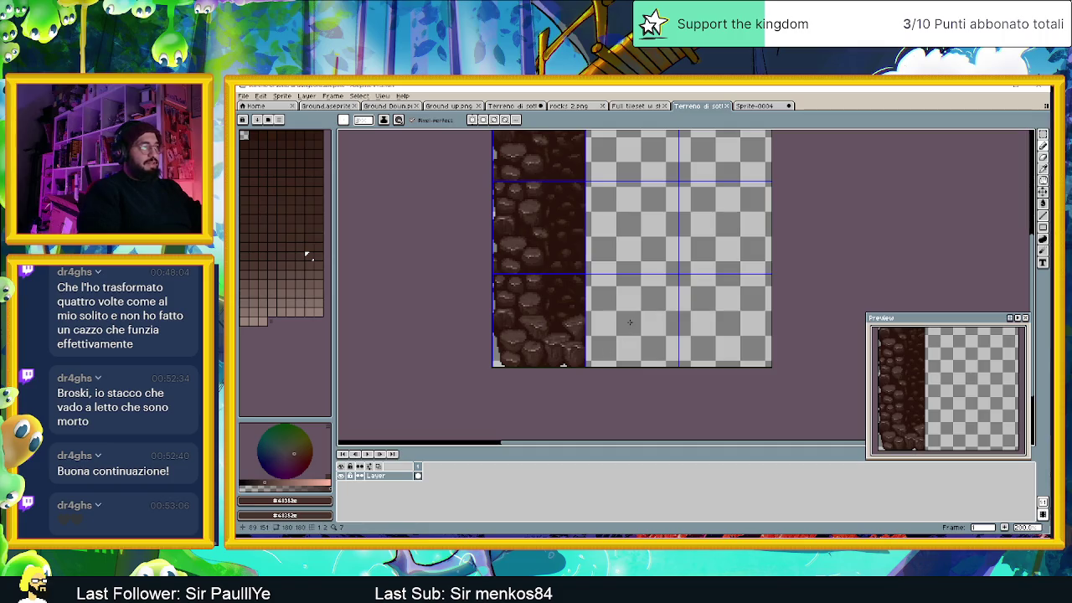
left_click_drag(631, 325, 534, 326)
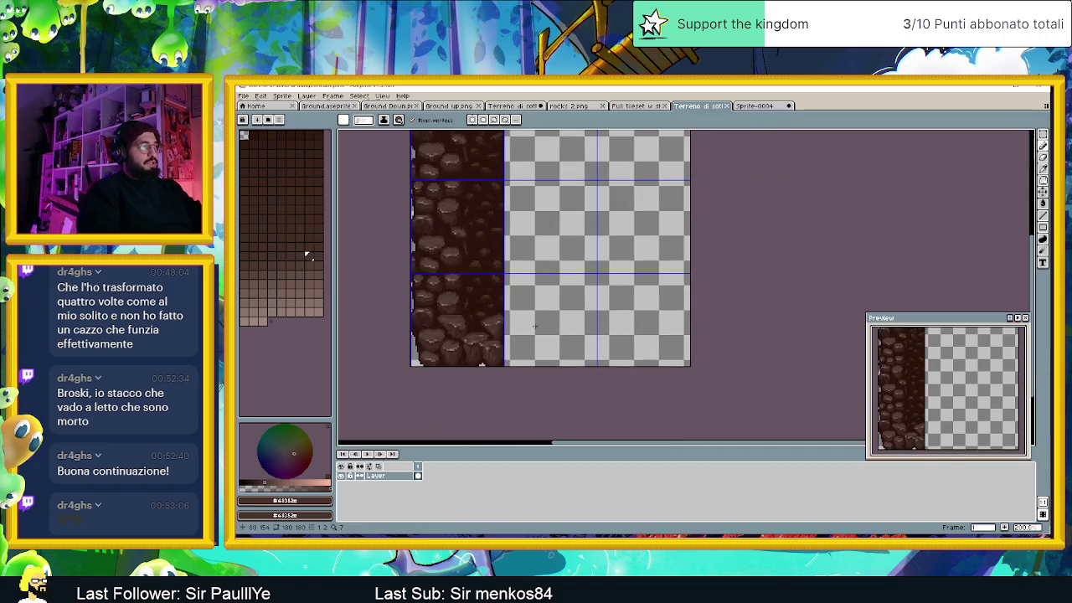
scroll(534, 326, "down", 1)
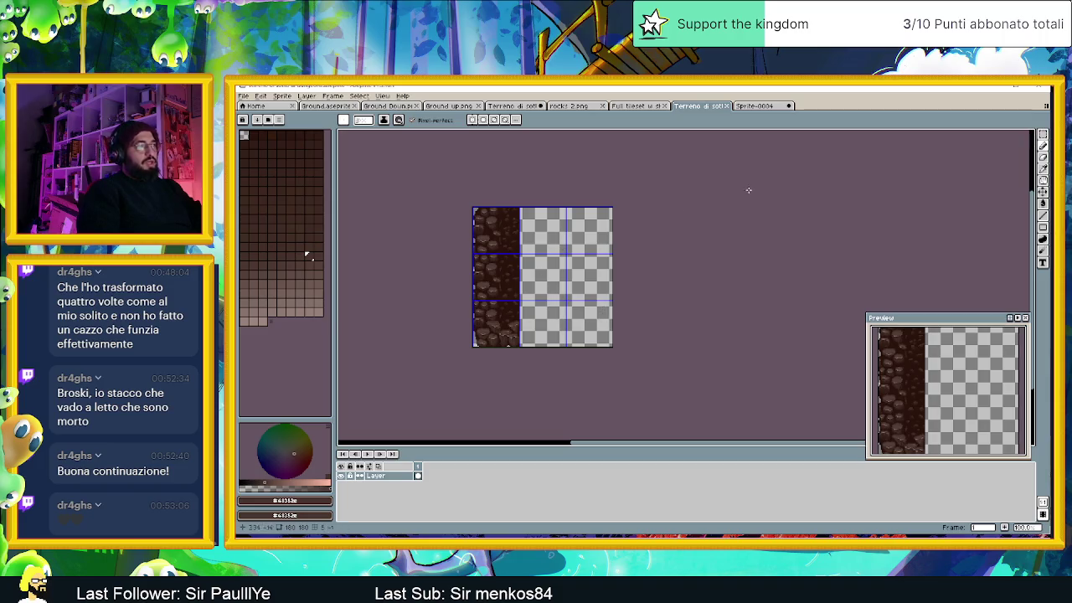
Step: Copy the left rock column to the right edge, mirrored, and save the file again
key("m")
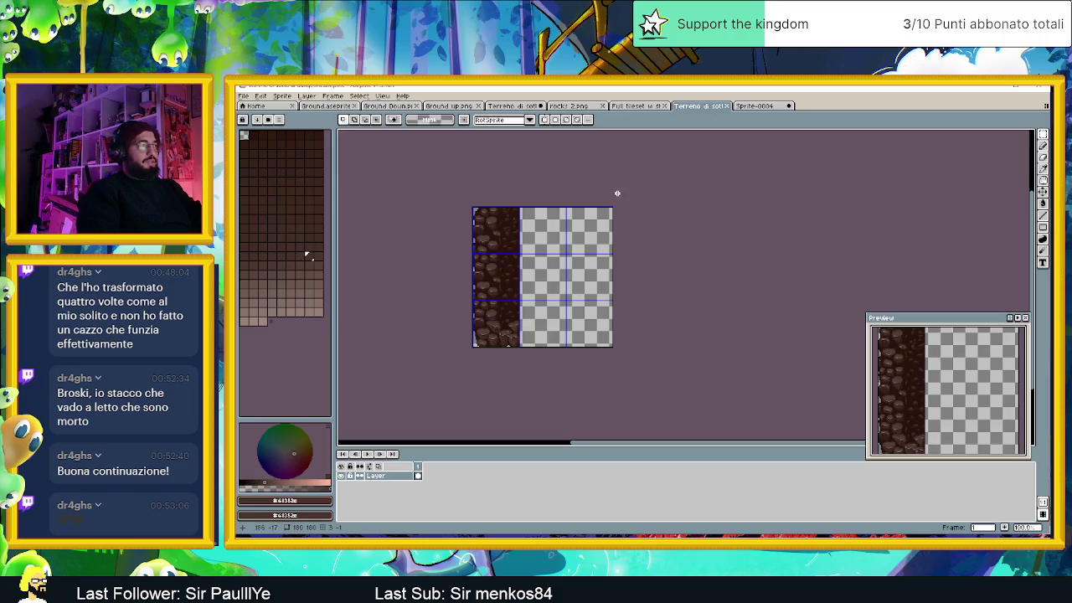
left_click_drag(548, 192, 426, 396)
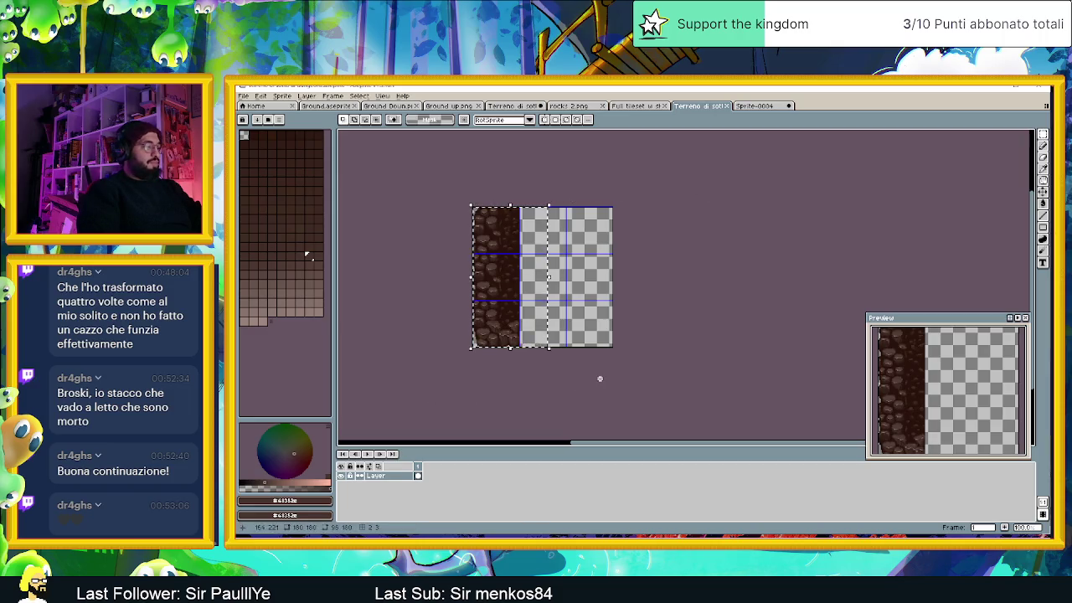
left_click(550, 264)
mouse_move(550, 264)
left_mouse_down()
mouse_move(540, 257)
mouse_move(597, 257)
left_mouse_up()
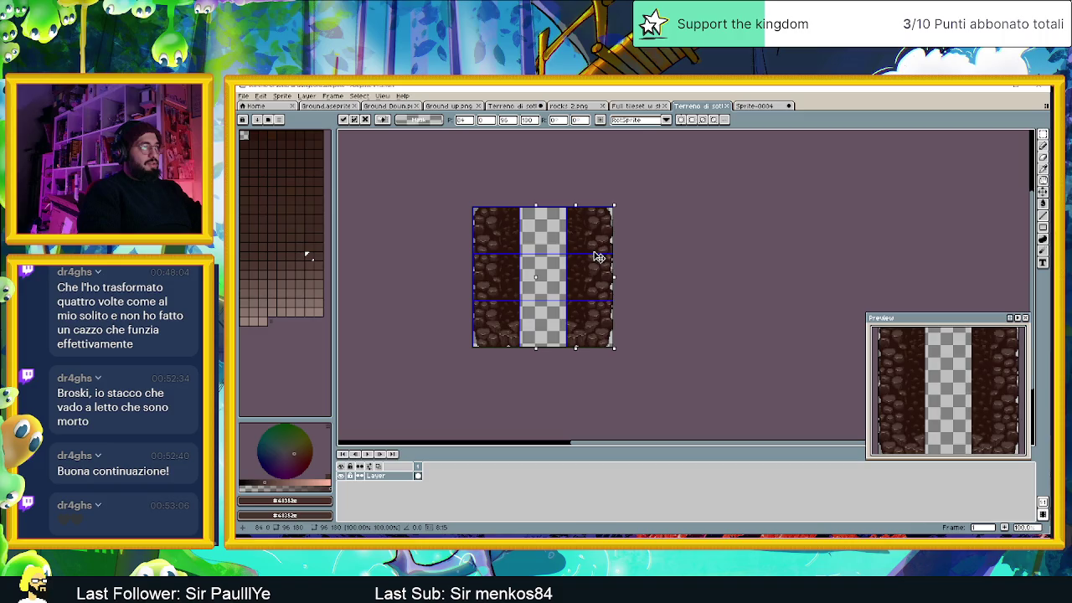
left_click(641, 246)
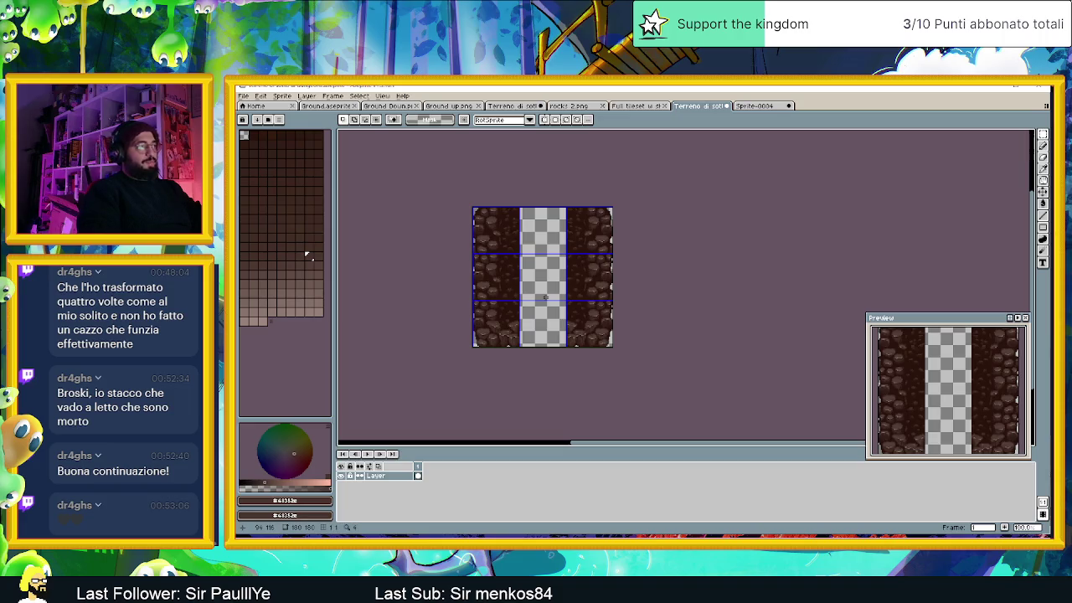
scroll(545, 296, "up", 1)
scroll(545, 296, "down", 1)
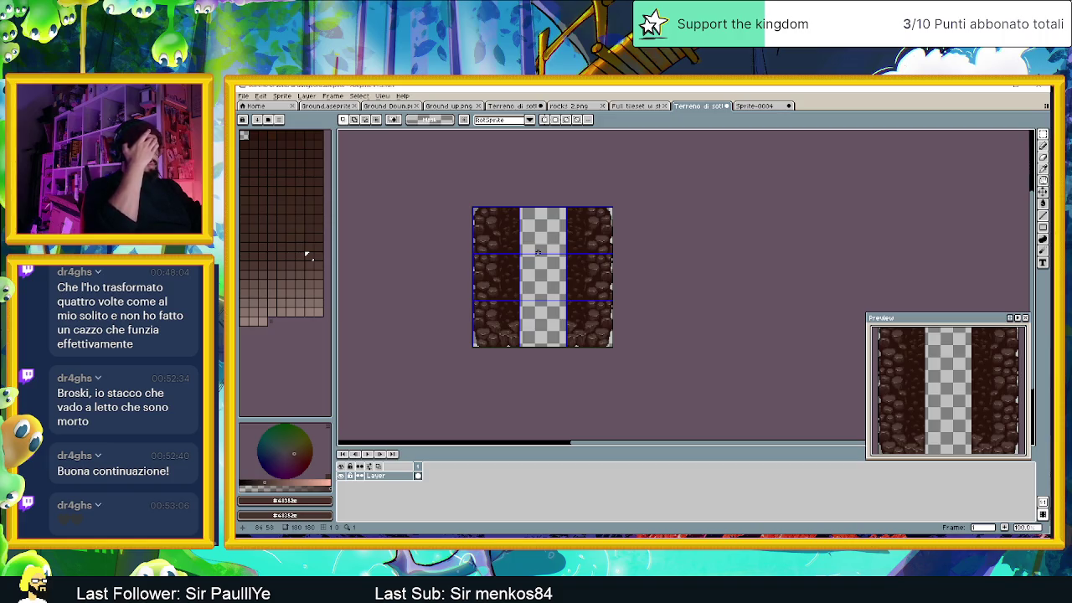
scroll(543, 287, "up", 1)
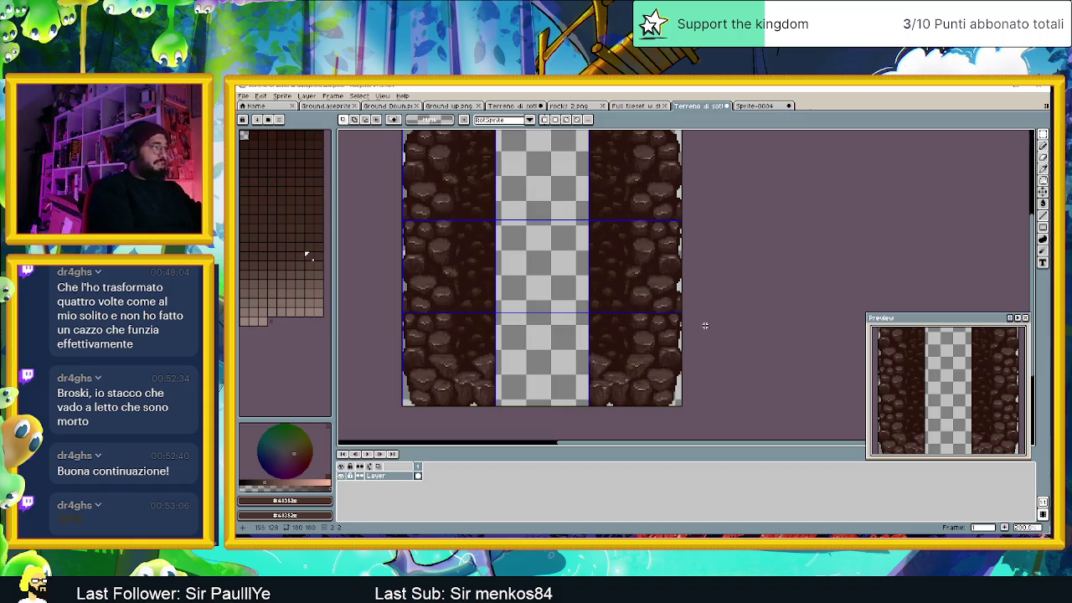
key("ctrl+s")
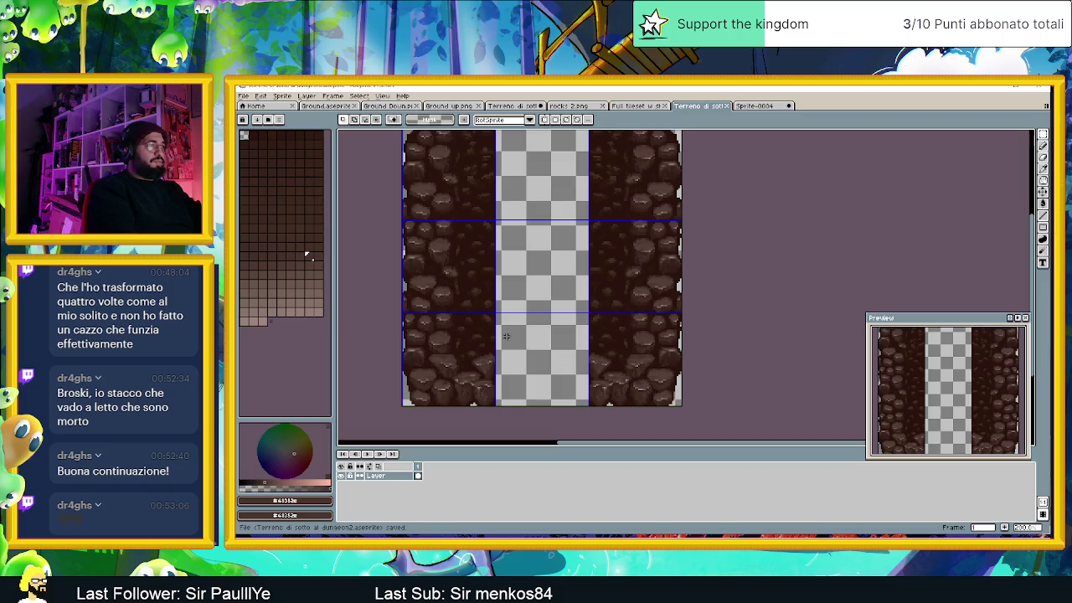
Step: Sample the dark rock brown and select the empty bottom-middle tile
left_click(492, 324, "alt")
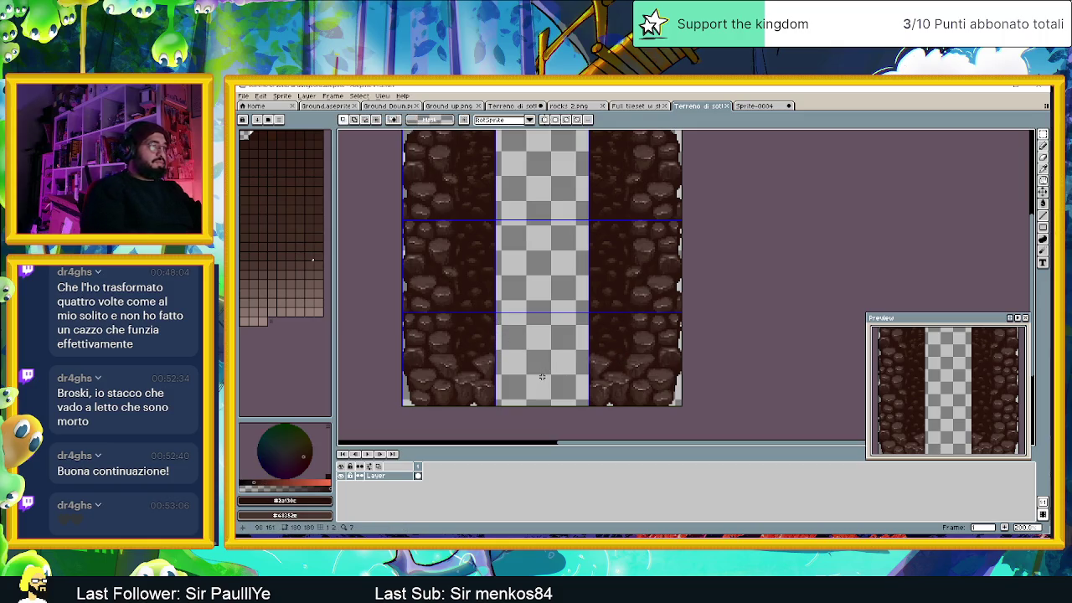
scroll(541, 377, "up", 1)
left_click_drag(552, 385, 544, 363)
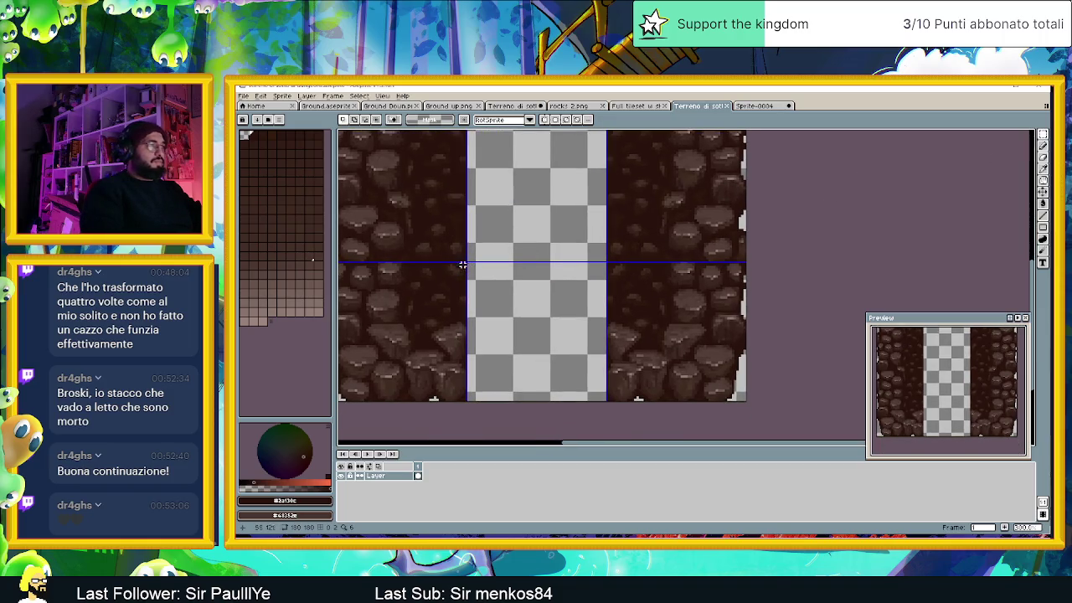
left_click_drag(467, 263, 605, 401)
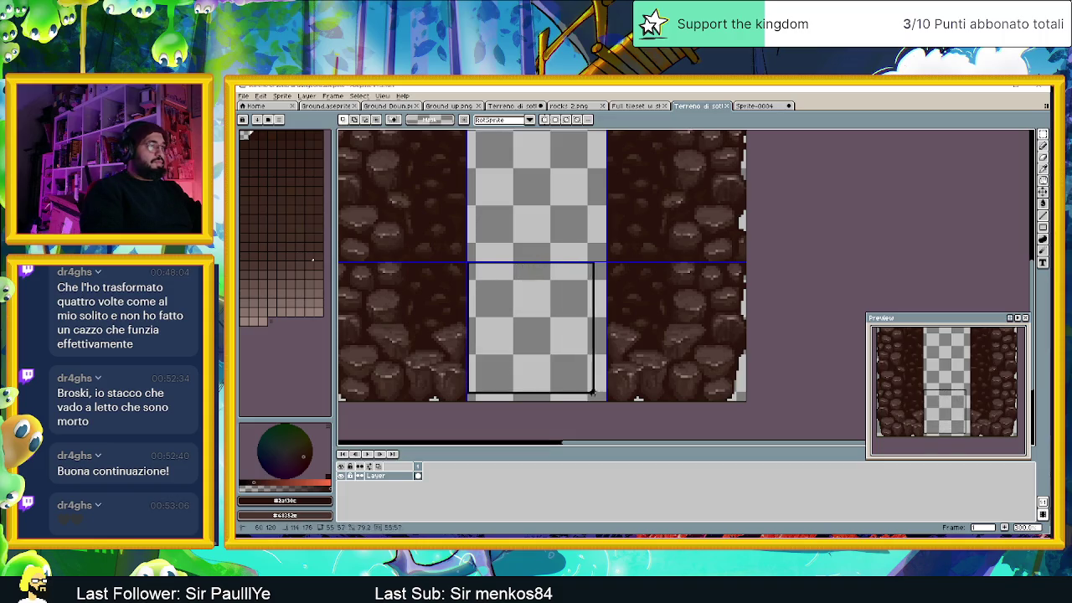
Step: Fill the selected bottom-middle tile with dark brown and try a first rock sketch, then undo it
key("f")
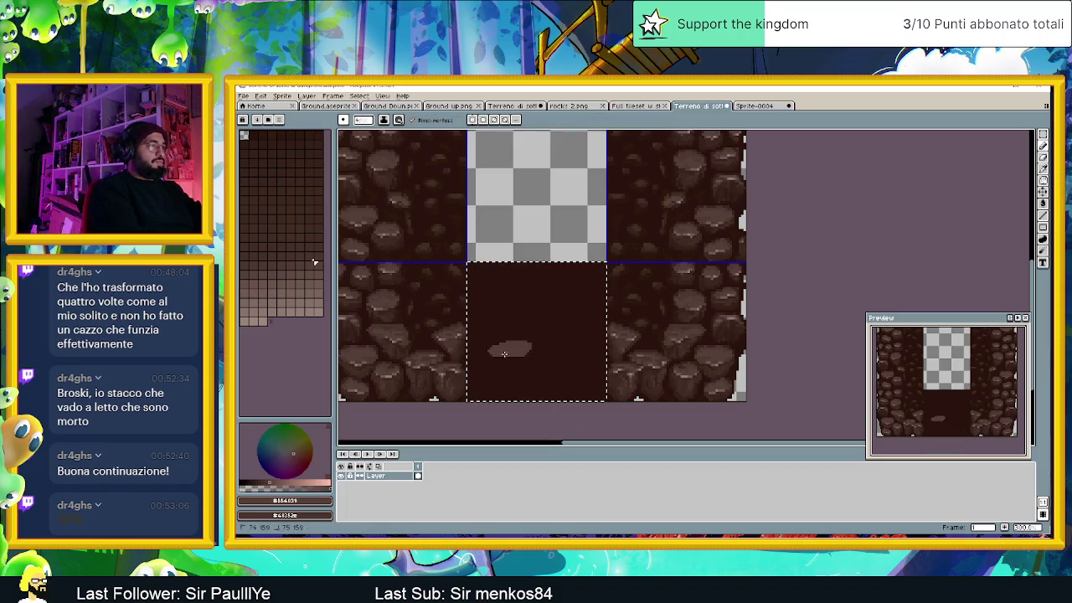
mouse_move(493, 350)
left_mouse_down()
mouse_move(550, 360)
mouse_move(549, 387)
left_mouse_up()
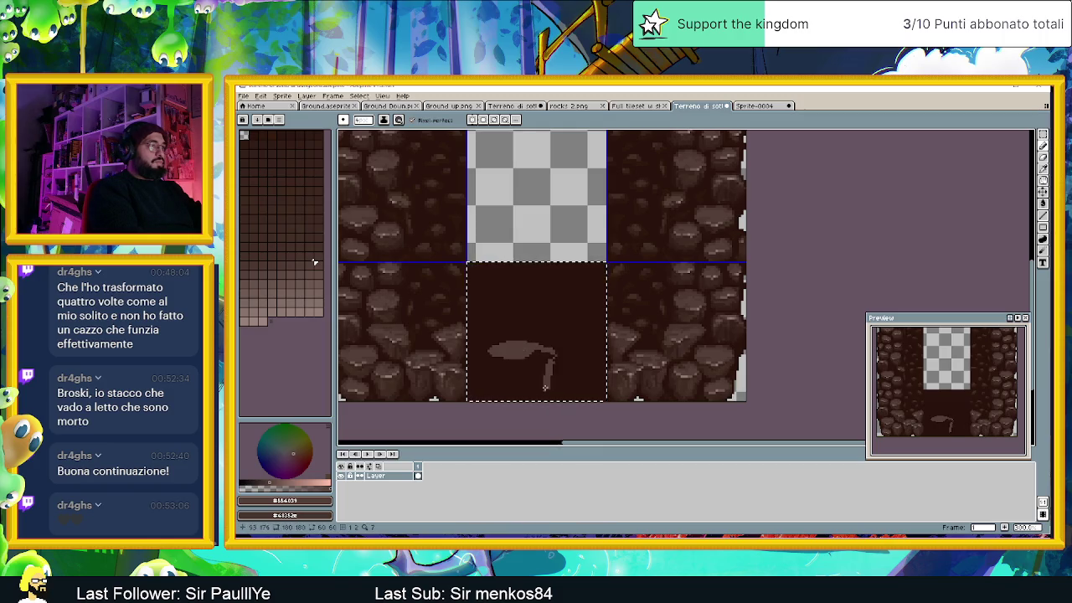
left_click_drag(487, 352, 501, 388)
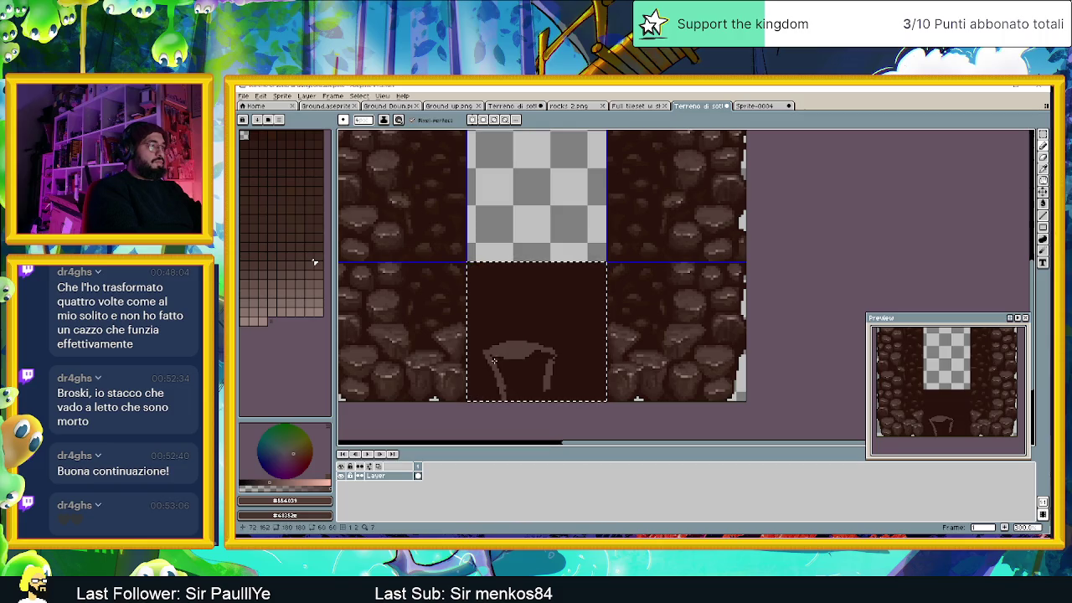
key("ctrl+z")
key("ctrl+z")
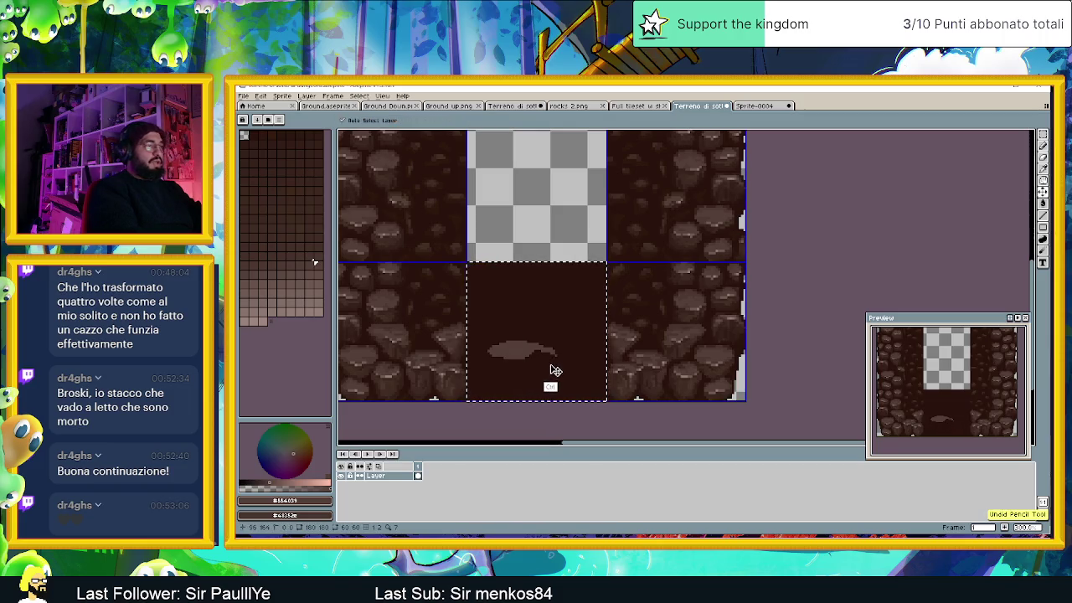
key("ctrl+z")
key("ctrl+z")
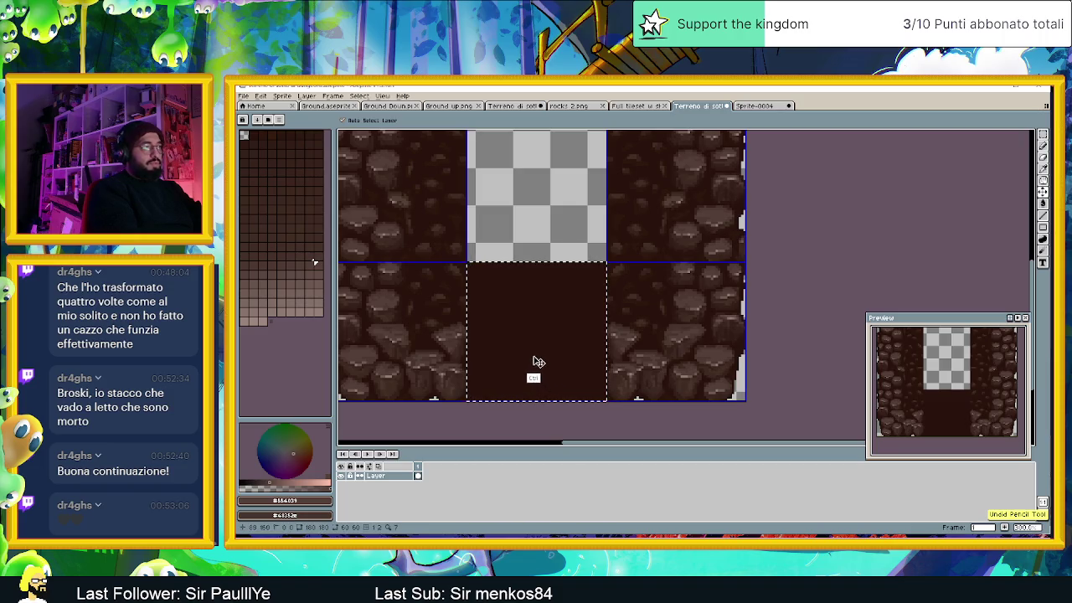
Step: Block in light-brown rock shapes across the centre and right of the floor tile
mouse_move(524, 350)
left_mouse_down()
mouse_move(540, 358)
mouse_move(523, 349)
mouse_move(504, 365)
left_mouse_up()
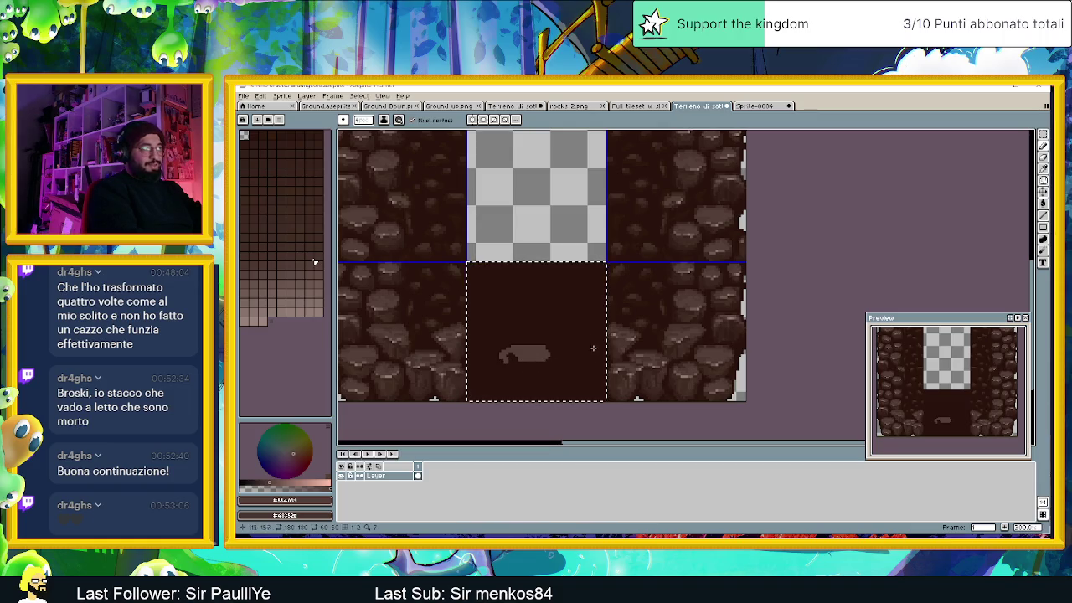
mouse_move(591, 321)
left_mouse_down()
mouse_move(570, 328)
mouse_move(586, 339)
mouse_move(597, 375)
left_mouse_up()
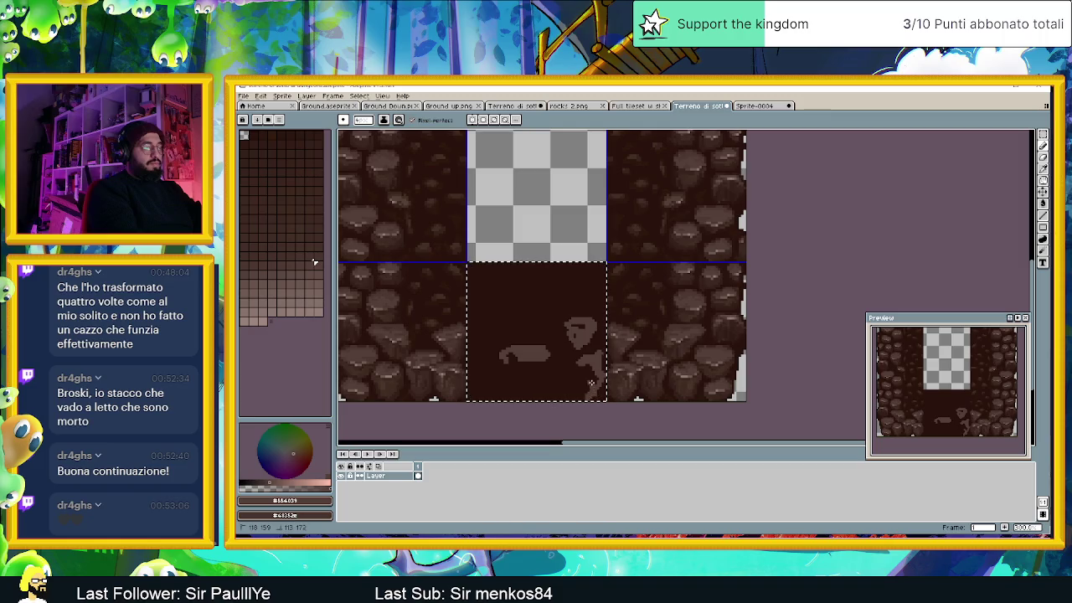
left_click_drag(581, 366, 566, 369)
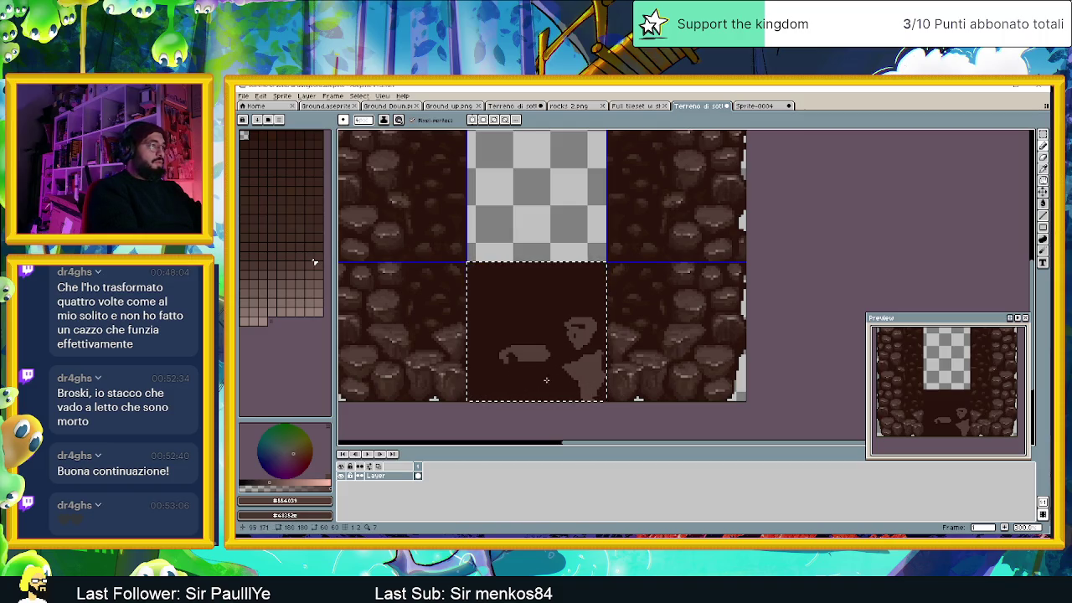
mouse_move(534, 365)
left_mouse_down()
mouse_move(531, 394)
mouse_move(513, 355)
left_mouse_up()
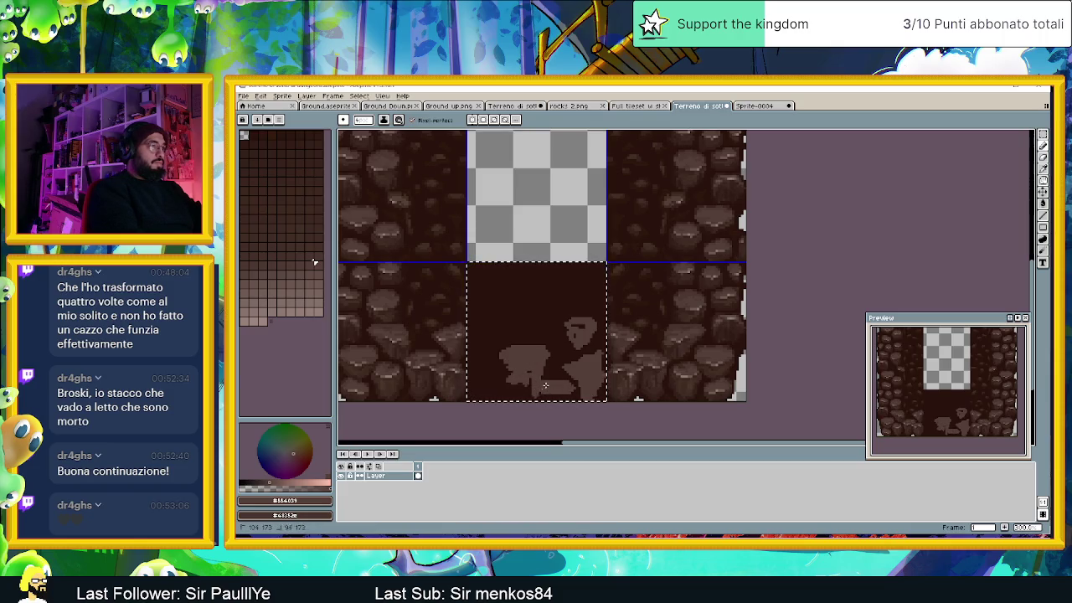
left_click_drag(536, 392, 577, 393)
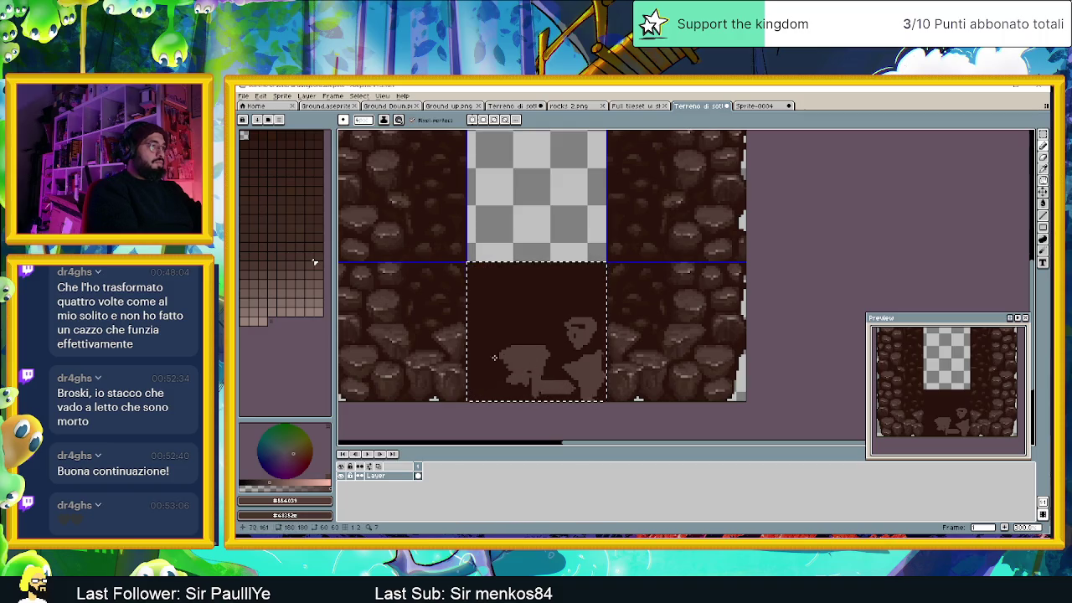
Step: Extend the rock shapes on the left side and fill the right-hand rock solid
left_click_drag(502, 370, 494, 355)
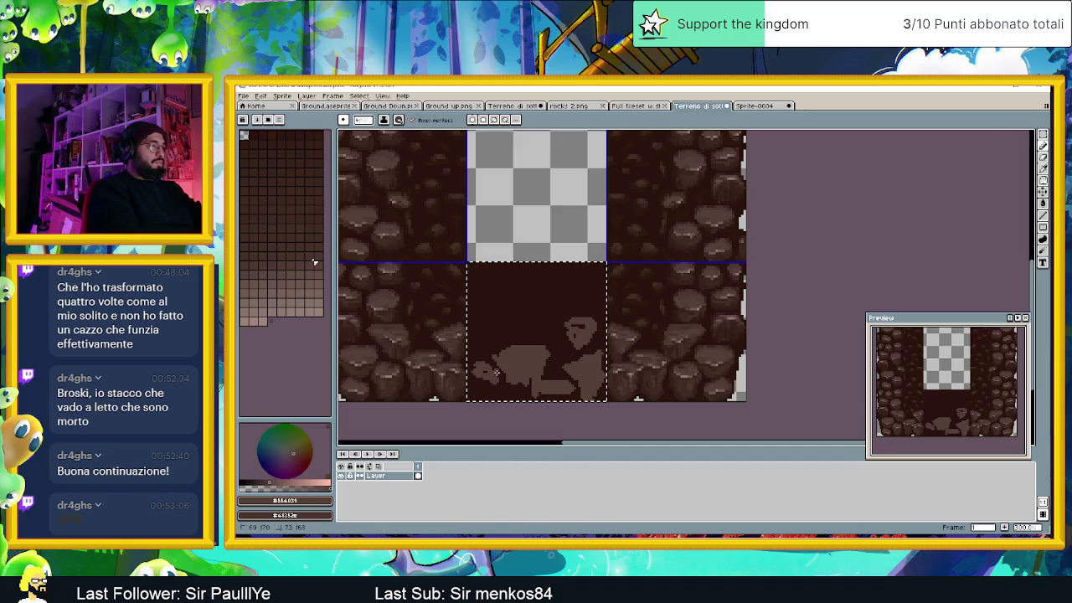
left_click_drag(495, 372, 478, 369)
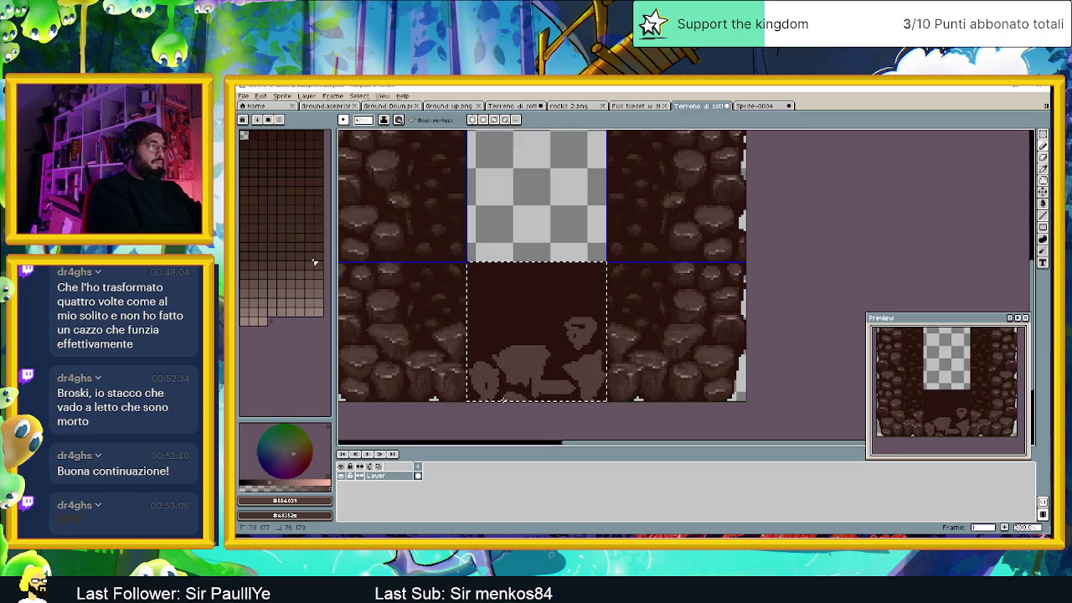
mouse_move(499, 325)
left_mouse_down()
mouse_move(477, 326)
mouse_move(520, 337)
mouse_move(498, 331)
left_mouse_up()
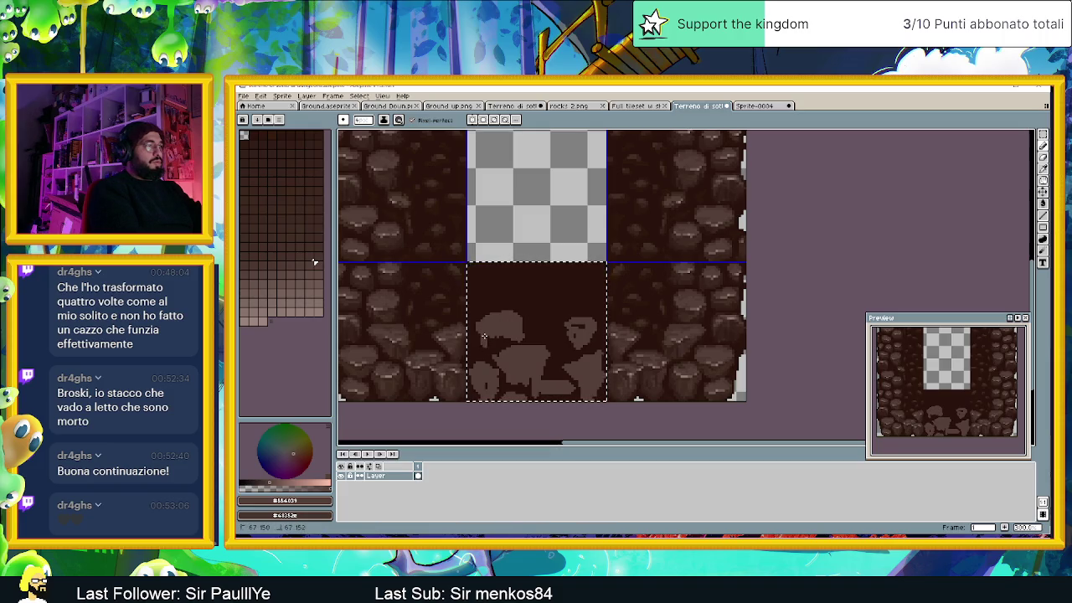
left_click_drag(581, 326, 555, 334)
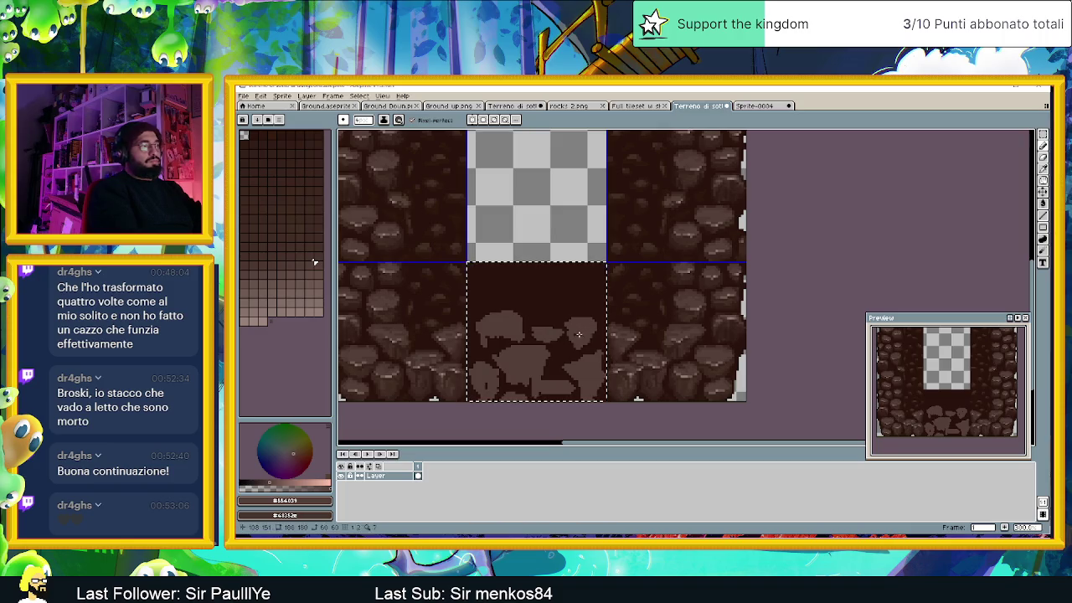
key("alt")
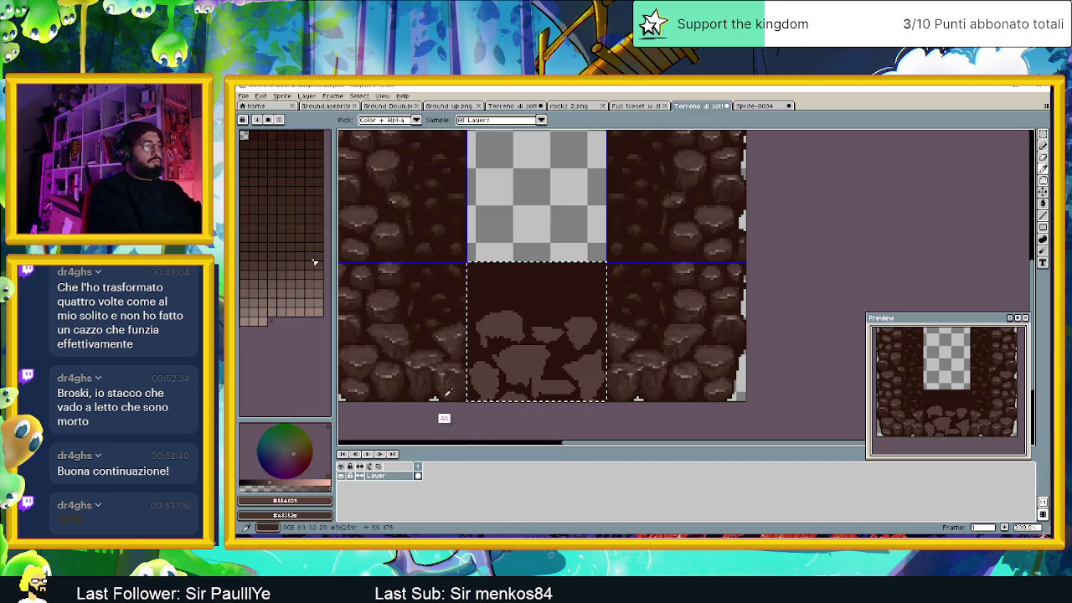
Step: Eyedrop darker and slightly lighter browns from the neighbouring rocks as shading tones
left_click(436, 396, "alt")
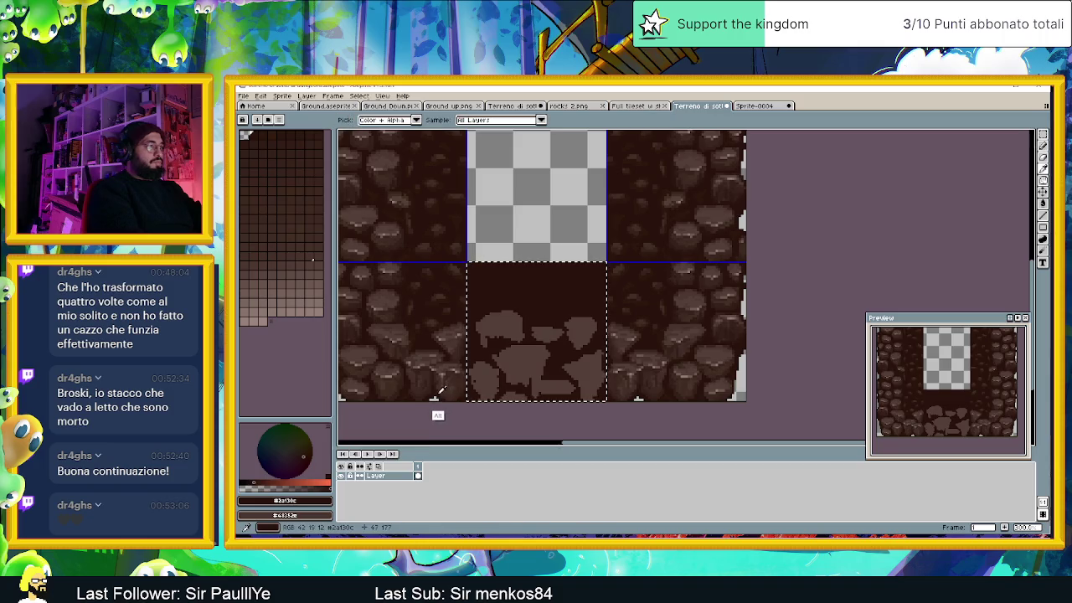
left_click(446, 390, "alt")
left_click(446, 388, "alt")
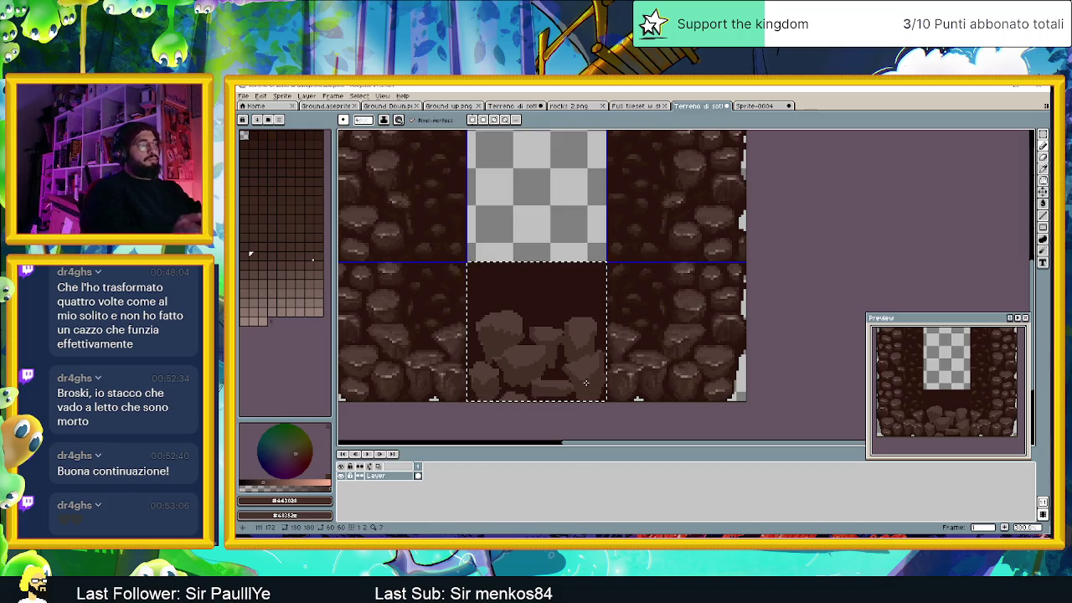
scroll(591, 378, "down", 2)
Step: Sample a very dark brown from the side rocks and draw a crack between two rocks
scroll(592, 379, "up", 1)
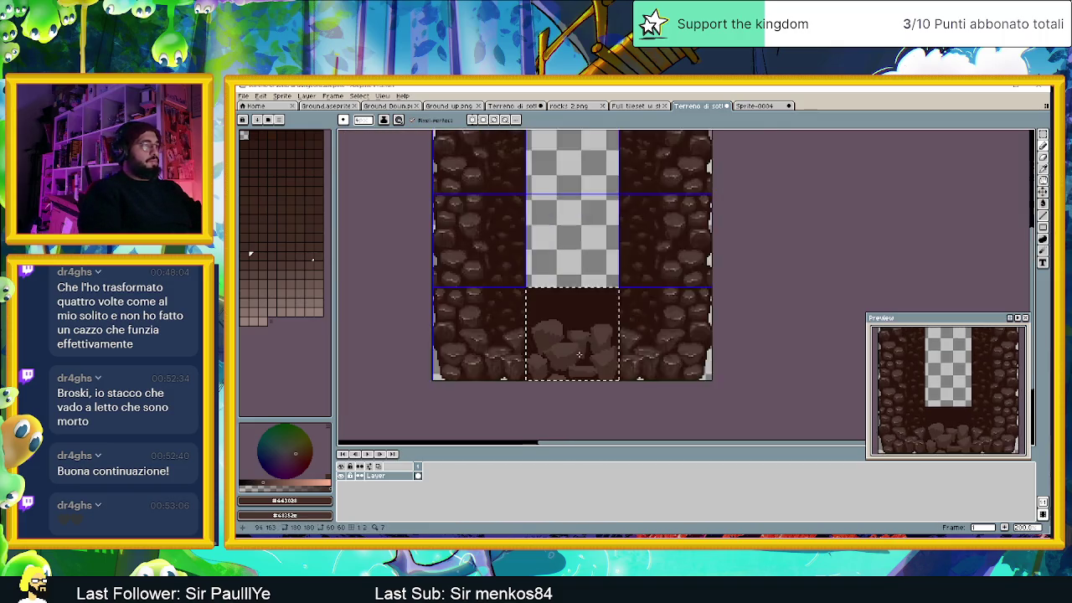
scroll(595, 382, "up", 1)
scroll(593, 380, "up", 1)
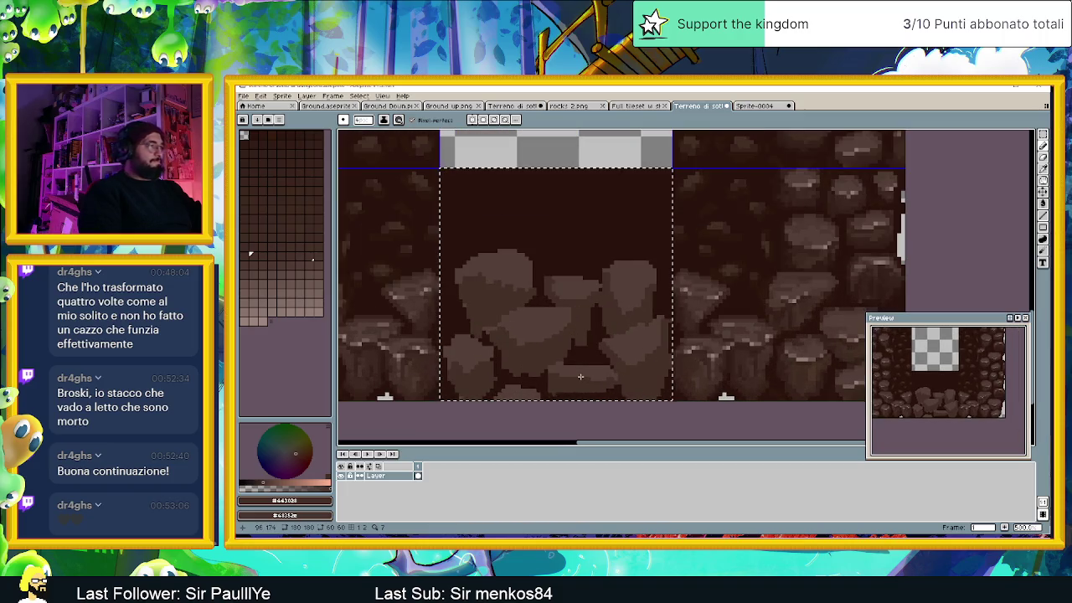
key("alt")
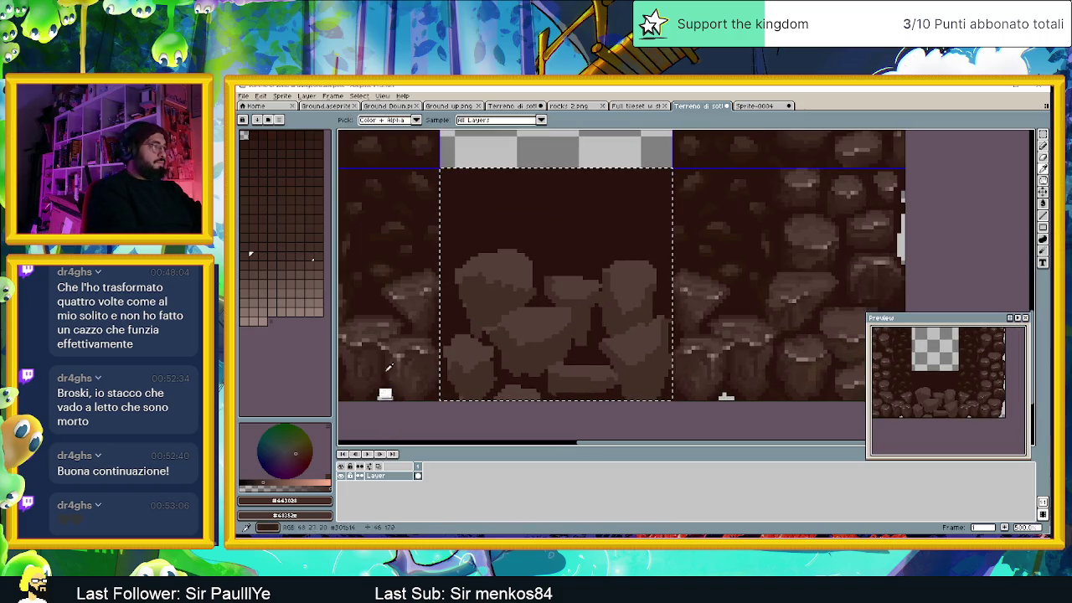
left_click(394, 385, "alt")
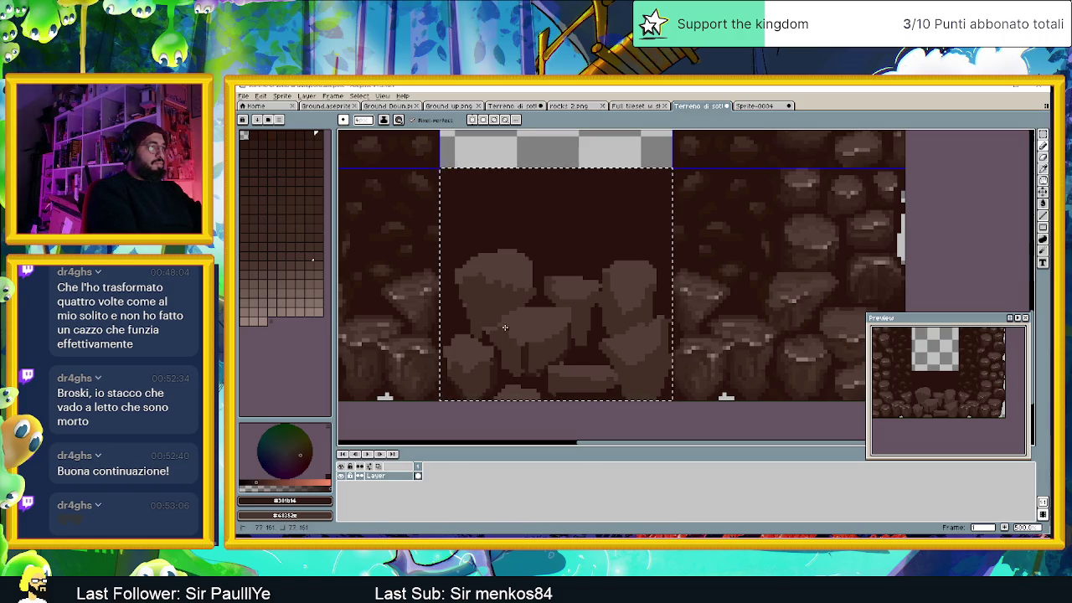
left_click_drag(503, 328, 504, 364)
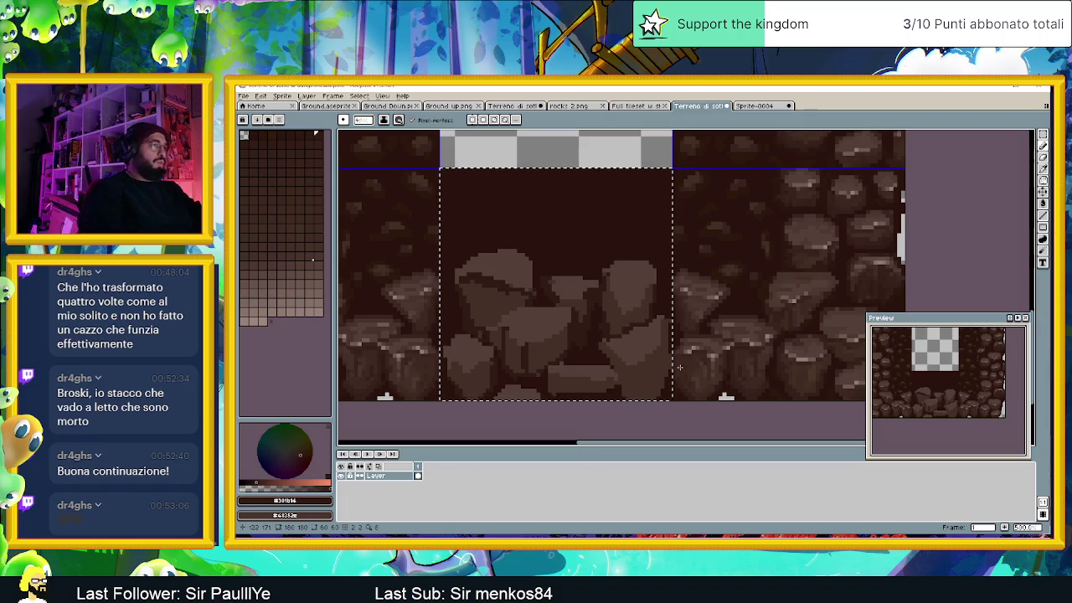
Step: Choose a mid brown from the palette, then resample a brown from the rock artwork
scroll(669, 364, "down", 1)
scroll(670, 364, "up", 1)
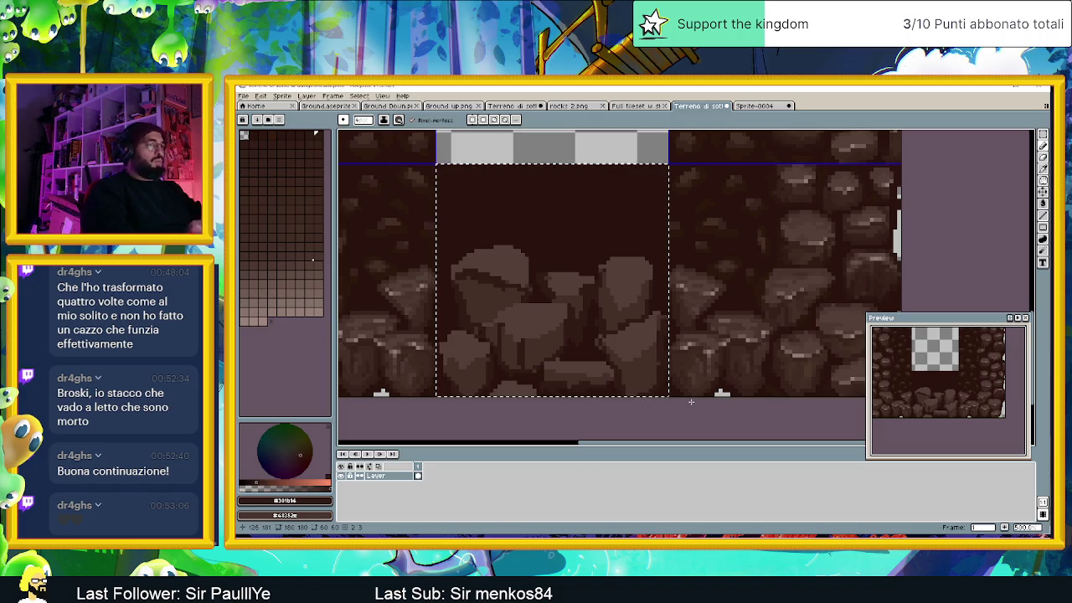
scroll(691, 402, "down", 3)
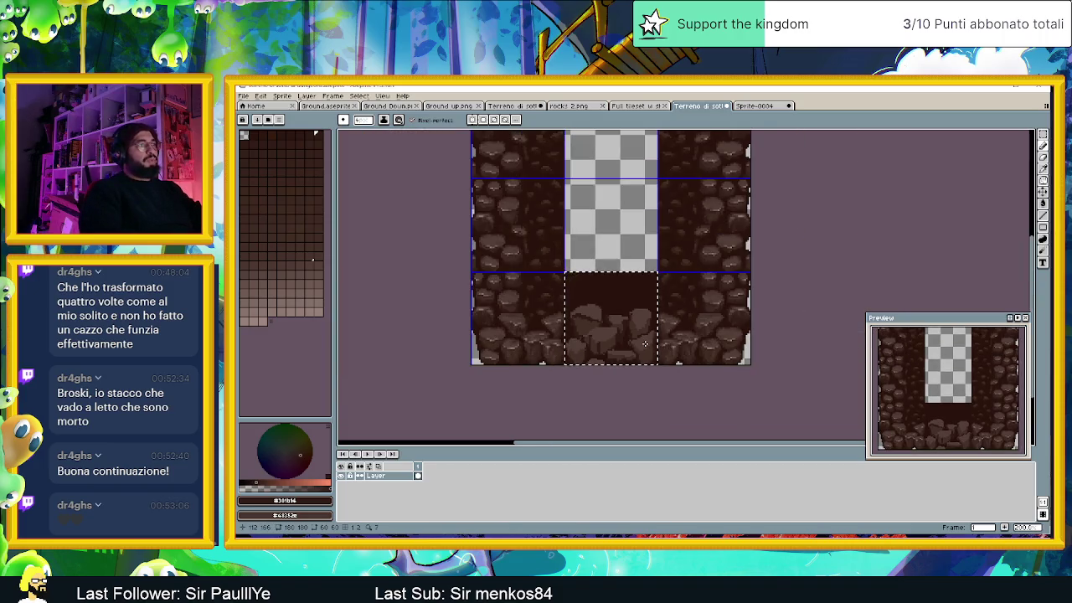
scroll(644, 344, "down", 1)
scroll(604, 341, "up", 2)
scroll(605, 341, "up", 1)
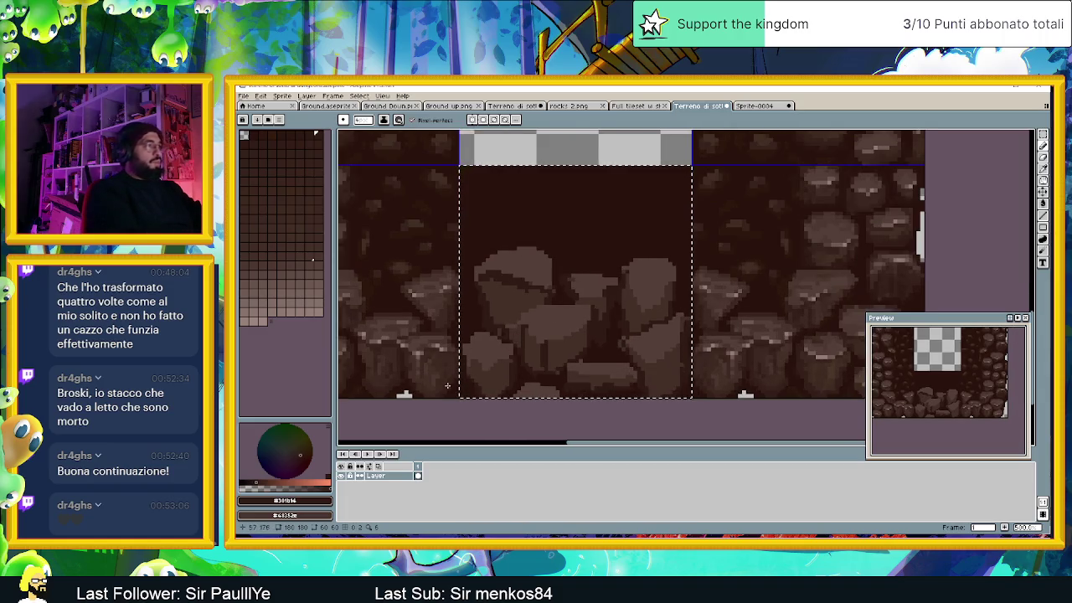
left_click(248, 252)
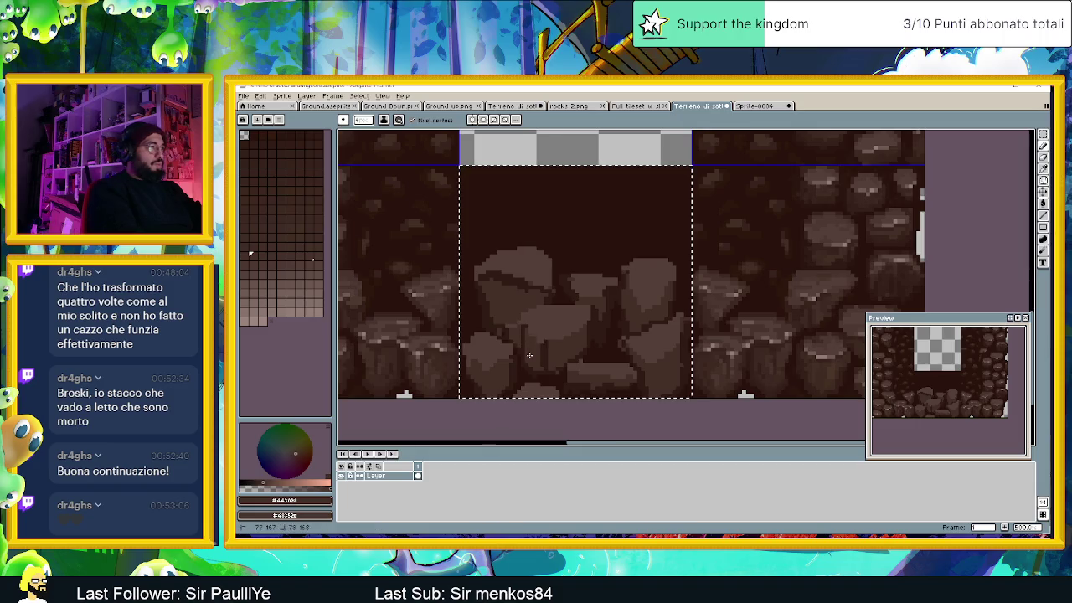
key("alt")
left_click(448, 357, "alt")
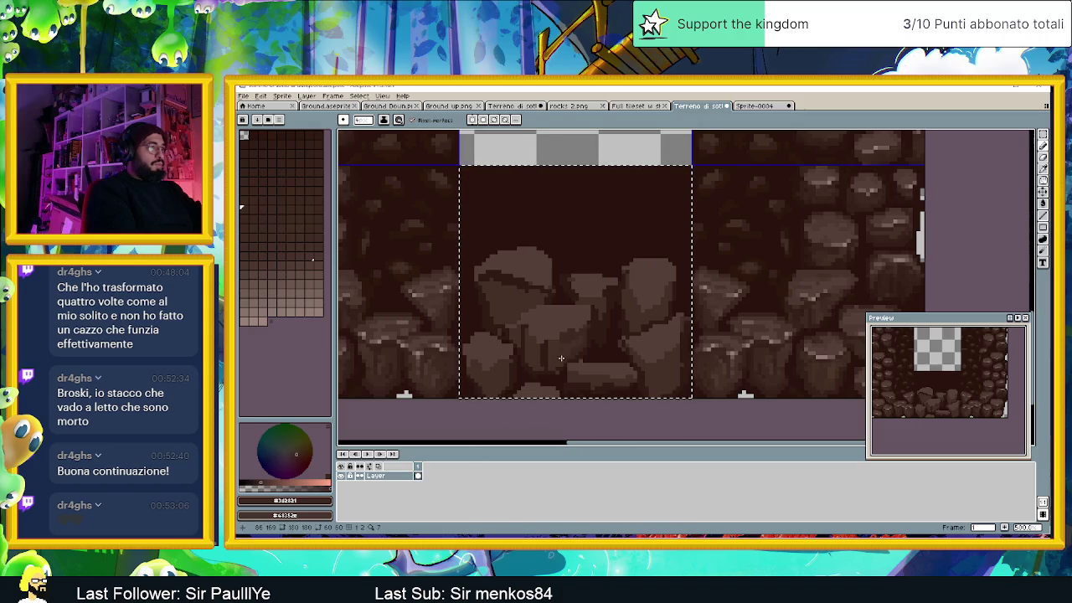
key("ctrl")
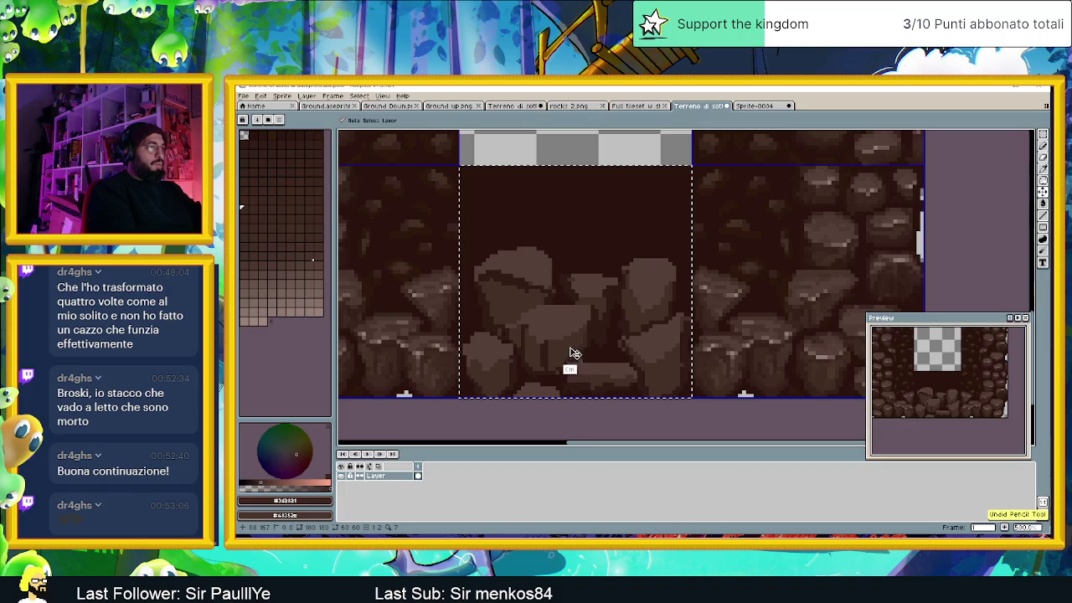
key("ctrl")
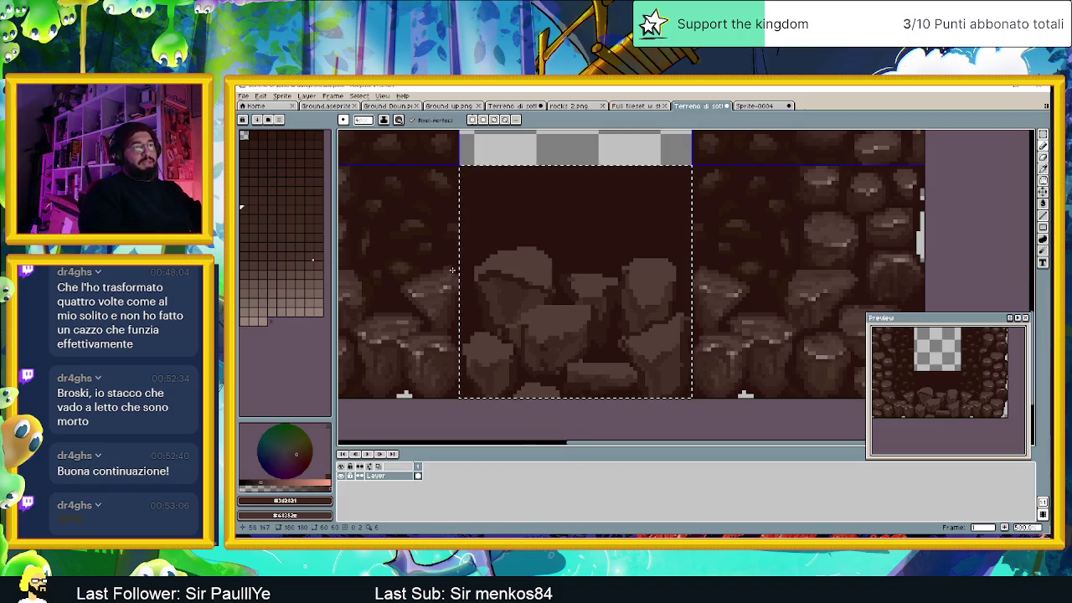
scroll(452, 270, "down", 2)
scroll(502, 293, "down", 3)
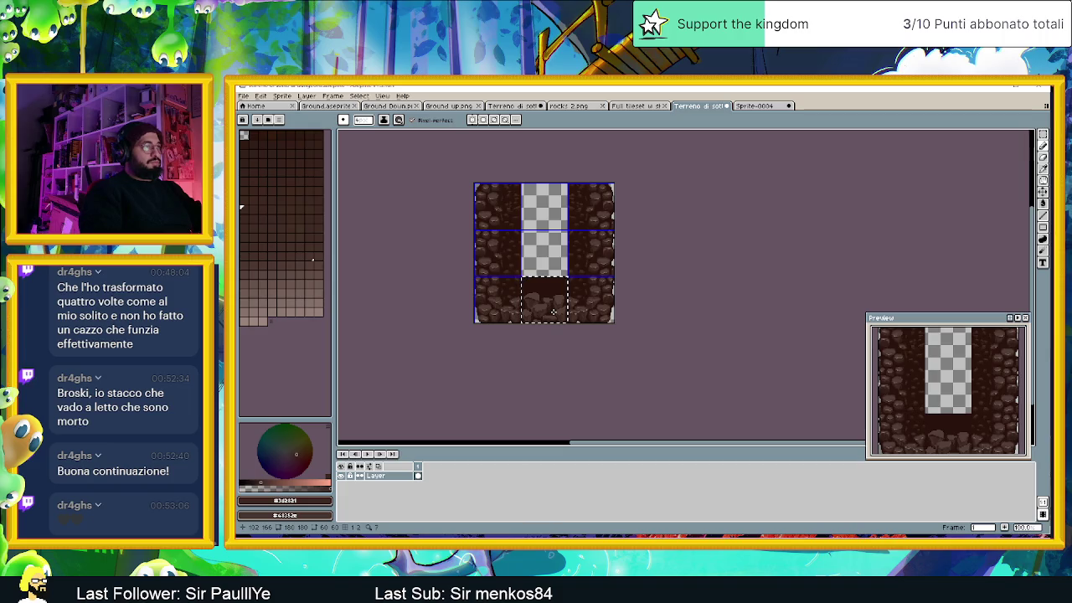
Step: Sample a light colour from the side tiles and highlight the tops of the middle, right and lower rocks
scroll(553, 311, "up", 1)
scroll(553, 311, "up", 1)
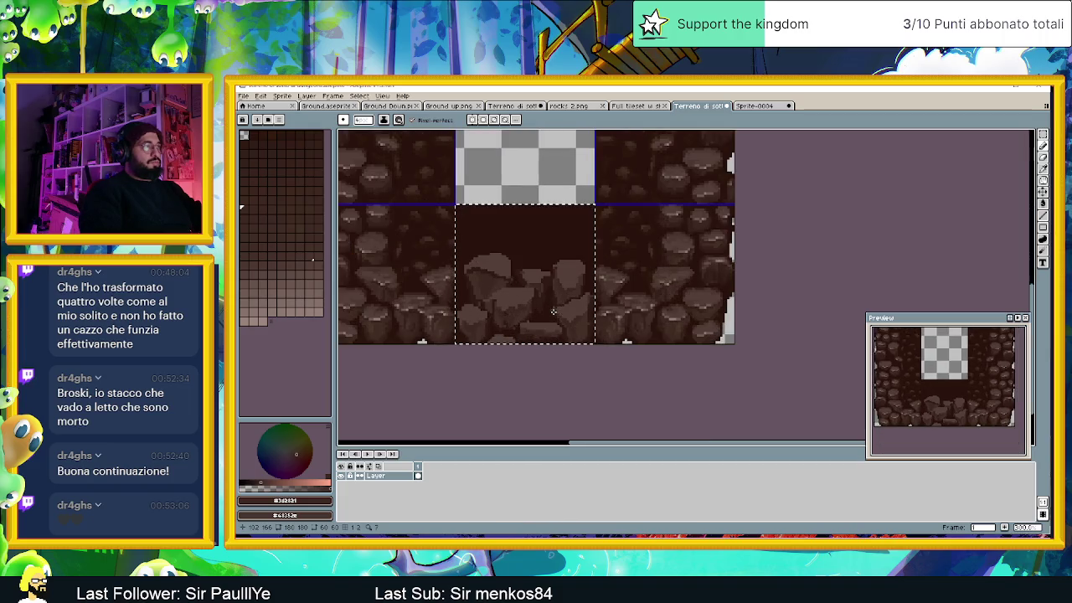
scroll(553, 311, "up", 1)
scroll(552, 312, "up", 1)
scroll(552, 312, "up", 1)
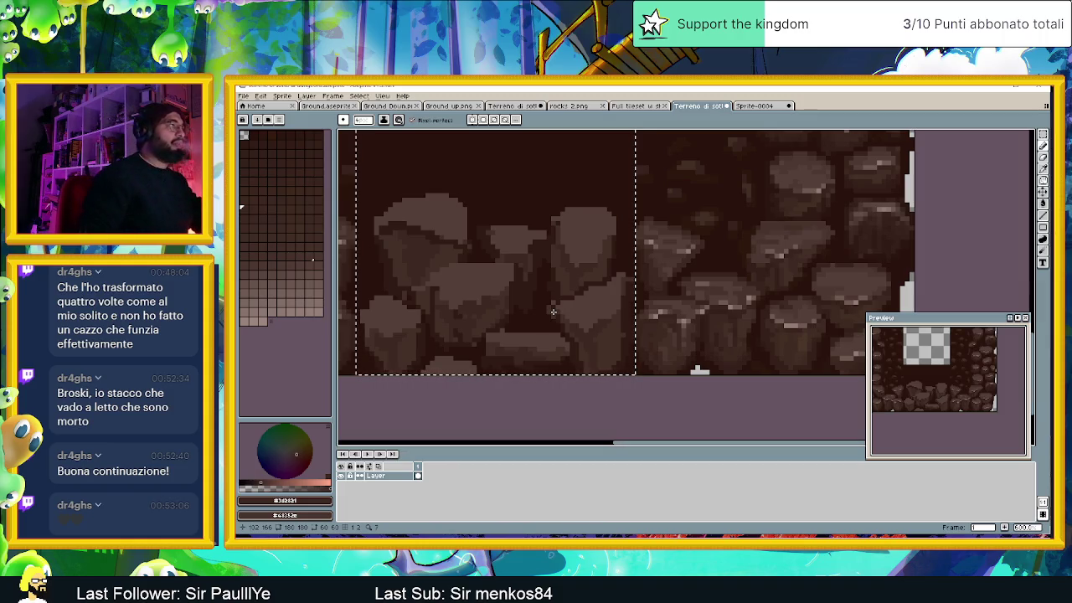
left_click(765, 243, "alt")
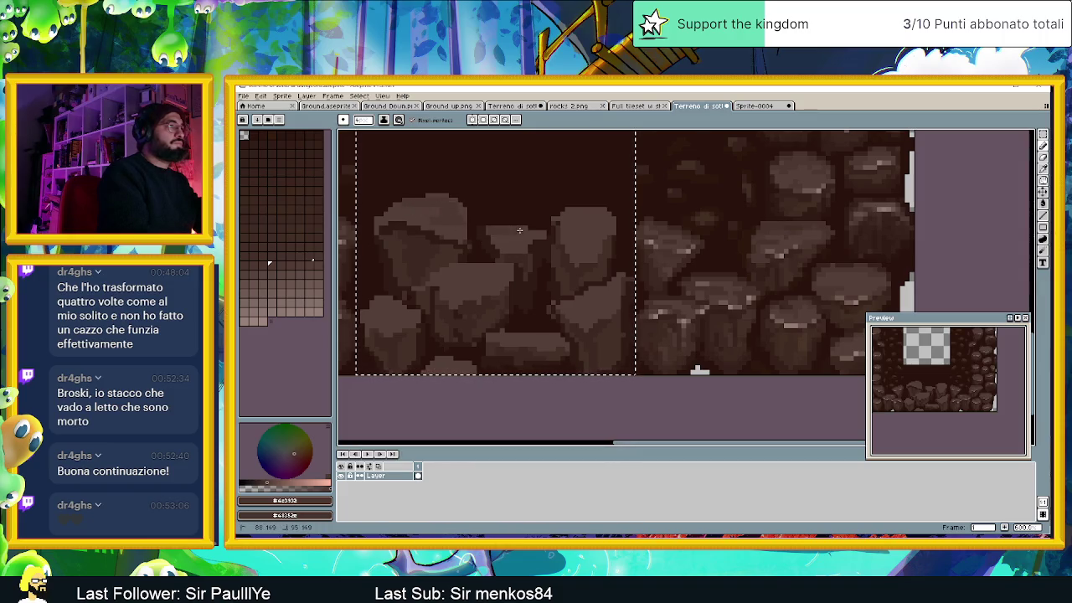
left_click_drag(521, 230, 529, 225)
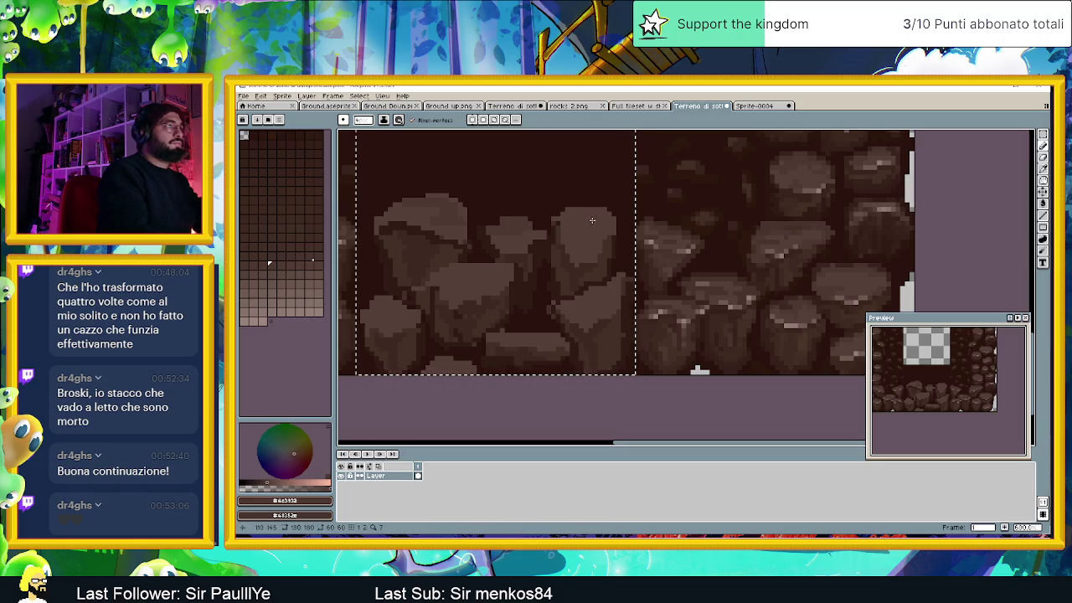
left_click_drag(601, 208, 581, 208)
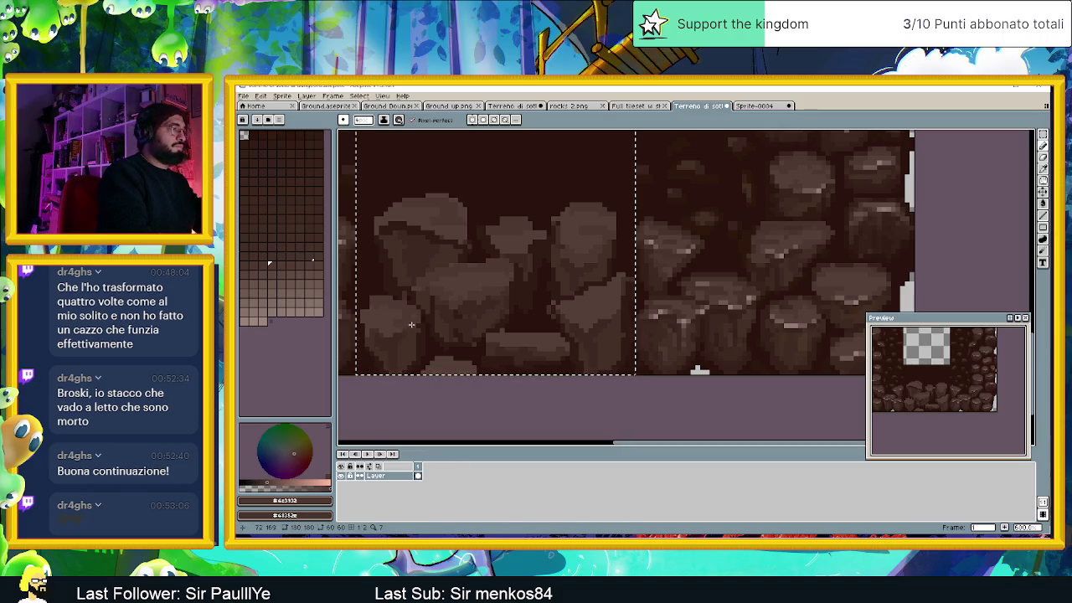
left_click_drag(494, 336, 533, 333)
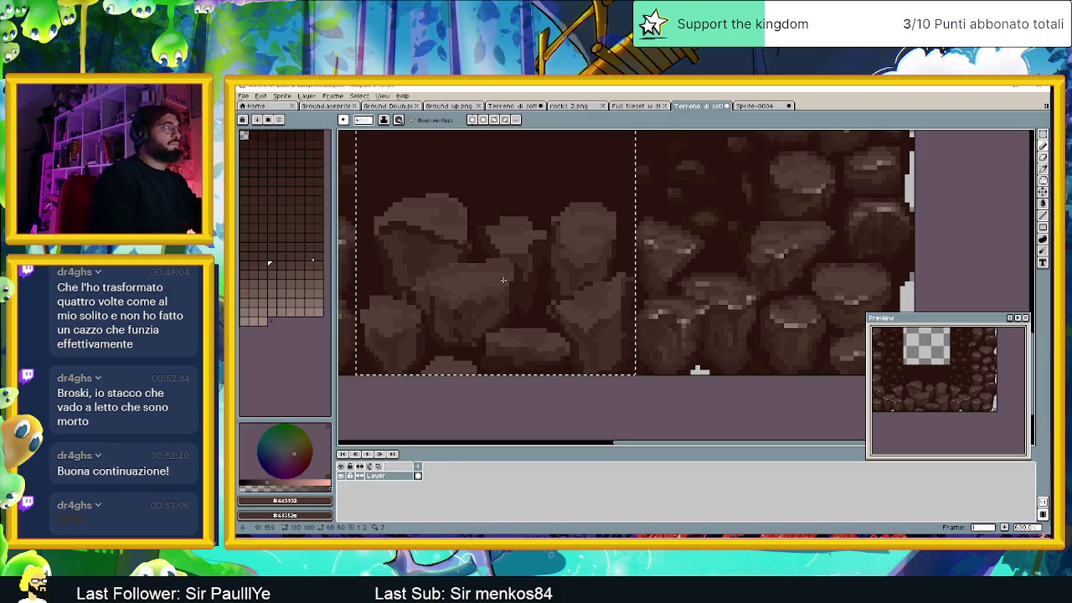
scroll(503, 280, "down", 1)
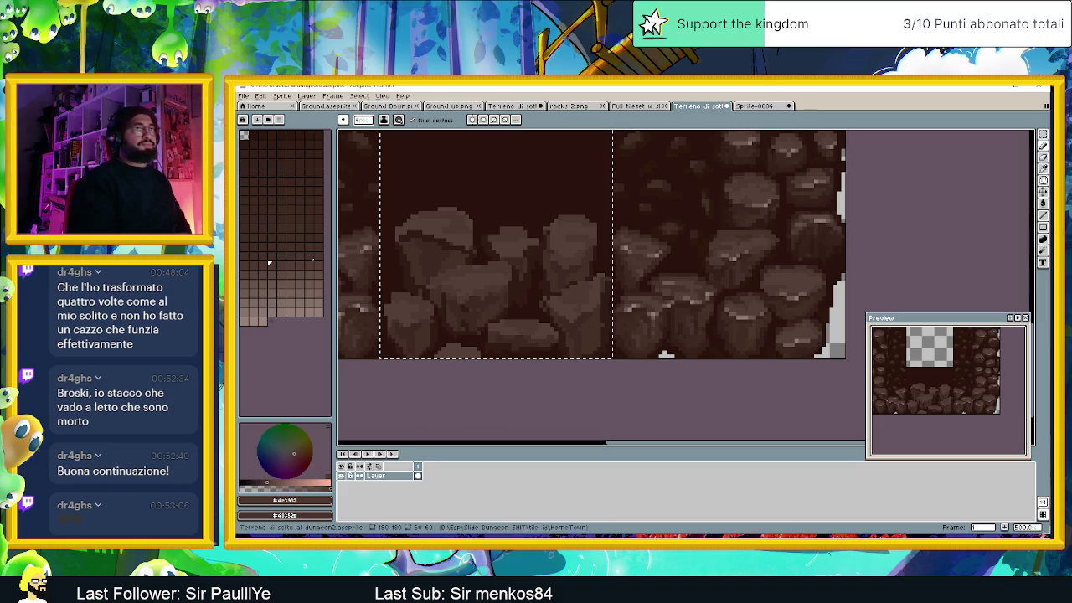
left_click(358, 96)
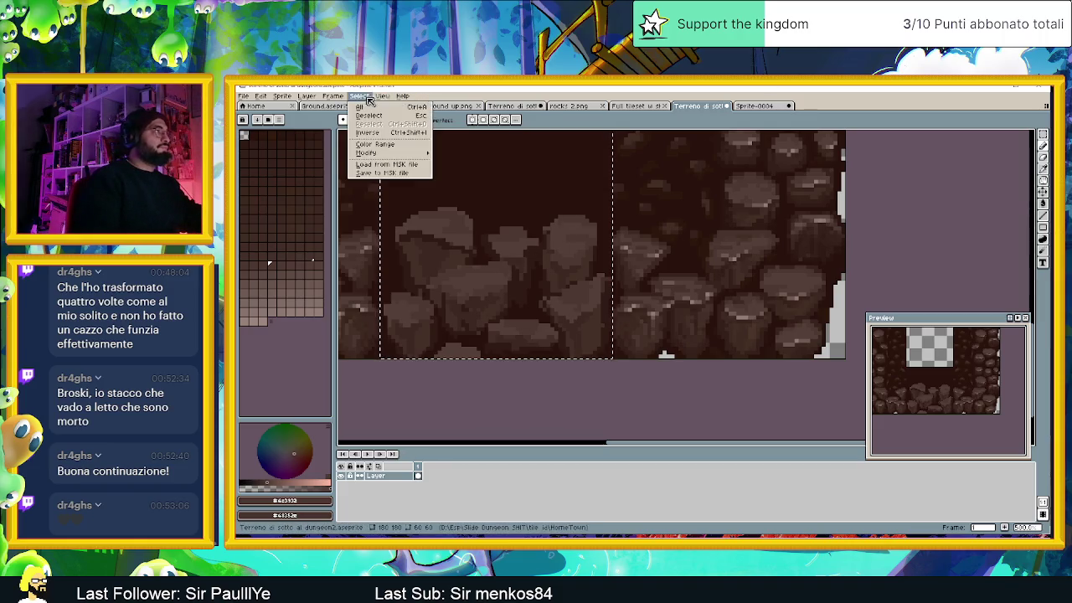
Step: Clear the selection around the floor tile and save the tileset
left_click(370, 115)
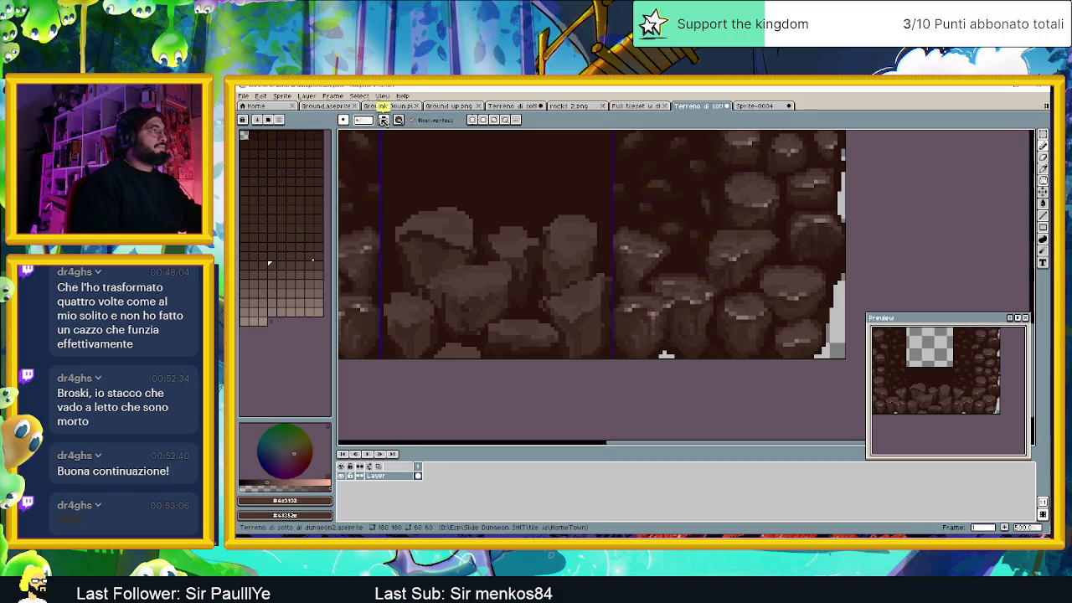
key("ctrl+s")
scroll(564, 290, "down", 4)
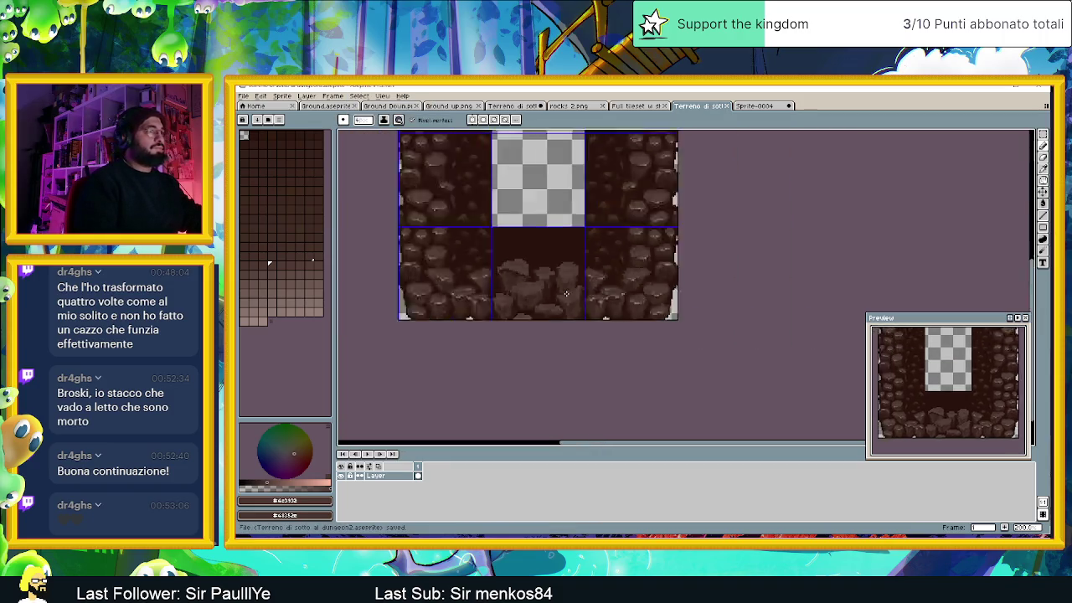
scroll(564, 290, "down", 3)
scroll(564, 289, "up", 1)
scroll(555, 286, "up", 1)
scroll(538, 300, "up", 1)
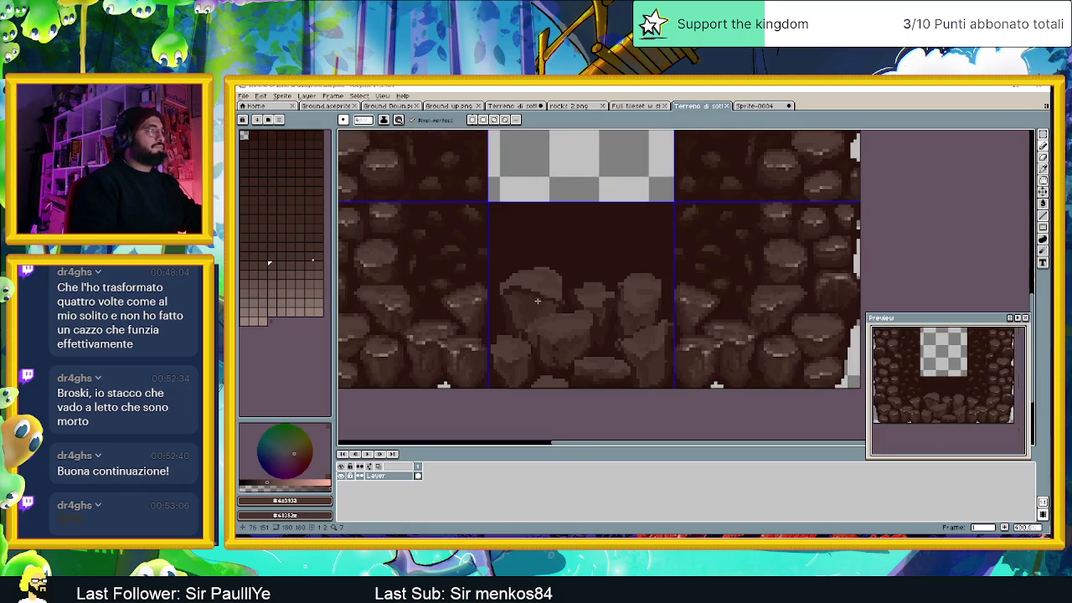
scroll(519, 310, "up", 1)
scroll(510, 306, "up", 1)
scroll(509, 306, "up", 1)
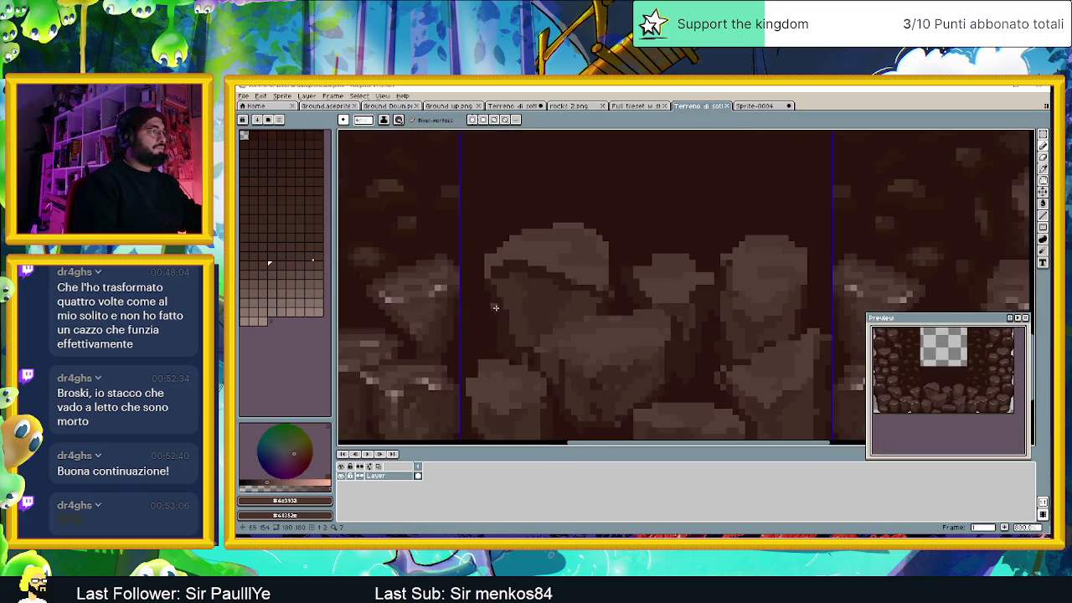
Step: Paint lighter highlight pixels along the rock's left edge
key("alt")
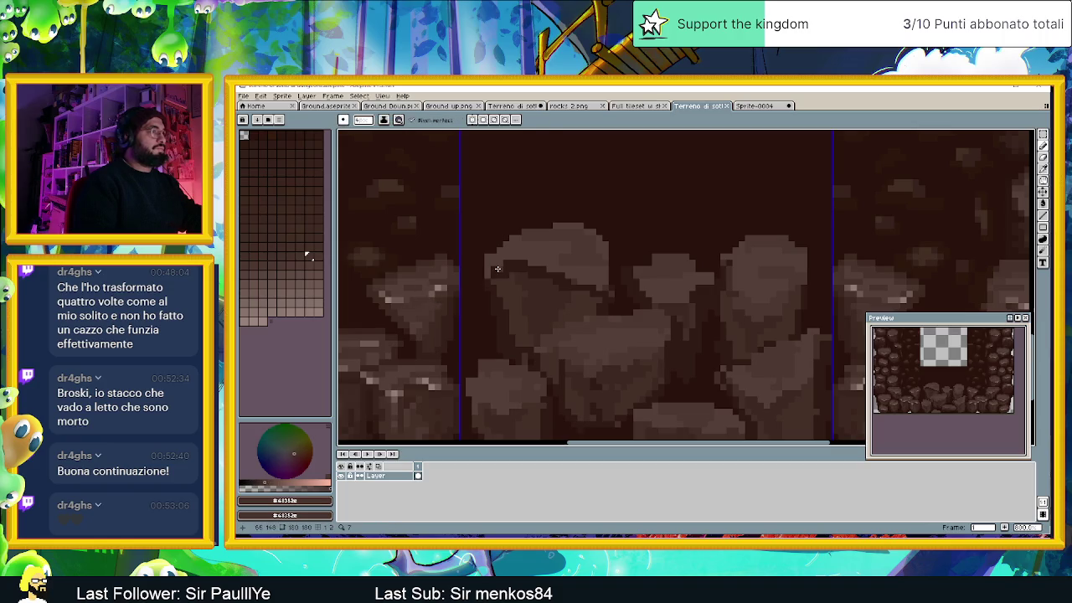
left_click_drag(503, 274, 485, 261)
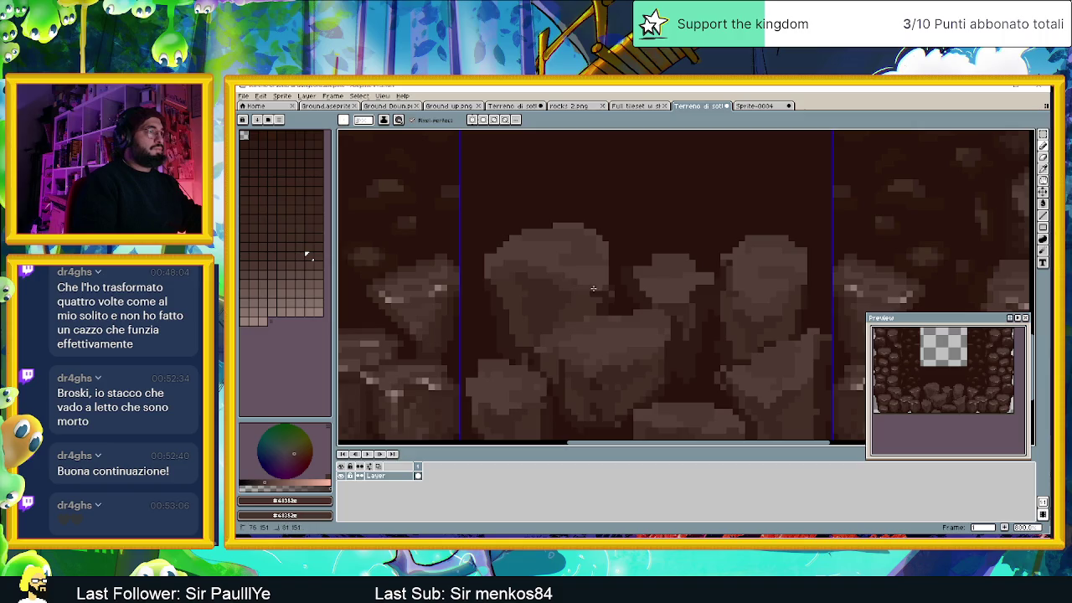
scroll(607, 319, "down", 2)
scroll(594, 306, "up", 1)
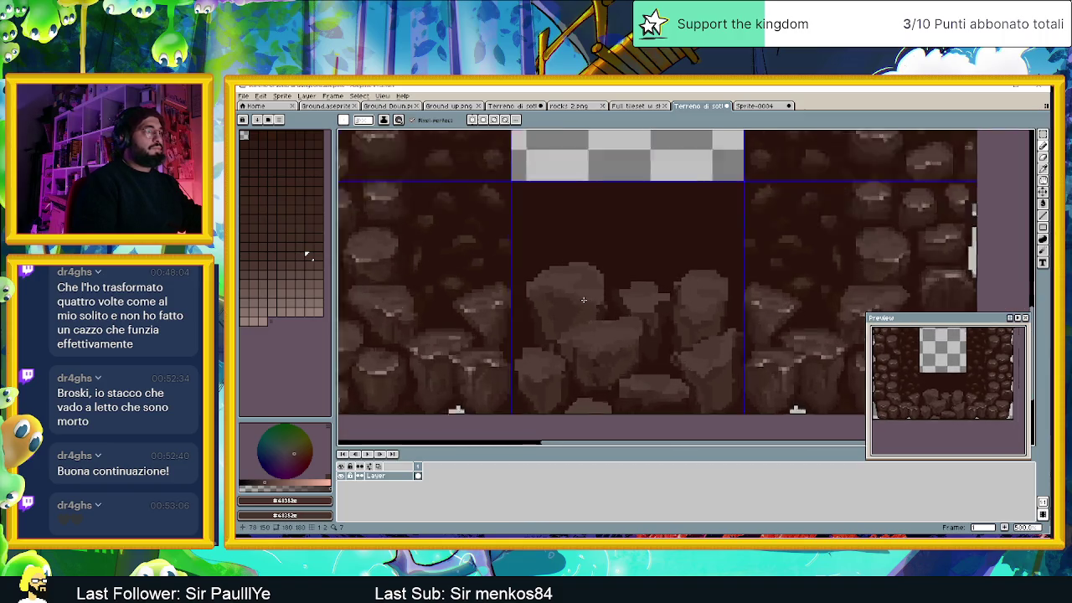
scroll(585, 290, "up", 2)
key("alt")
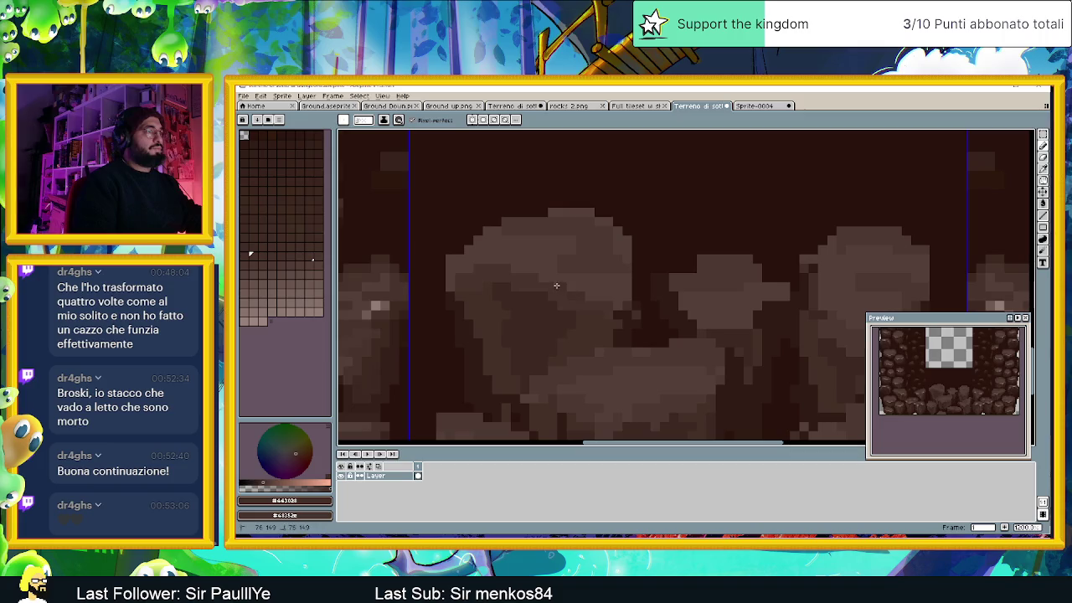
scroll(565, 289, "down", 3)
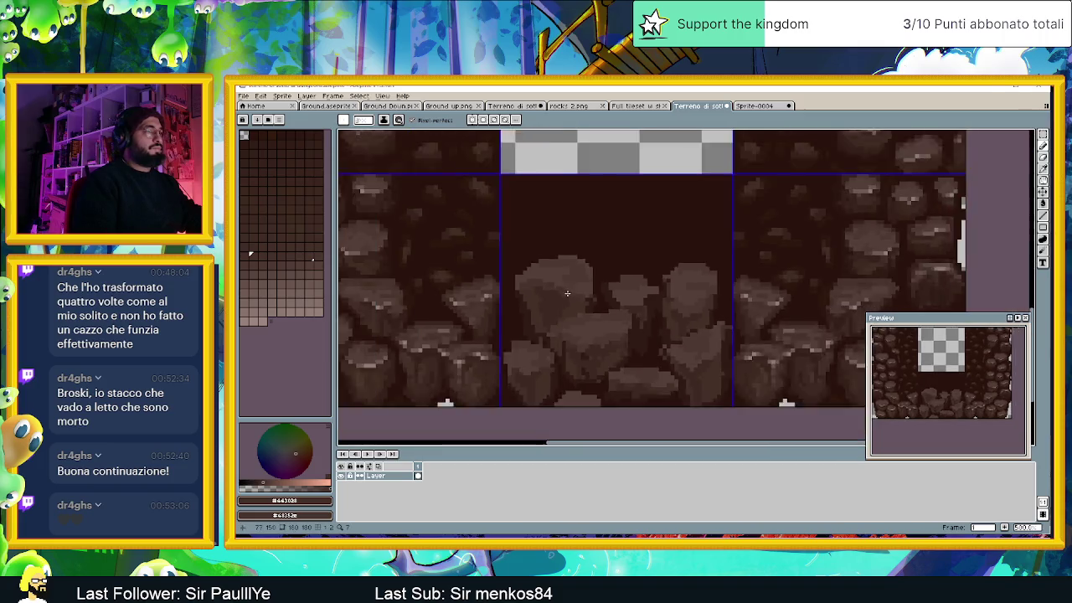
scroll(576, 302, "down", 1)
scroll(584, 332, "up", 2)
scroll(584, 364, "up", 2)
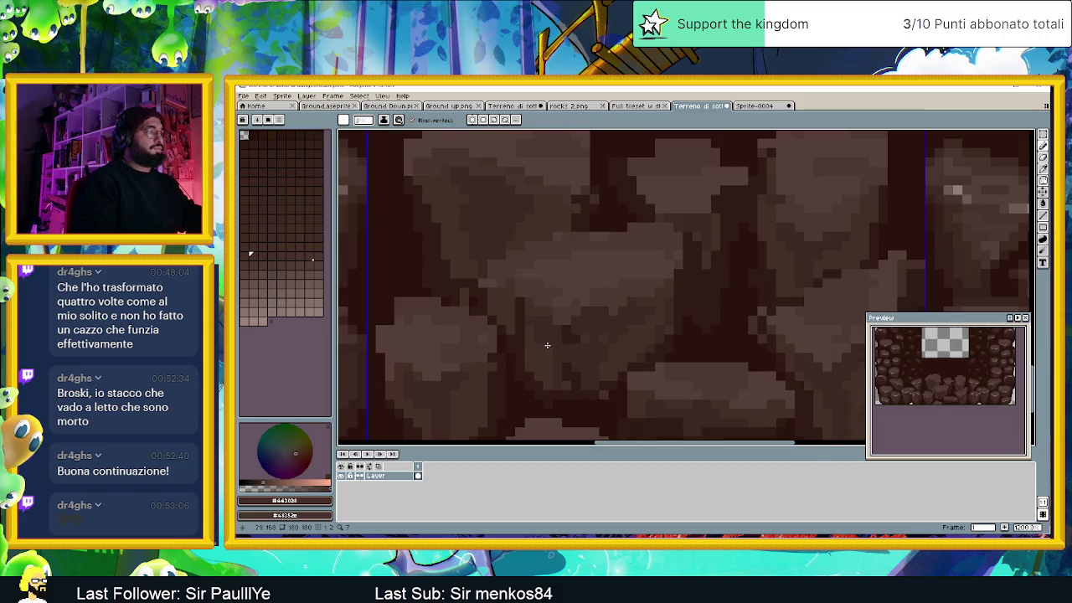
Step: Eyedrop a rock brown, then a darker shadow brown from the floor rocks
key("i")
left_click(539, 318, "alt")
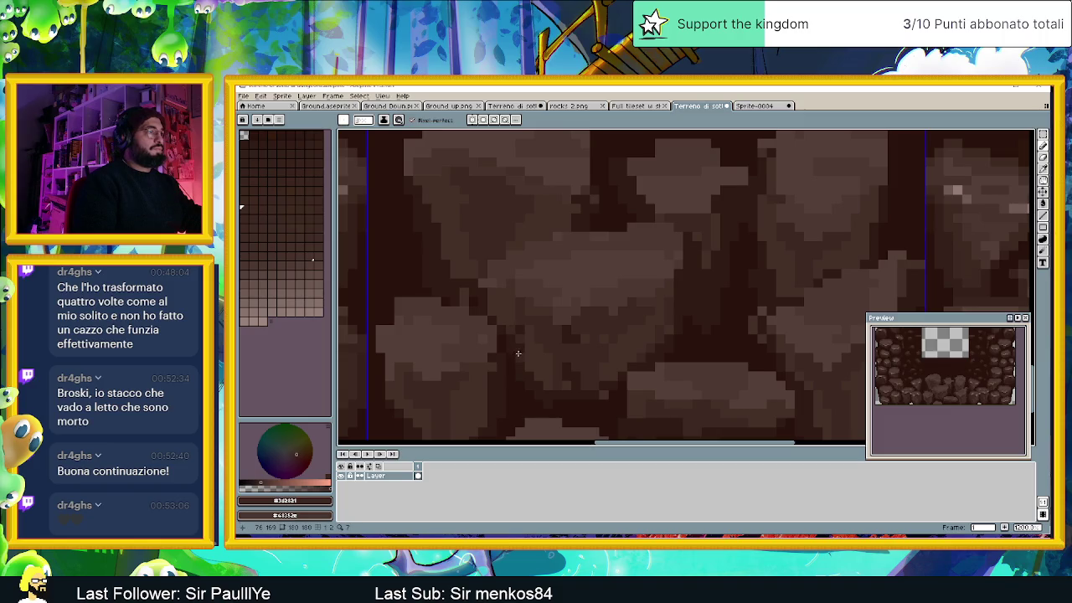
left_click(582, 351, "alt")
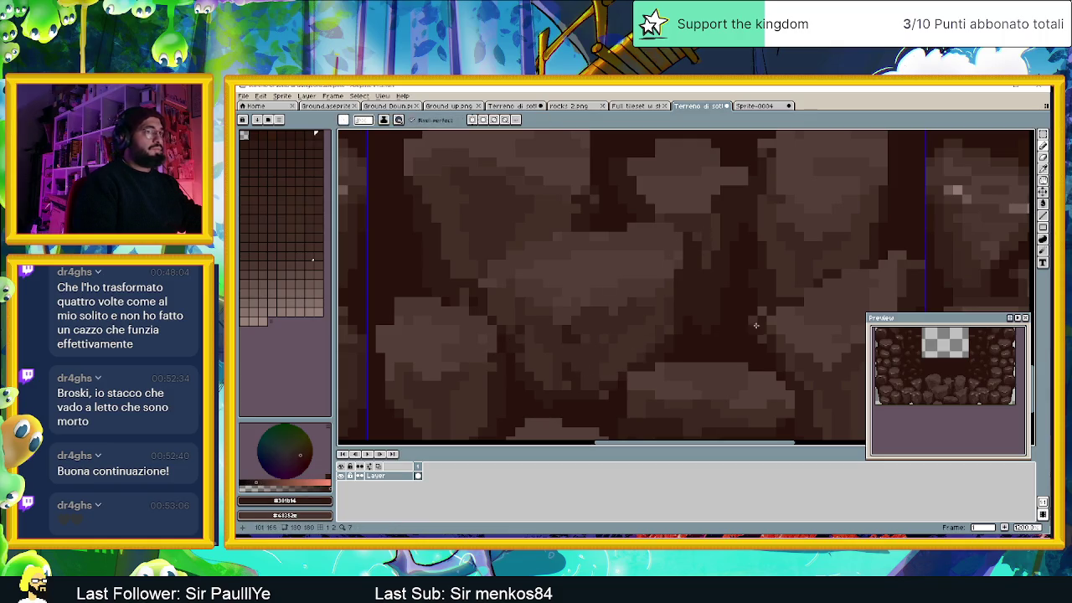
scroll(755, 325, "right", 3)
left_click(574, 250, "alt")
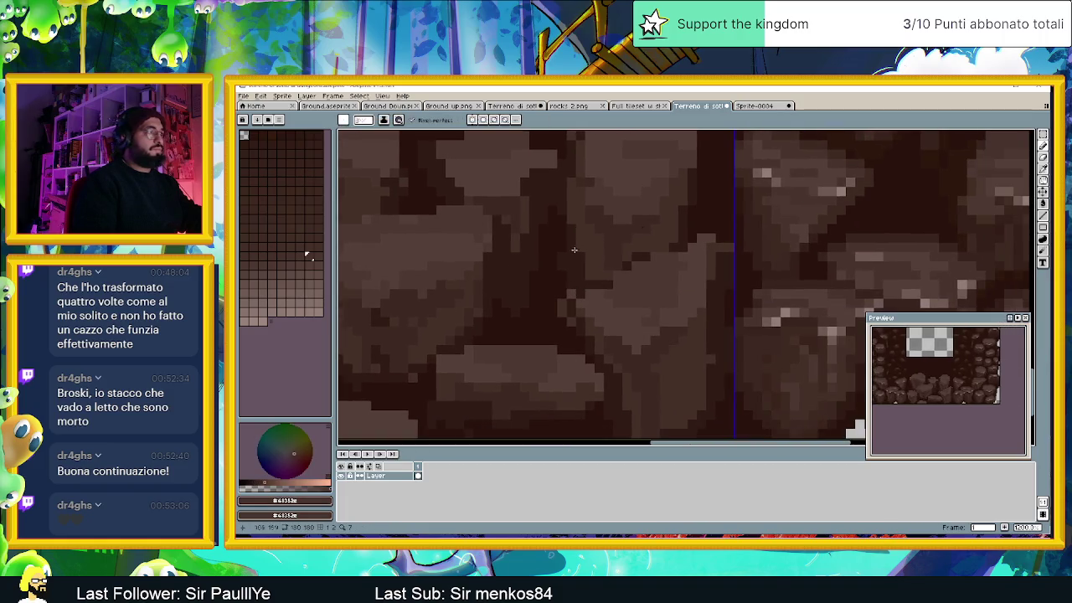
scroll(444, 297, "left", 2)
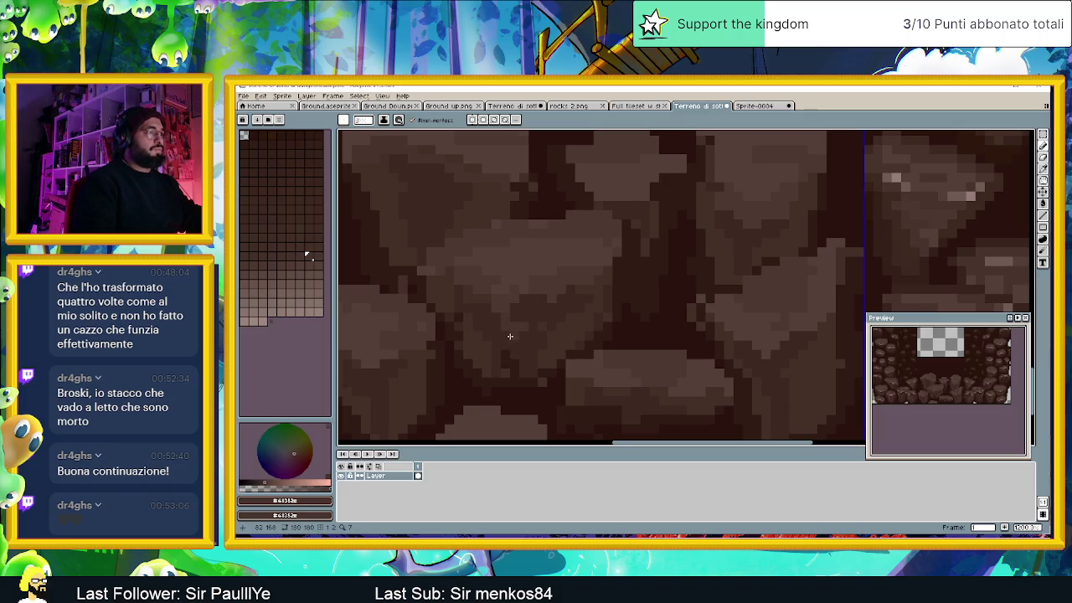
Step: Sample a darker brown from the rock gaps, then pick the rock colour at another spot
scroll(538, 378, "down", 3)
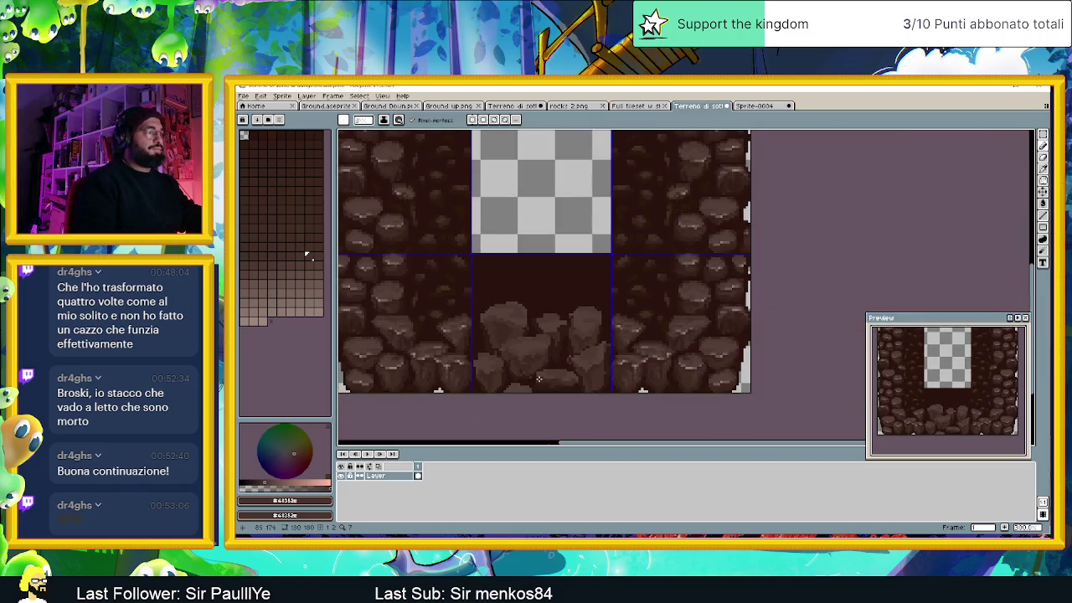
scroll(567, 386, "up", 3)
scroll(547, 336, "up", 2)
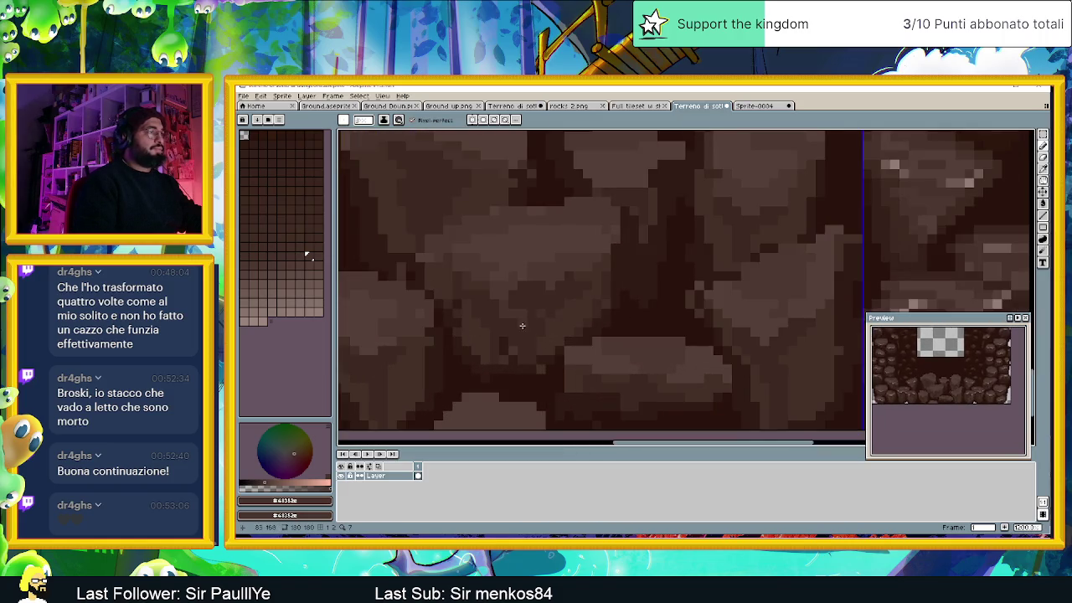
left_click(517, 324, "alt")
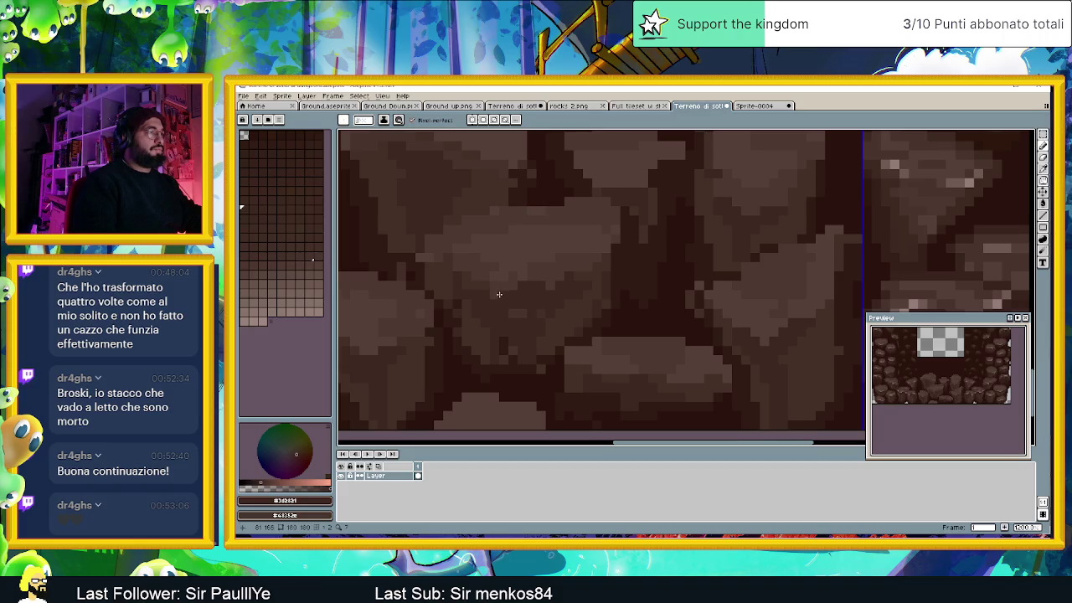
scroll(499, 294, "down", 2)
scroll(519, 329, "down", 1)
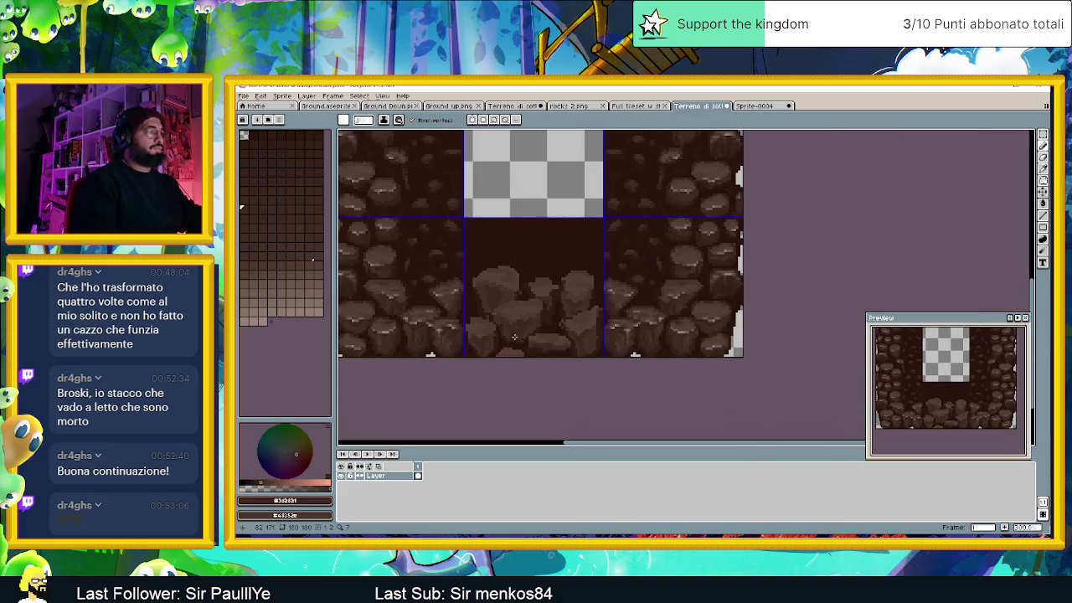
scroll(519, 329, "up", 1)
scroll(536, 327, "up", 1)
scroll(549, 323, "up", 1)
key("alt")
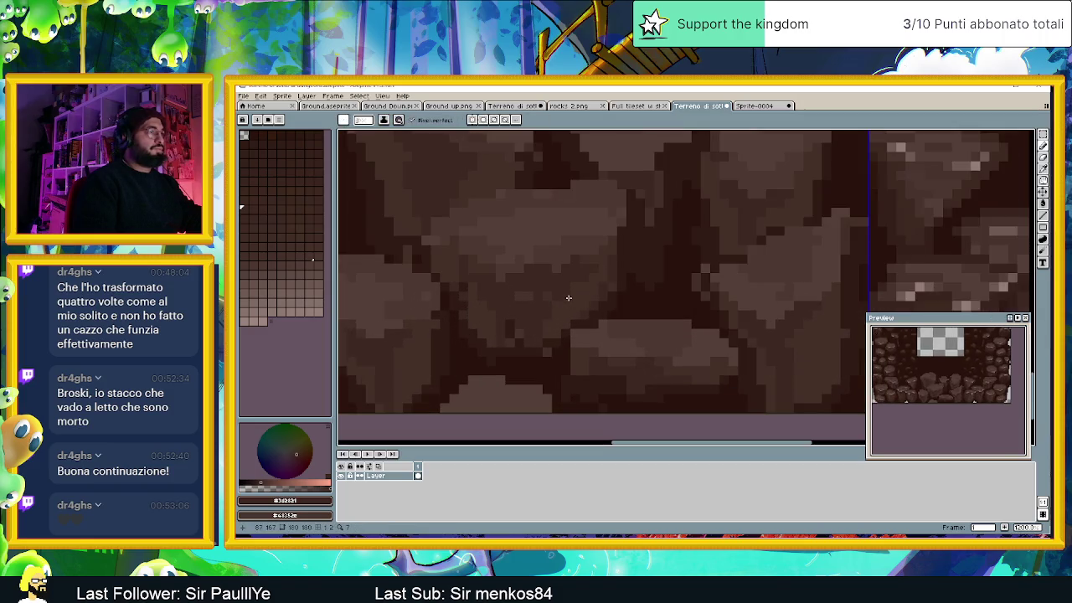
left_click(529, 293, "alt")
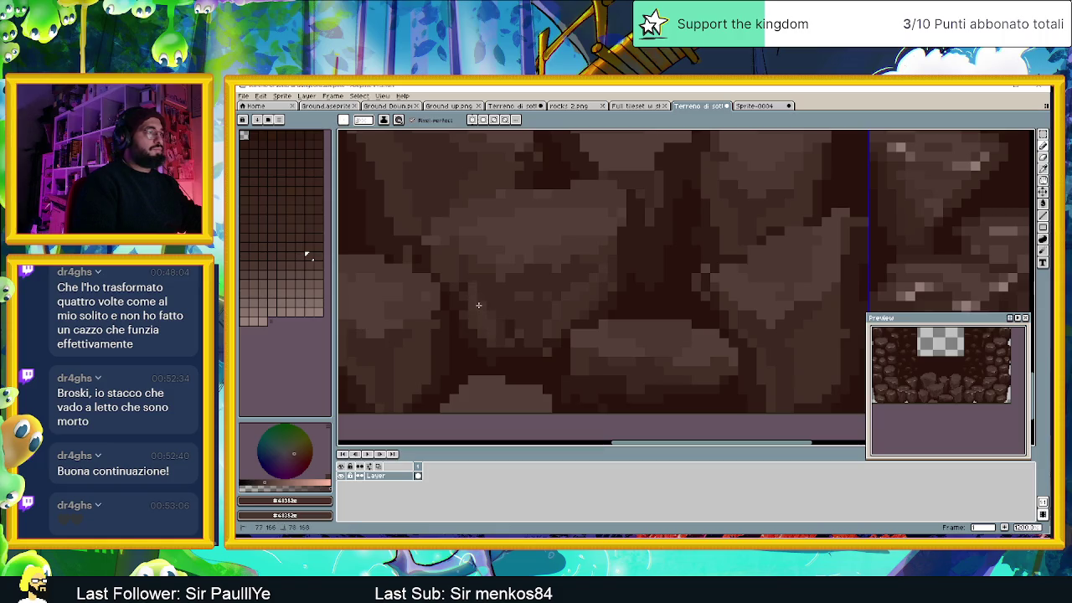
scroll(506, 350, "down", 3)
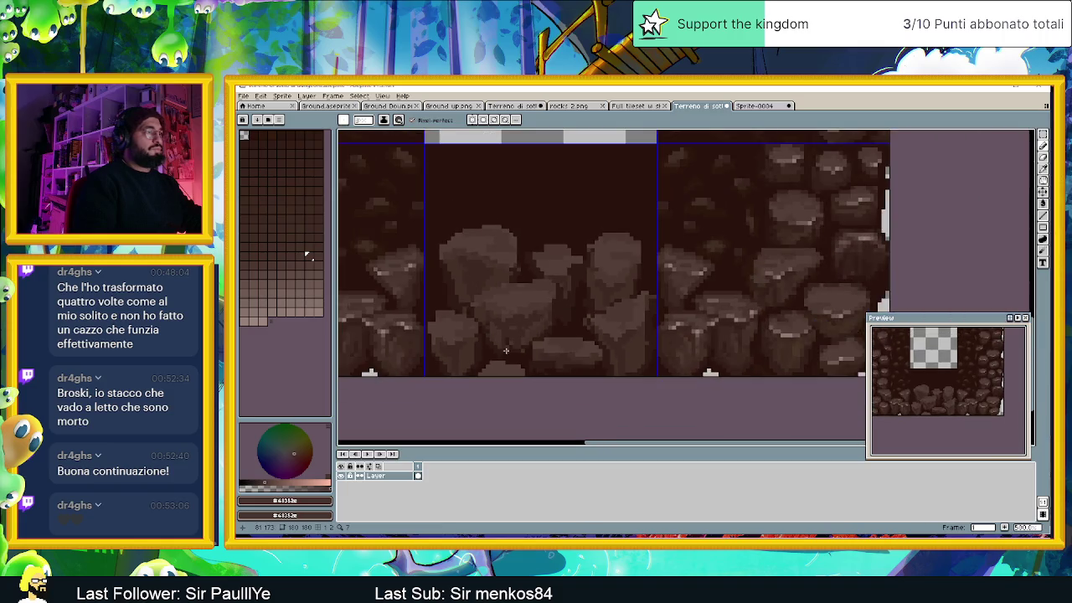
Step: Eyedrop a brown from the floor rocks and return to the Pencil
scroll(528, 344, "left", 3)
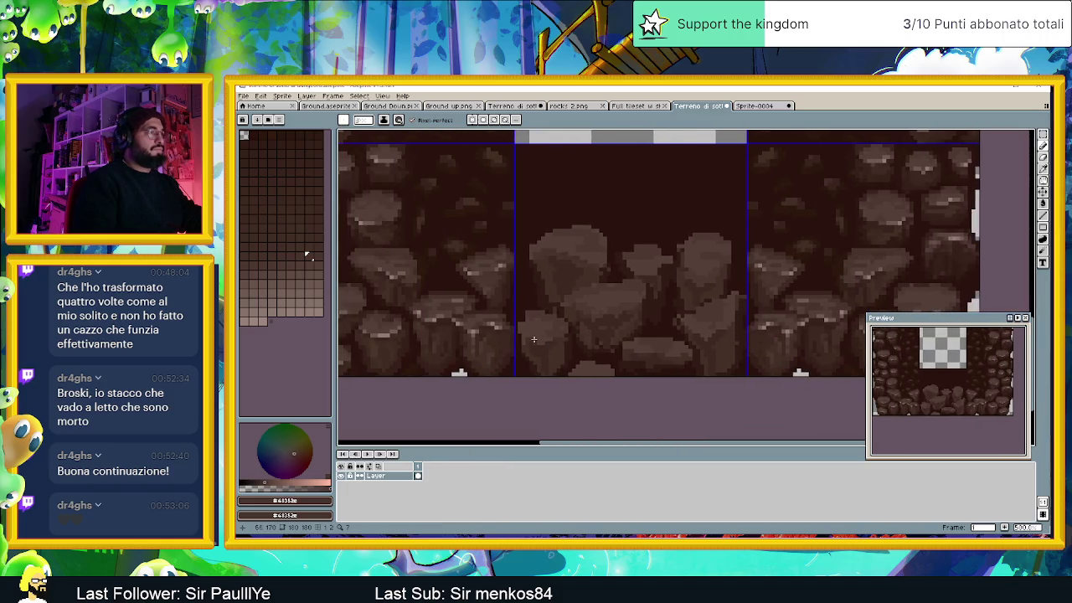
key("i")
left_click(377, 345)
key("b")
Step: Pick another rock brown from the right side of the floor tile
scroll(503, 344, "up", 2)
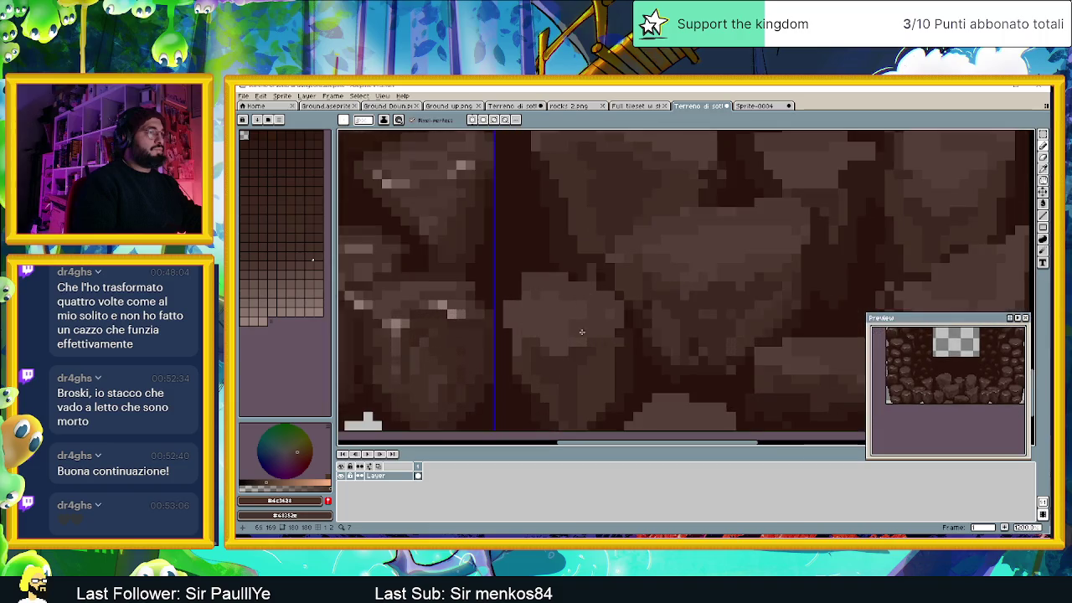
scroll(585, 344, "up", 2)
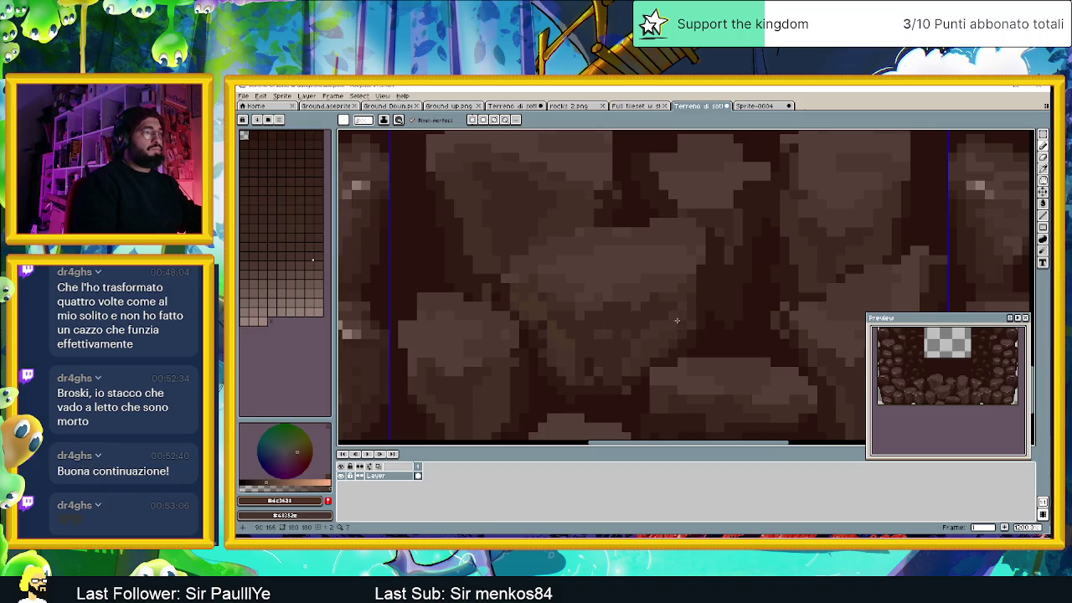
scroll(690, 281, "down", 3)
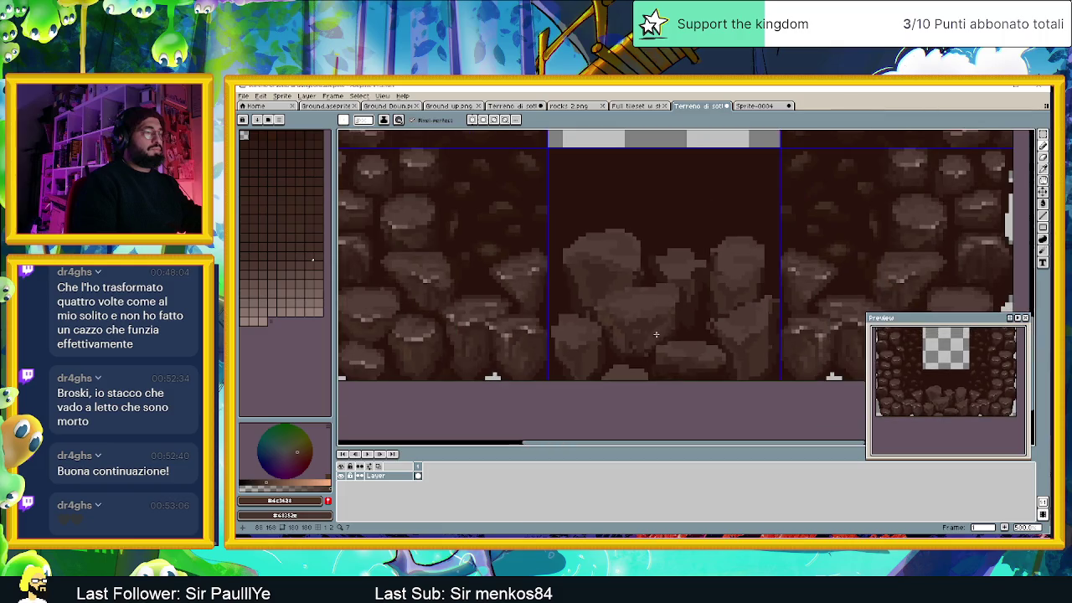
scroll(553, 359, "up", 1)
scroll(554, 358, "up", 1)
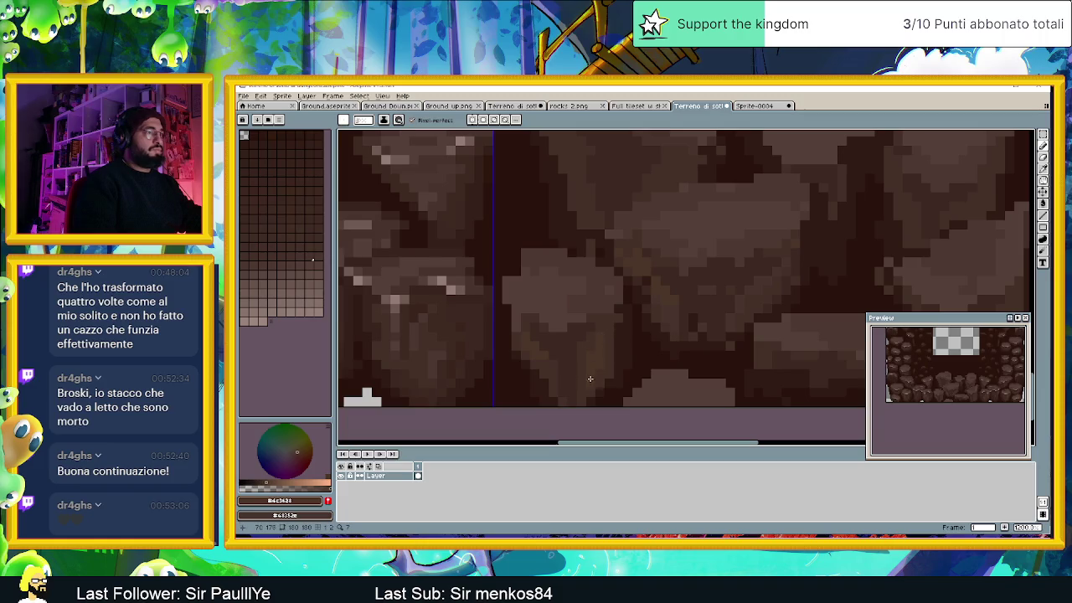
scroll(589, 378, "down", 2)
scroll(695, 258, "up", 1)
scroll(696, 258, "up", 1)
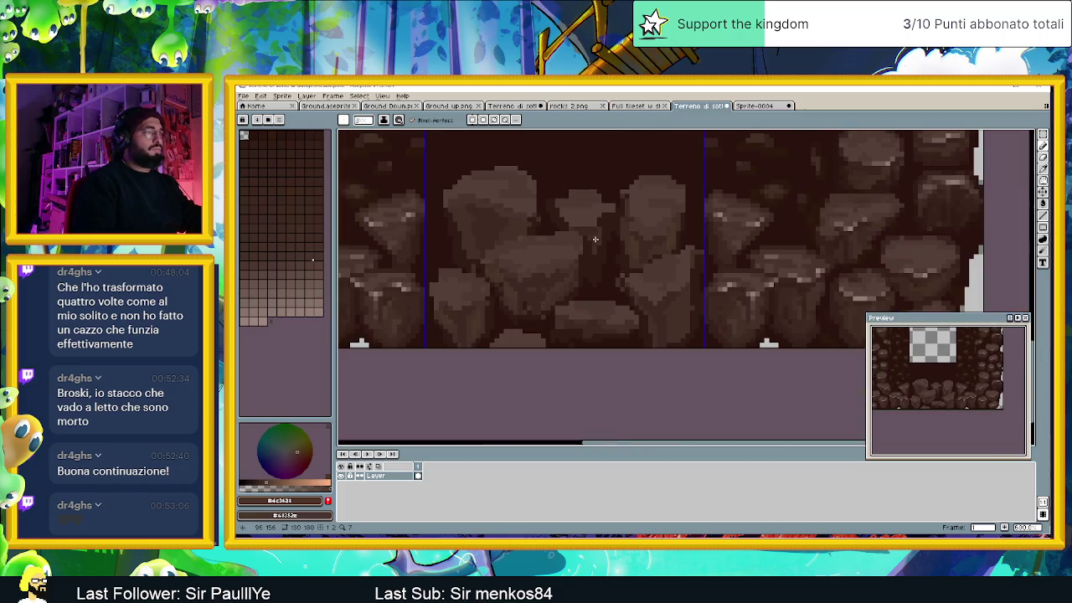
scroll(596, 236, "down", 2)
scroll(592, 244, "up", 1)
scroll(592, 245, "up", 1)
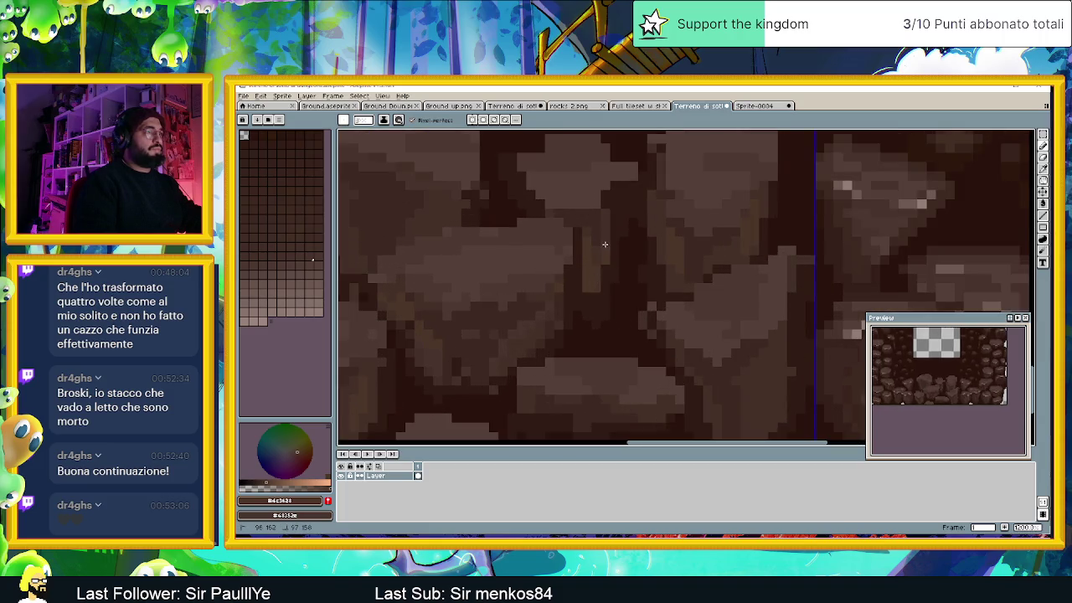
left_click(601, 245, "alt")
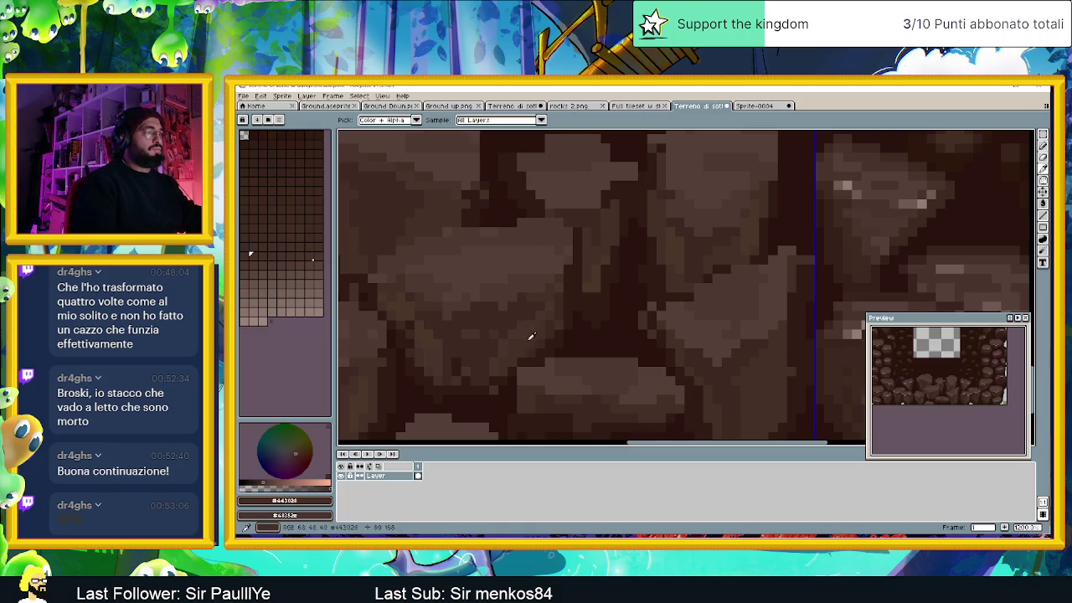
key("alt")
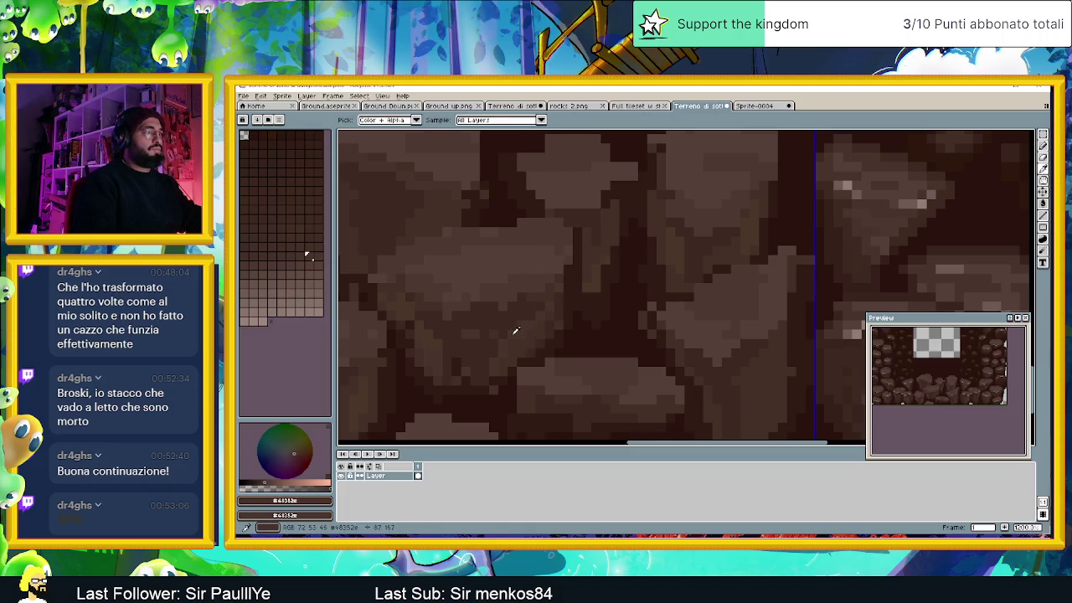
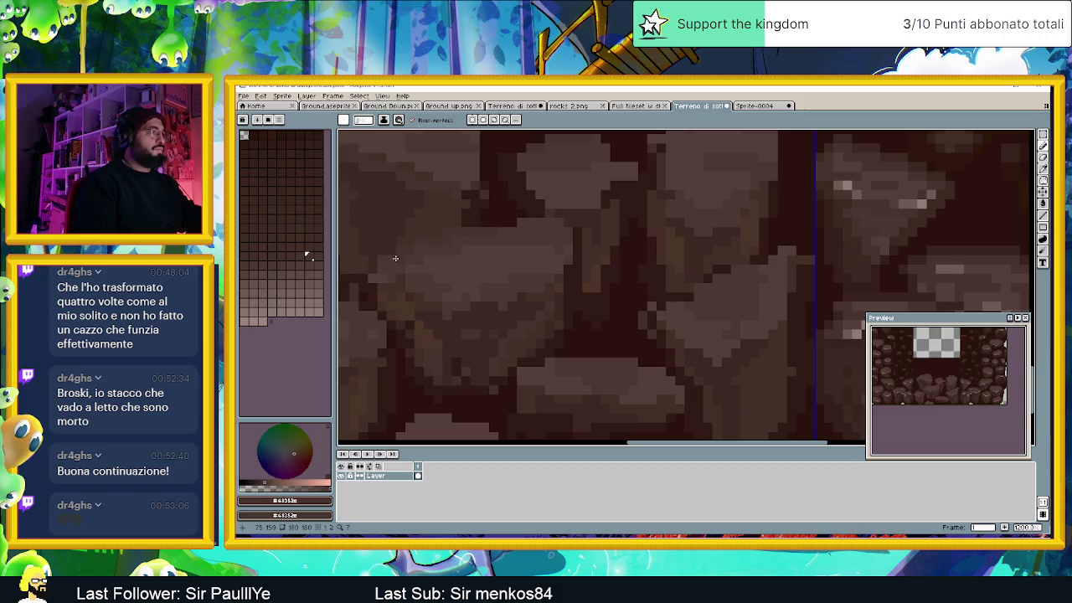
Step: Extend the boulder's top edge two pixels to the left with the pencil
scroll(379, 266, "down", 3)
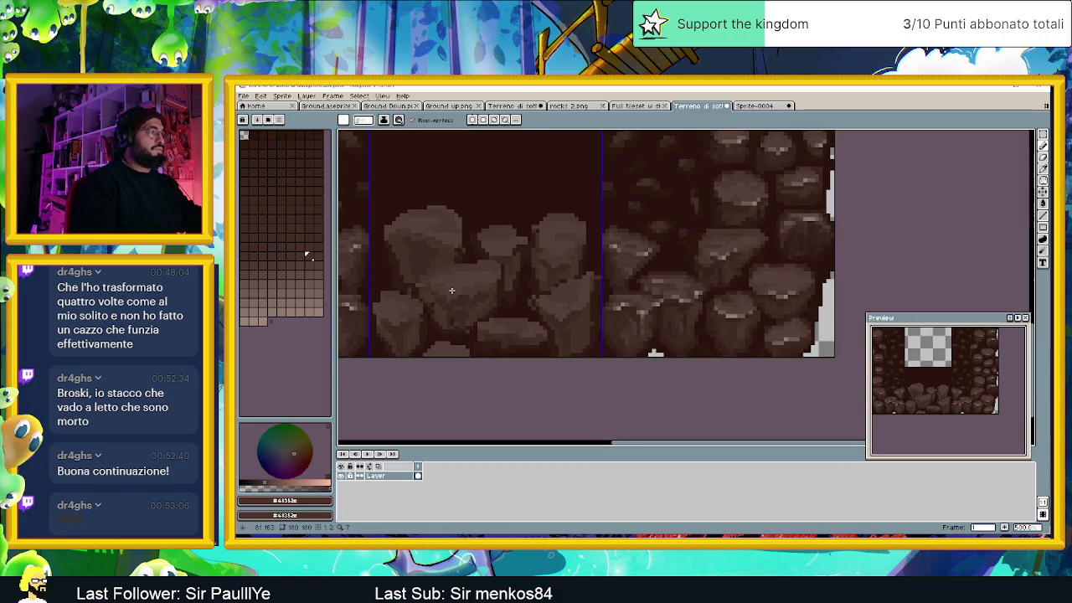
scroll(494, 277, "up", 1)
scroll(493, 276, "up", 2)
scroll(494, 276, "up", 1)
scroll(494, 276, "up", 1)
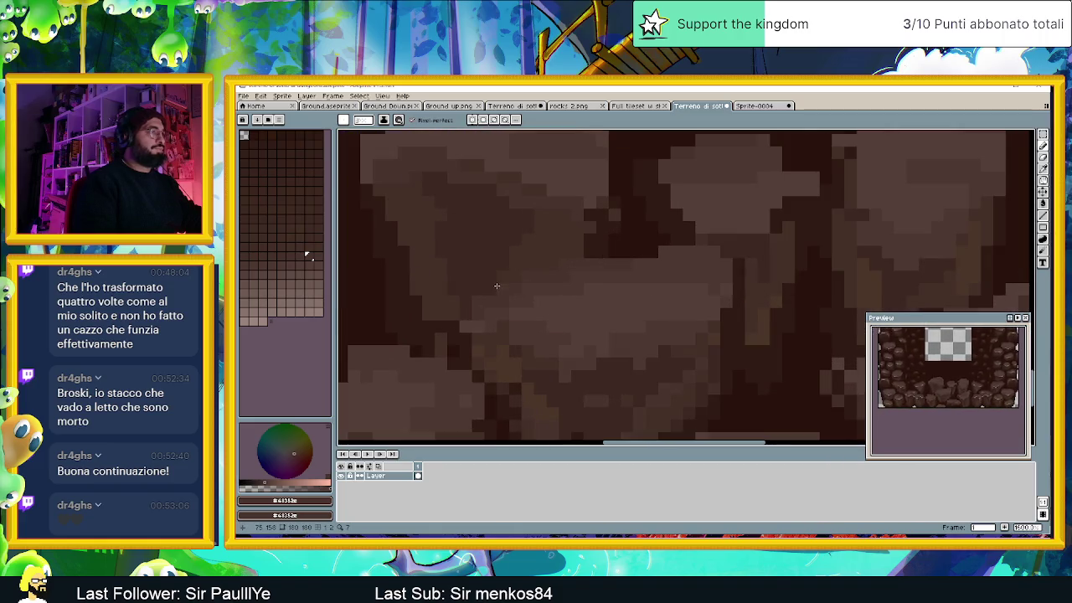
scroll(494, 276, "down", 1)
scroll(494, 276, "down", 1)
scroll(513, 169, "up", 2)
scroll(513, 169, "down", 2)
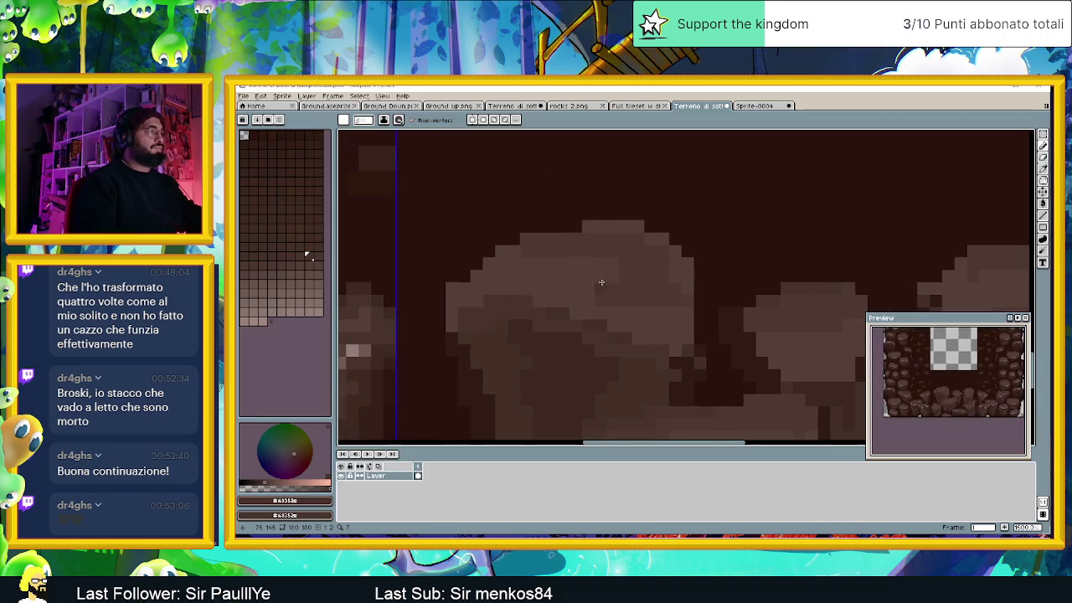
left_click_drag(606, 230, 563, 227)
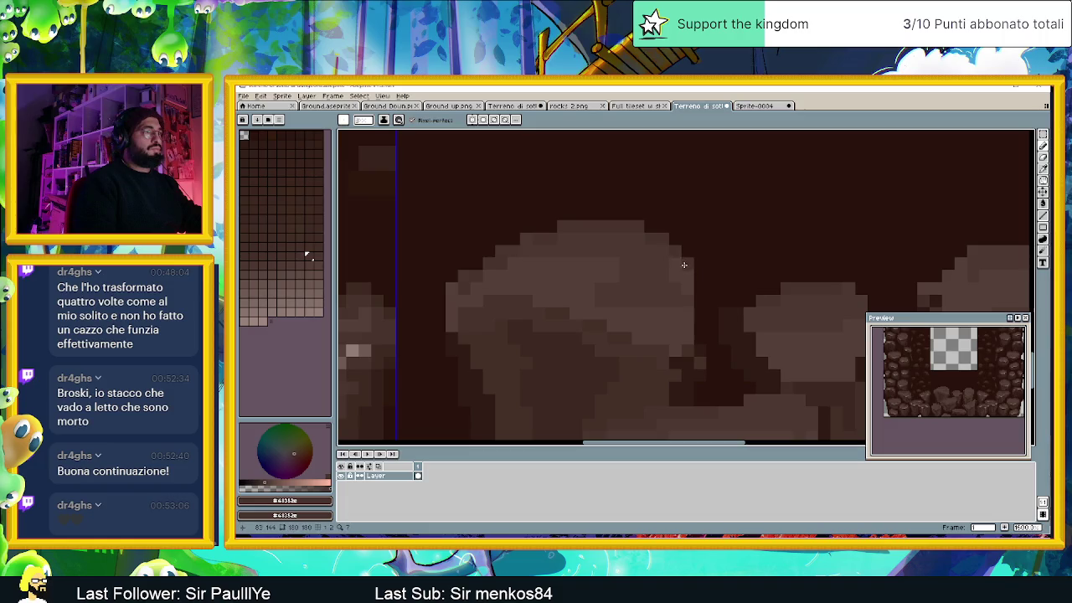
Step: Paint out a stray light pixel on the rock's edge with the background colour
scroll(750, 346, "down", 2)
scroll(750, 346, "up", 1)
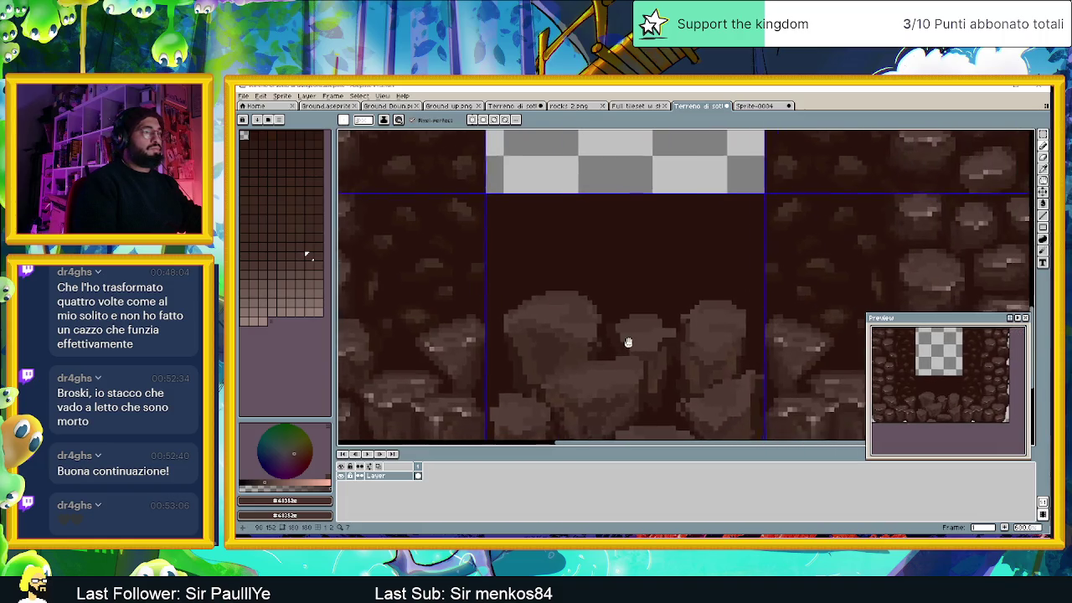
scroll(626, 342, "up", 2)
scroll(581, 327, "up", 1)
scroll(734, 335, "right", 2)
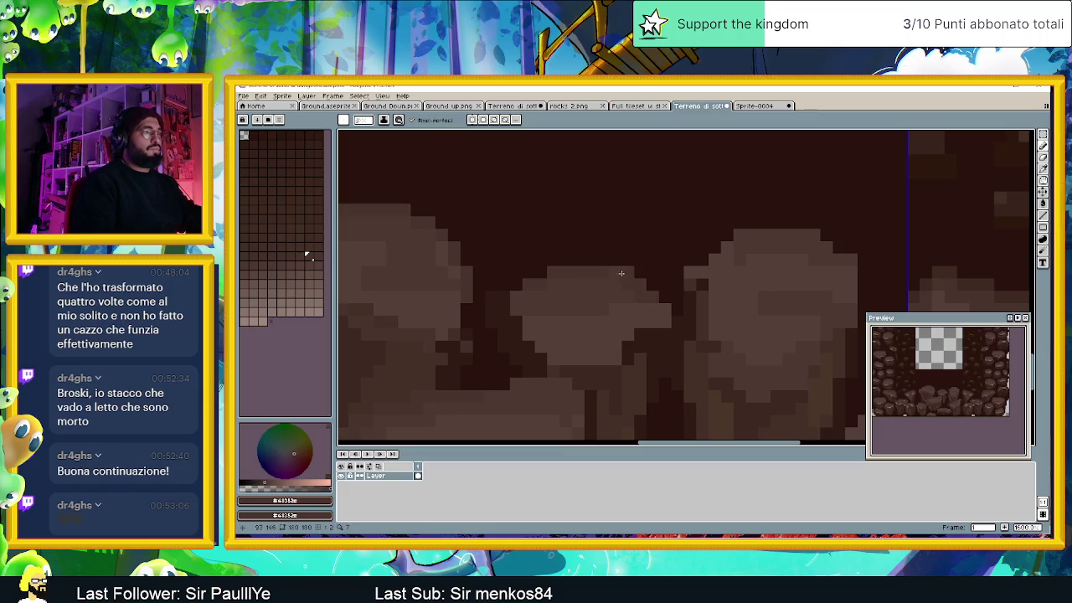
left_click_drag(820, 284, 612, 285)
left_click(525, 234)
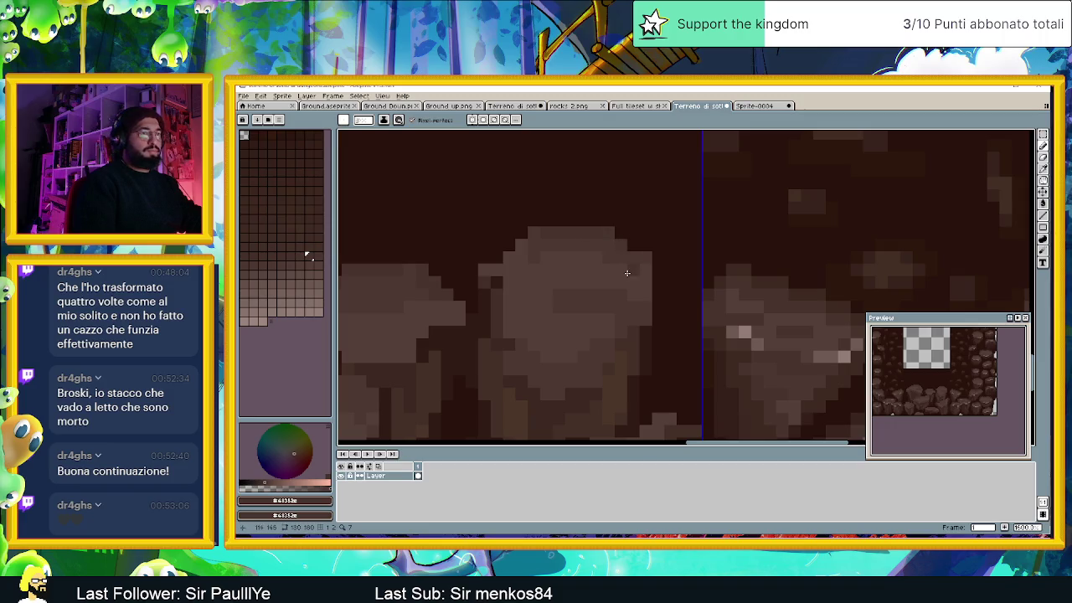
Step: Widen the boulder's right edge with a vertical run of rock pixels
left_click_drag(658, 264, 658, 298)
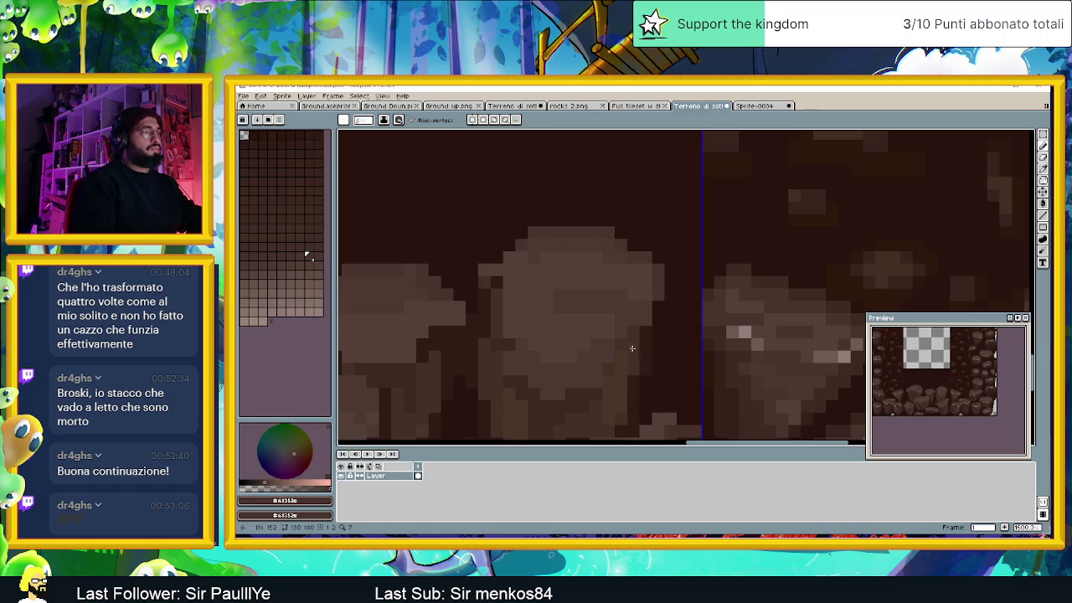
scroll(636, 335, "down", 1)
scroll(663, 308, "up", 1)
scroll(663, 308, "up", 2)
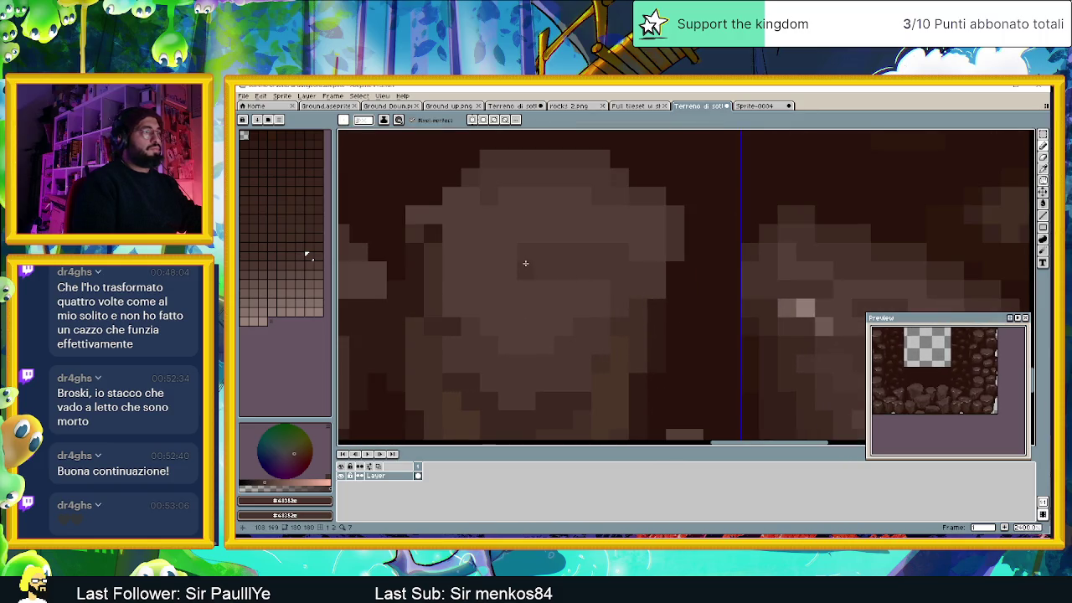
scroll(656, 322, "down", 1)
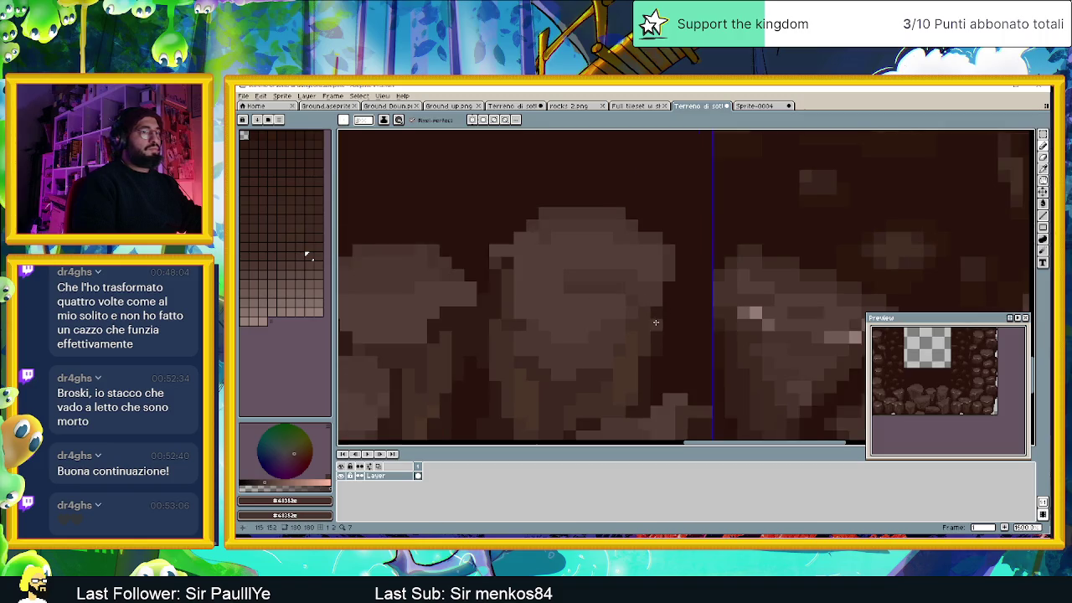
scroll(661, 334, "up", 1)
scroll(661, 335, "down", 1)
scroll(611, 335, "up", 1)
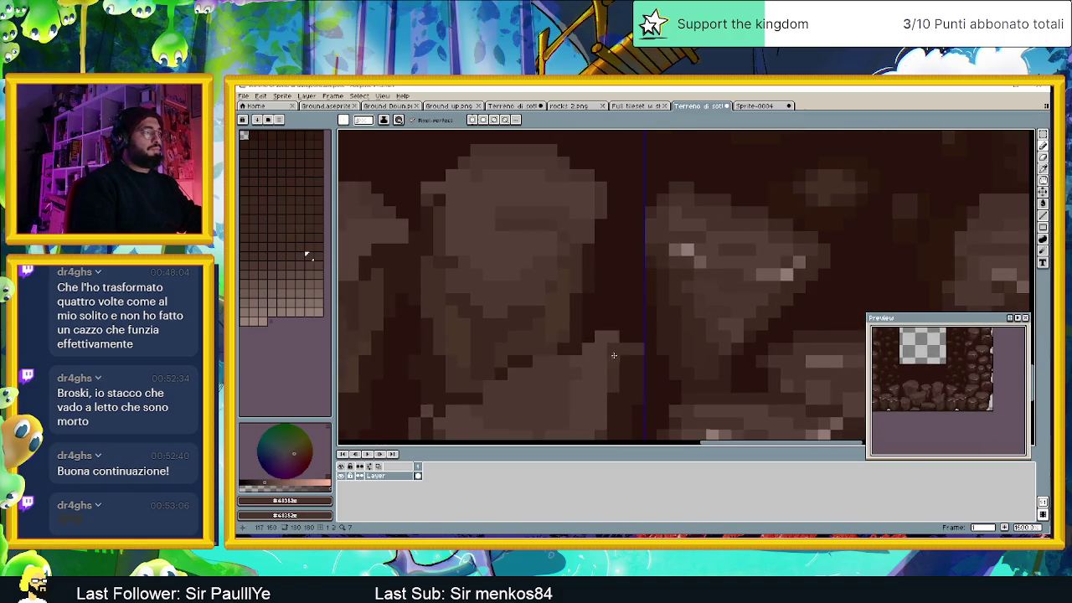
scroll(614, 355, "up", 1)
scroll(488, 244, "down", 1)
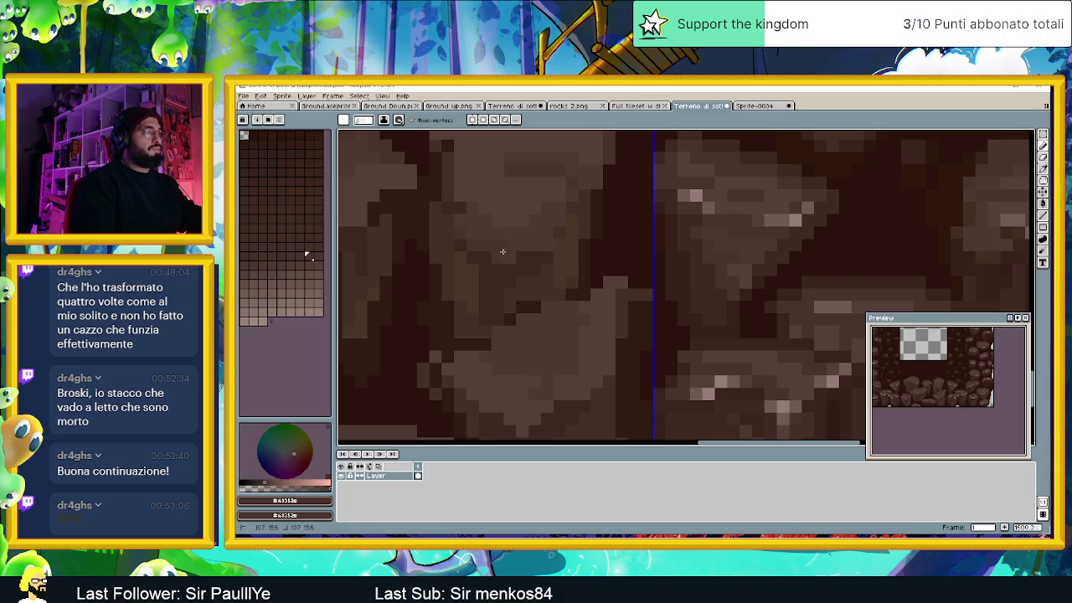
scroll(638, 290, "down", 3)
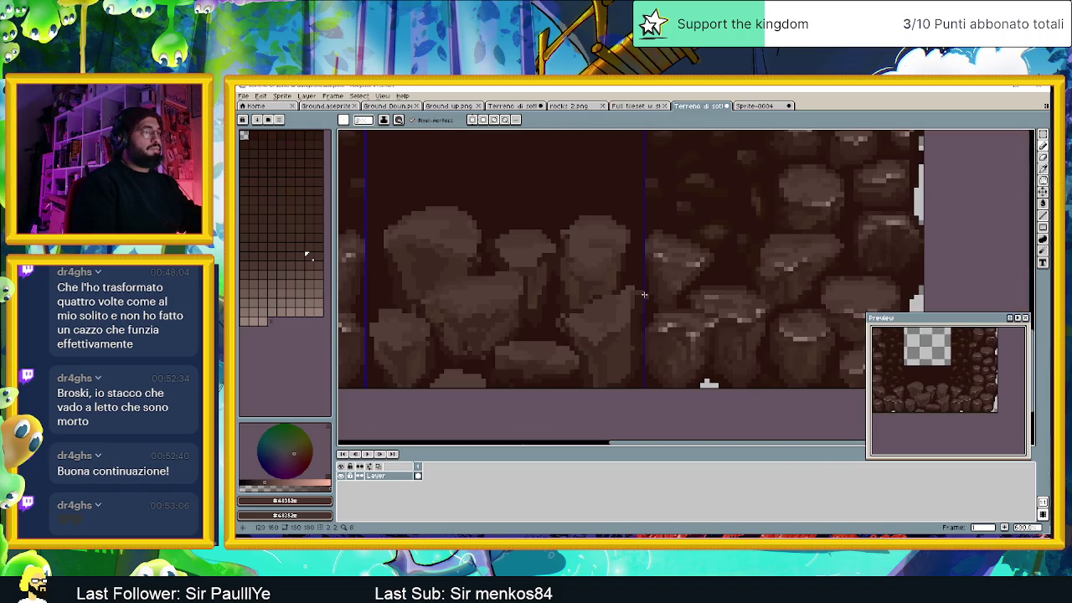
Step: Paint one light-brown pixel on the rock
scroll(644, 294, "up", 1)
scroll(636, 310, "up", 2)
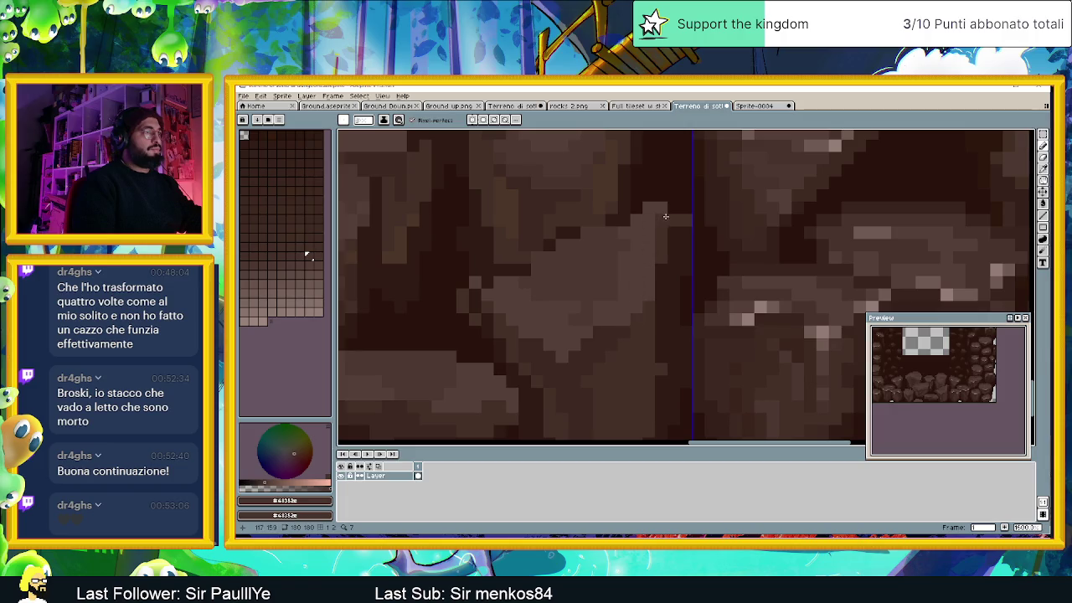
left_click(636, 211)
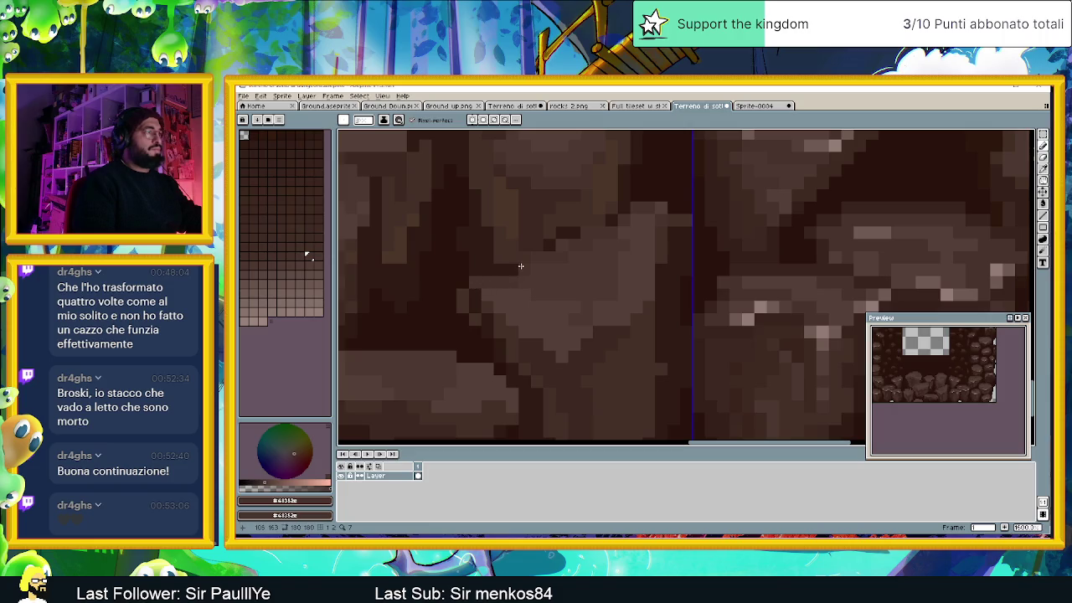
Step: Eyedrop dark brown #301b16 and draw a diagonal crease across the boulder
left_click(567, 233, "alt")
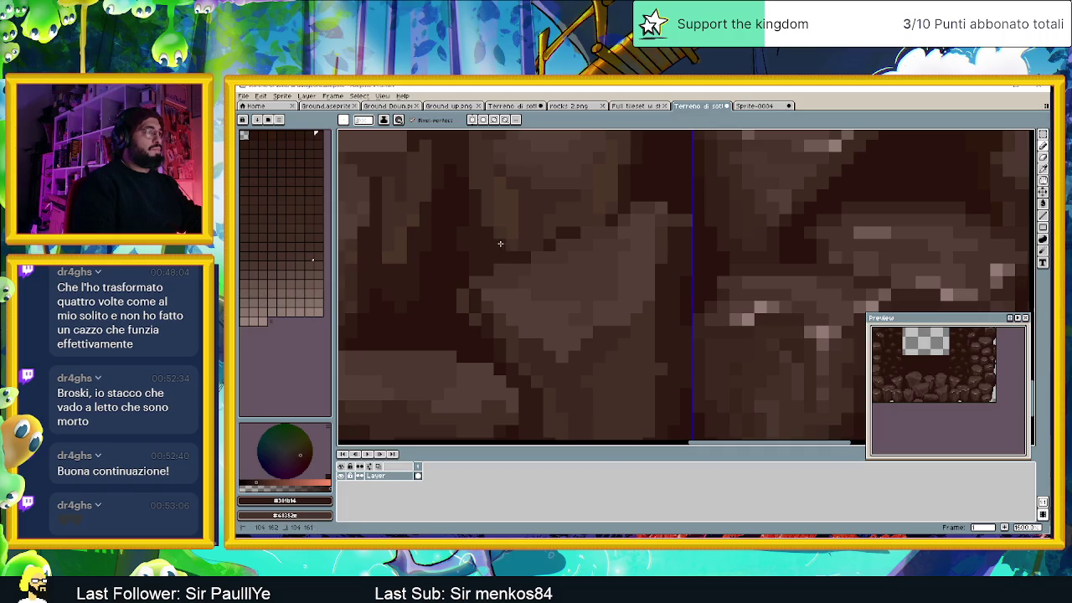
left_click_drag(554, 233, 608, 206)
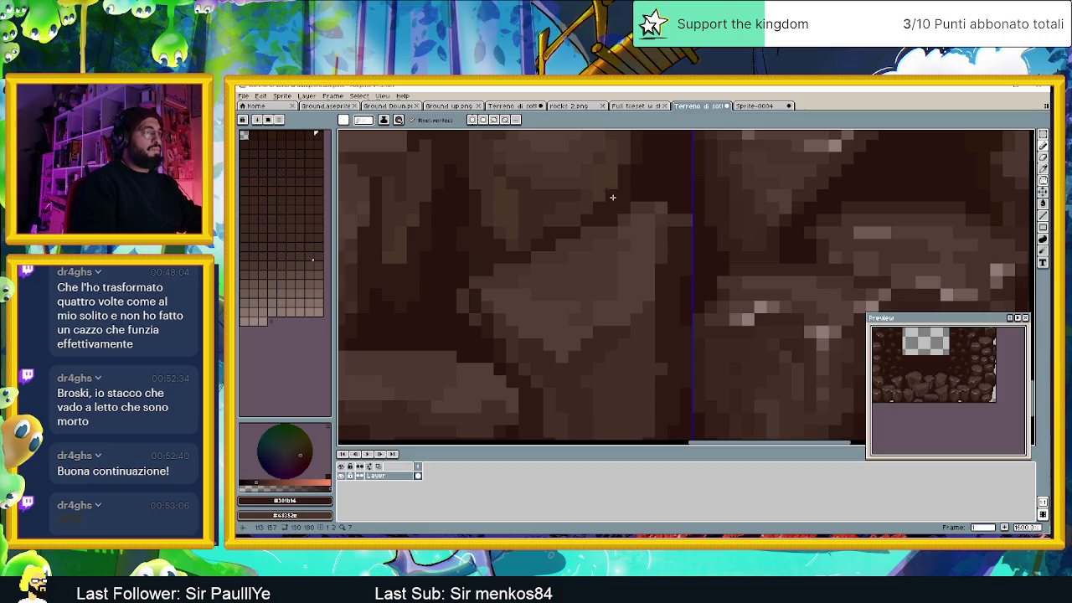
scroll(600, 295, "down", 5)
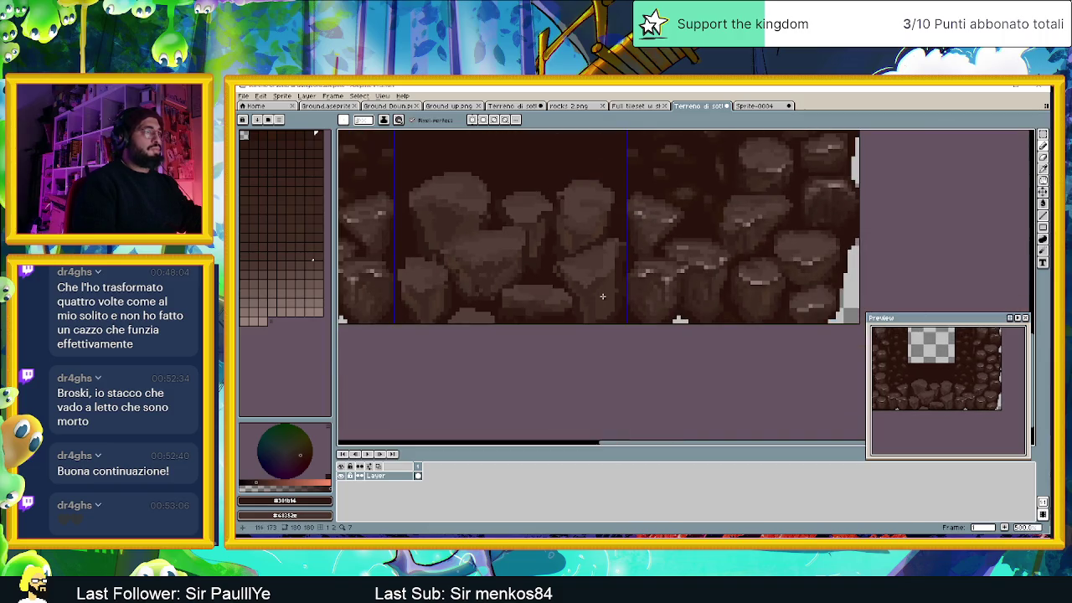
scroll(578, 276, "up", 2)
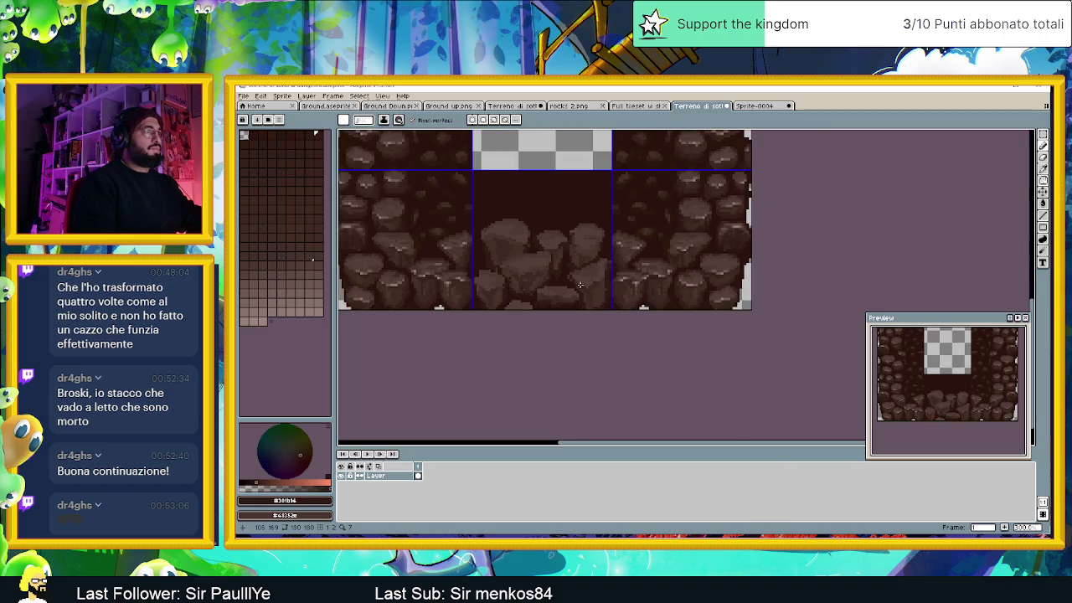
scroll(561, 259, "up", 1)
scroll(548, 242, "up", 1)
Step: Sample another colour from the rocks
left_click(547, 242, "alt")
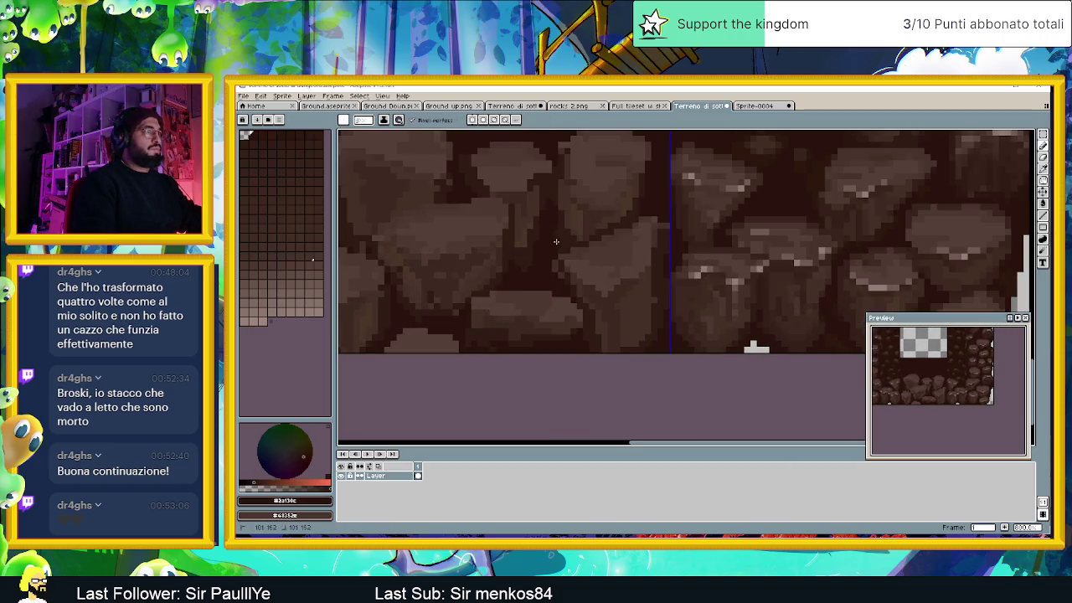
scroll(619, 239, "up", 3)
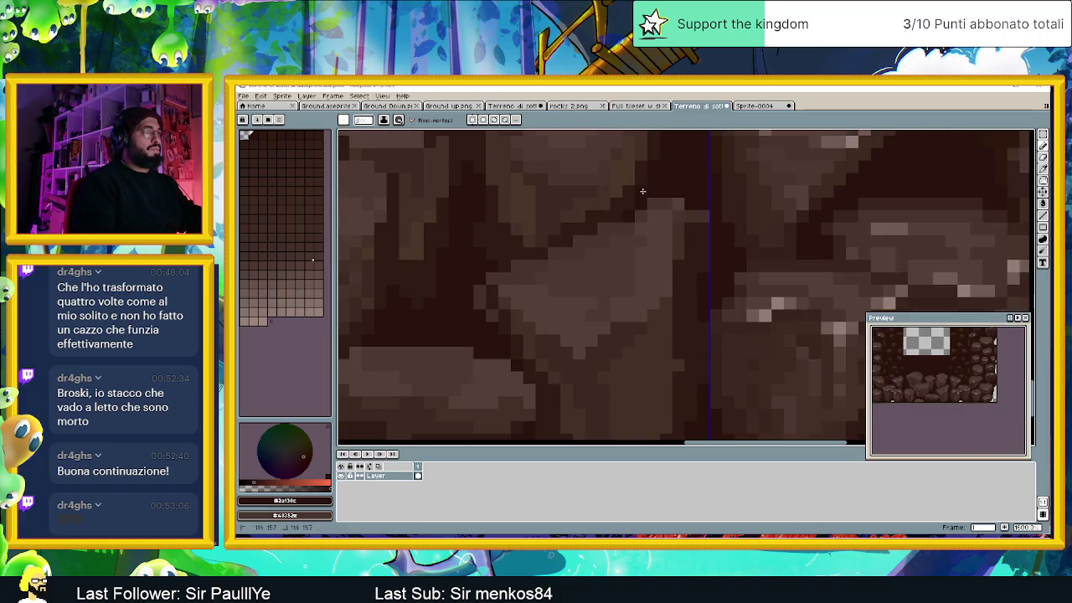
scroll(632, 209, "down", 3)
scroll(632, 257, "down", 1)
scroll(630, 285, "down", 2)
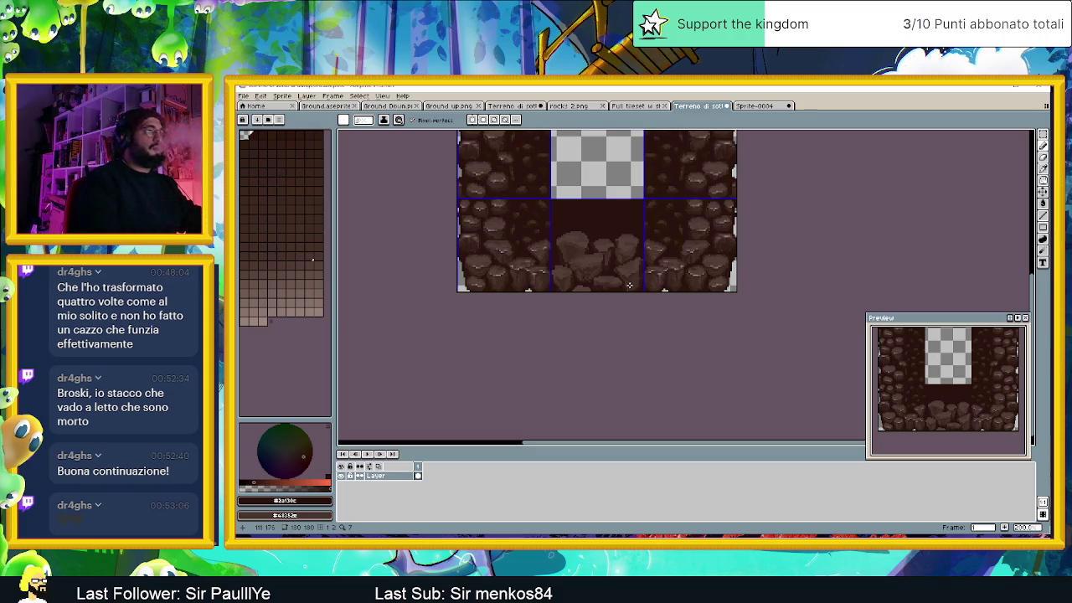
Step: Pan to the central rock tile and sample a rock brown from its boulders
scroll(629, 285, "up", 2)
scroll(595, 272, "up", 1)
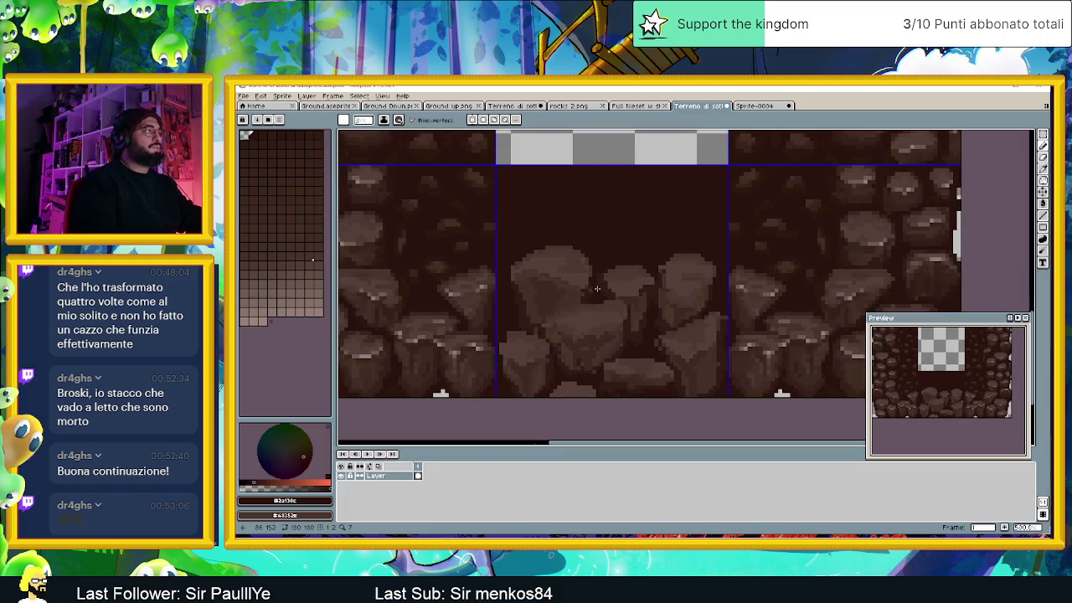
left_click_drag(535, 277, 594, 305)
scroll(598, 286, "up", 1)
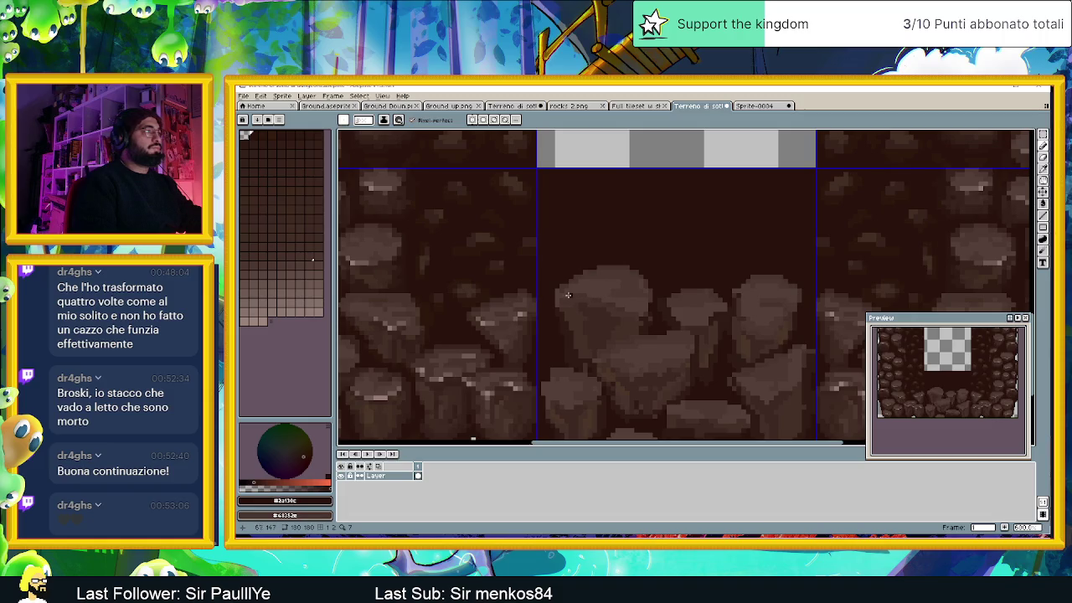
left_click(567, 295, "alt")
Step: Sample two other rock colours from the boulders to compare shades
scroll(578, 296, "up", 2)
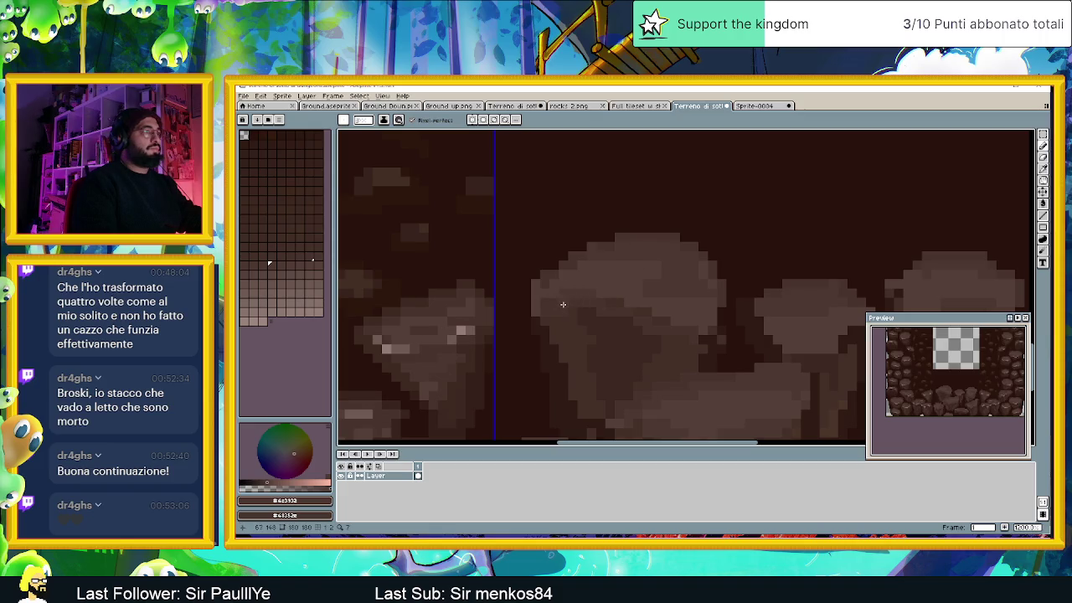
left_click(540, 312, "alt")
left_click(550, 296, "alt")
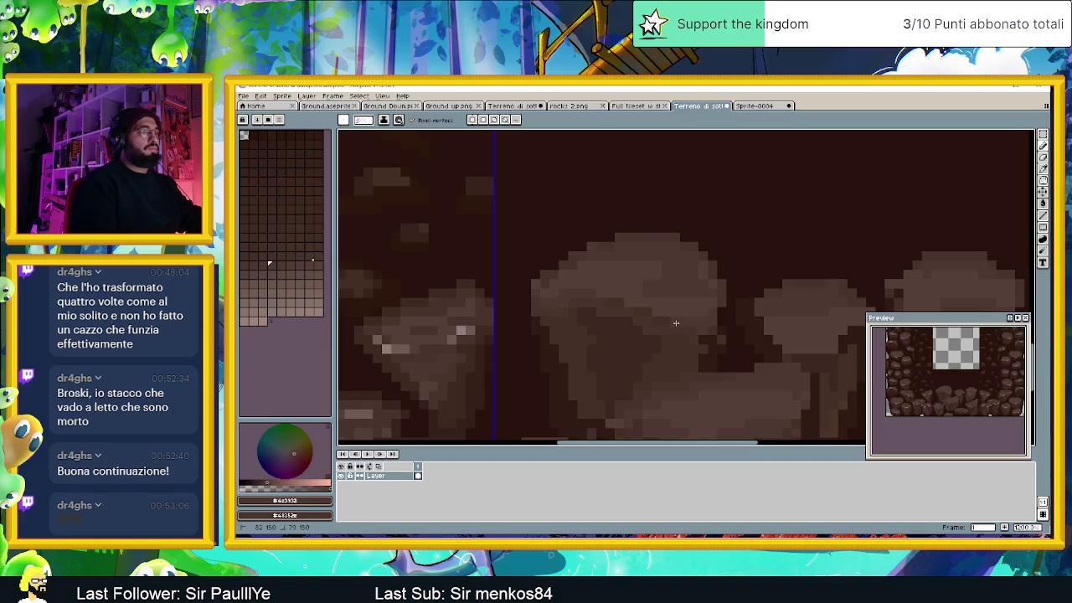
scroll(661, 322, "down", 1)
scroll(685, 352, "down", 1)
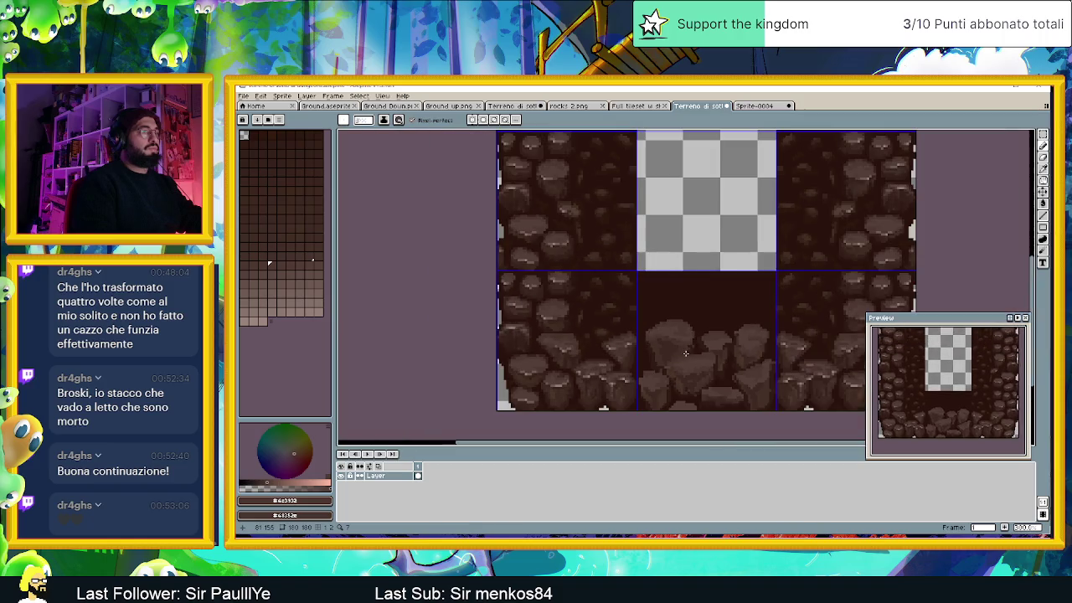
scroll(696, 358, "up", 1)
scroll(597, 346, "up", 1)
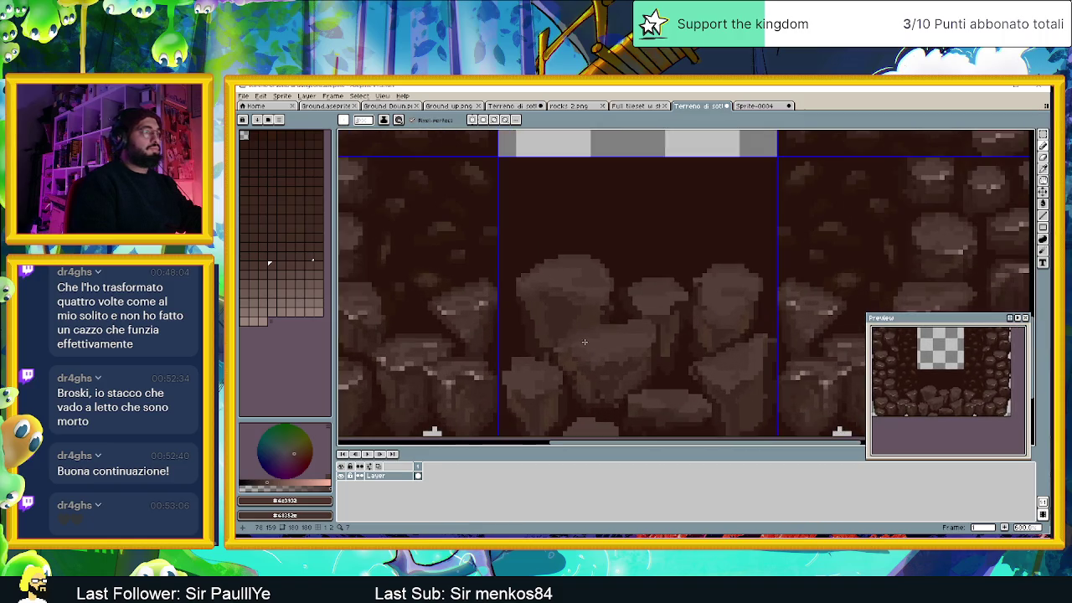
scroll(563, 346, "up", 1)
key("alt")
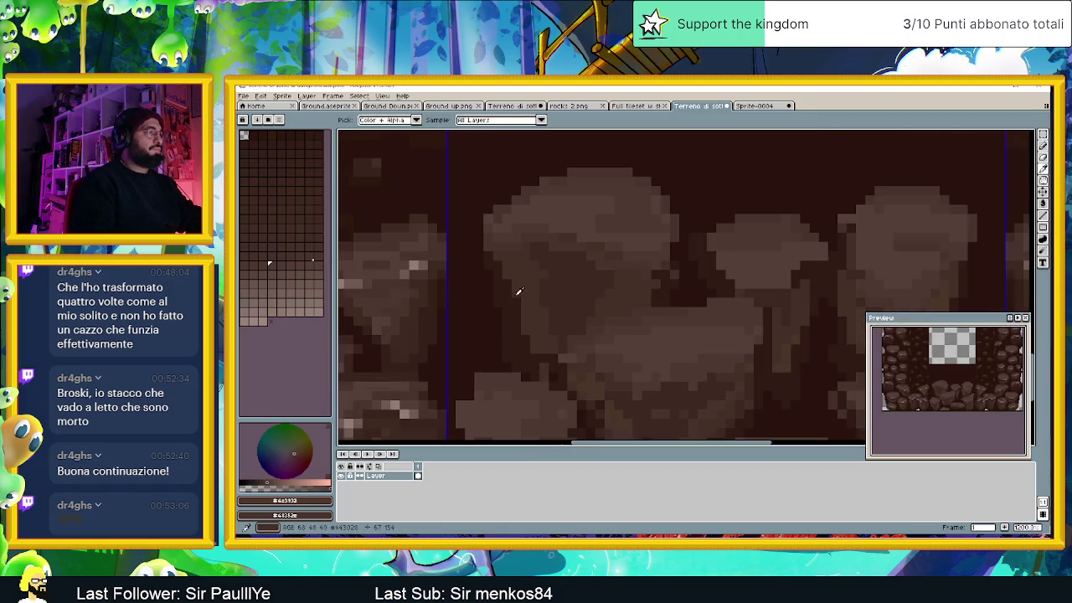
Step: Pick a darker brown, sampling it from the rocks with the eyedropper, then return to the pencil
left_click(405, 302, "alt")
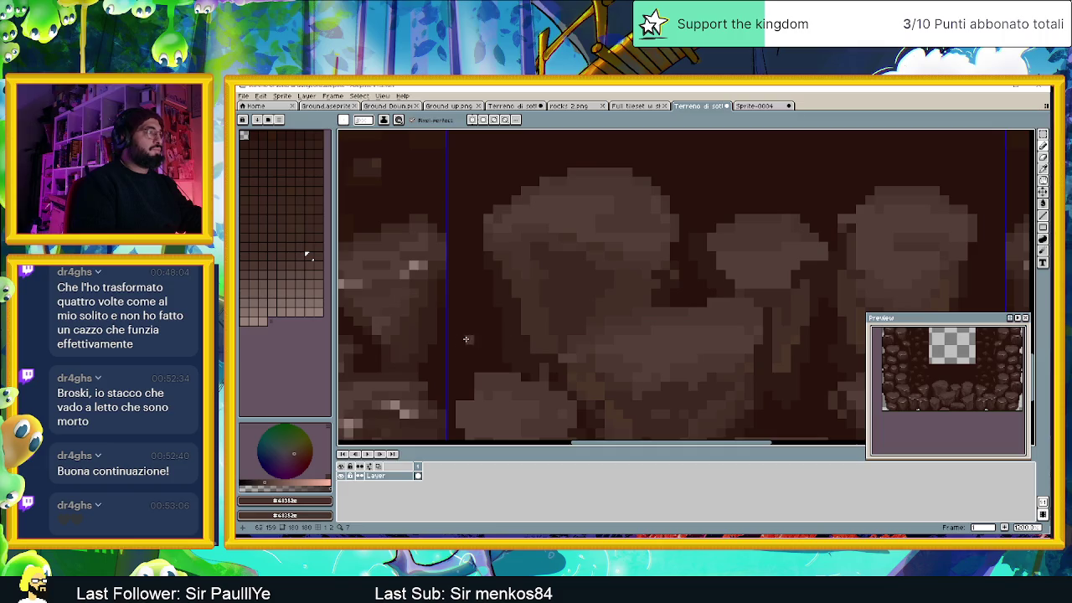
key("i")
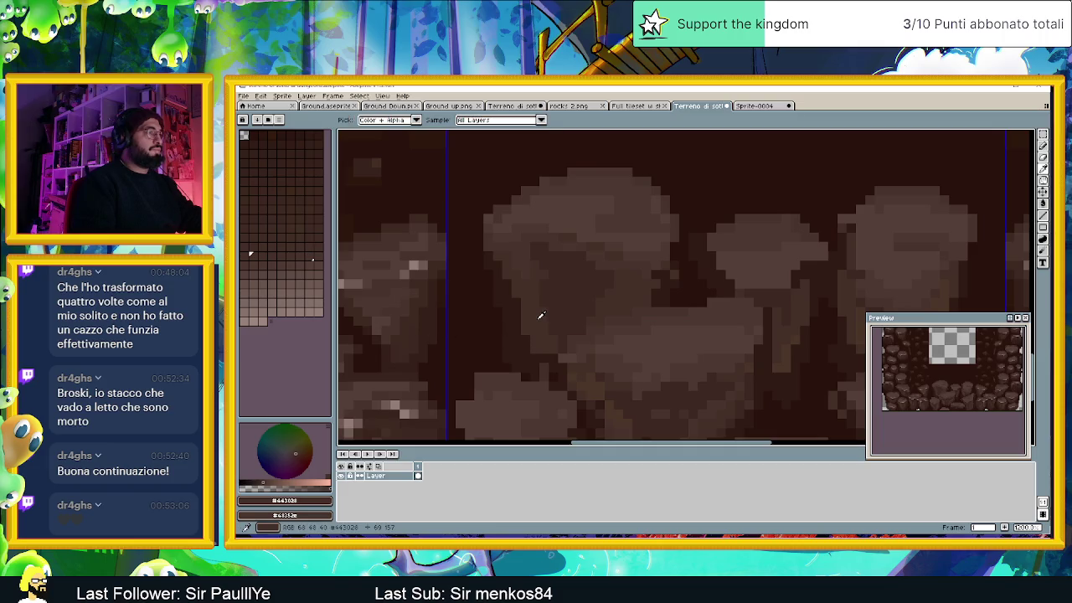
left_click(558, 305)
key("b")
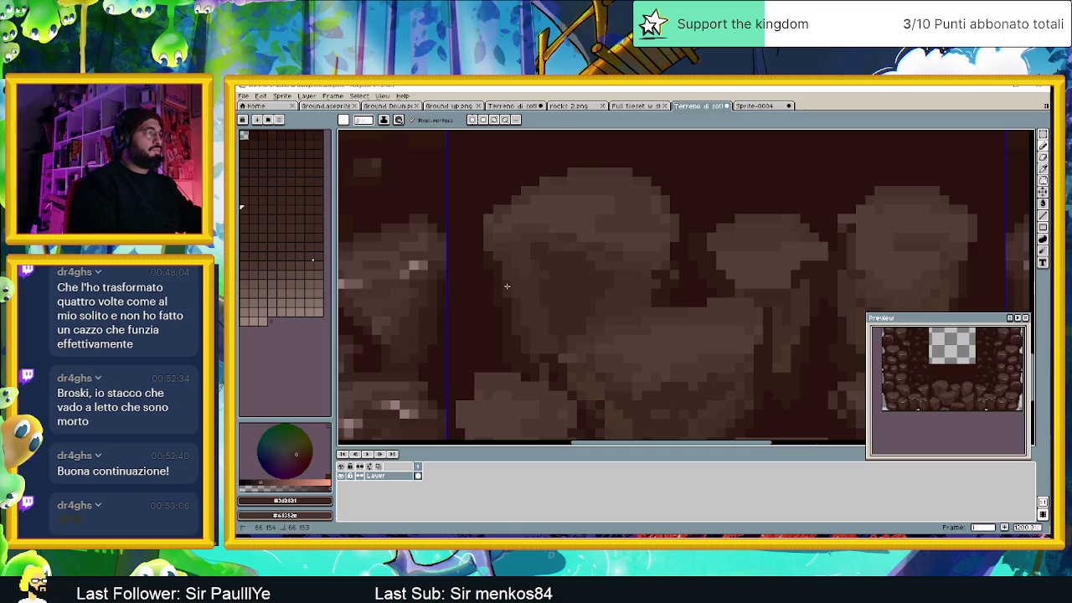
scroll(500, 265, "down", 3)
scroll(571, 350, "down", 1)
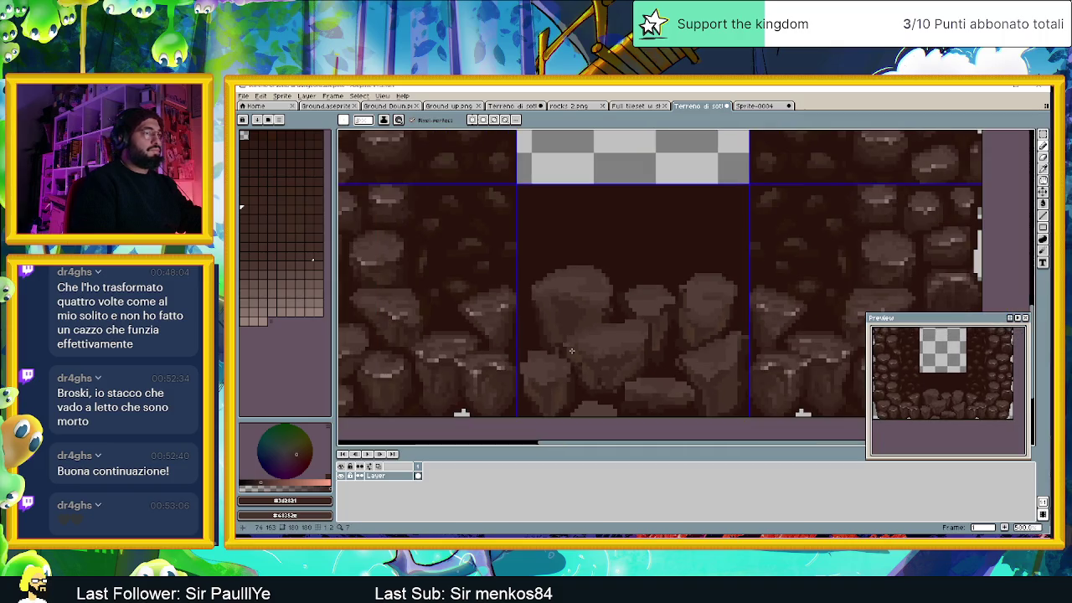
scroll(571, 350, "up", 1)
scroll(563, 309, "up", 2)
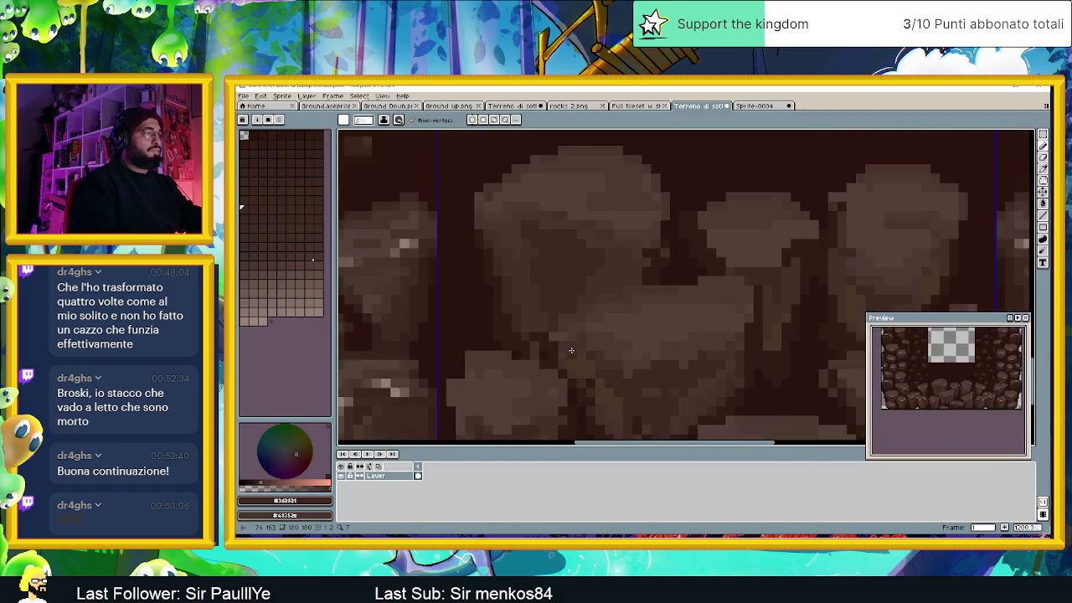
scroll(555, 266, "up", 1)
key("i")
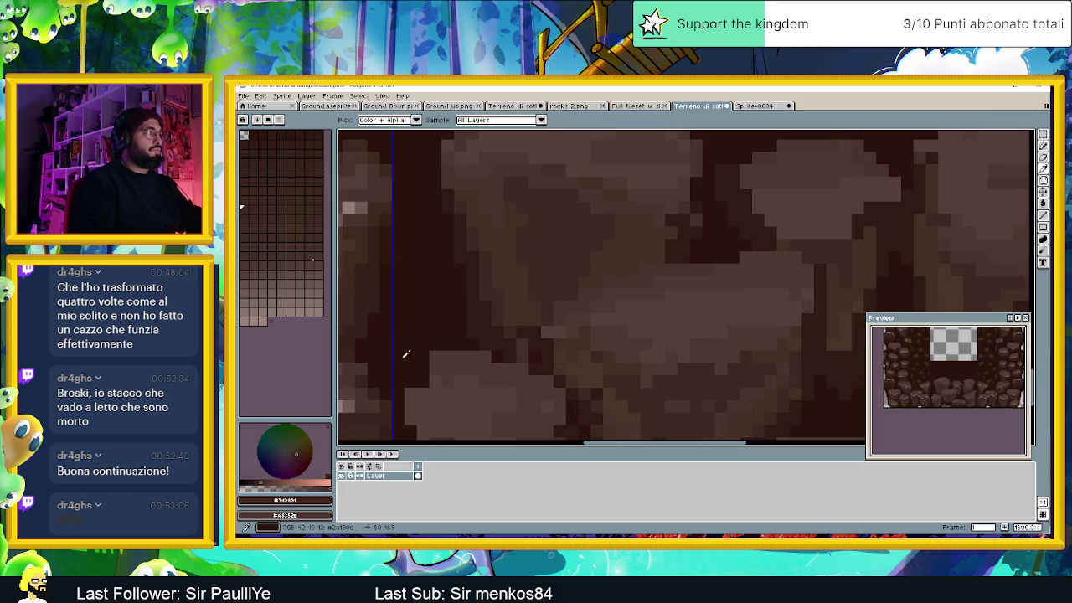
key("b")
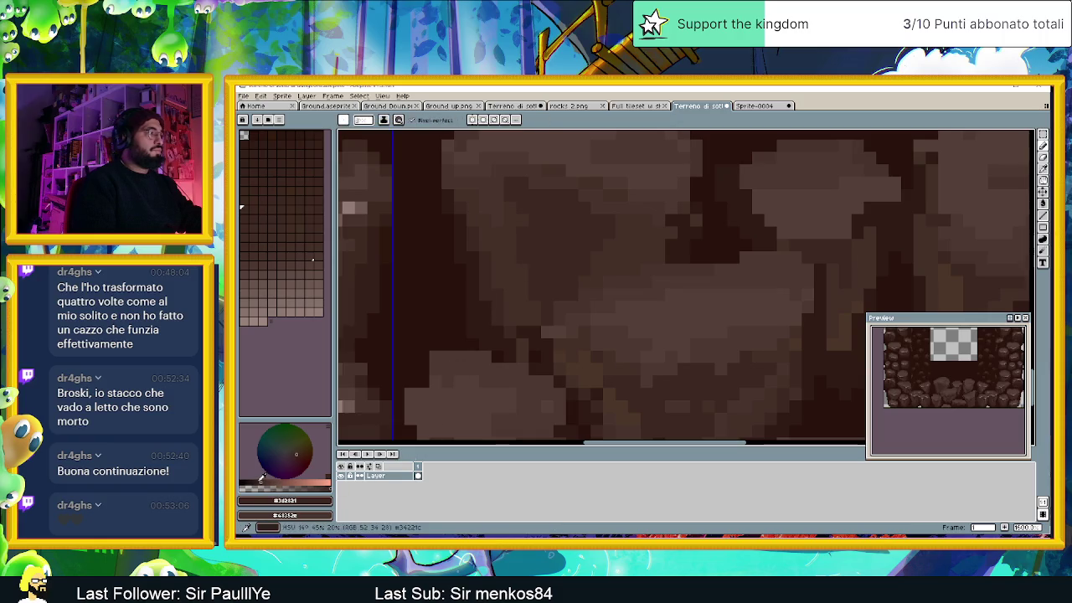
Step: Set the drawing colour to dark brown #3d2621 using the colour wheel and canvas
left_click(262, 477)
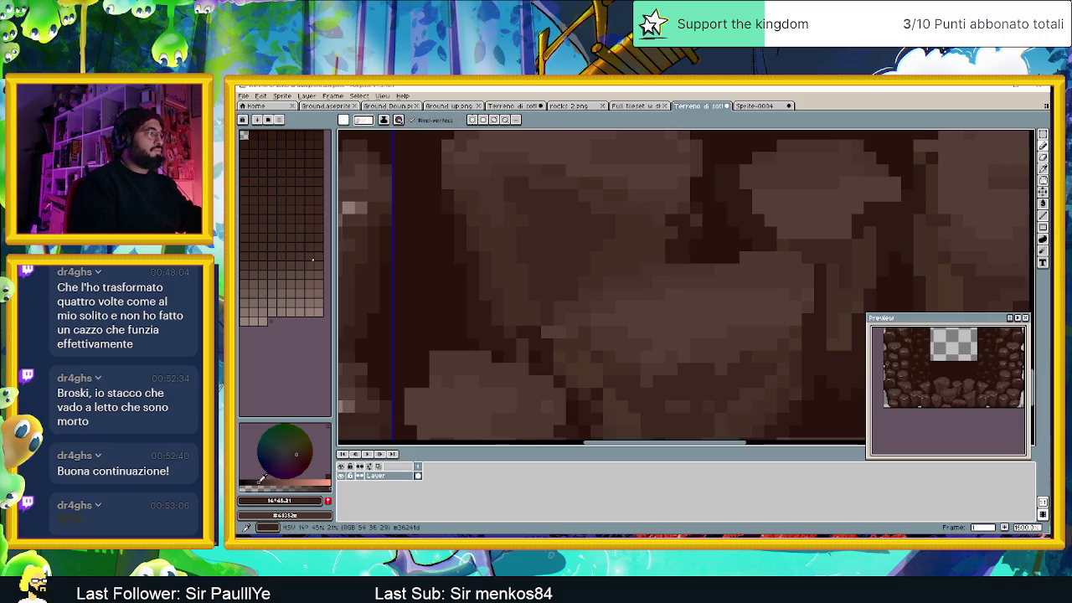
left_click(301, 451)
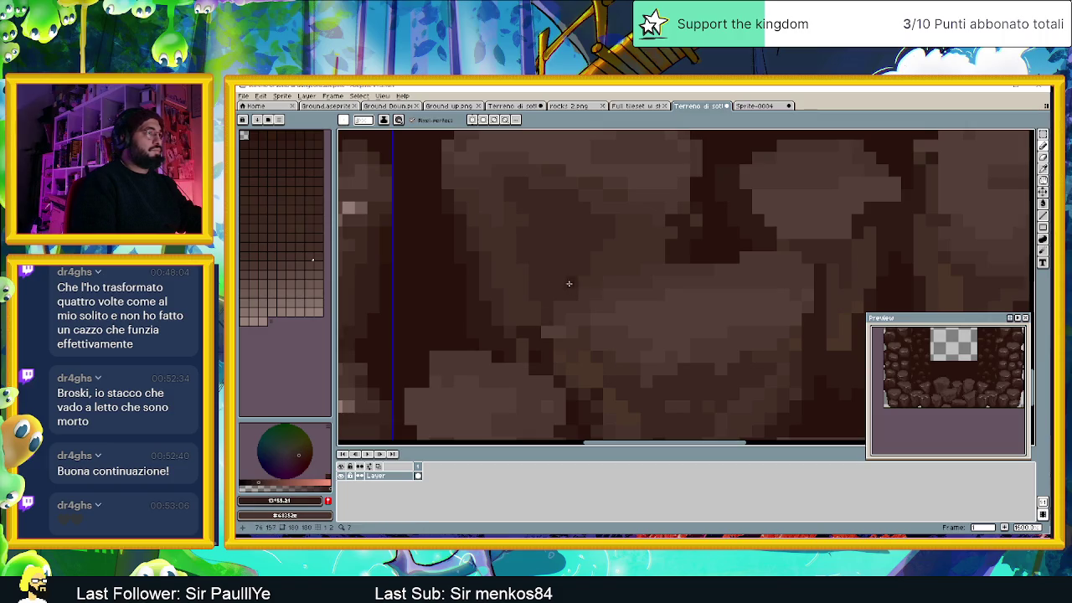
left_click(566, 239, "alt")
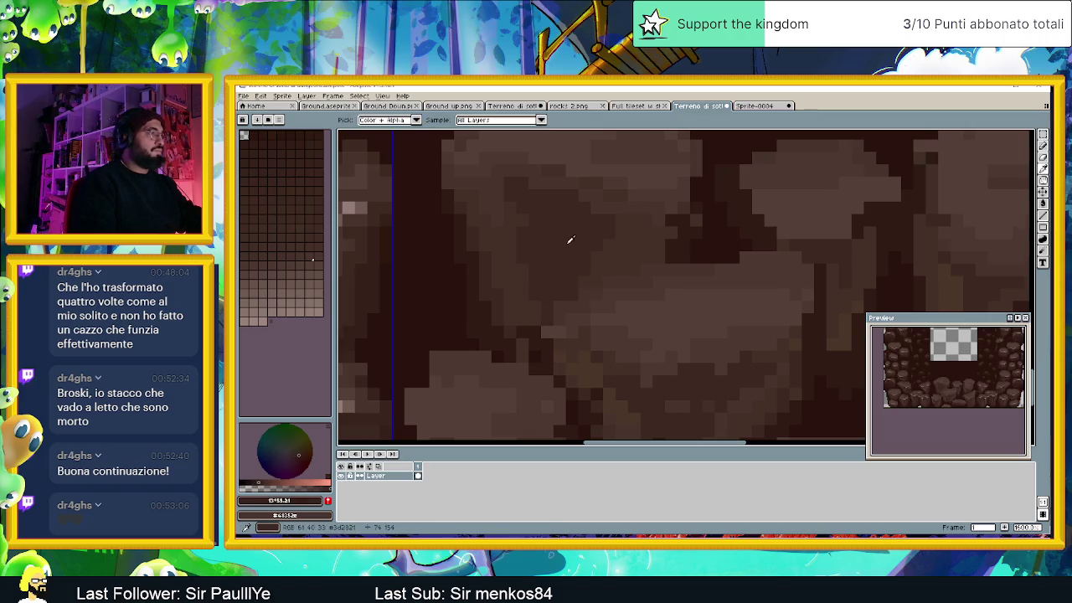
left_click(308, 501)
left_click(309, 501)
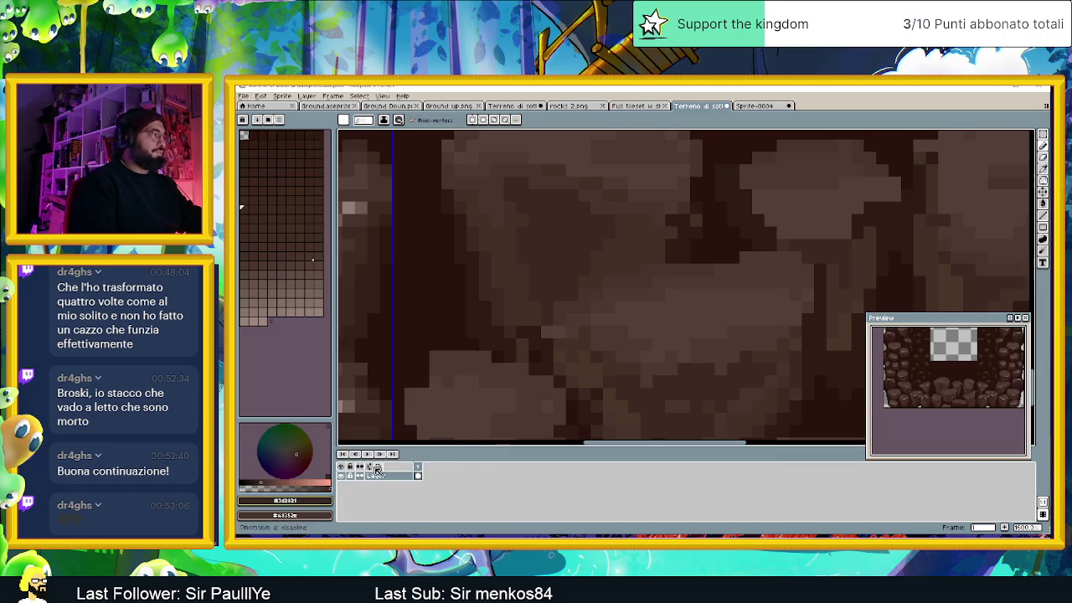
Step: In HSV, lower the drawing colour's saturation slightly and its value by one
left_click(308, 501)
left_click(261, 436)
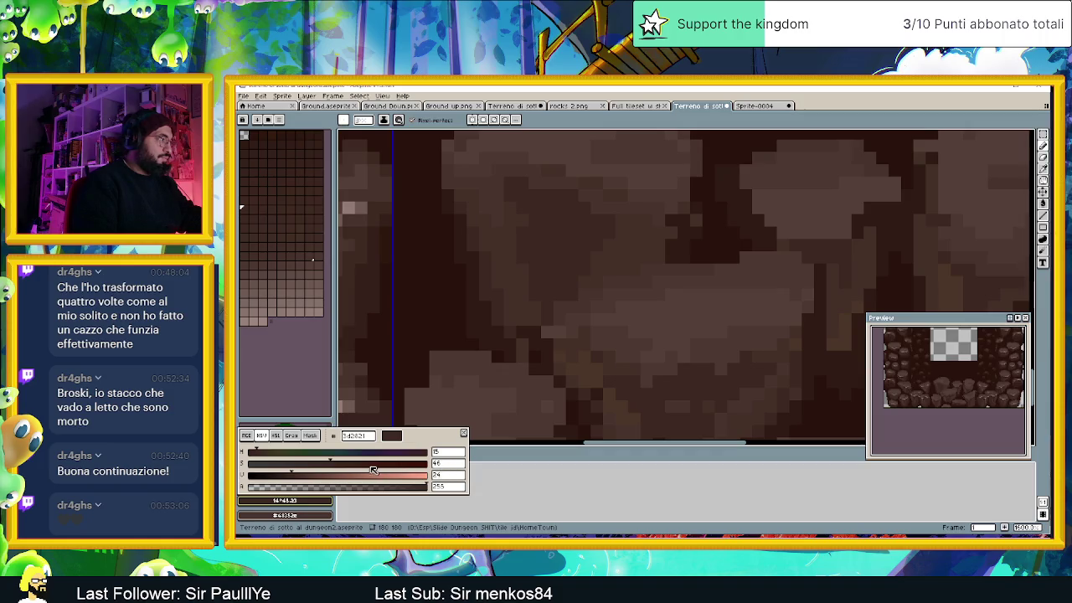
left_click_drag(343, 464, 327, 465)
left_click_drag(312, 478, 310, 478)
left_click(463, 433)
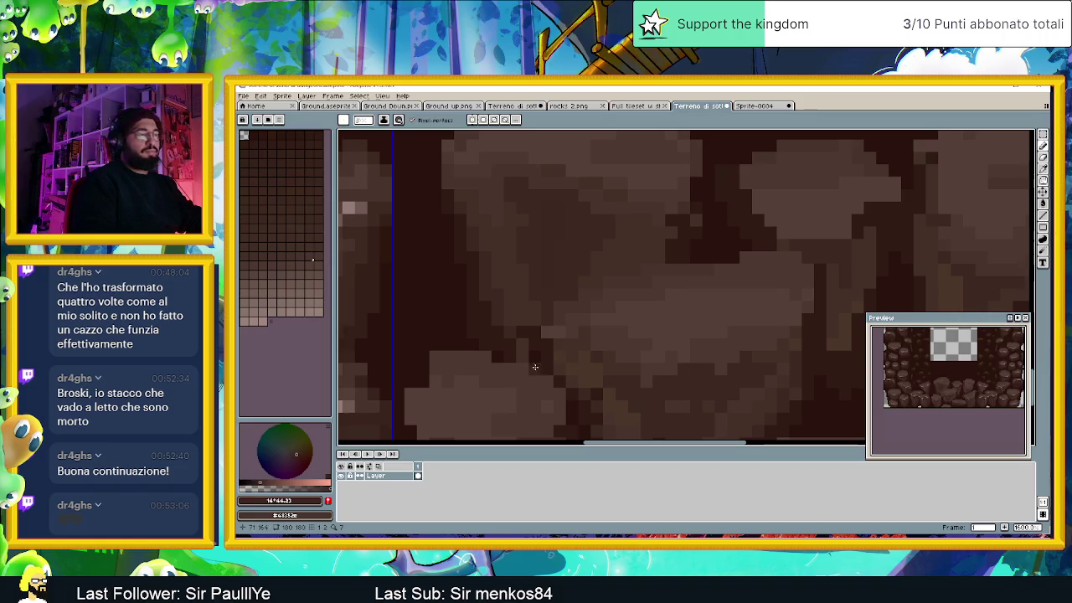
Step: Resample the dark ground brown from the canvas
left_click(280, 500)
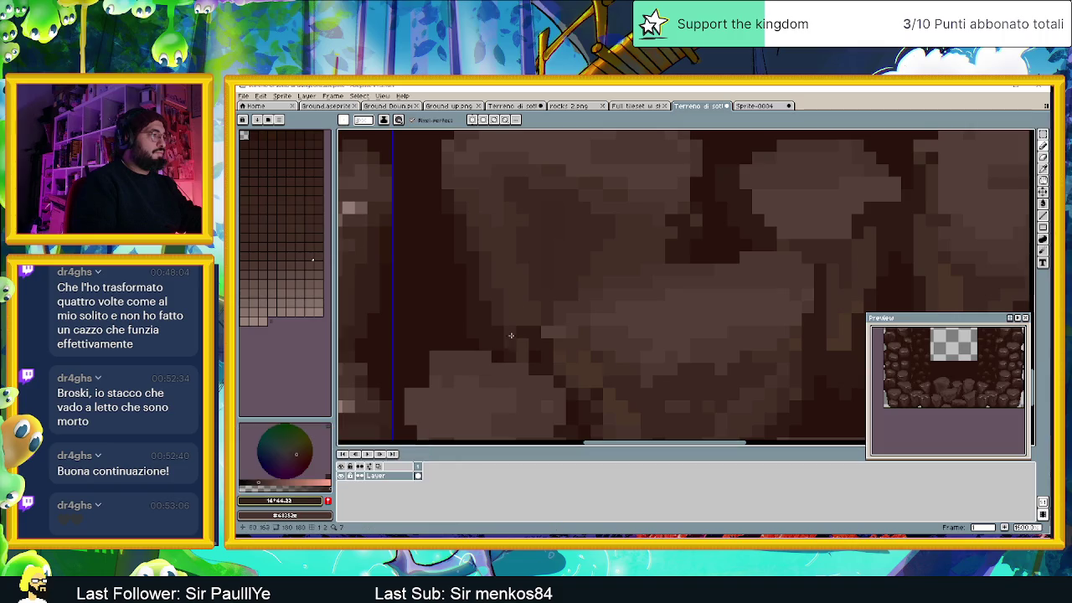
left_click(552, 209)
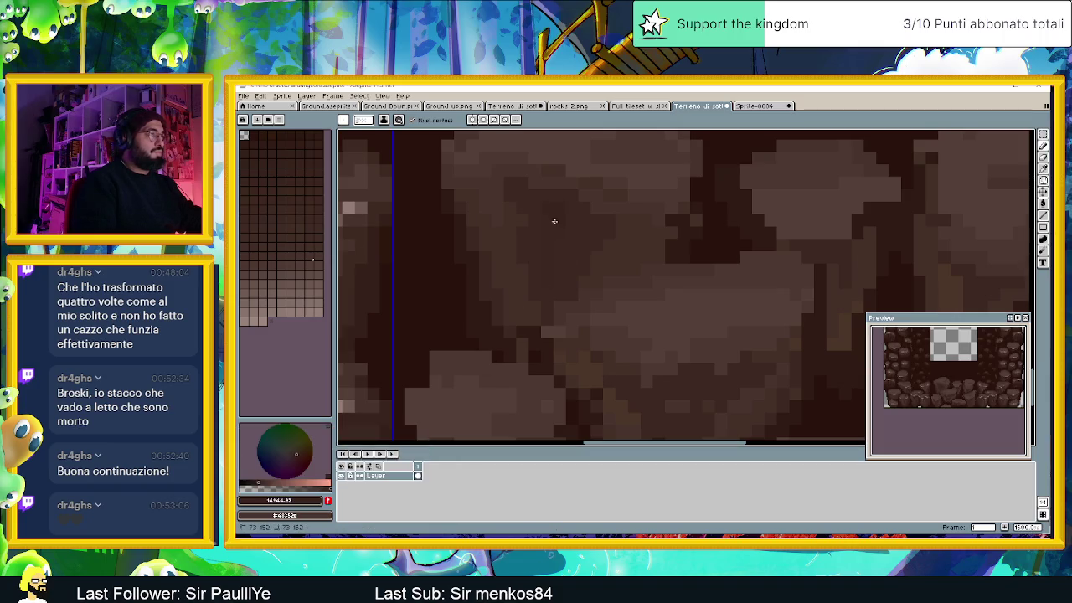
left_click_drag(554, 221, 544, 269)
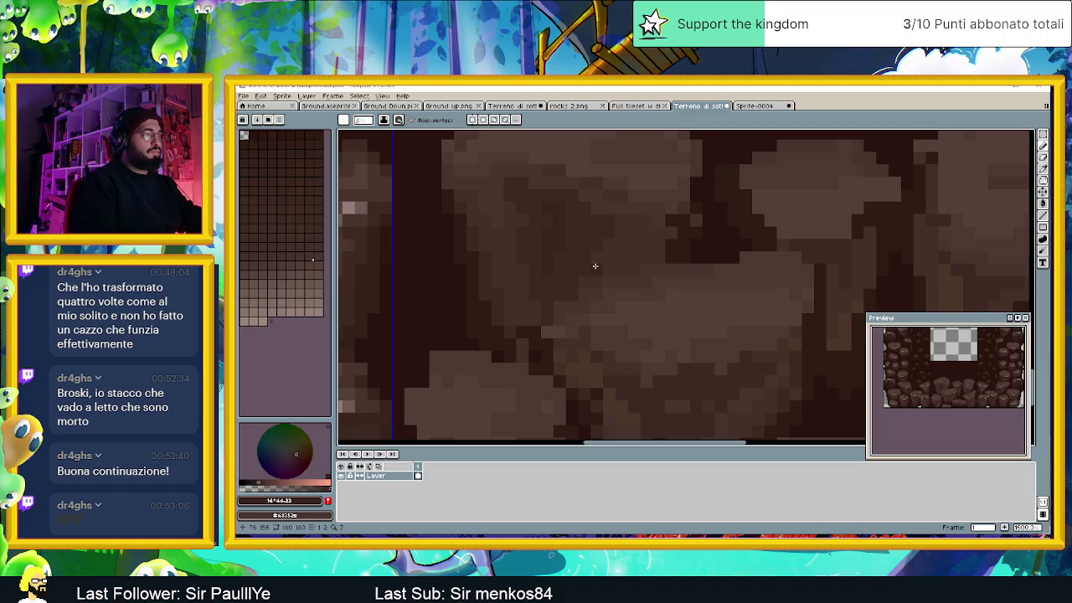
left_click(586, 259, "alt")
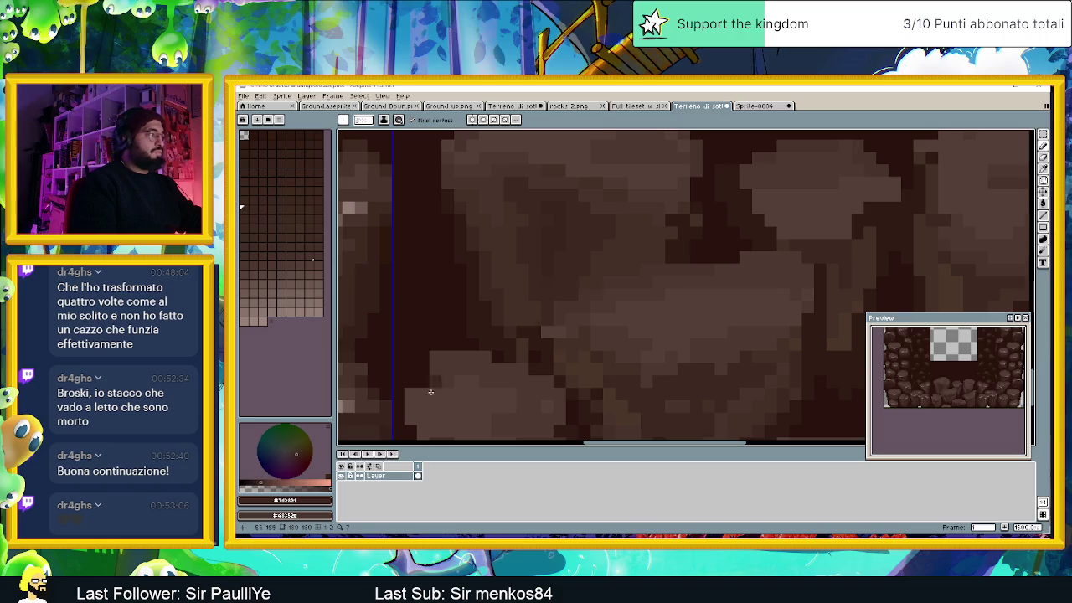
Step: Raise the colour's HSV saturation by one, to about hue 16, saturation 47, value 26
left_click(311, 501)
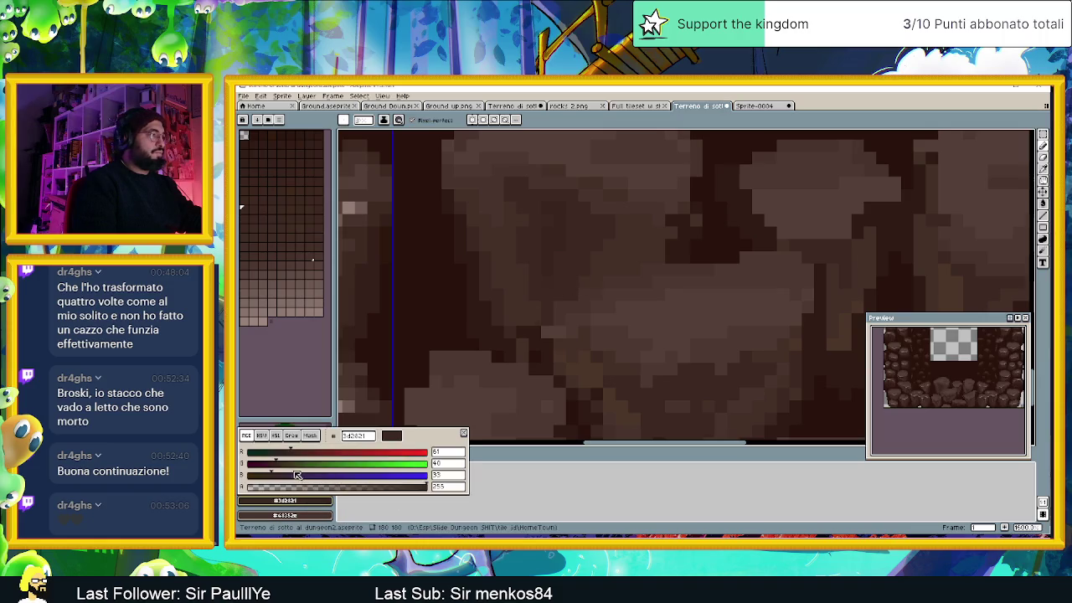
left_click(262, 436)
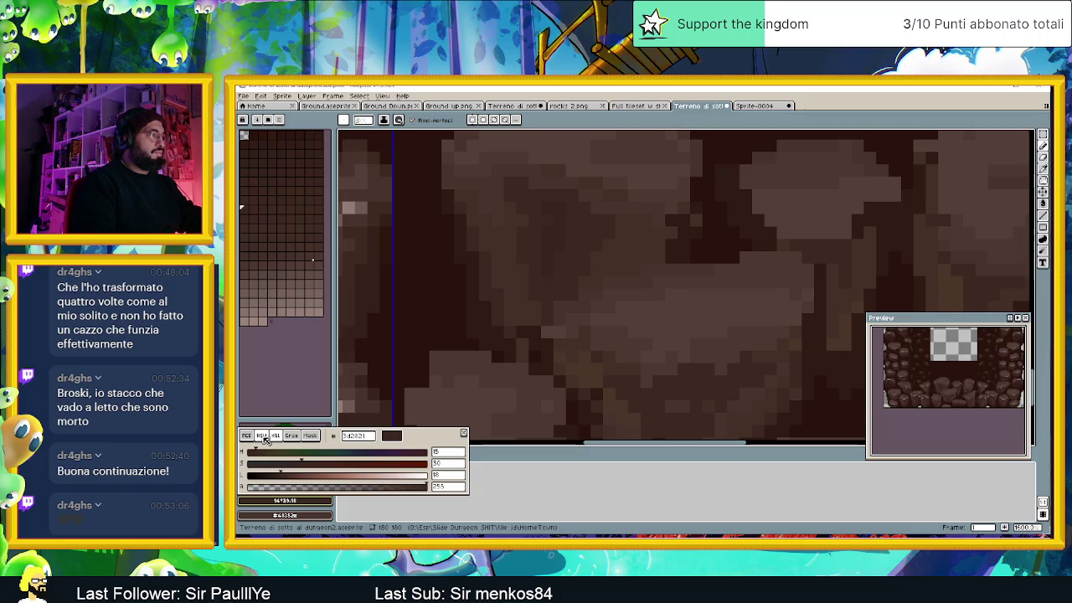
left_click(334, 464)
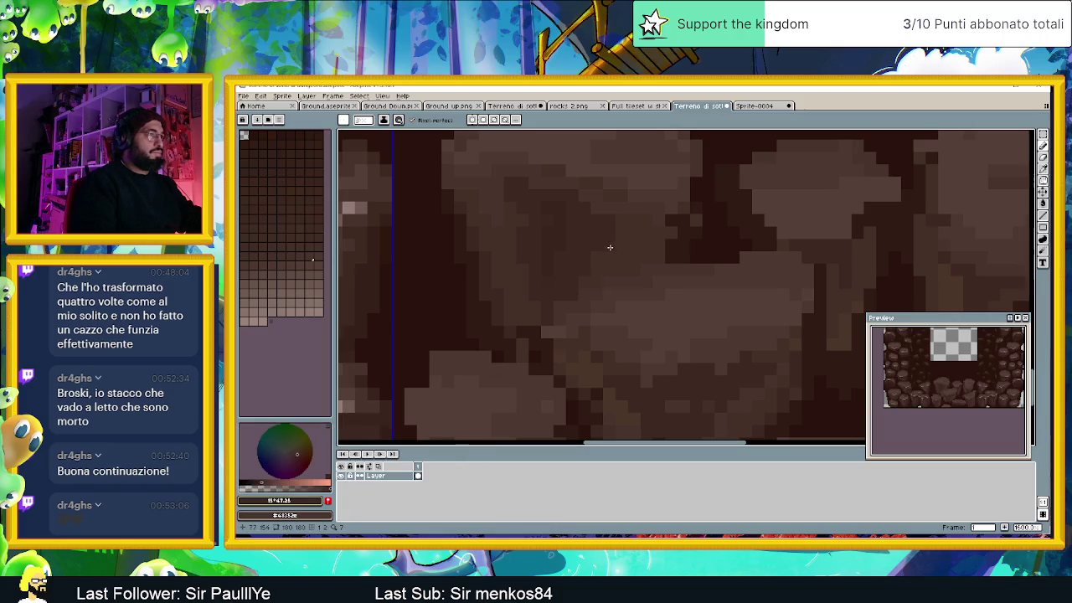
left_click(301, 501)
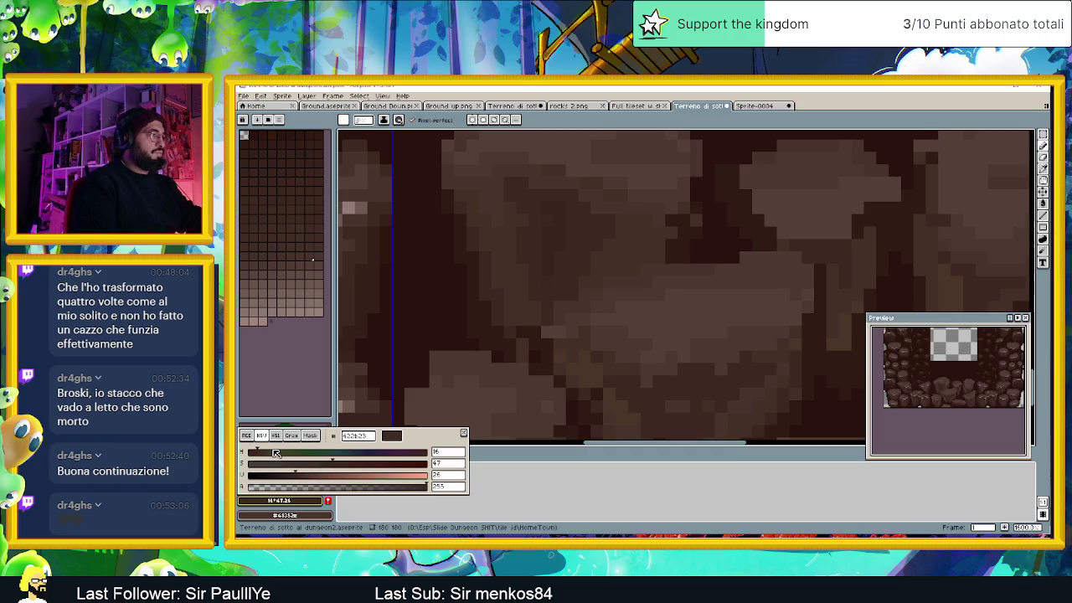
left_click(591, 270)
scroll(598, 248, "right", 2)
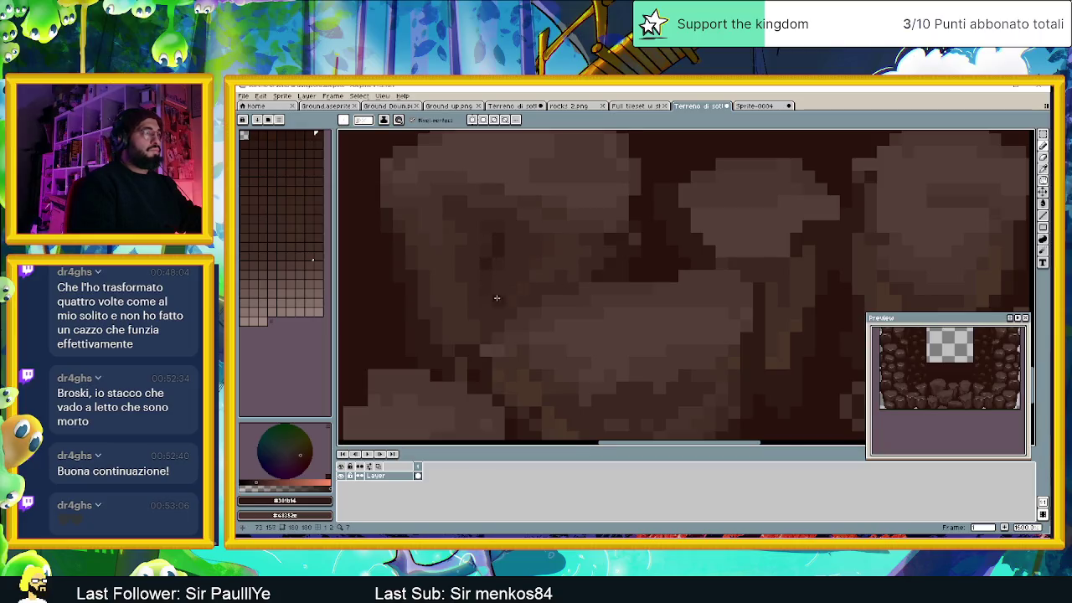
scroll(497, 297, "down", 2)
scroll(502, 310, "down", 1)
scroll(508, 320, "down", 1)
scroll(514, 331, "down", 1)
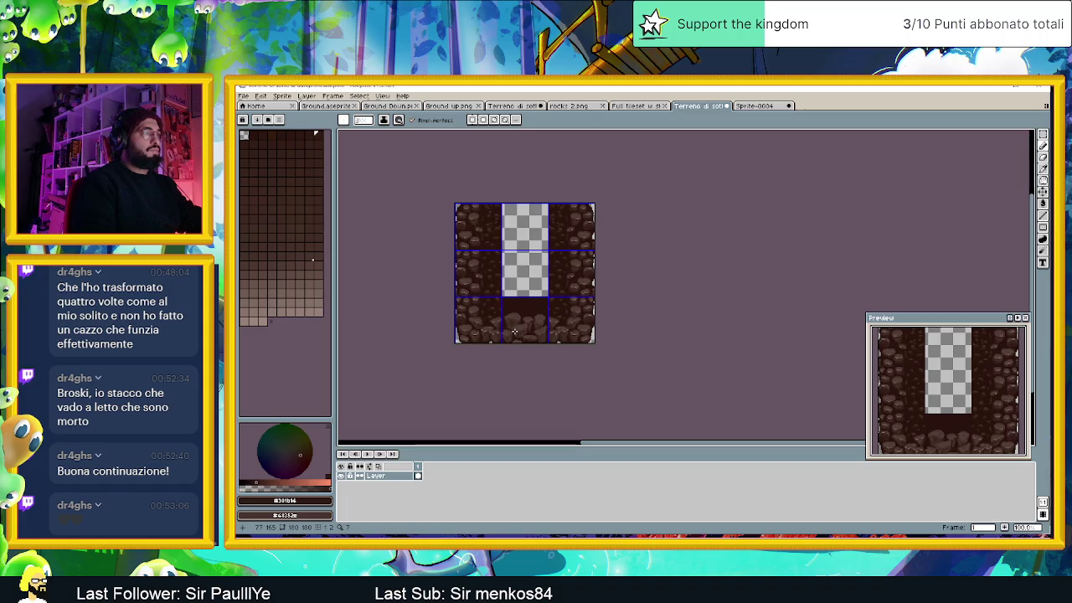
scroll(514, 331, "up", 1)
scroll(516, 331, "up", 1)
scroll(519, 332, "up", 1)
scroll(524, 332, "up", 2)
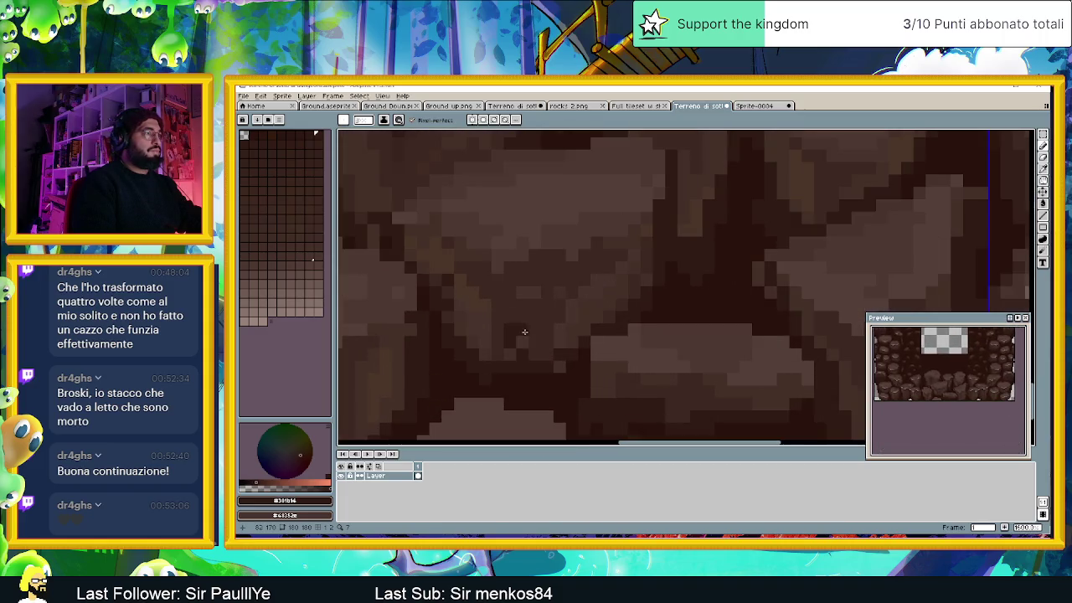
left_click(540, 291, "alt")
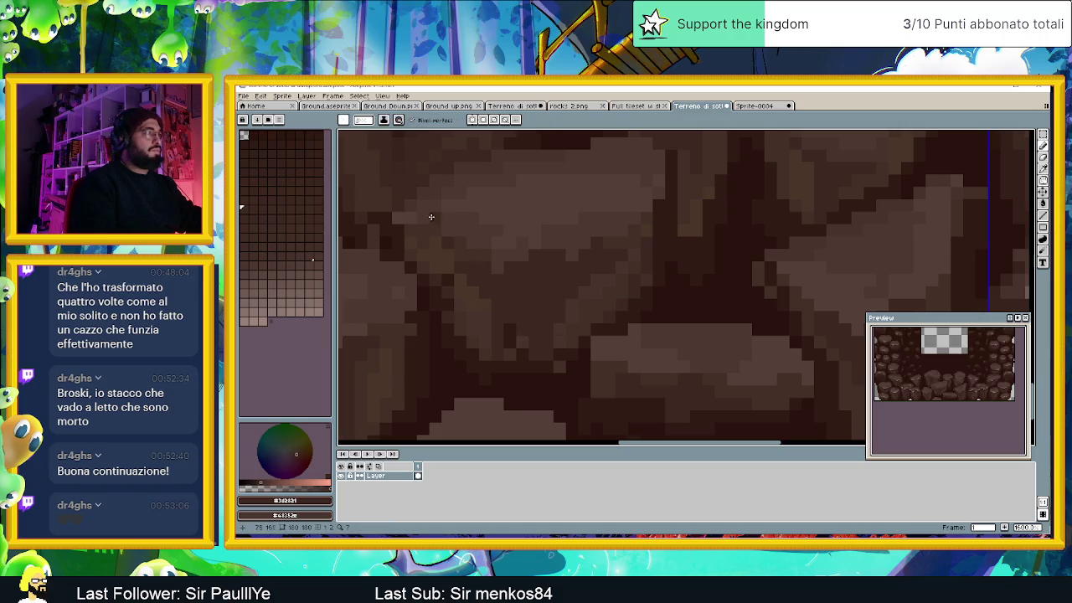
key("alt")
left_click(433, 157, "alt")
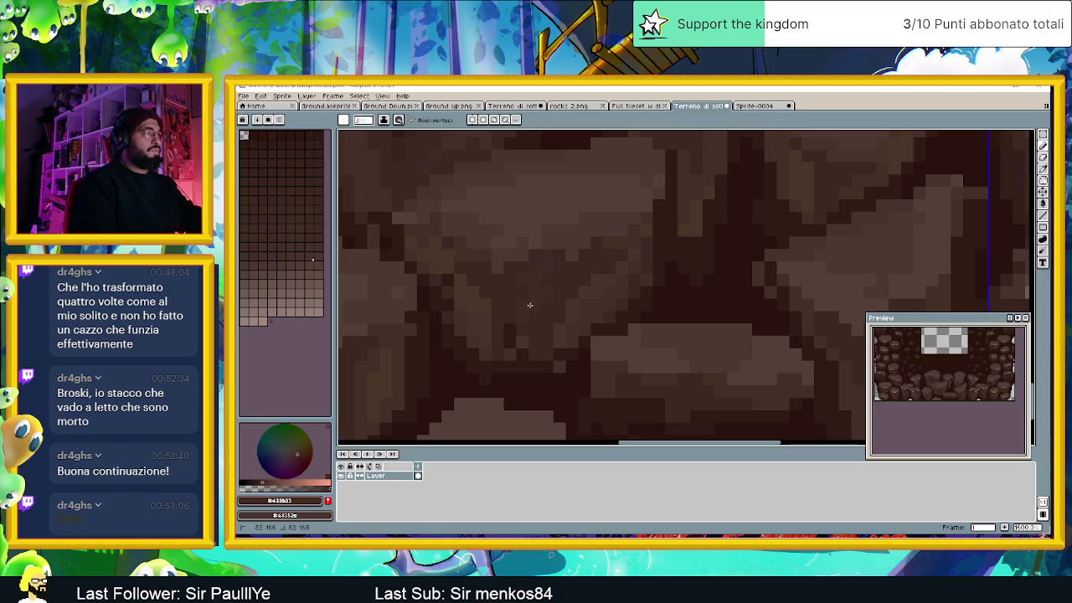
left_click_drag(514, 292, 581, 346)
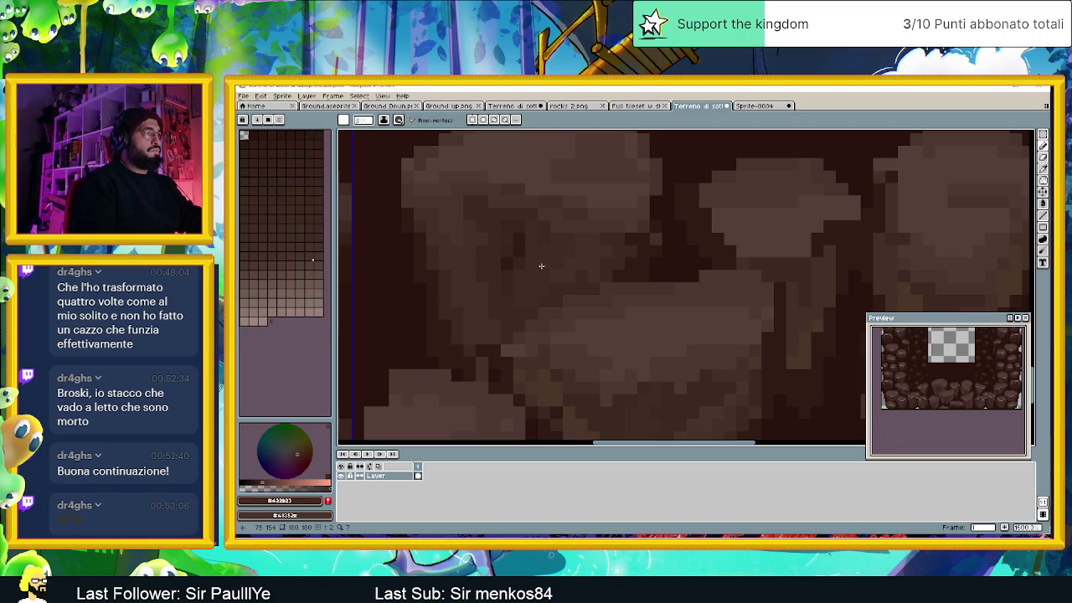
scroll(540, 266, "down", 2)
scroll(585, 334, "down", 1)
scroll(590, 339, "up", 2)
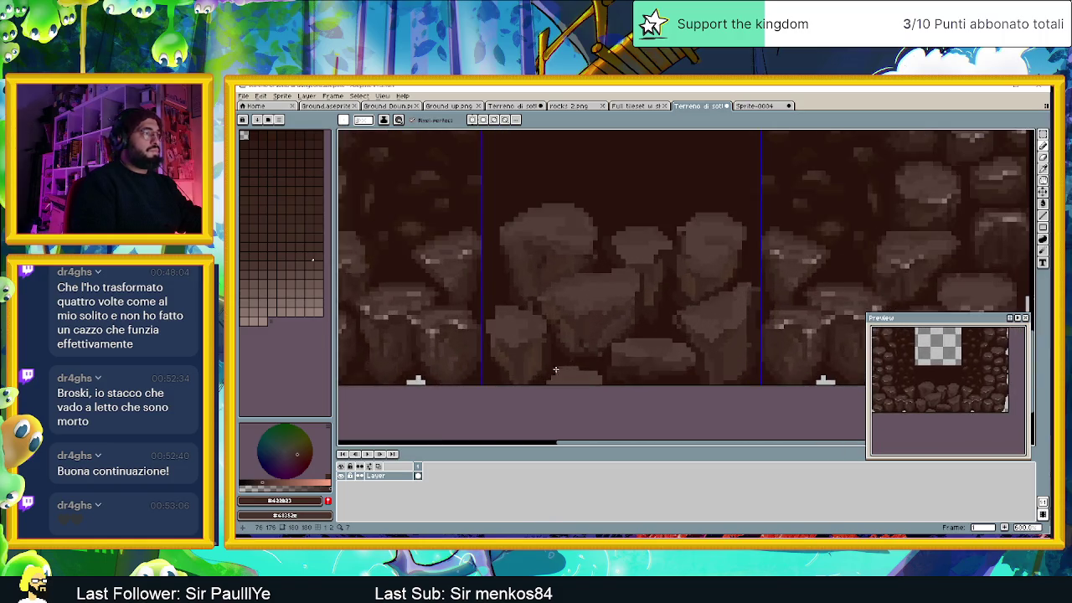
scroll(536, 350, "up", 2)
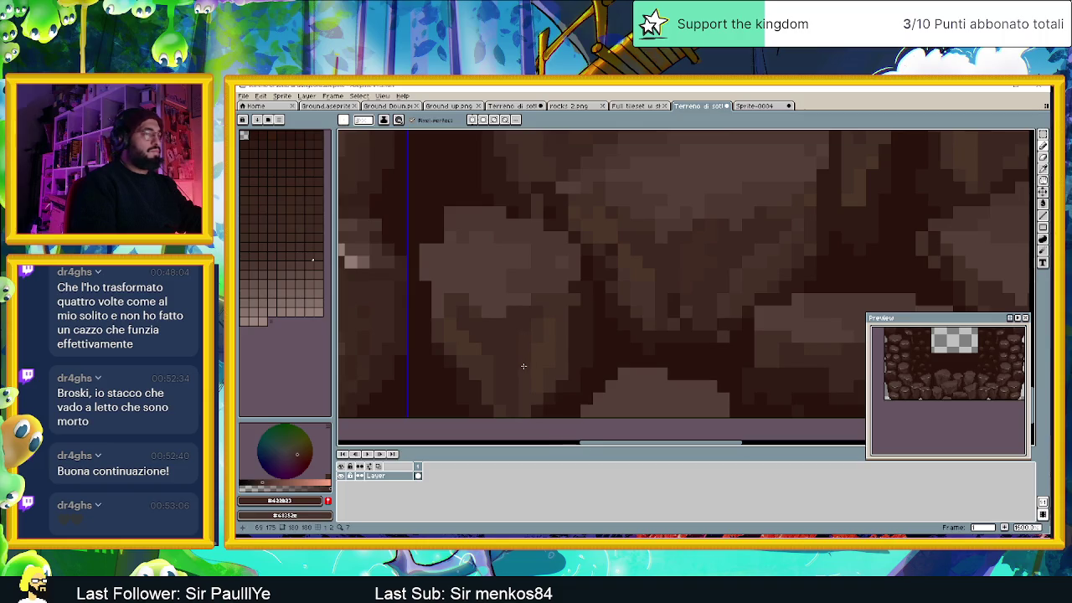
scroll(523, 366, "down", 2)
scroll(525, 362, "down", 1)
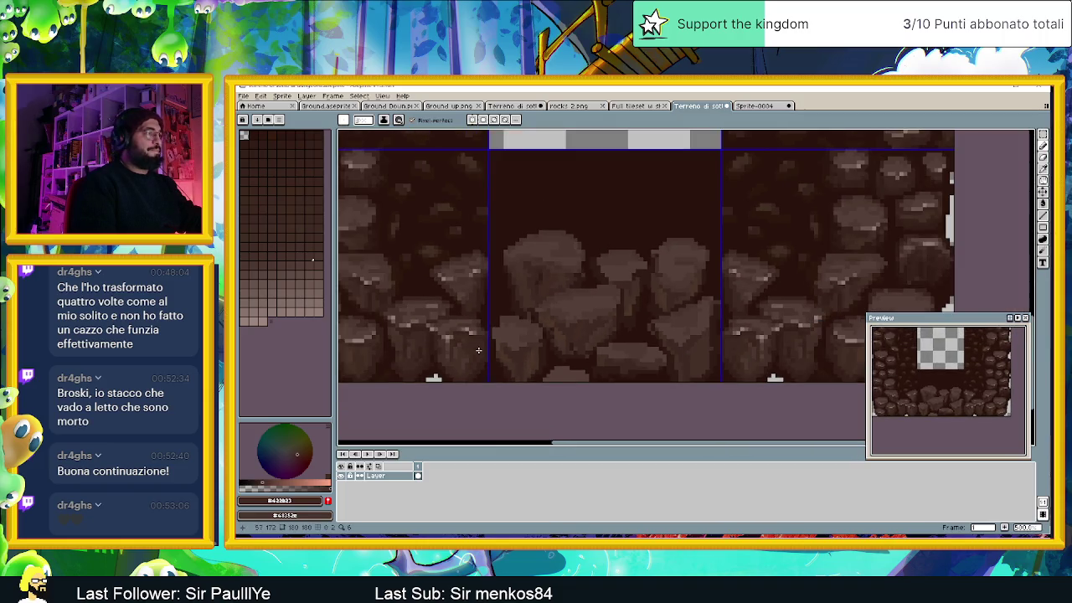
scroll(481, 350, "up", 1)
left_click(399, 325, "alt")
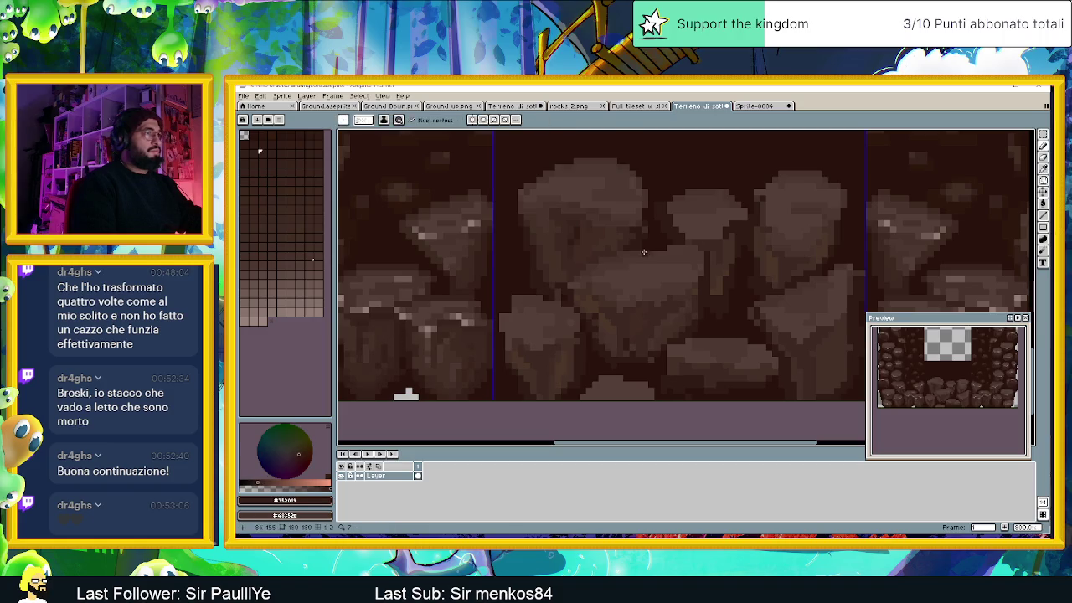
scroll(590, 238, "up", 2)
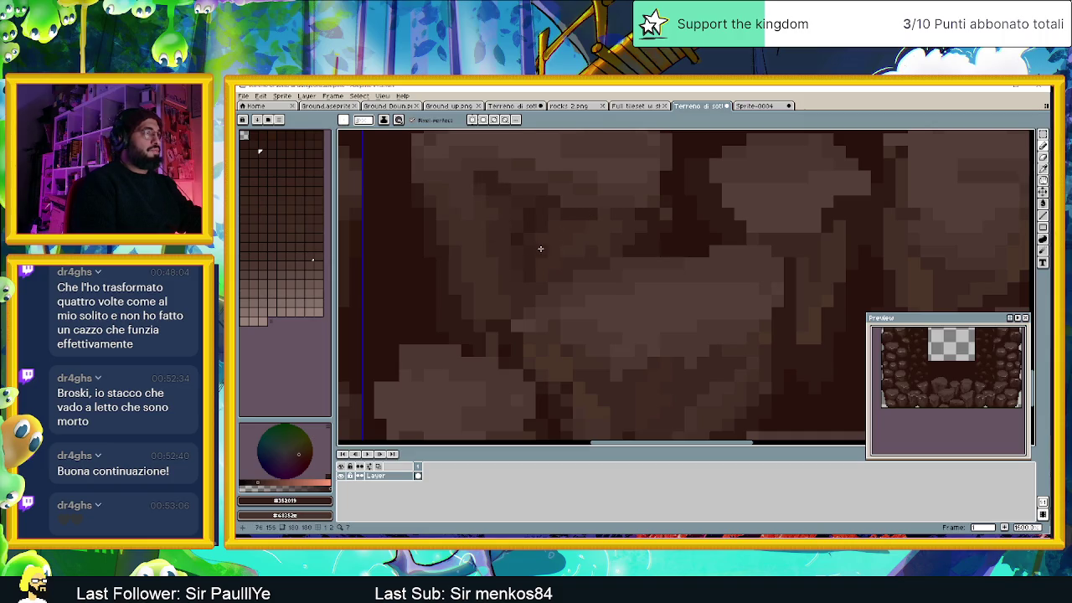
scroll(595, 321, "down", 2)
scroll(595, 321, "down", 1)
scroll(591, 347, "up", 3)
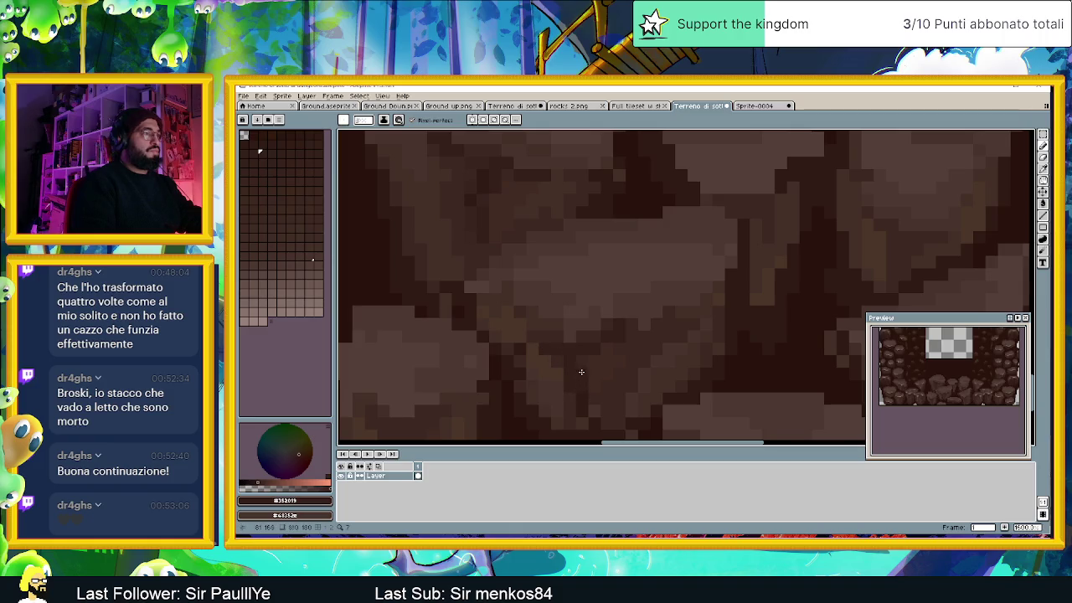
left_click(566, 399, "alt")
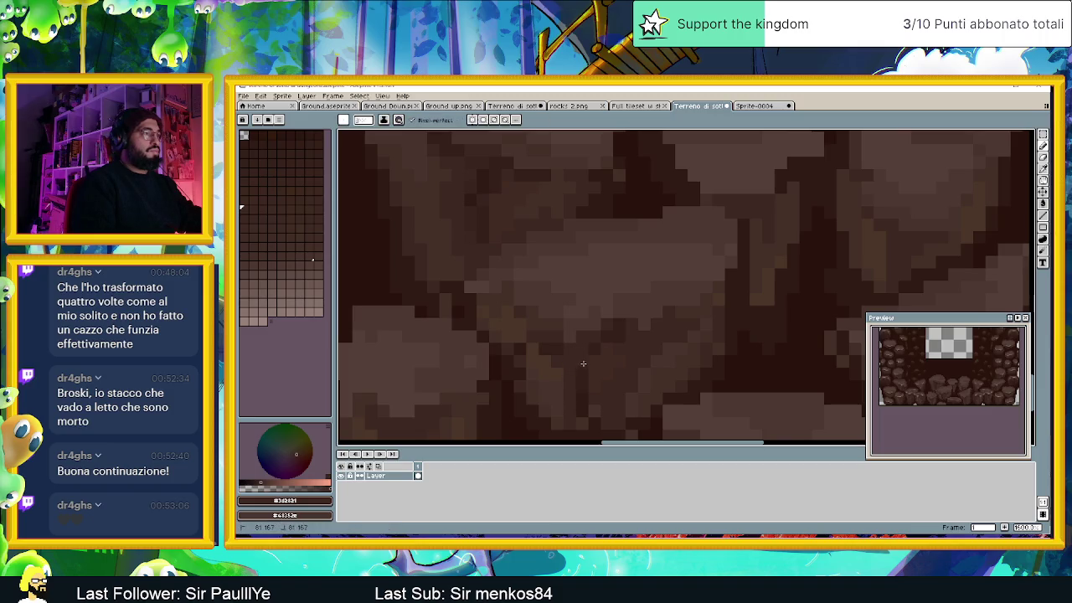
scroll(572, 348, "down", 1)
scroll(552, 339, "down", 1)
scroll(536, 333, "down", 1)
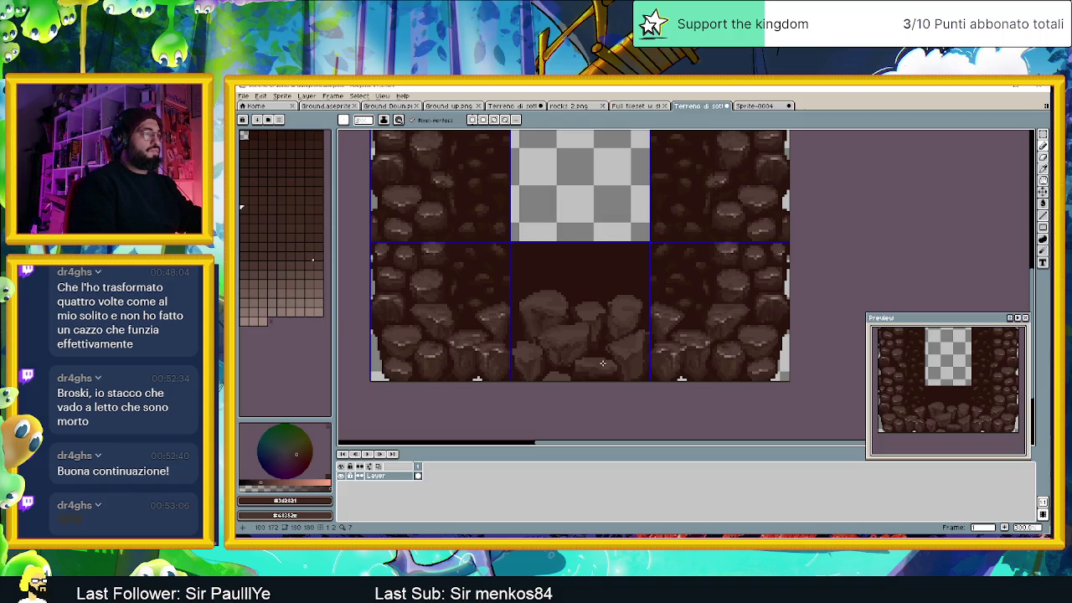
scroll(536, 333, "up", 1)
scroll(570, 362, "up", 1)
scroll(570, 362, "down", 1)
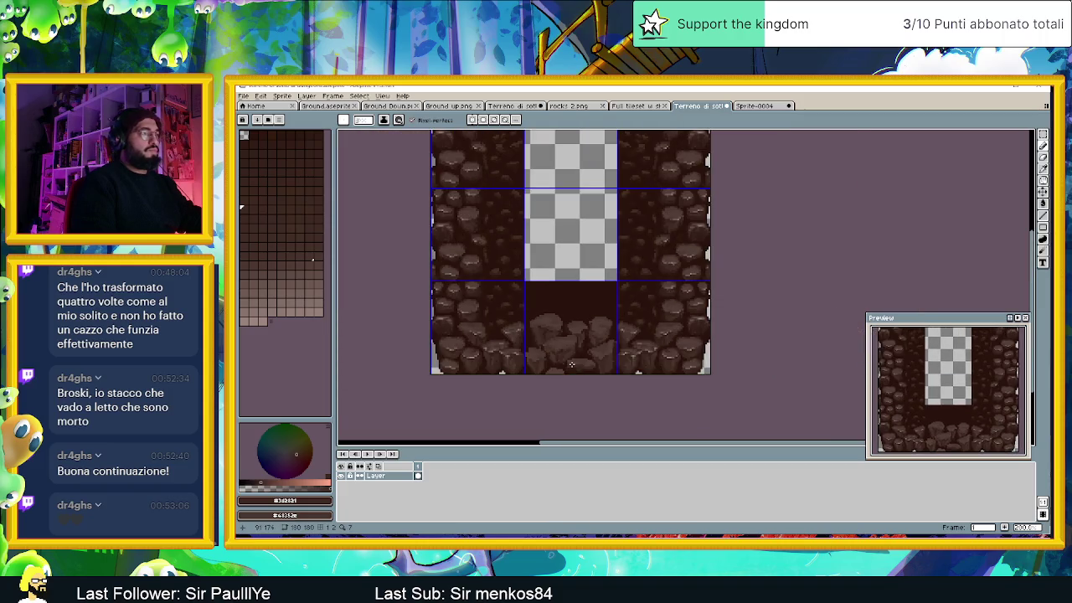
scroll(553, 362, "up", 1)
scroll(527, 361, "up", 1)
scroll(507, 360, "up", 1)
scroll(508, 360, "up", 1)
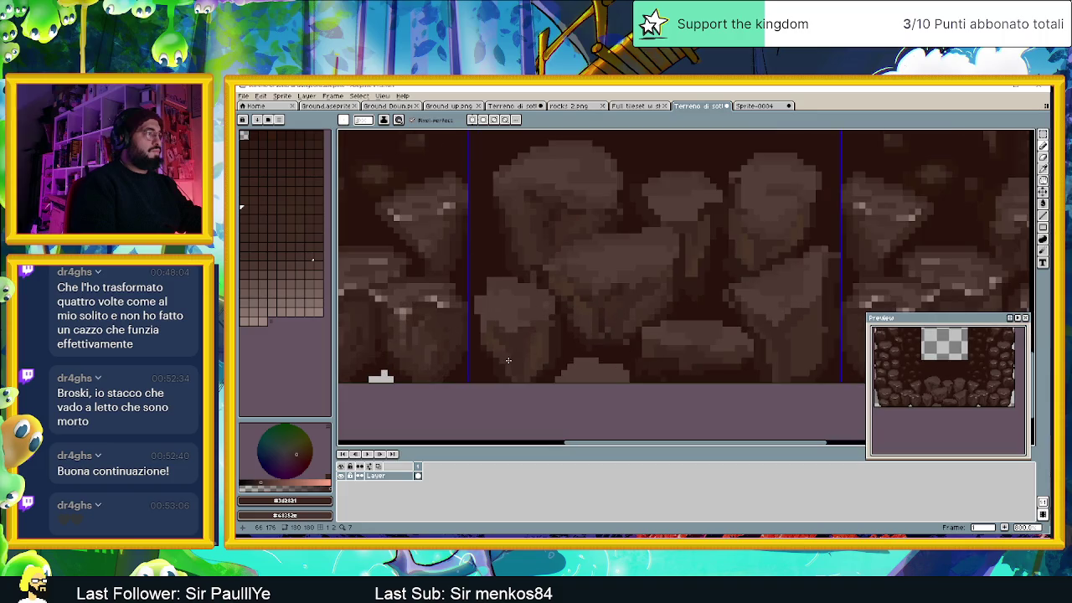
scroll(407, 366, "left", 1)
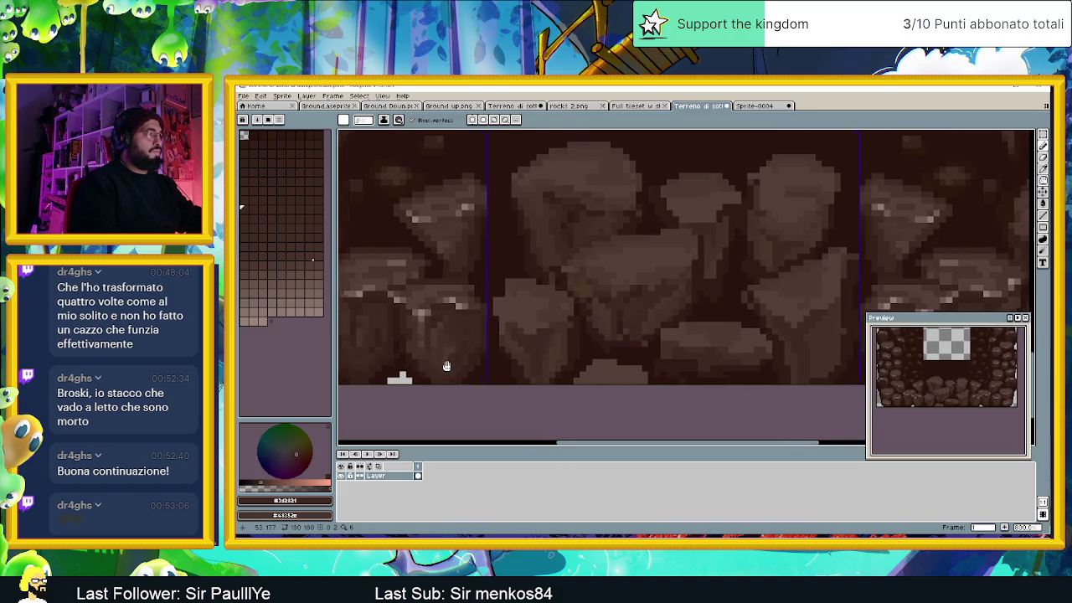
scroll(444, 359, "left", 1)
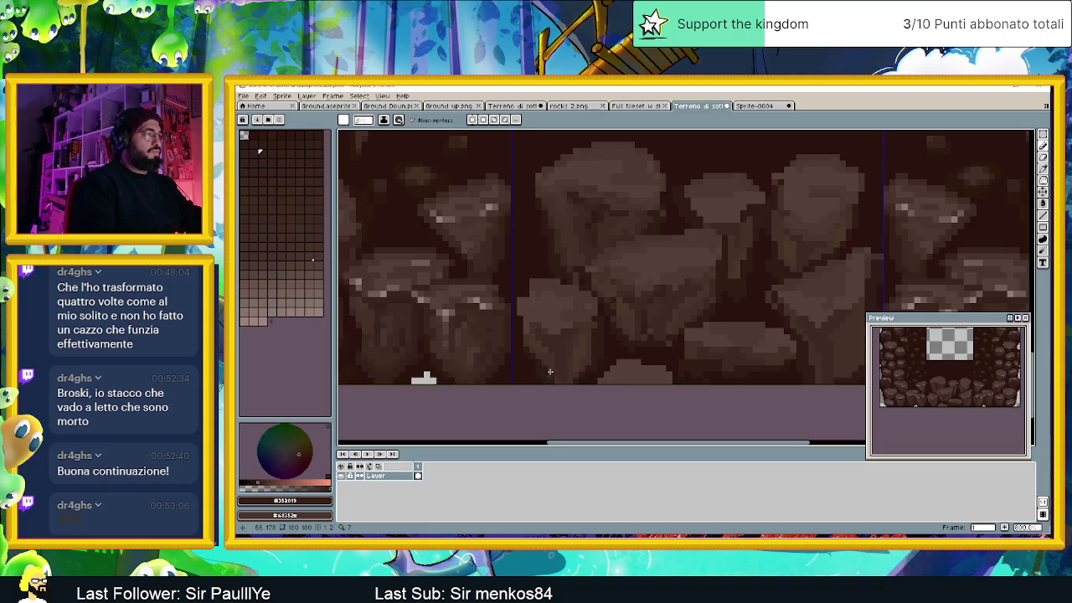
scroll(550, 371, "up", 2)
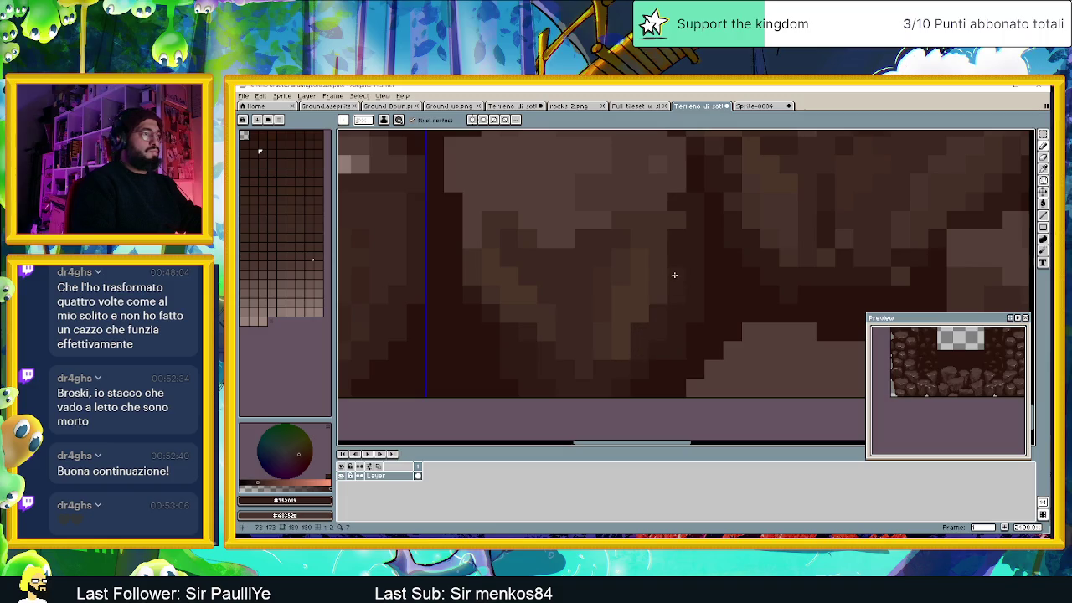
scroll(653, 309, "down", 1)
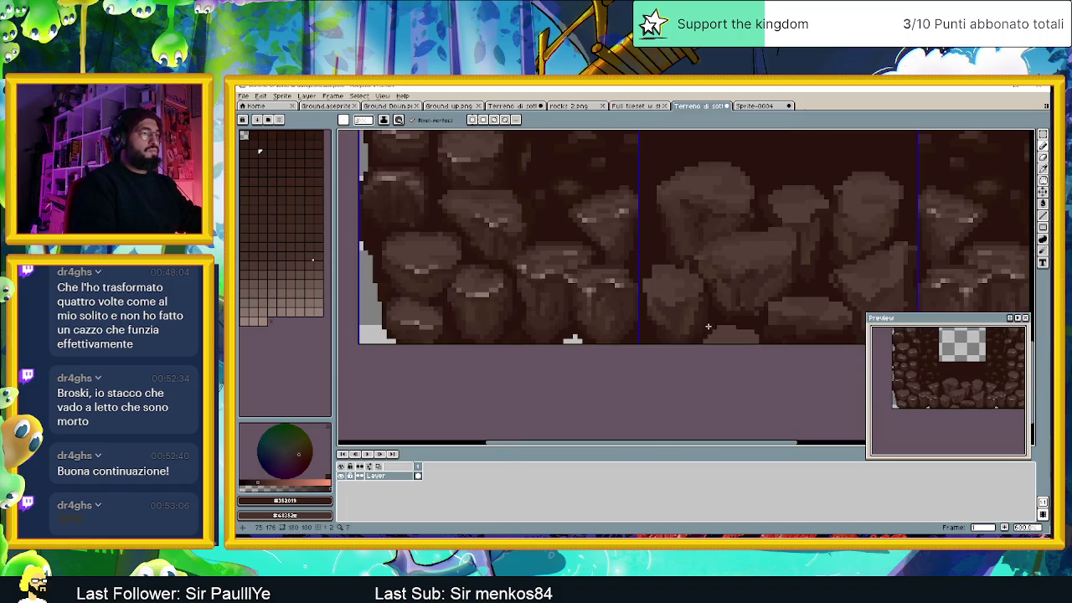
scroll(619, 313, "down", 1)
scroll(579, 316, "down", 1)
scroll(579, 317, "up", 2)
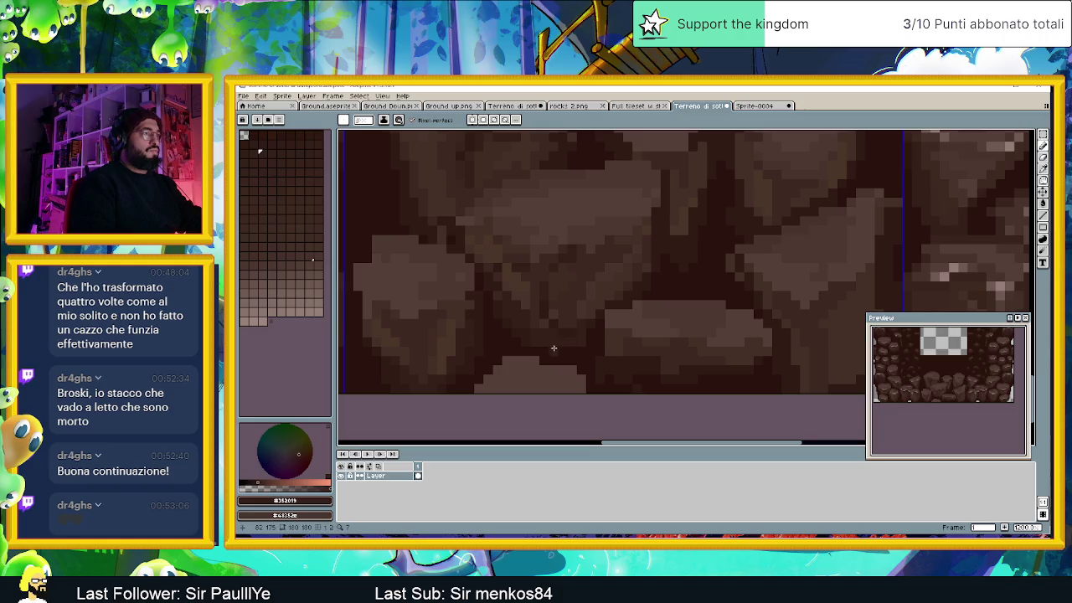
left_click(577, 336, "alt")
left_click(564, 342, "alt")
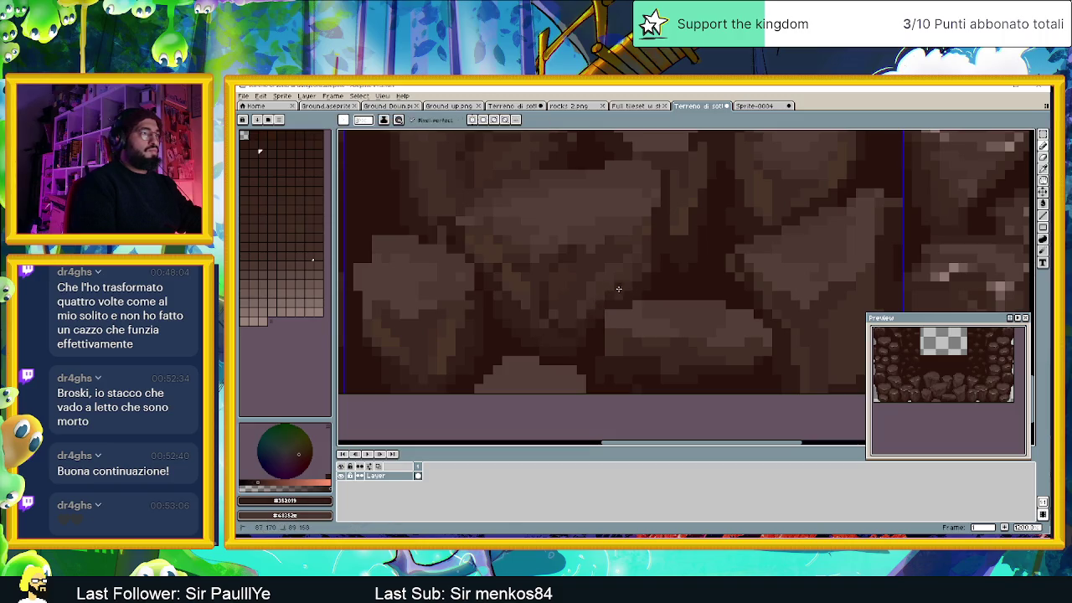
scroll(552, 345, "down", 4)
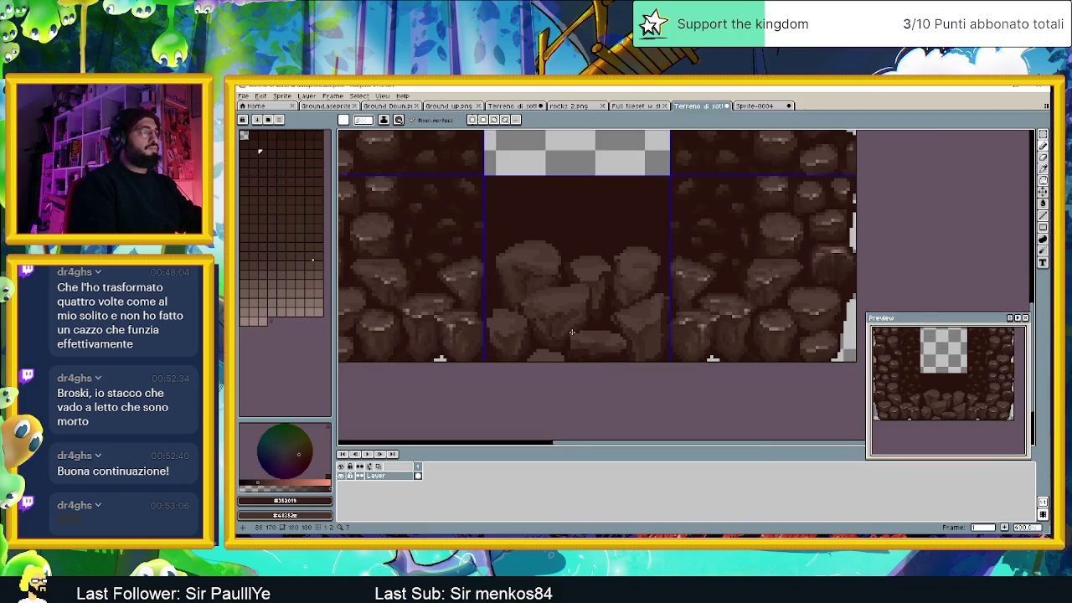
scroll(572, 331, "down", 2)
scroll(572, 332, "up", 2)
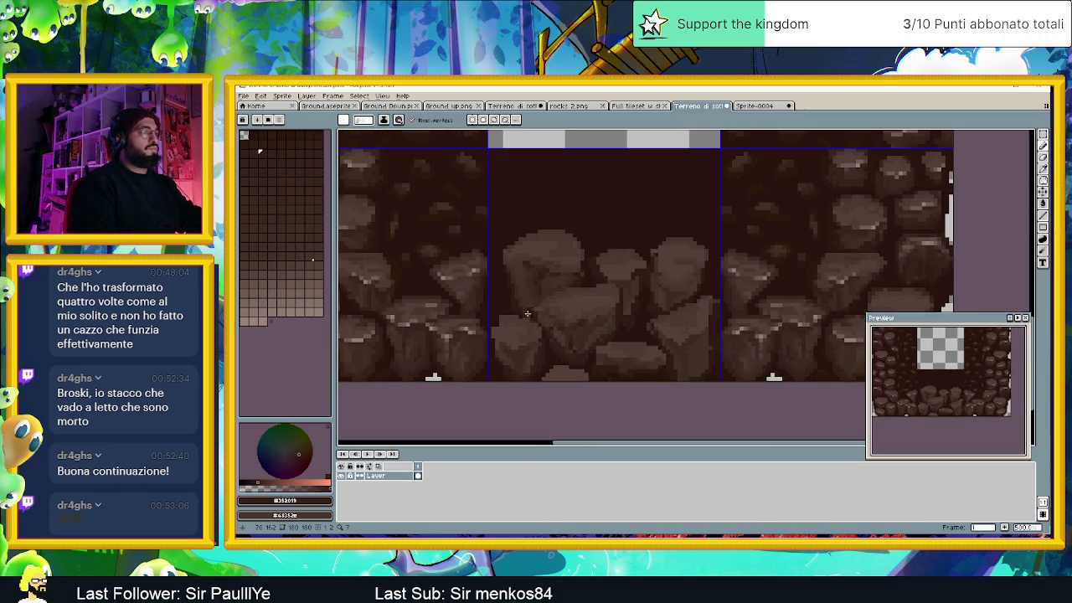
scroll(473, 318, "up", 1)
scroll(436, 337, "up", 1)
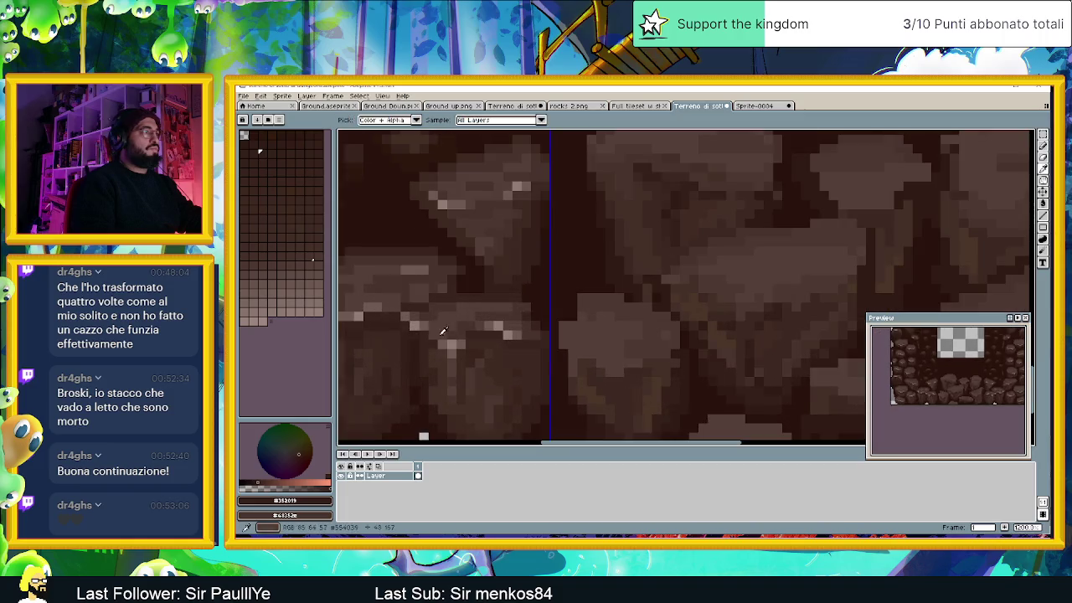
Step: Sample a light brown from a rock and paint highlight pixels onto the centre boulder
left_click(575, 351, "alt")
scroll(575, 351, "up", 1)
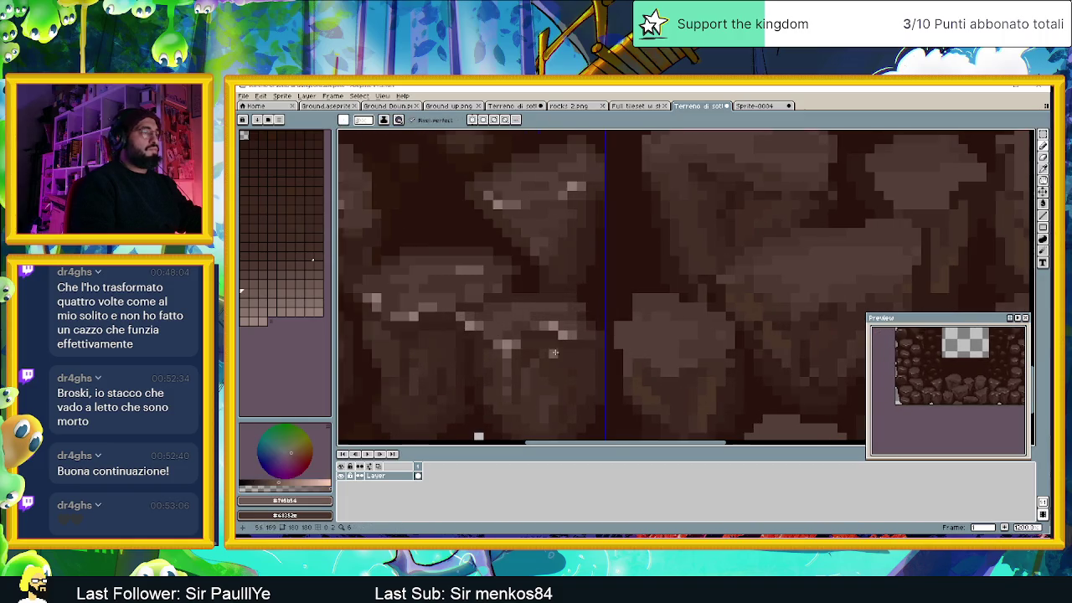
scroll(600, 353, "up", 1)
scroll(439, 340, "up", 1)
scroll(439, 341, "down", 1)
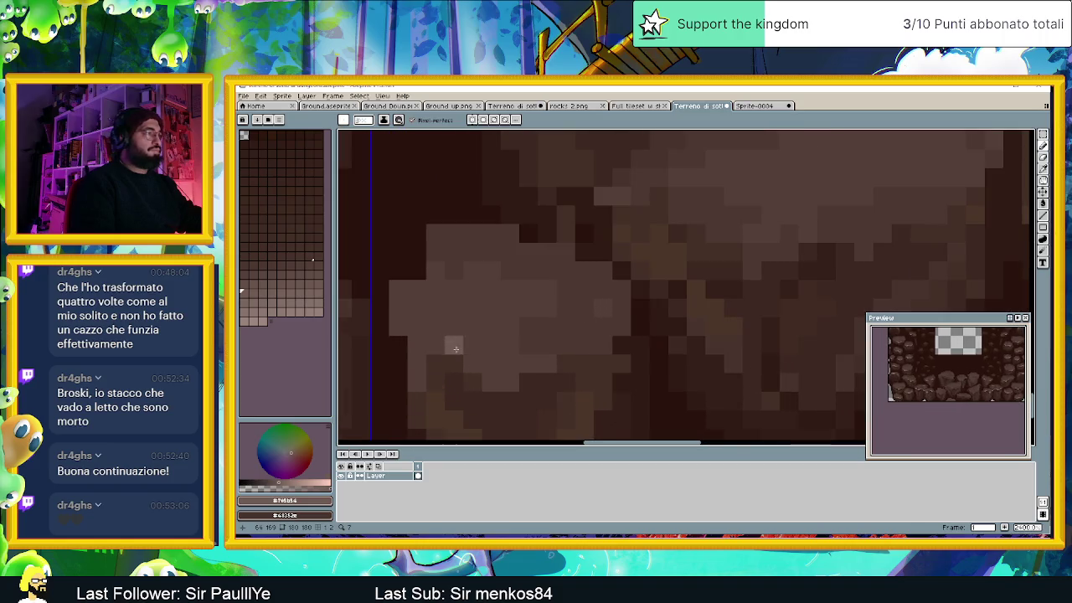
scroll(509, 364, "down", 1)
scroll(509, 363, "down", 1)
scroll(506, 367, "down", 1)
scroll(507, 367, "down", 1)
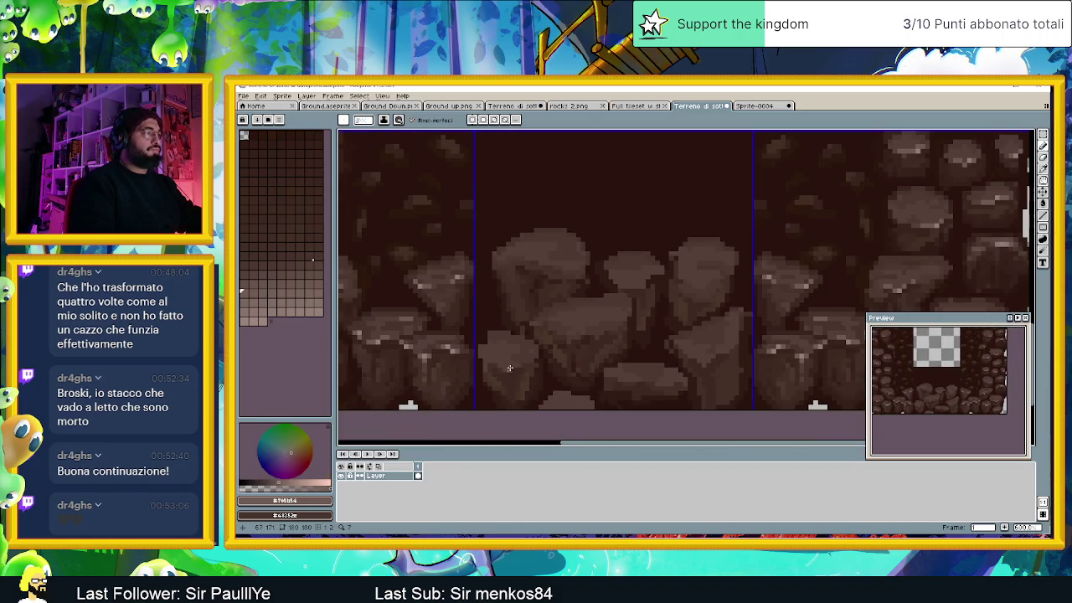
scroll(513, 367, "down", 1)
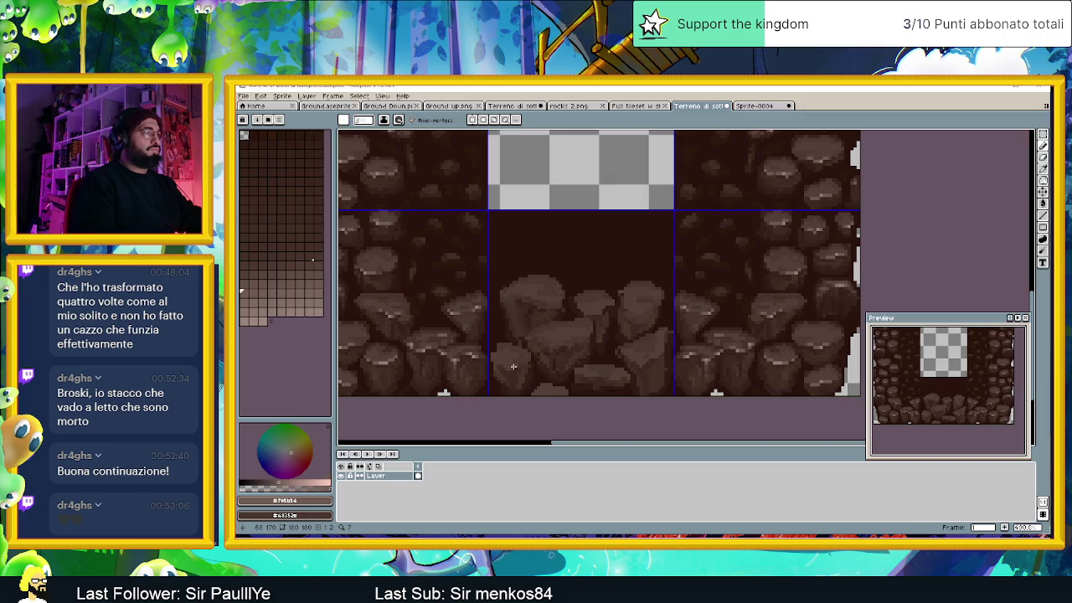
scroll(514, 366, "up", 2)
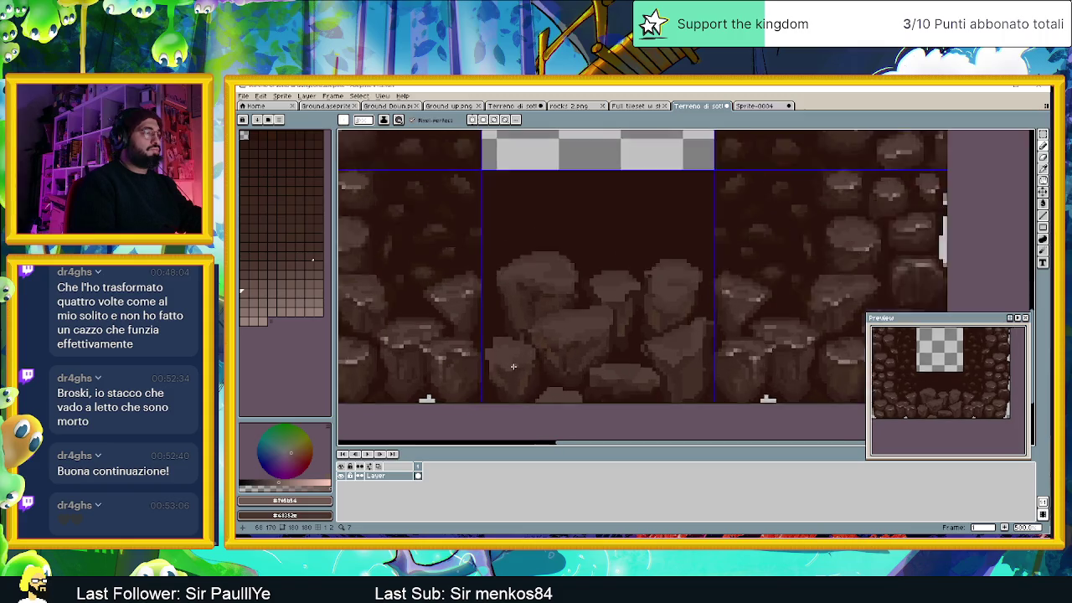
scroll(502, 368, "up", 3)
mouse_move(494, 371)
left_mouse_down()
mouse_move(482, 361)
mouse_move(526, 363)
left_mouse_up()
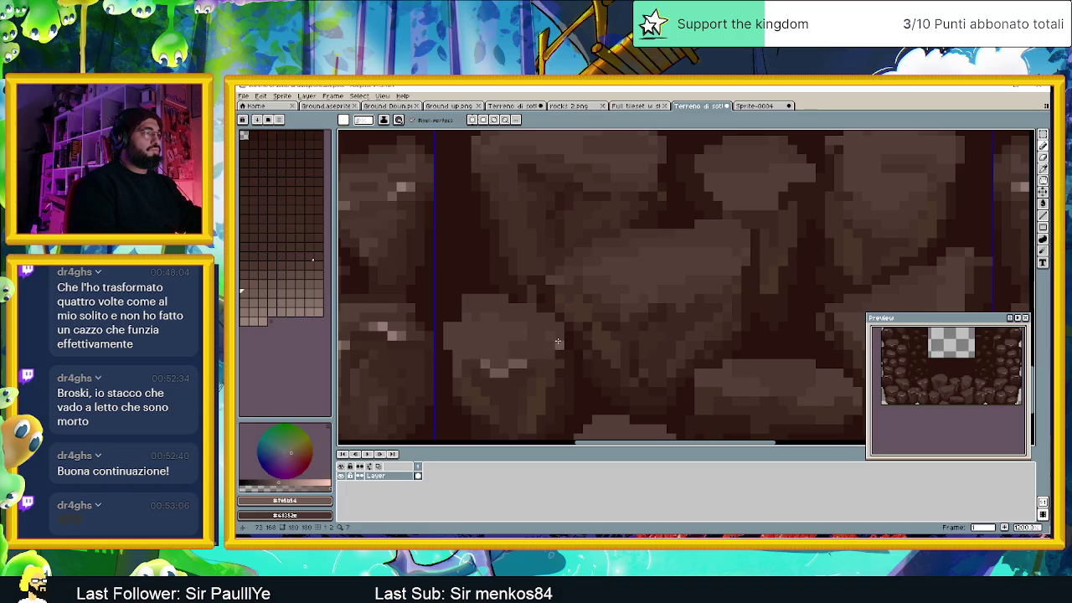
left_click(558, 342)
Step: Sample the pale highlight colour from the rocks and recentre the tileset
key("i")
left_click(394, 333)
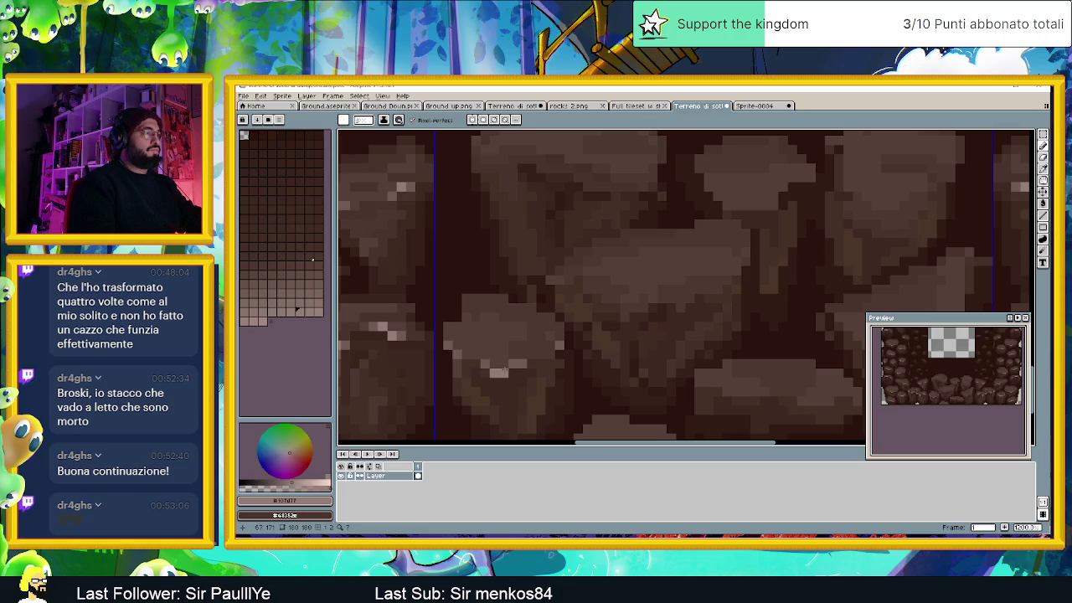
scroll(533, 381, "down", 3)
scroll(588, 390, "down", 2)
left_click_drag(598, 391, 499, 397)
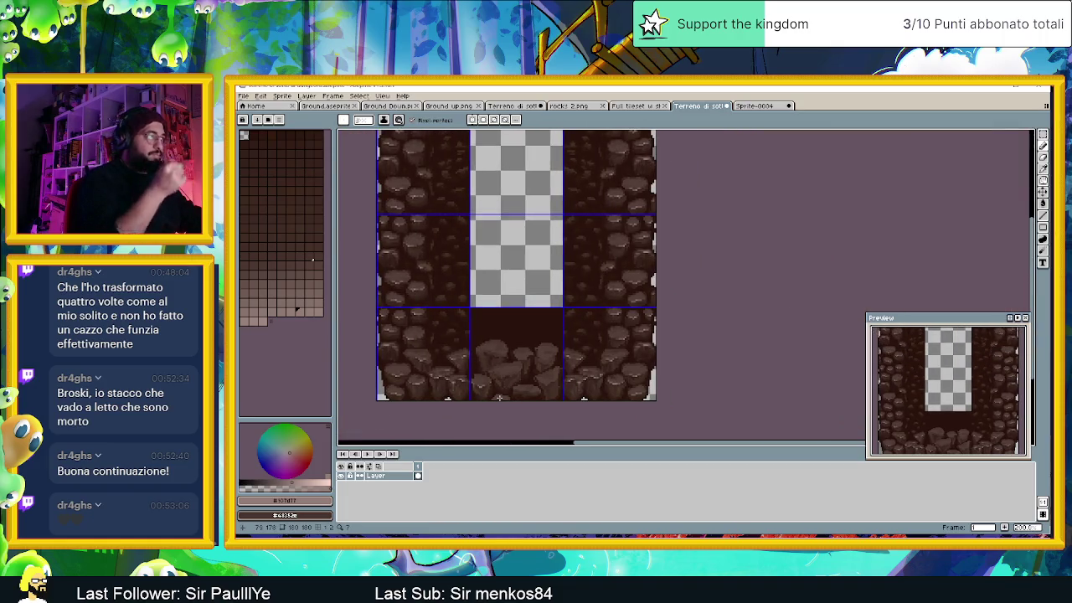
scroll(494, 393, "up", 1)
left_click_drag(468, 352, 577, 352)
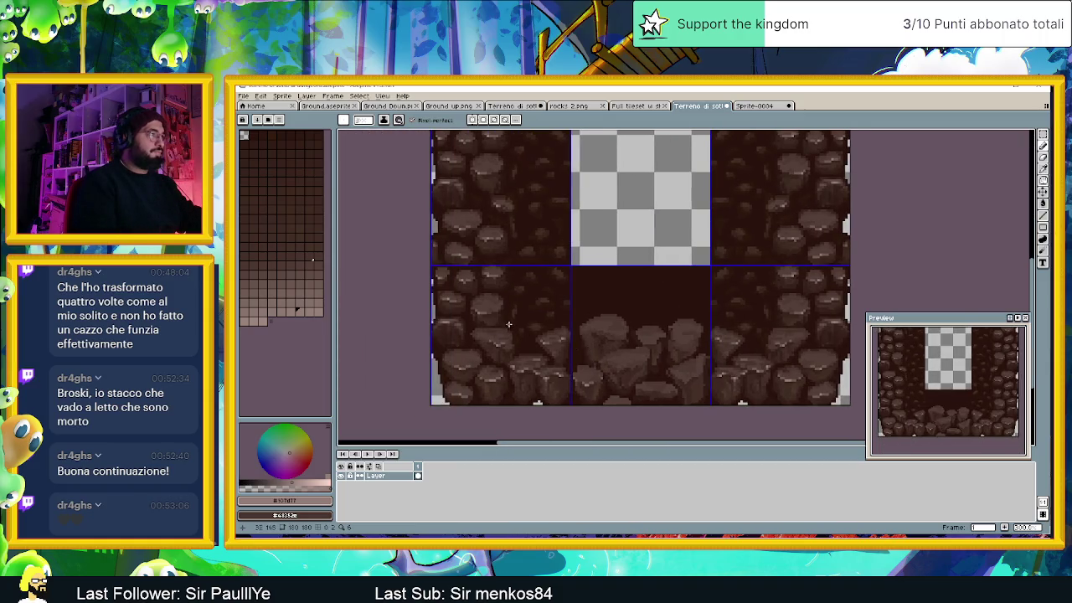
scroll(469, 251, "up", 1)
scroll(462, 240, "up", 1)
Step: Sample a dark brown from a neighbouring rock, then the ground brown #352019 from the floor tile
key("i")
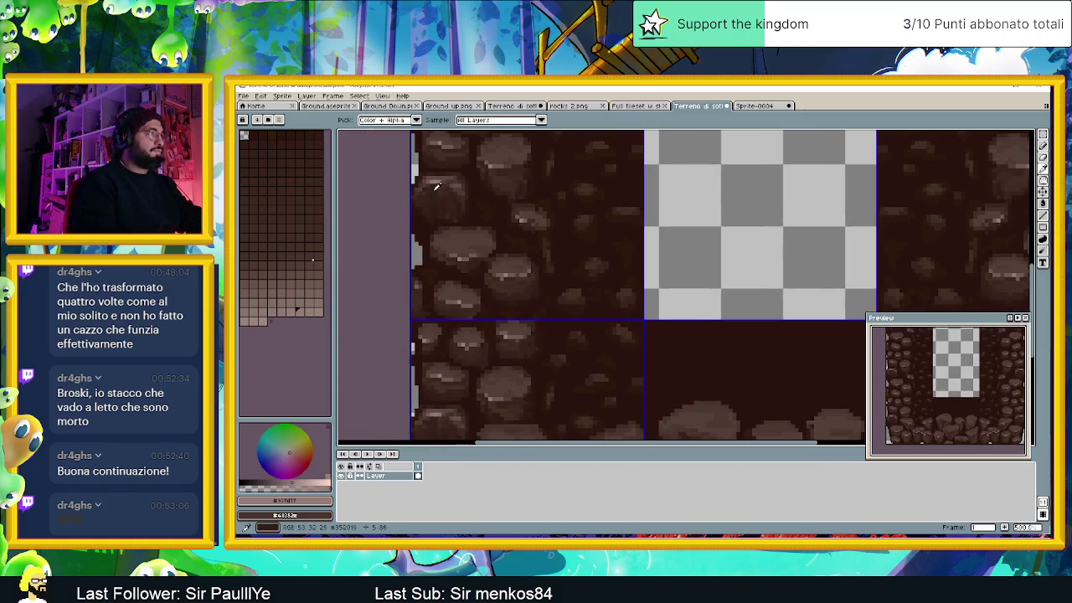
left_click(661, 376, "alt")
scroll(713, 426, "down", 1)
scroll(712, 426, "up", 1)
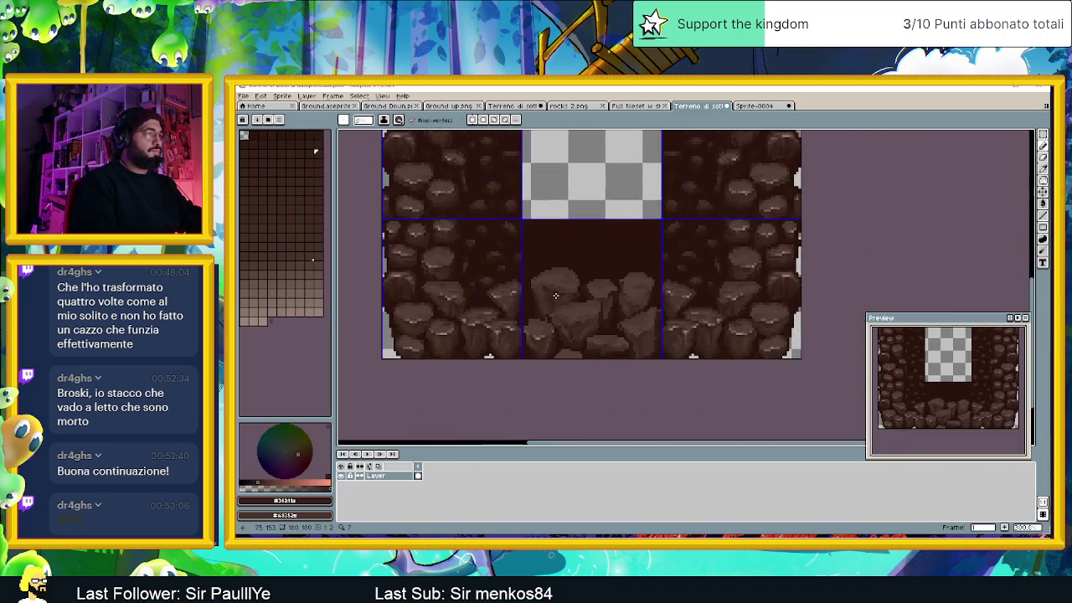
scroll(653, 402, "up", 1)
scroll(586, 377, "up", 1)
scroll(495, 335, "up", 1)
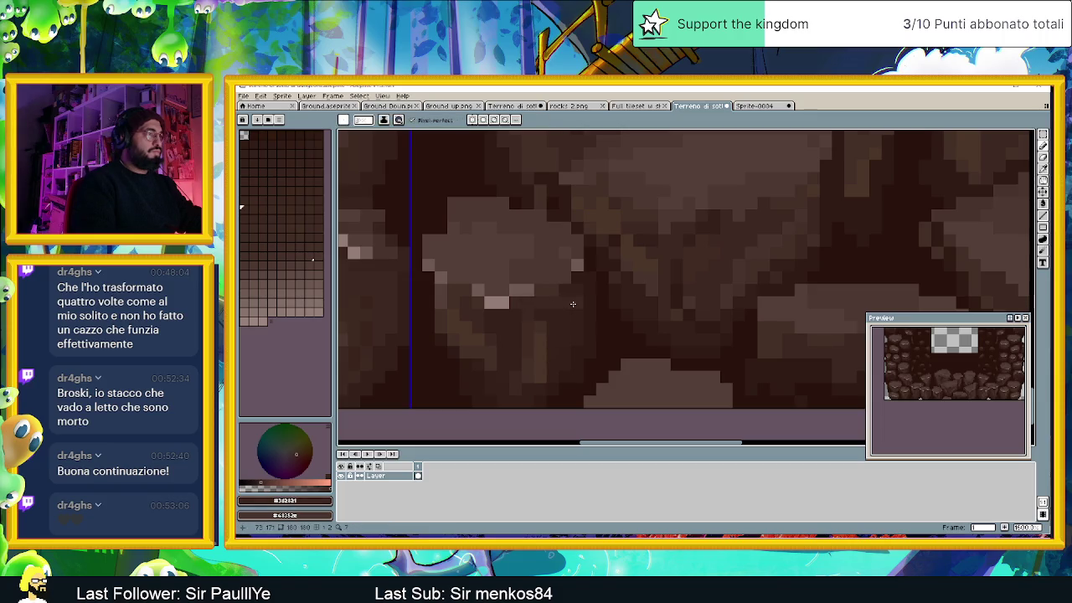
scroll(554, 368, "down", 2)
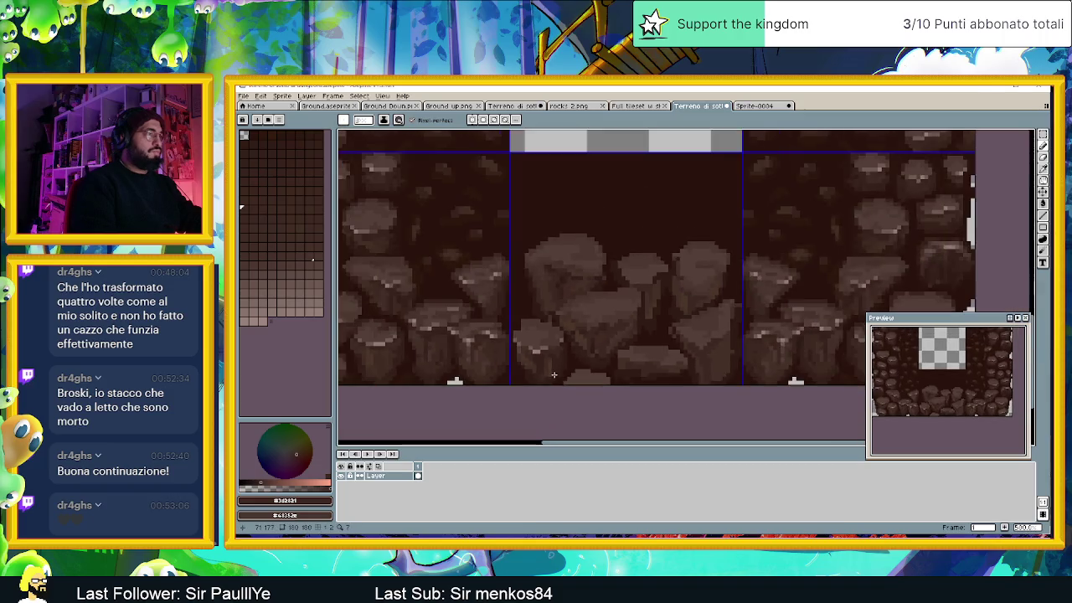
scroll(554, 376, "down", 2)
scroll(560, 379, "up", 2)
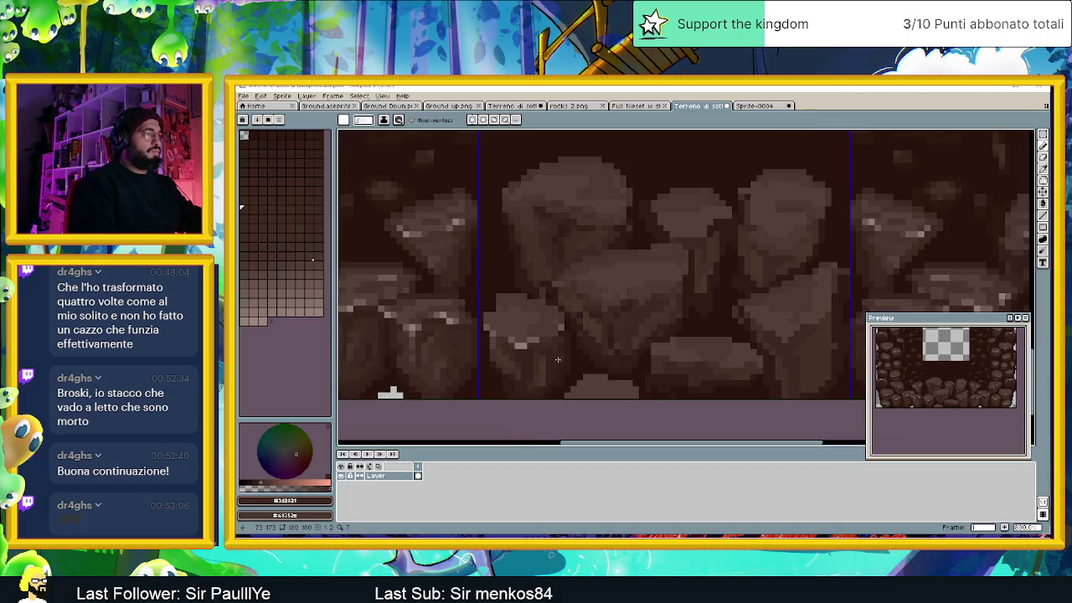
scroll(550, 367, "down", 1)
scroll(521, 398, "up", 2)
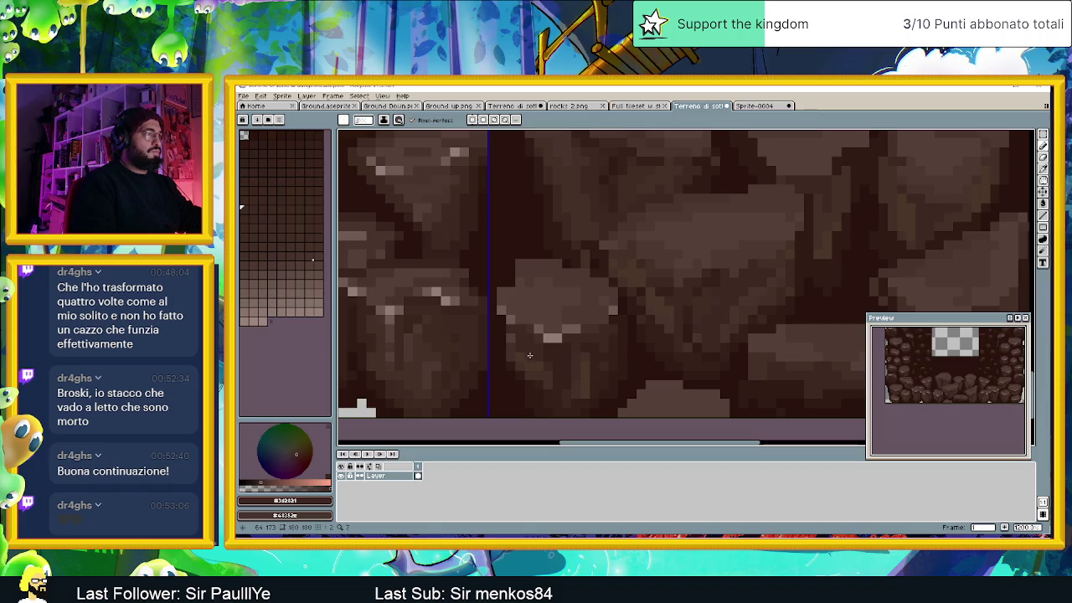
scroll(567, 385, "down", 2)
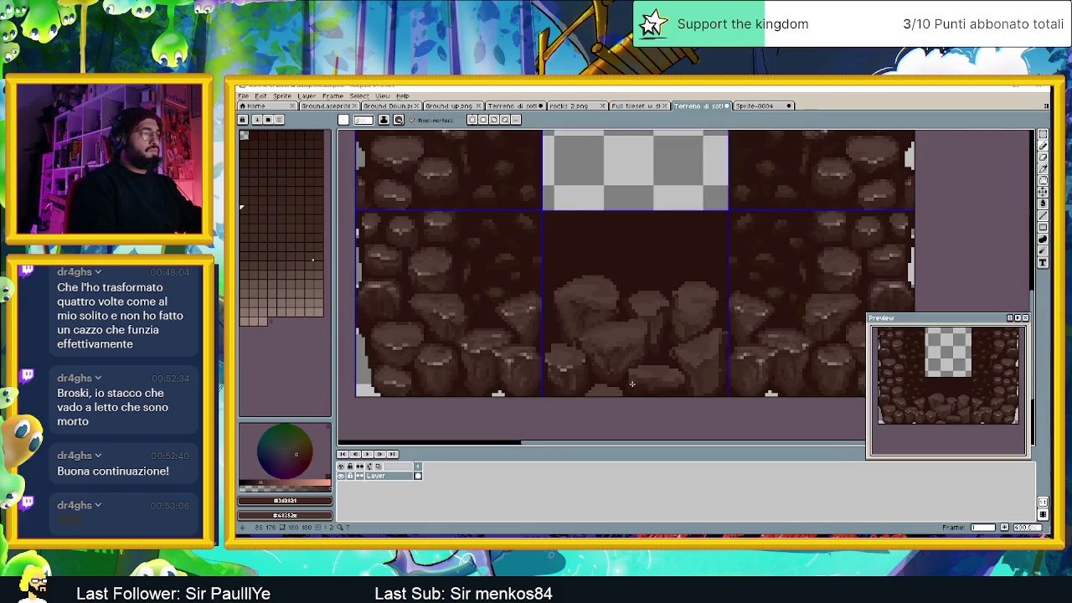
scroll(569, 335, "up", 2)
scroll(574, 315, "up", 1)
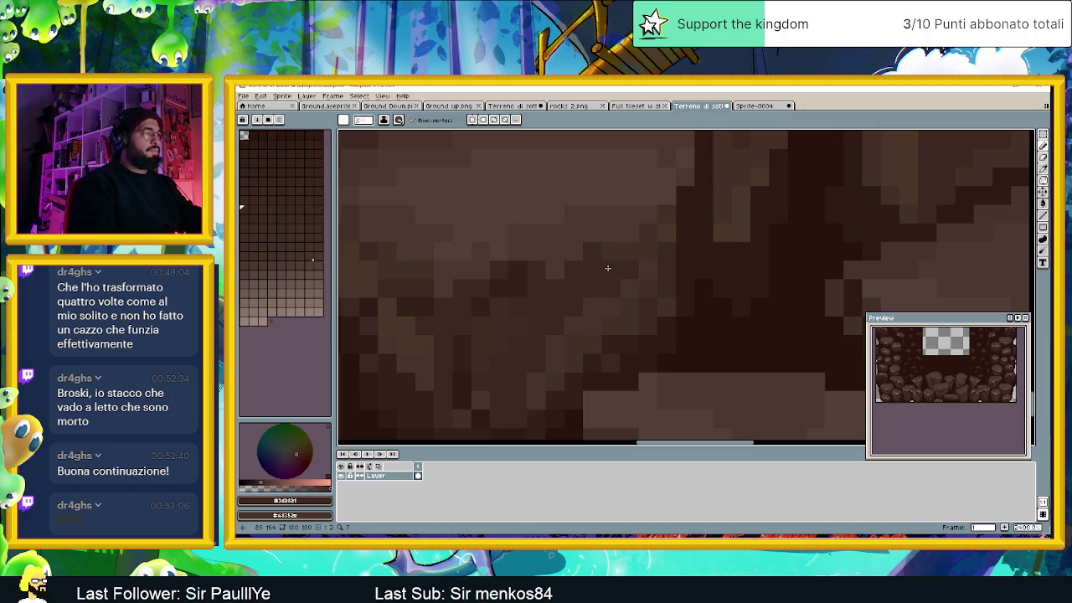
scroll(522, 319, "down", 2)
scroll(459, 377, "up", 2)
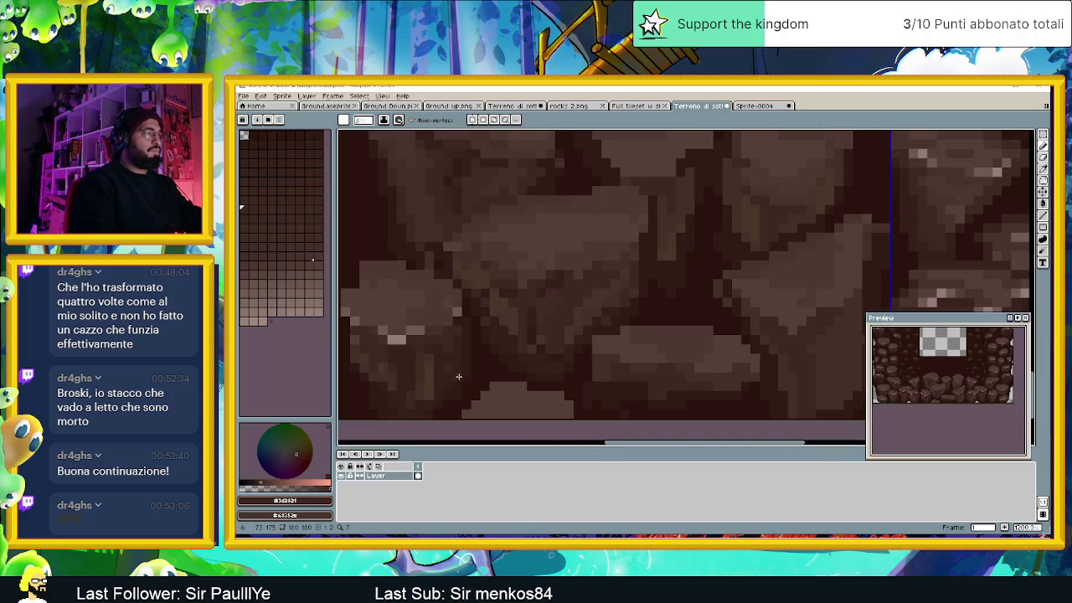
key("alt")
left_click(457, 350, "alt")
Step: Compare lighter and darker brown swatches, returning each time to the ground brown #352019
scroll(591, 295, "up", 1)
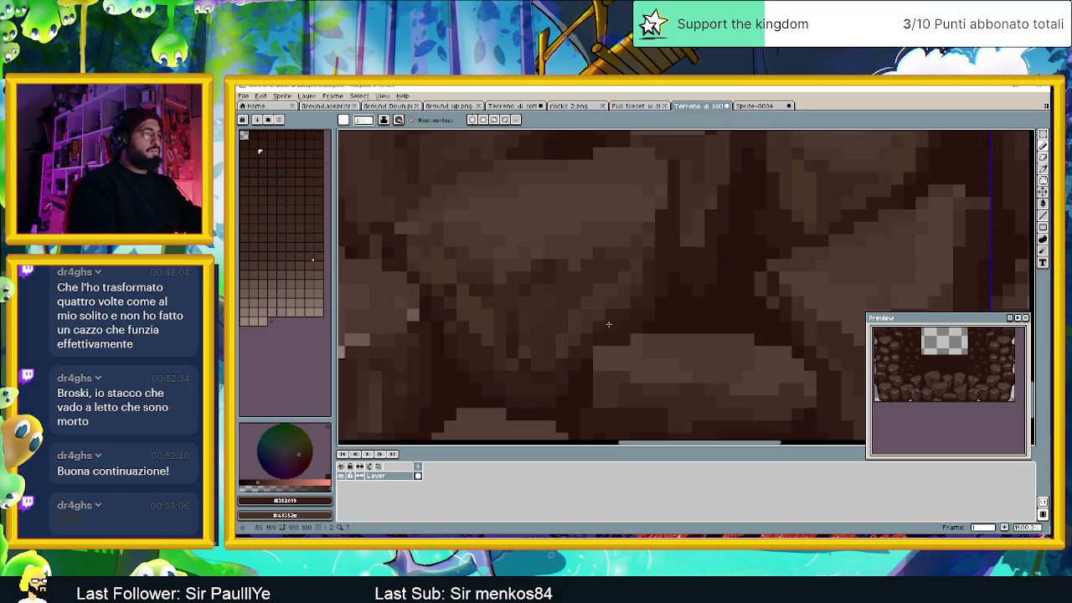
left_click(620, 299, "alt")
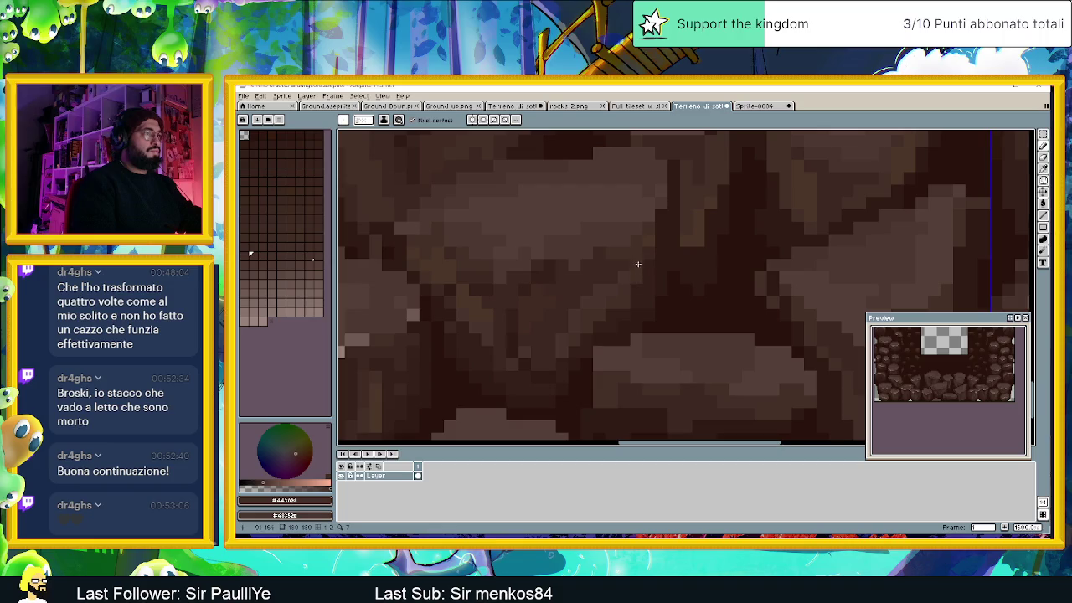
left_click(632, 294, "alt")
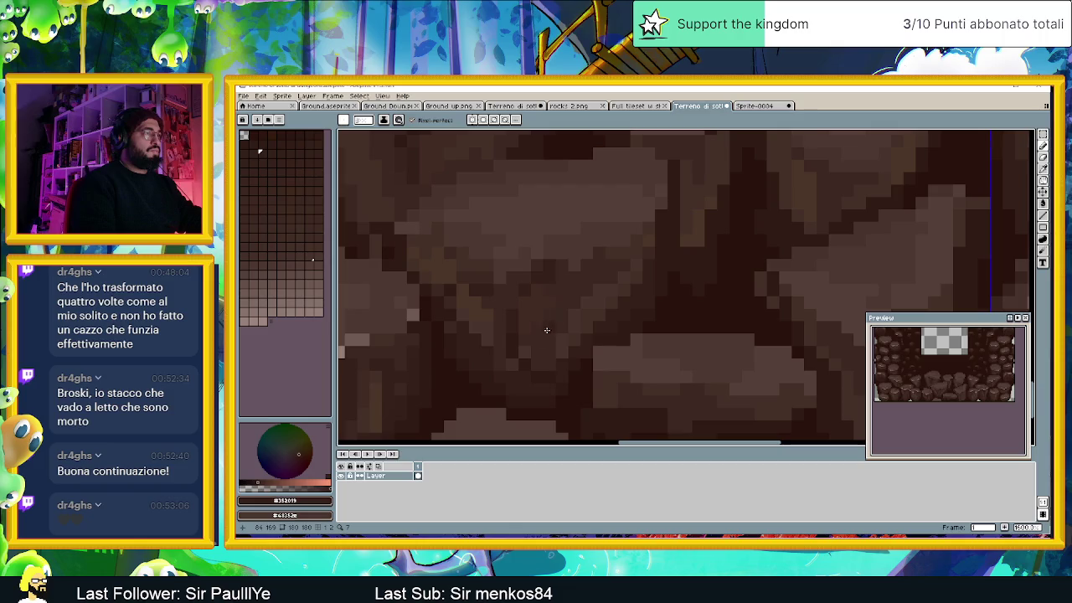
left_click(522, 365, "alt")
left_click(496, 369, "alt")
scroll(497, 374, "down", 2)
scroll(483, 364, "up", 2)
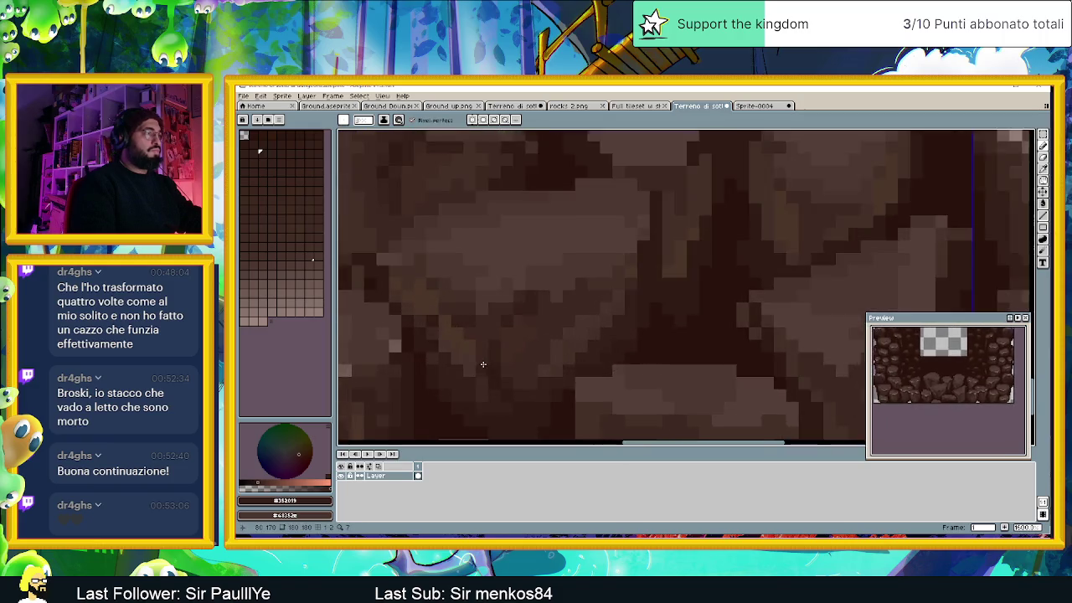
scroll(483, 364, "up", 1)
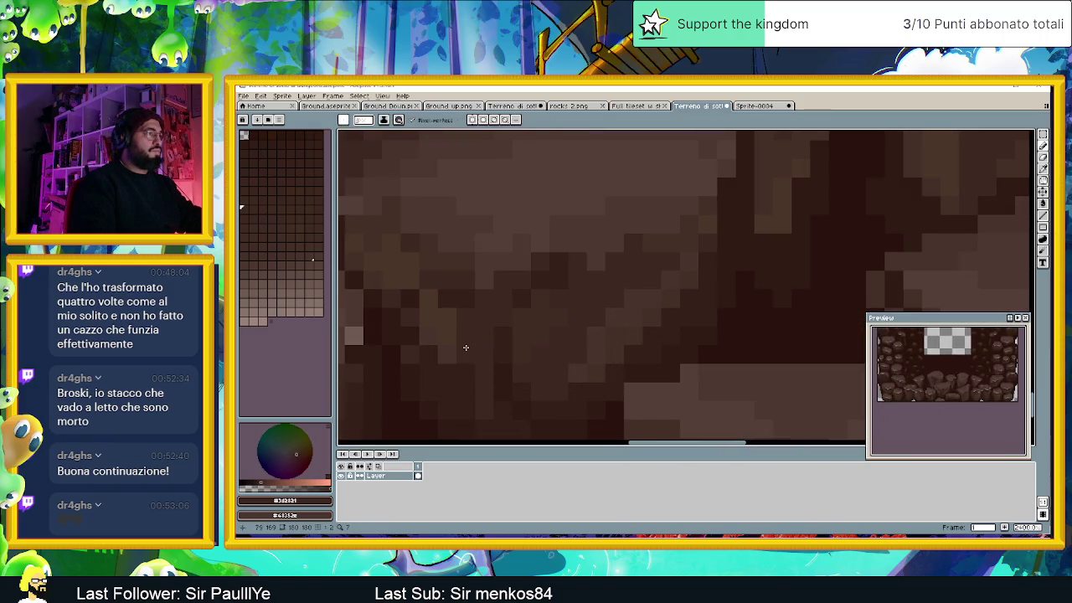
left_click(428, 299, "alt")
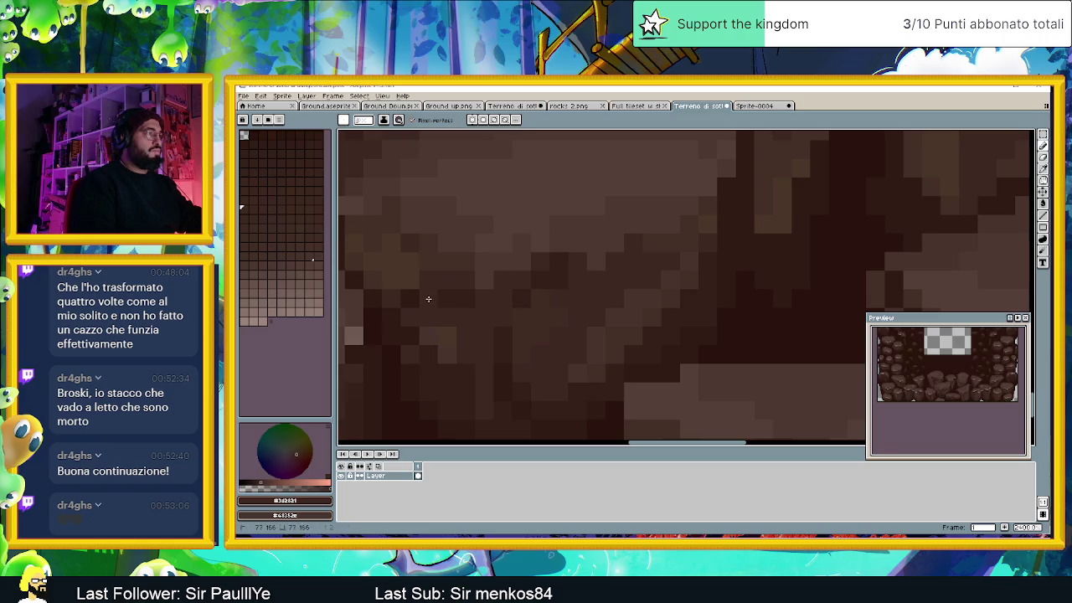
left_click(444, 359, "alt")
scroll(451, 353, "down", 2)
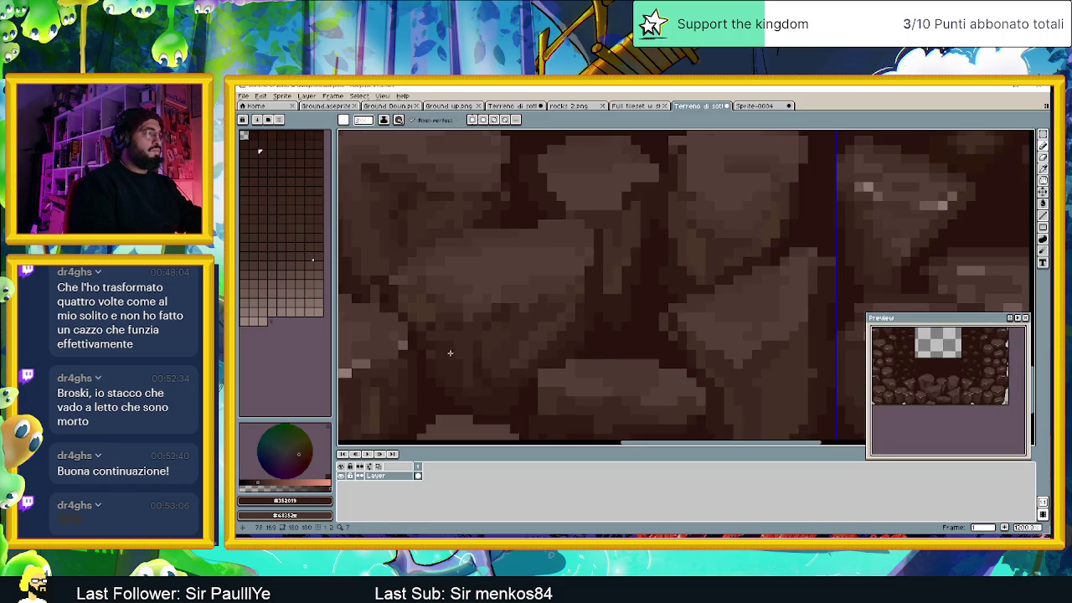
Step: Try a lighter rock brown on the tile, then undo the trial stroke
left_click(474, 306, "alt")
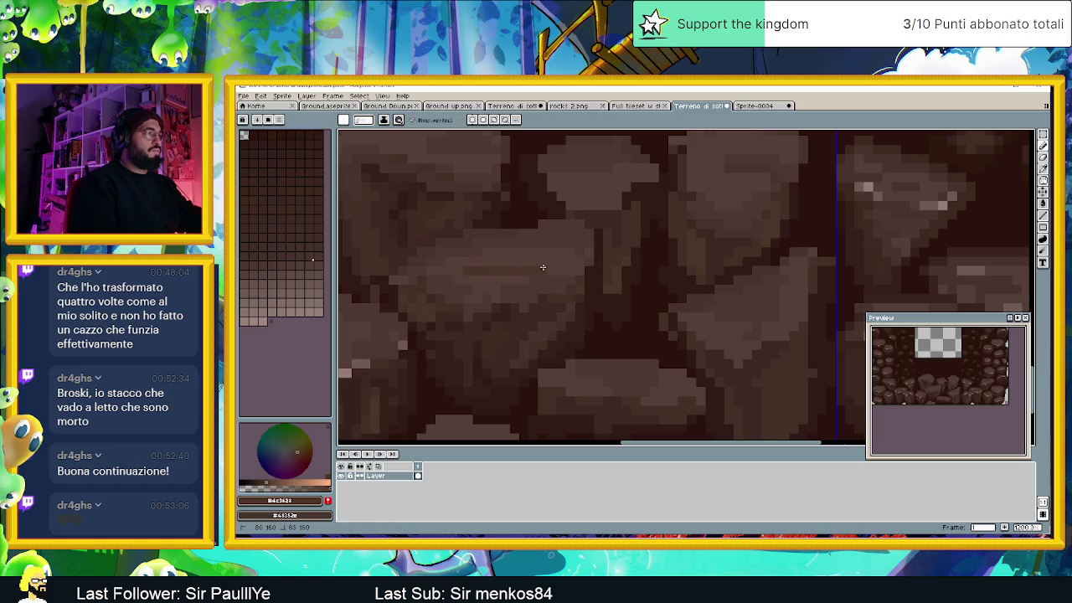
key("ctrl+z")
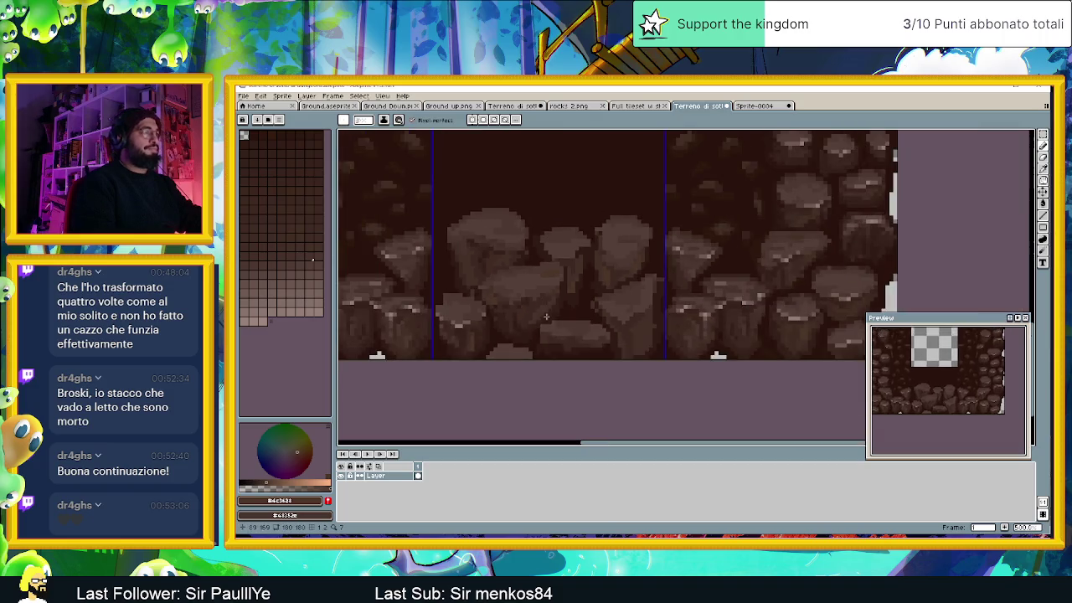
scroll(538, 282, "down", 2)
scroll(560, 340, "down", 1)
scroll(559, 343, "down", 1)
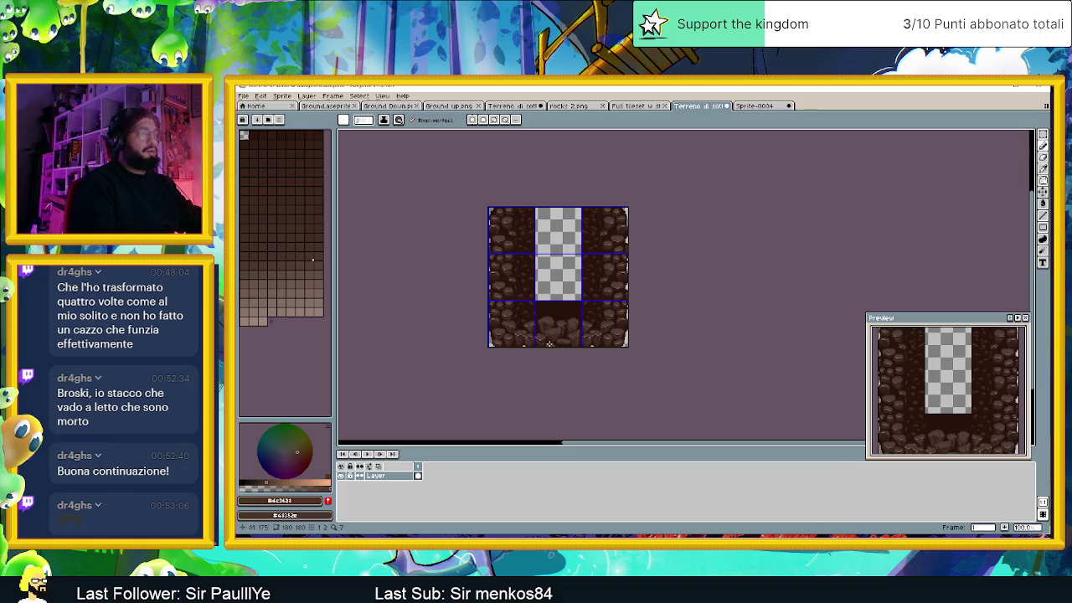
Step: Darken a few pixels between the rocks and paint a dark gap with #352019
scroll(560, 343, "up", 2)
scroll(647, 308, "up", 1)
scroll(646, 308, "up", 1)
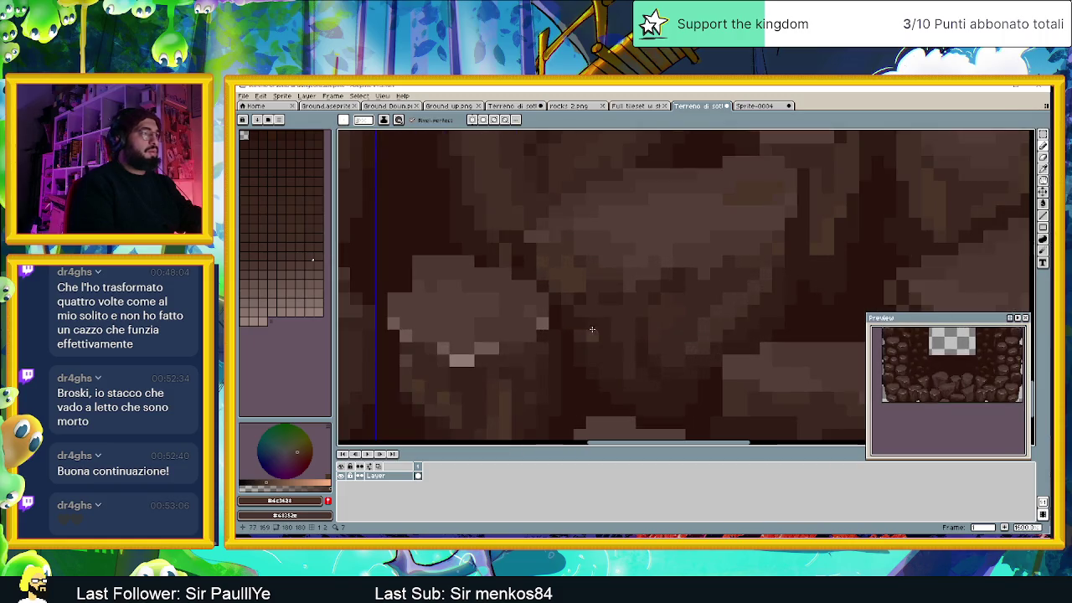
scroll(597, 337, "down", 1)
scroll(597, 337, "up", 1)
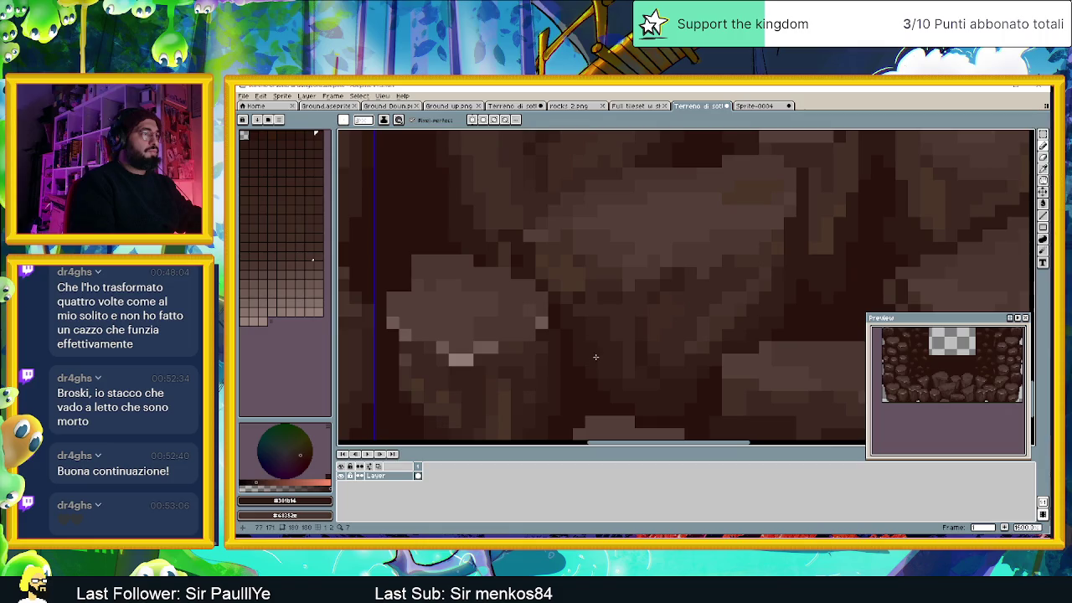
scroll(671, 387, "down", 2)
scroll(706, 337, "up", 2)
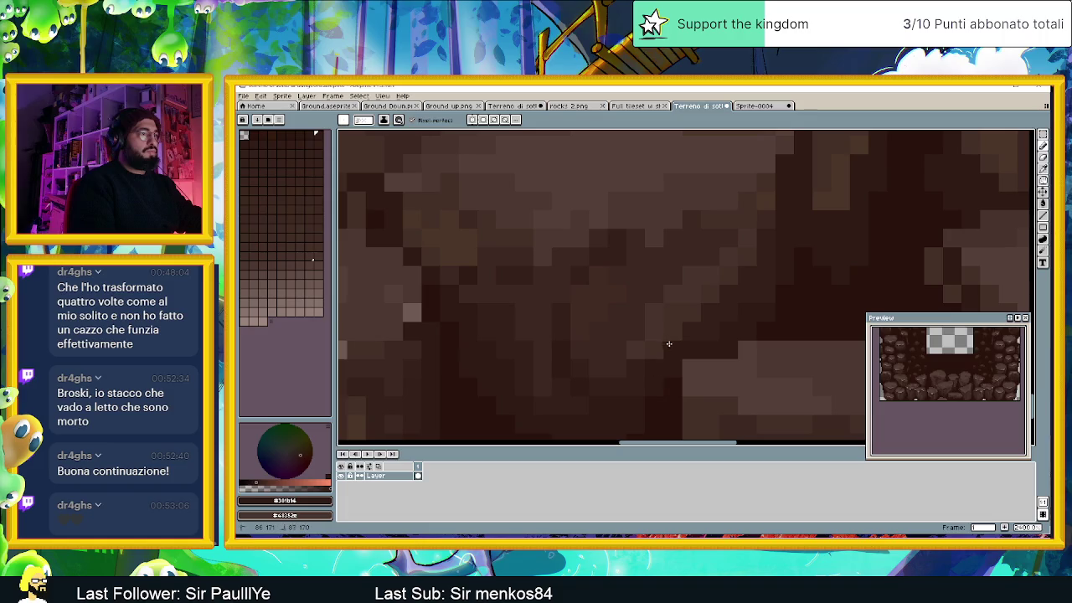
left_click_drag(689, 333, 657, 342)
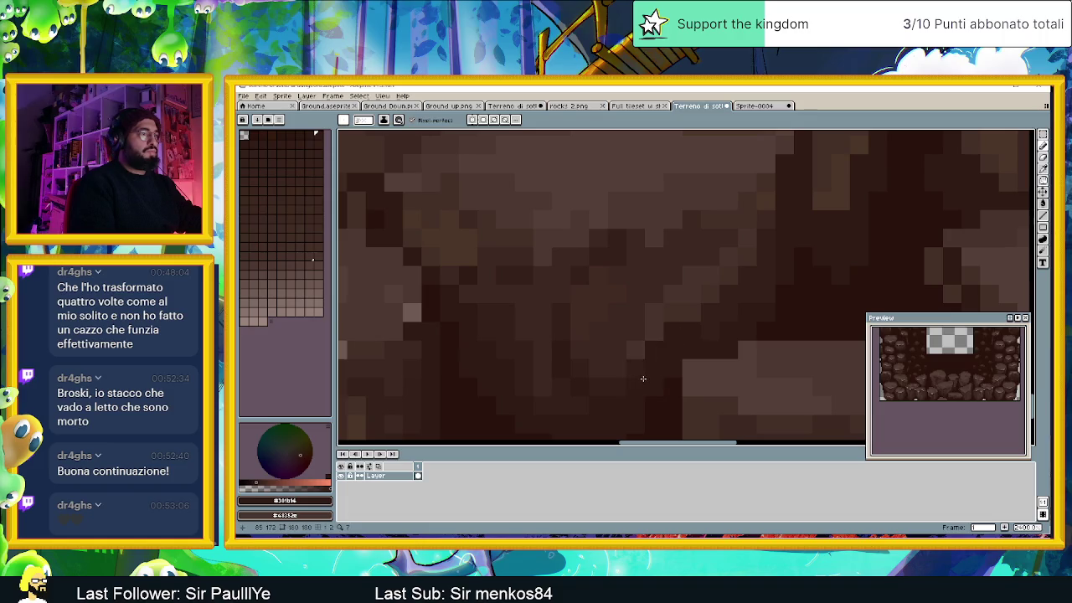
left_click(741, 301, "alt")
mouse_move(700, 307)
left_mouse_down()
mouse_move(670, 311)
mouse_move(636, 337)
mouse_move(656, 313)
mouse_move(705, 295)
left_mouse_up()
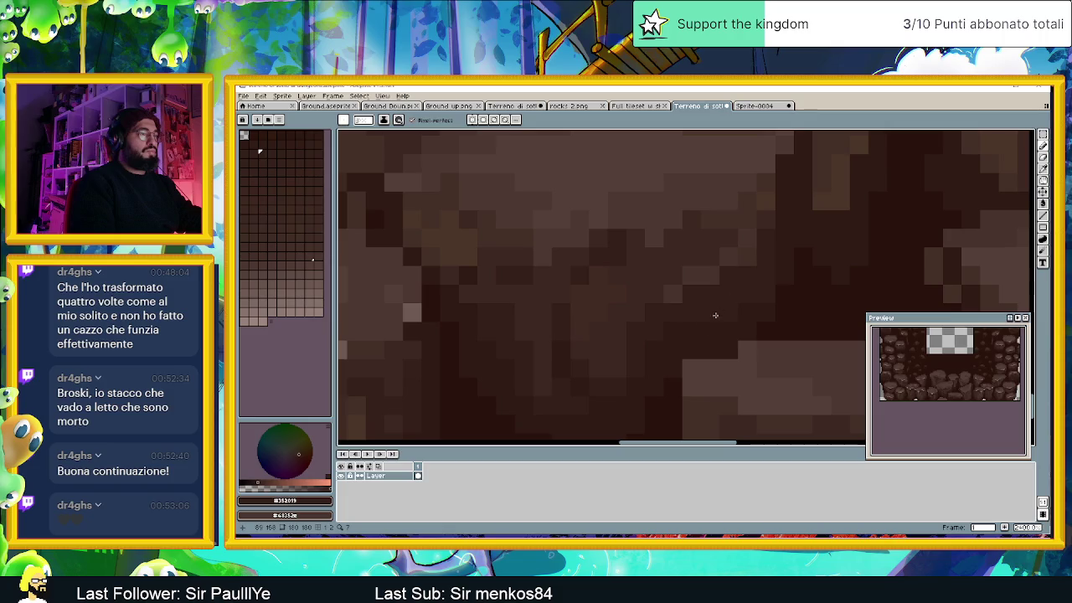
Step: Darken a vertical crack between two boulders with the Pencil
scroll(612, 398, "down", 3)
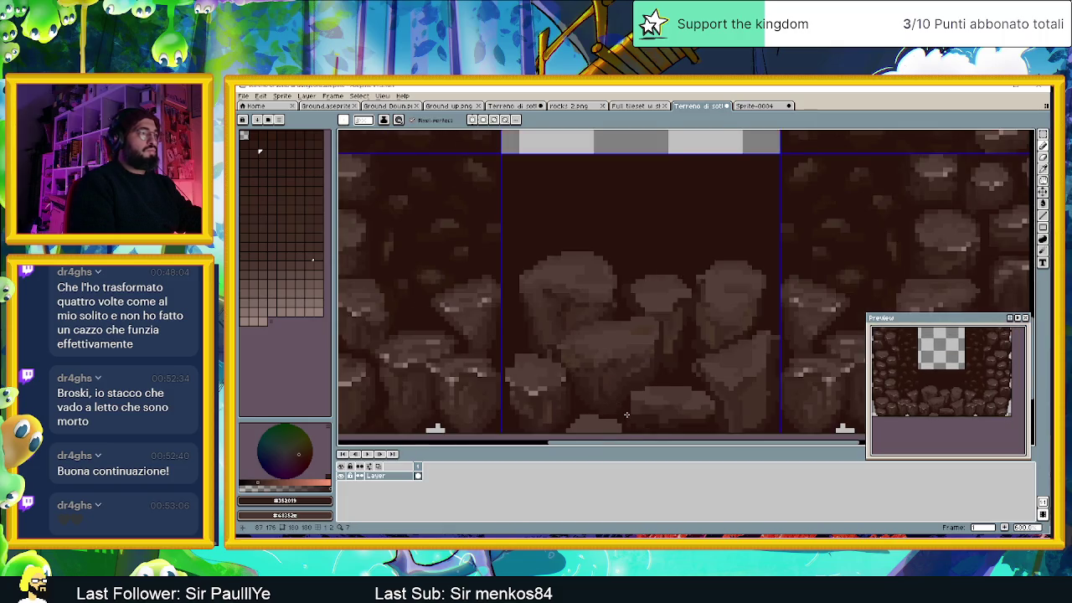
scroll(624, 394, "up", 1)
scroll(634, 386, "up", 1)
scroll(634, 386, "up", 2)
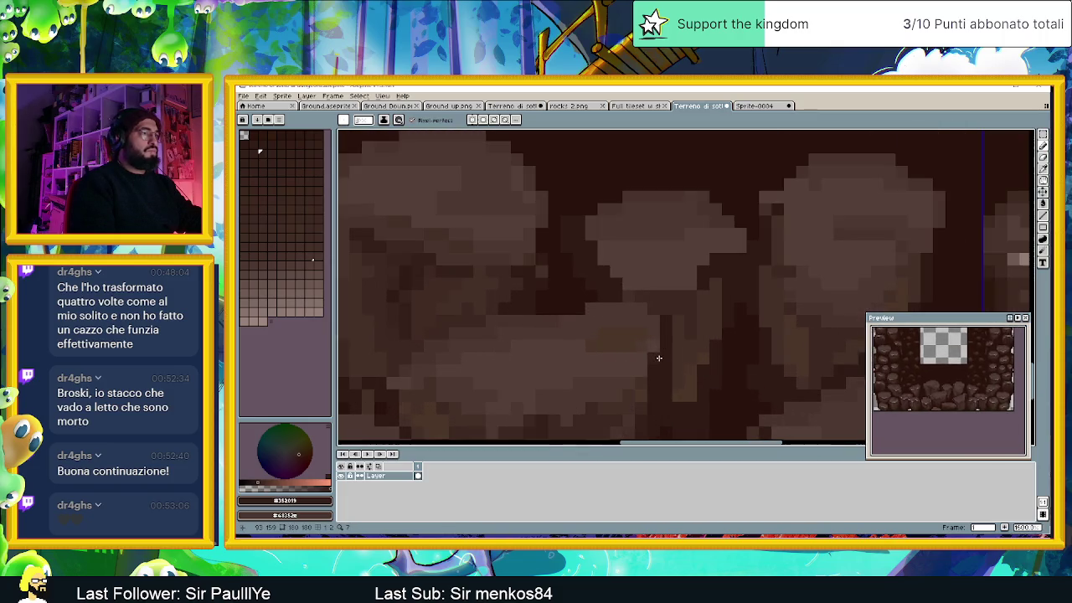
scroll(682, 335, "down", 1)
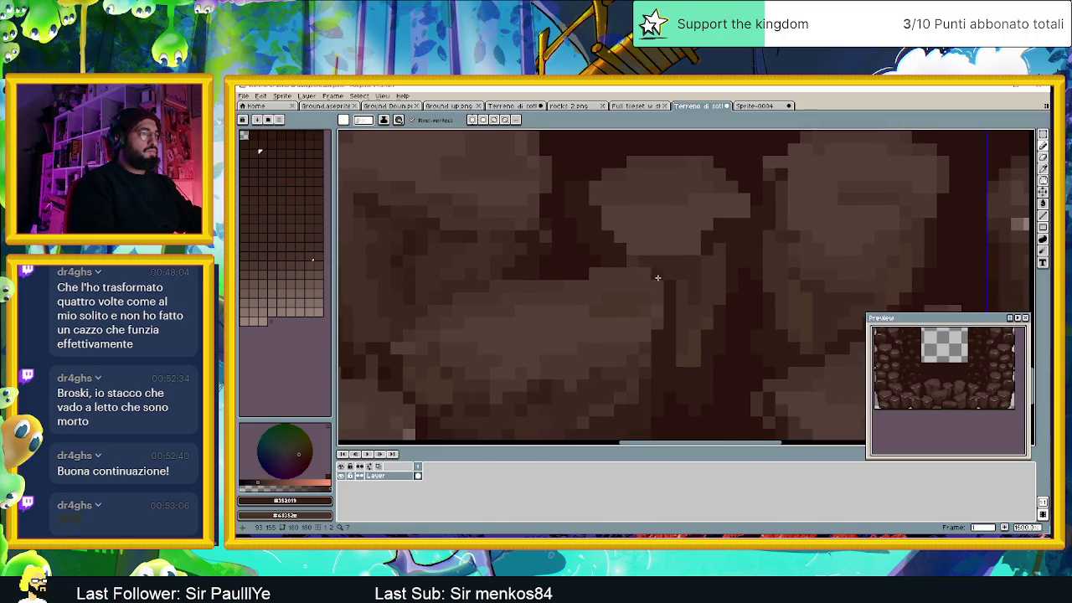
mouse_move(682, 299)
left_mouse_down()
mouse_move(681, 358)
mouse_move(693, 362)
left_mouse_up()
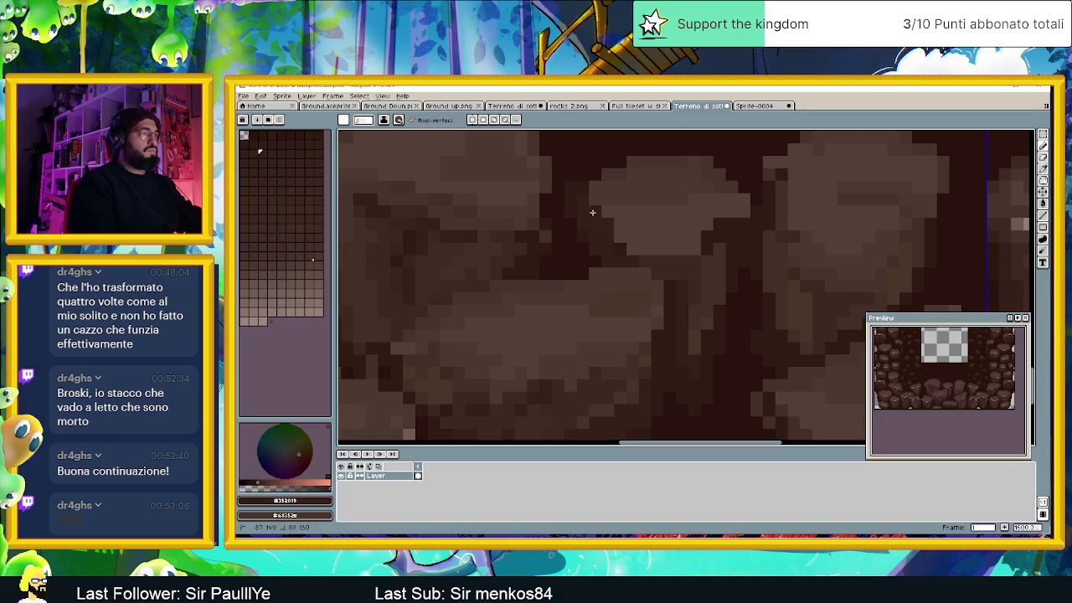
key("i")
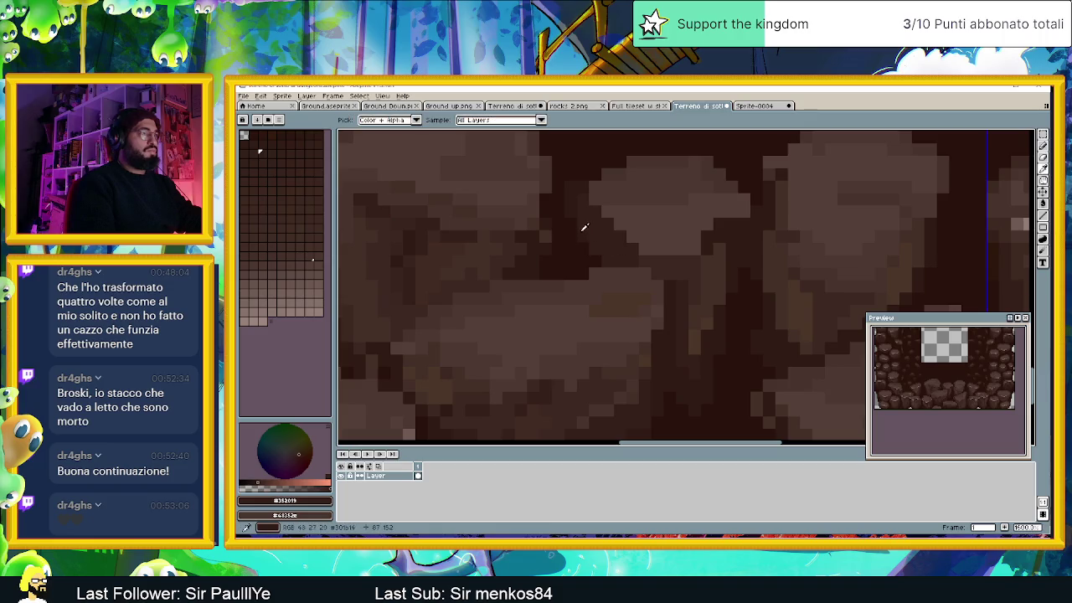
key("b")
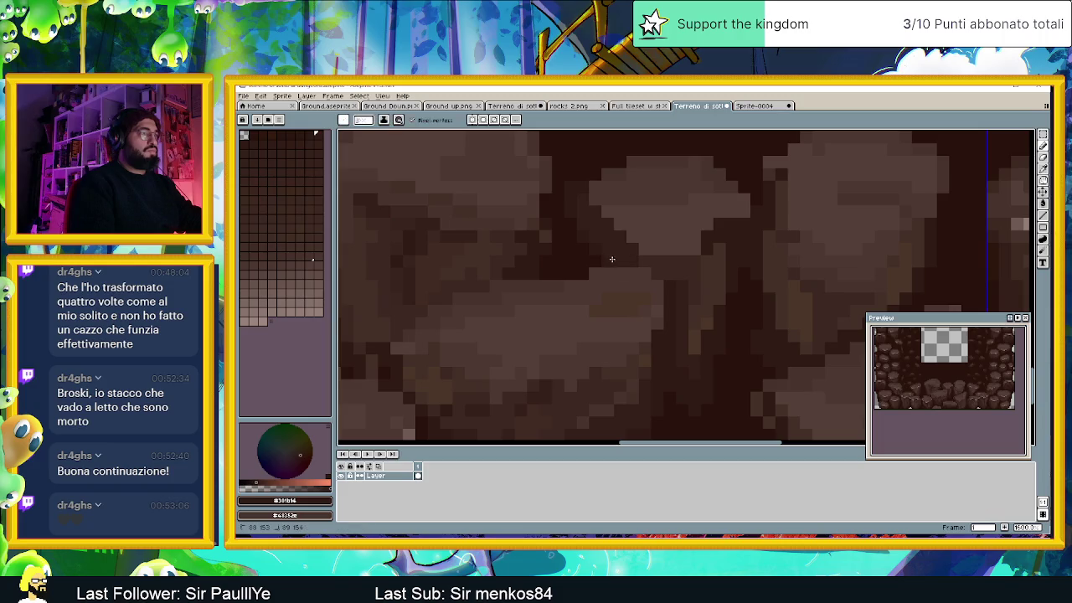
scroll(617, 279, "down", 1)
scroll(656, 310, "down", 1)
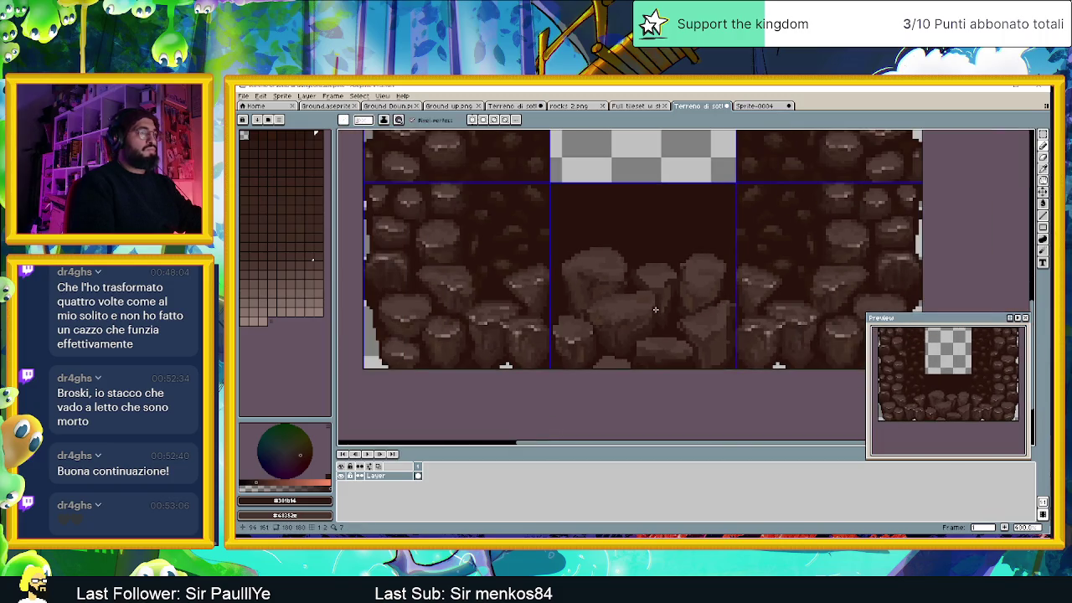
Step: Paint a dark shadow band and a crease between two upper boulders, then resample the dark brown
scroll(601, 303, "up", 1)
scroll(614, 276, "up", 1)
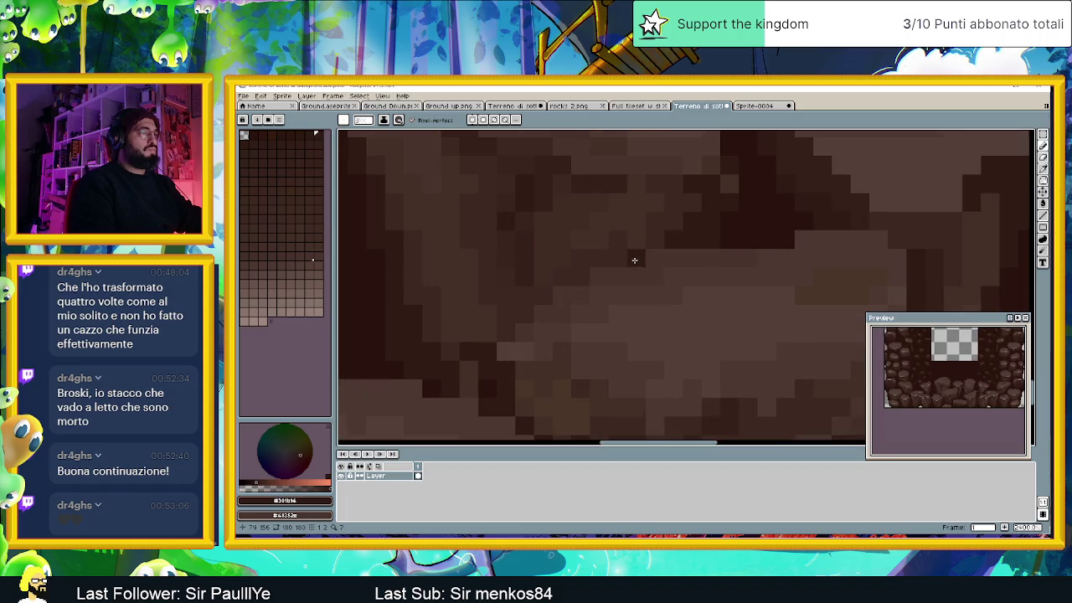
scroll(644, 260, "up", 1)
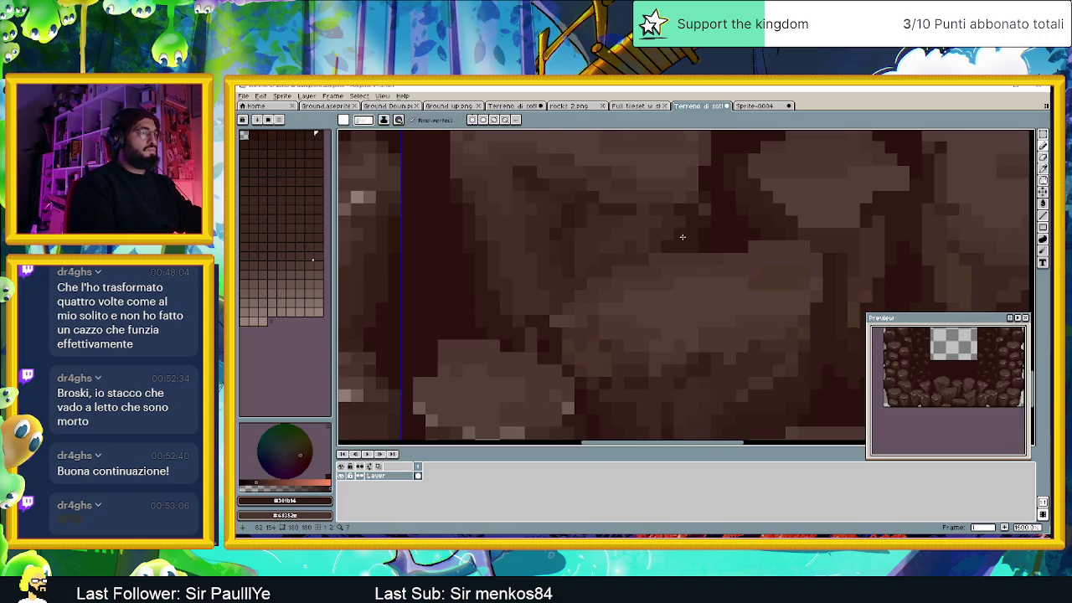
left_click_drag(642, 249, 600, 260)
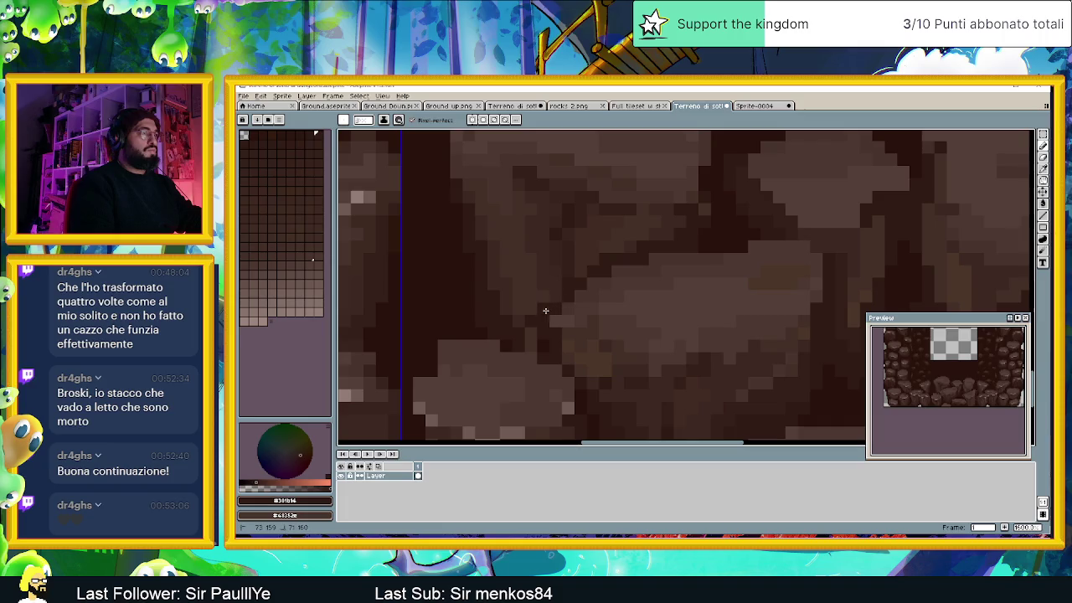
mouse_move(577, 277)
left_mouse_down()
mouse_move(612, 246)
mouse_move(689, 223)
left_mouse_up()
key("i")
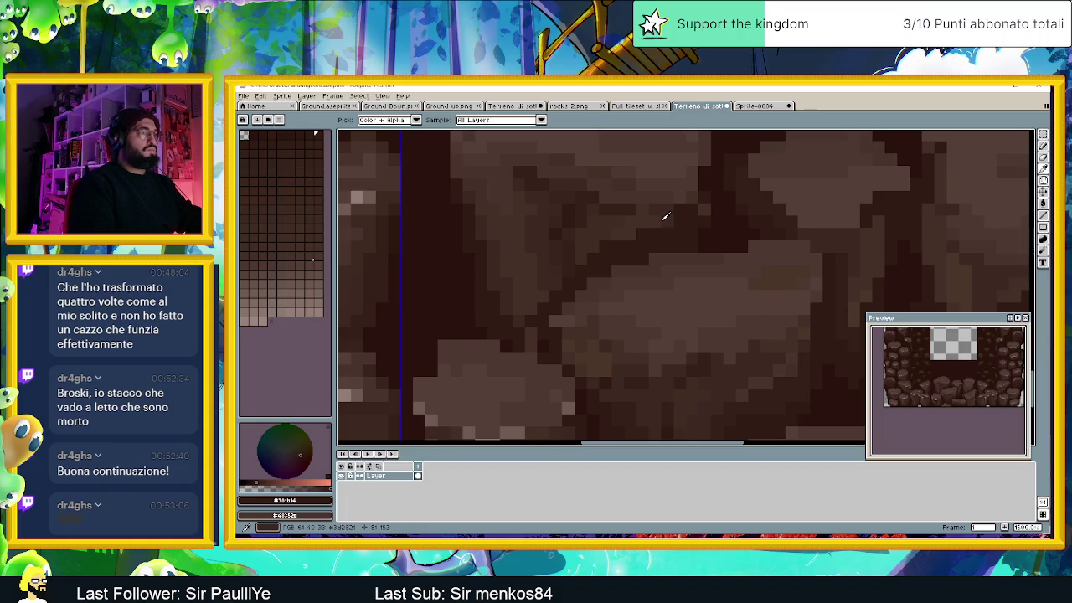
left_click(665, 216)
key("b")
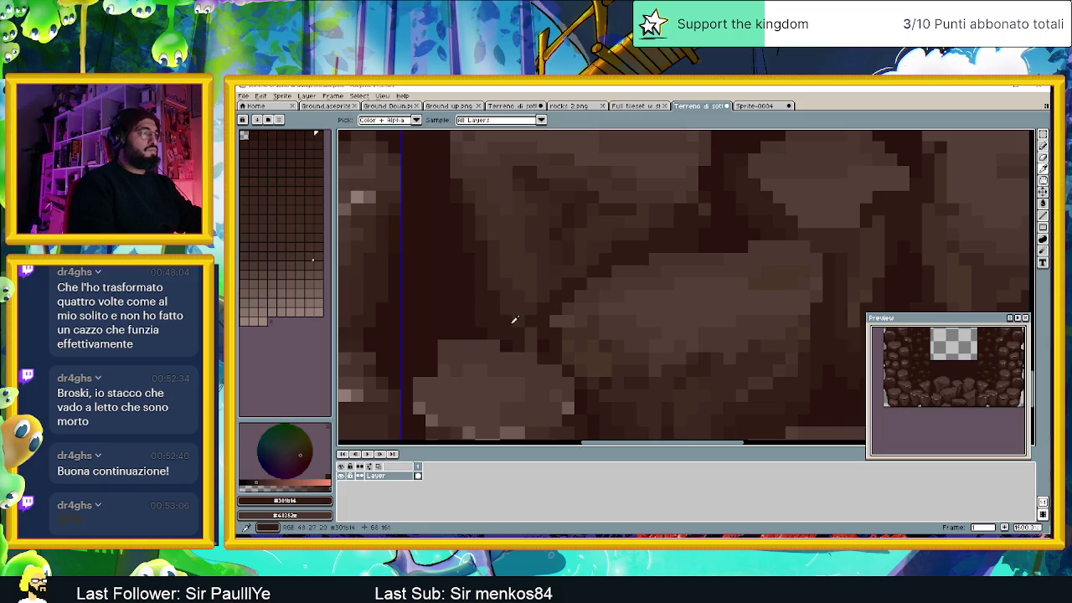
Step: Paint a dark stroke separating two boulders and darken a block in a boulder's shadow
scroll(515, 327, "down", 3)
scroll(528, 349, "up", 2)
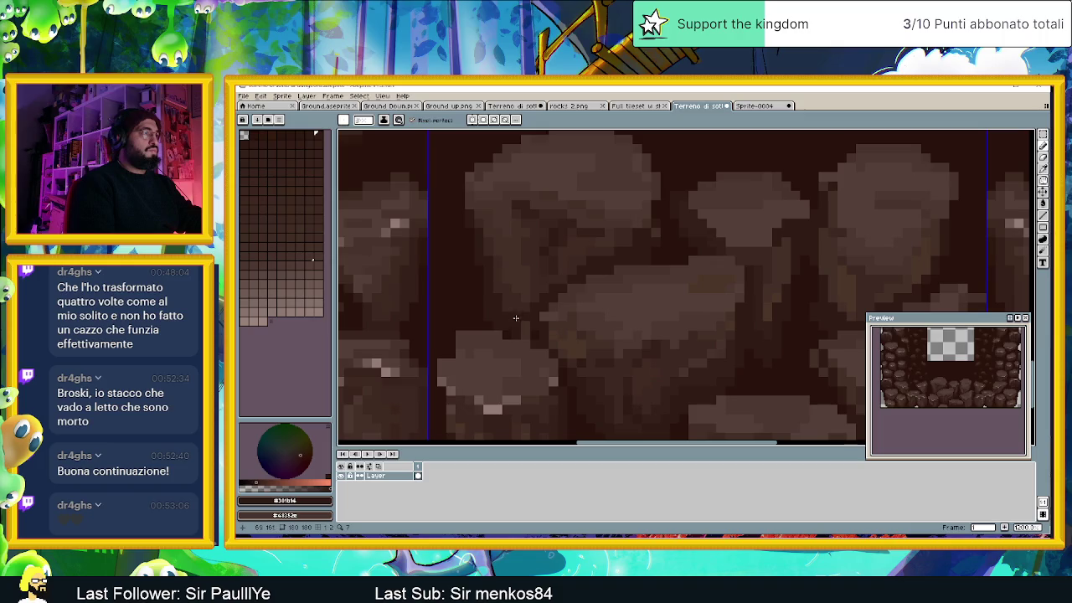
scroll(534, 356, "down", 2)
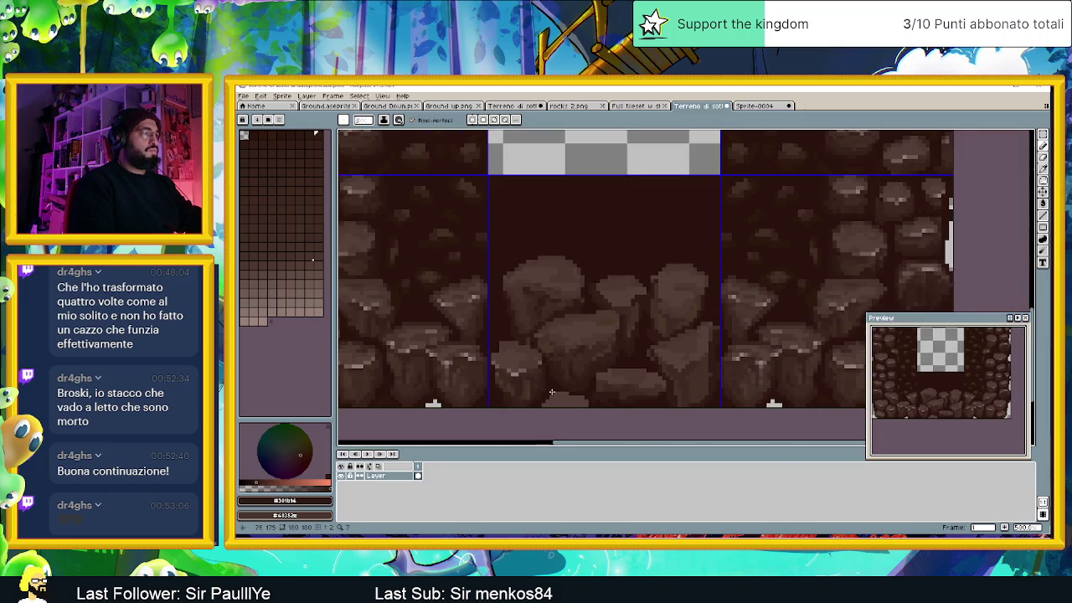
scroll(552, 392, "up", 1)
scroll(541, 342, "up", 1)
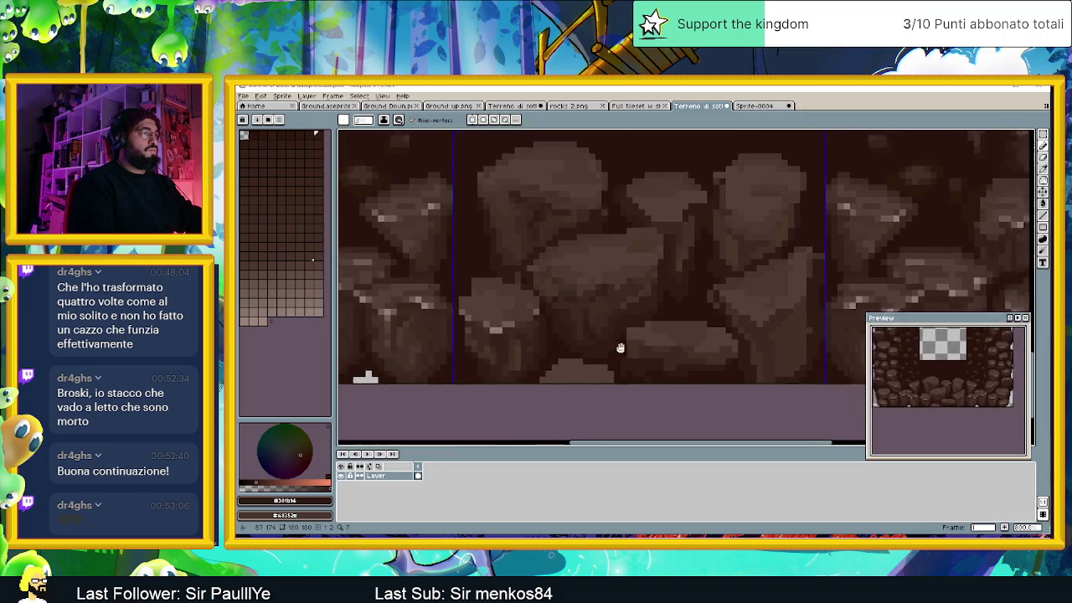
left_click_drag(585, 332, 583, 359)
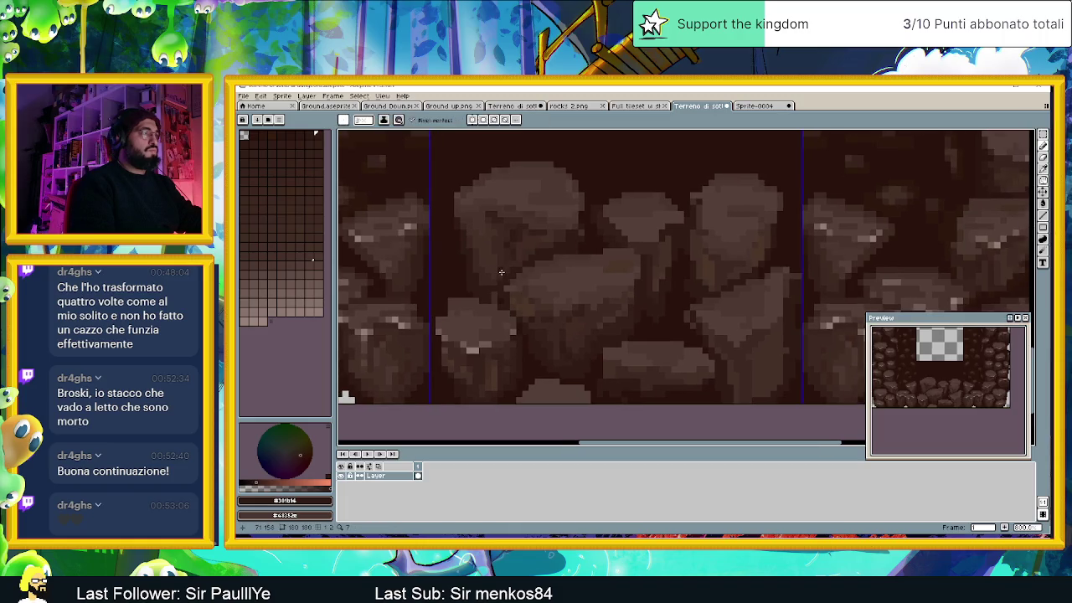
key("i")
key("b")
scroll(505, 268, "up", 2)
scroll(519, 263, "up", 2)
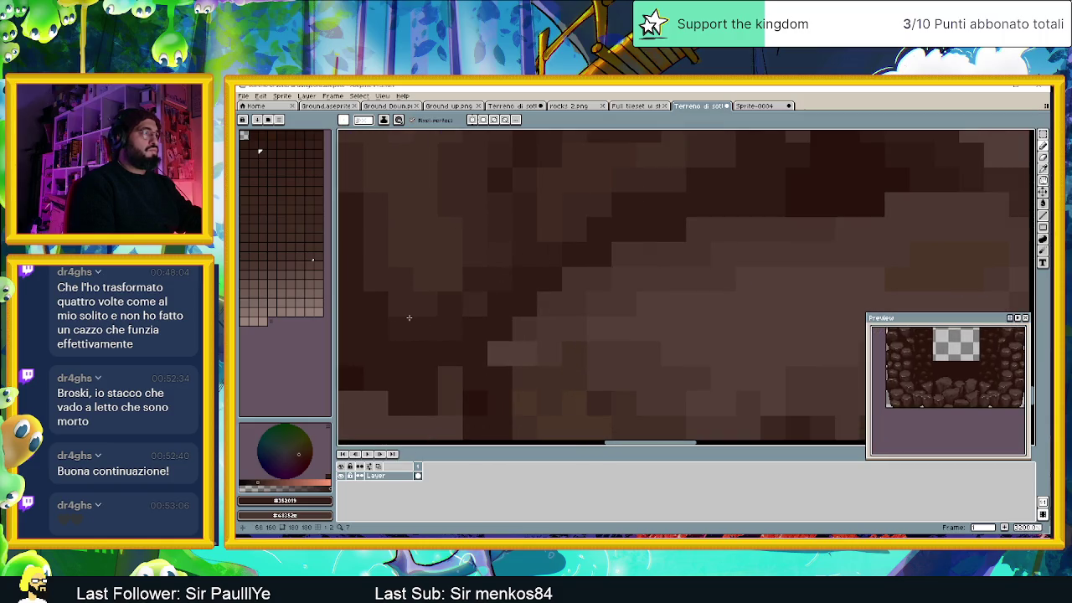
scroll(480, 302, "down", 3)
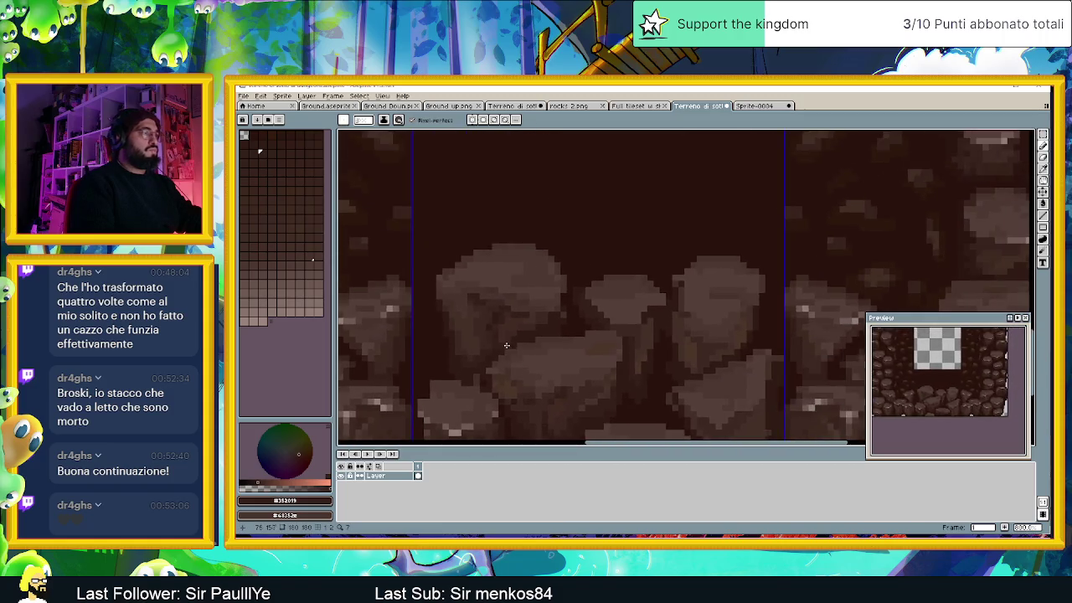
scroll(511, 338, "up", 3)
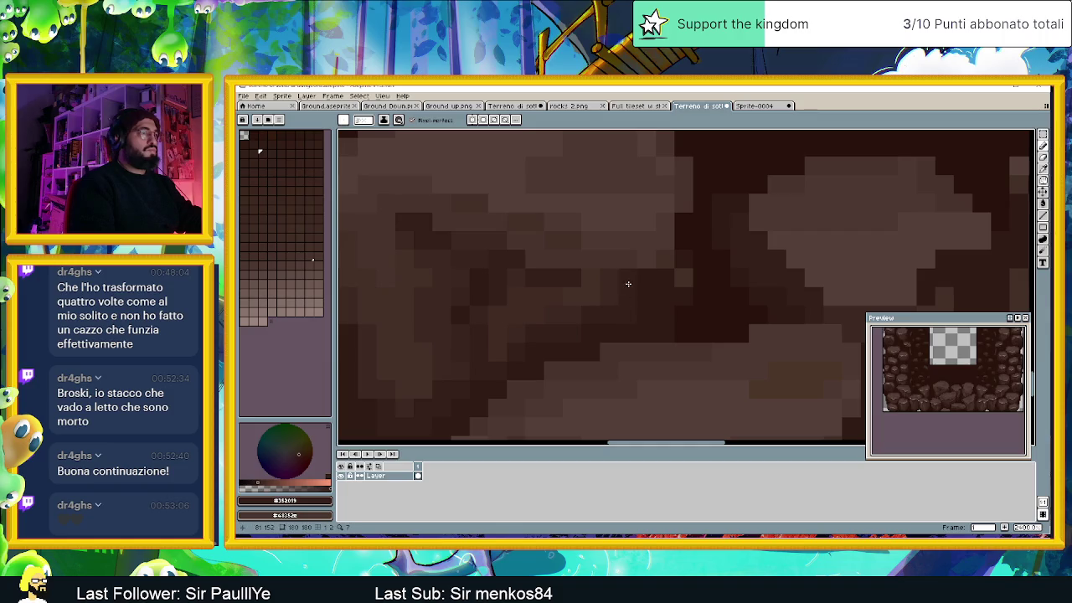
scroll(572, 321, "down", 3)
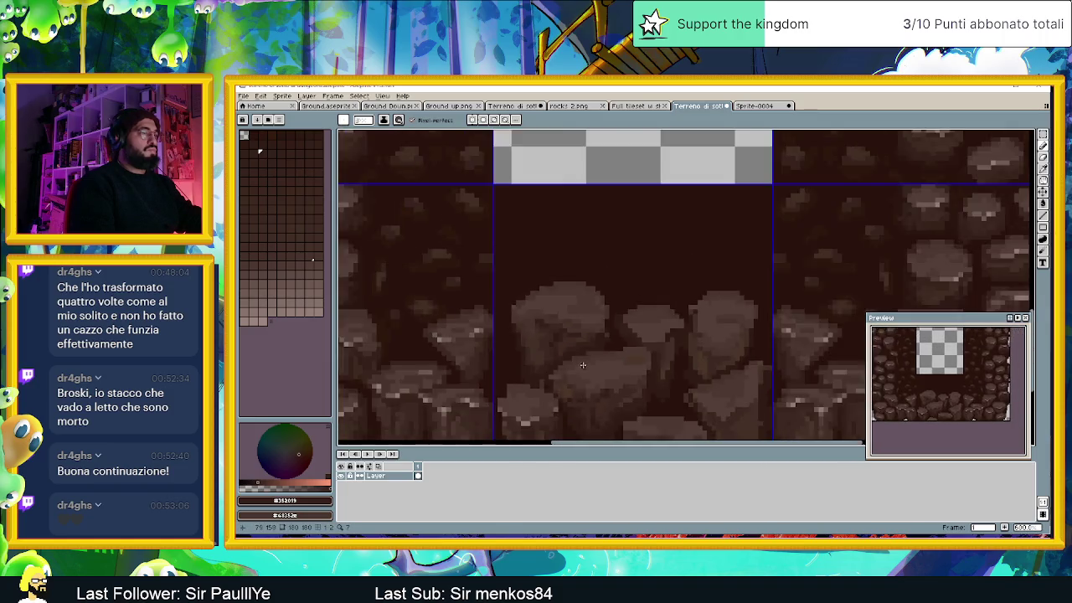
scroll(572, 321, "down", 2)
scroll(580, 354, "down", 1)
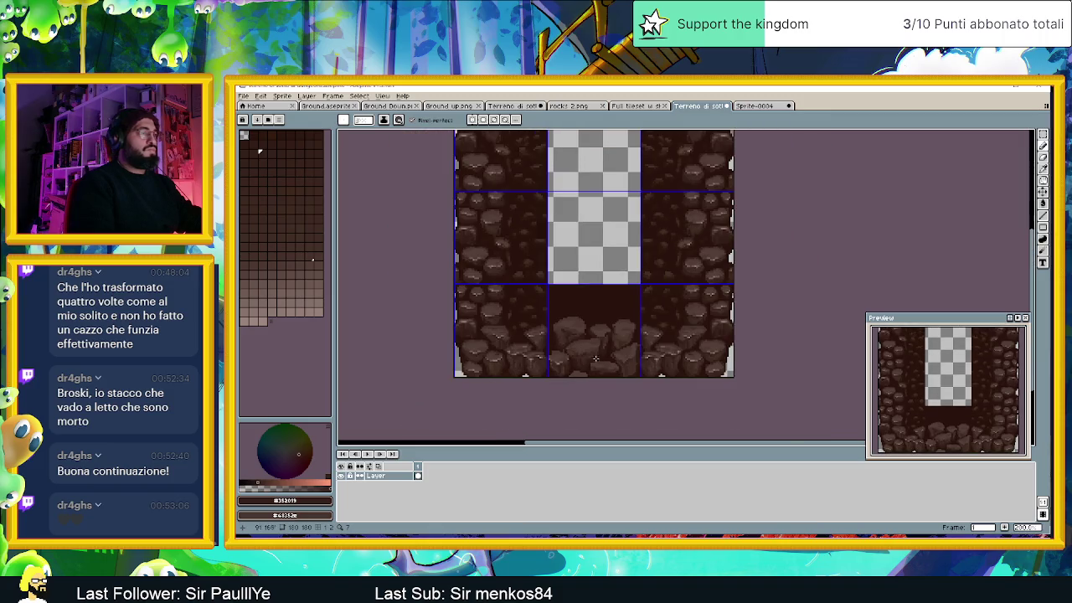
scroll(609, 363, "down", 1)
scroll(615, 360, "up", 3)
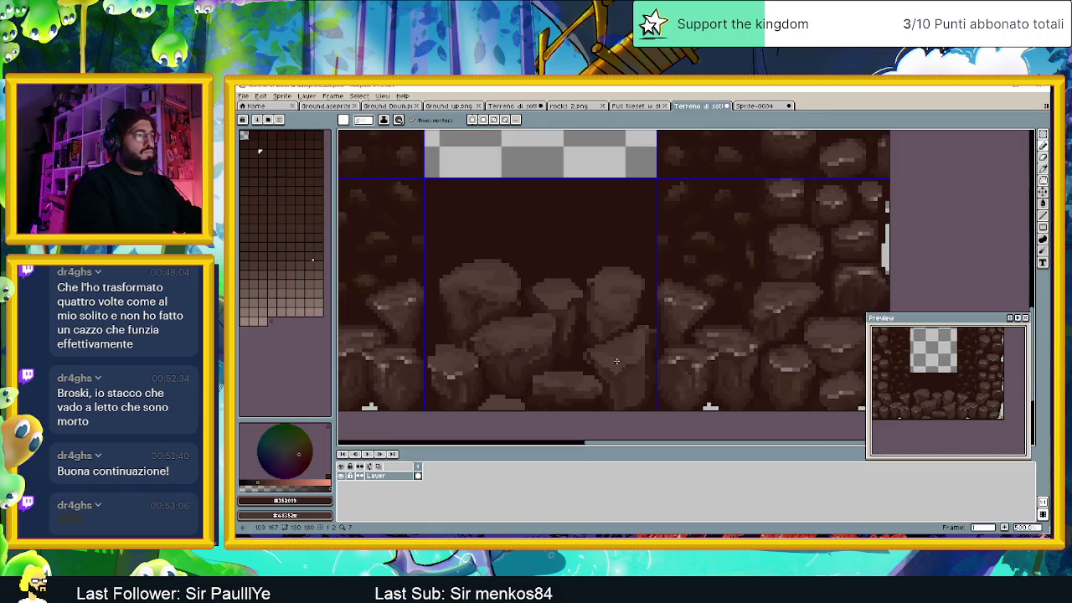
scroll(611, 311, "up", 2)
scroll(637, 273, "up", 1)
left_click_drag(682, 224, 571, 300)
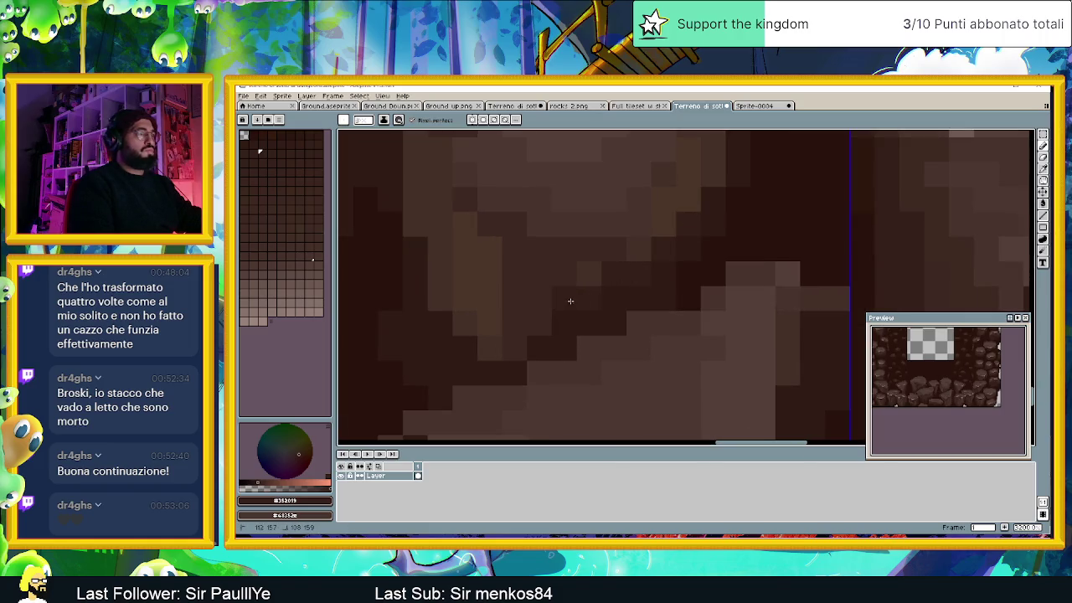
mouse_move(509, 344)
left_mouse_down()
mouse_move(489, 353)
mouse_move(467, 331)
left_mouse_up()
Step: Darken the light-brown pixels between rocks and along the tile's bottom edge
scroll(488, 352, "down", 2)
scroll(502, 347, "down", 1)
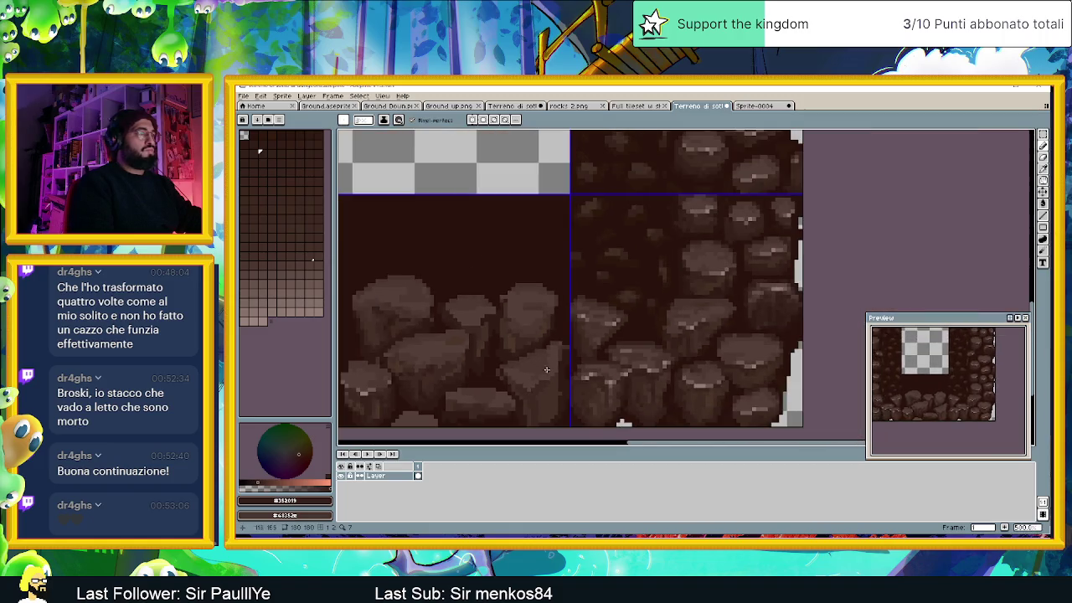
scroll(528, 343, "down", 1)
scroll(557, 341, "up", 1)
scroll(553, 343, "up", 2)
scroll(519, 326, "up", 2)
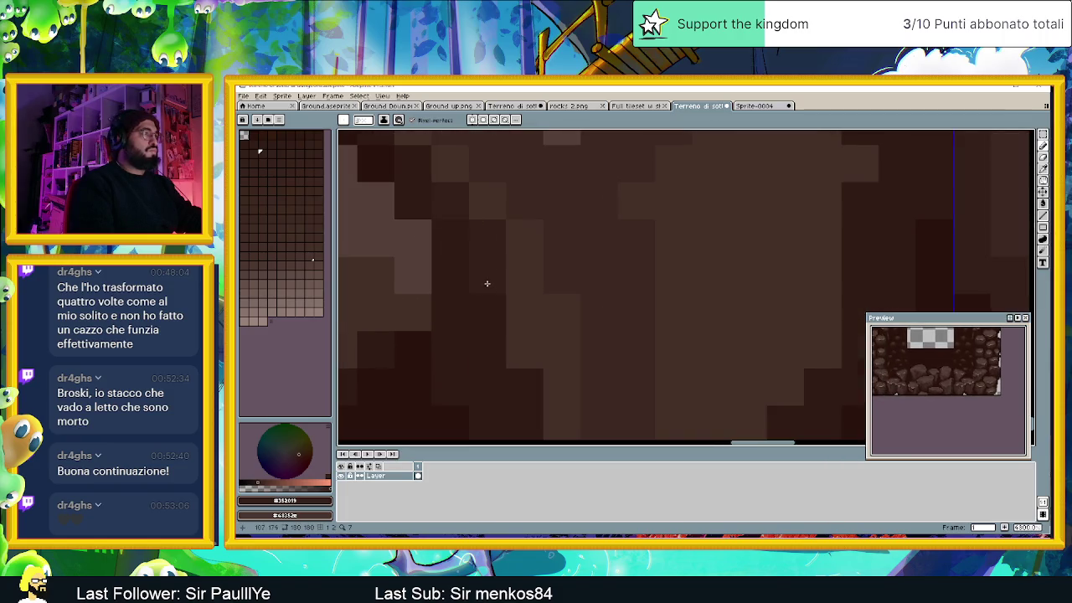
left_click(511, 343)
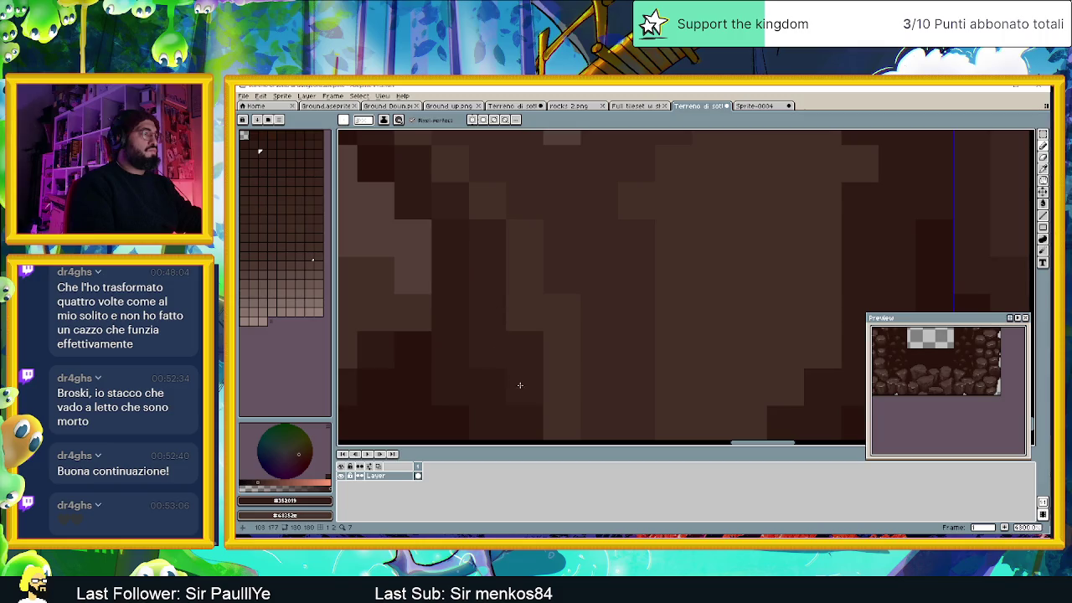
left_click_drag(519, 385, 539, 261)
left_click(569, 338)
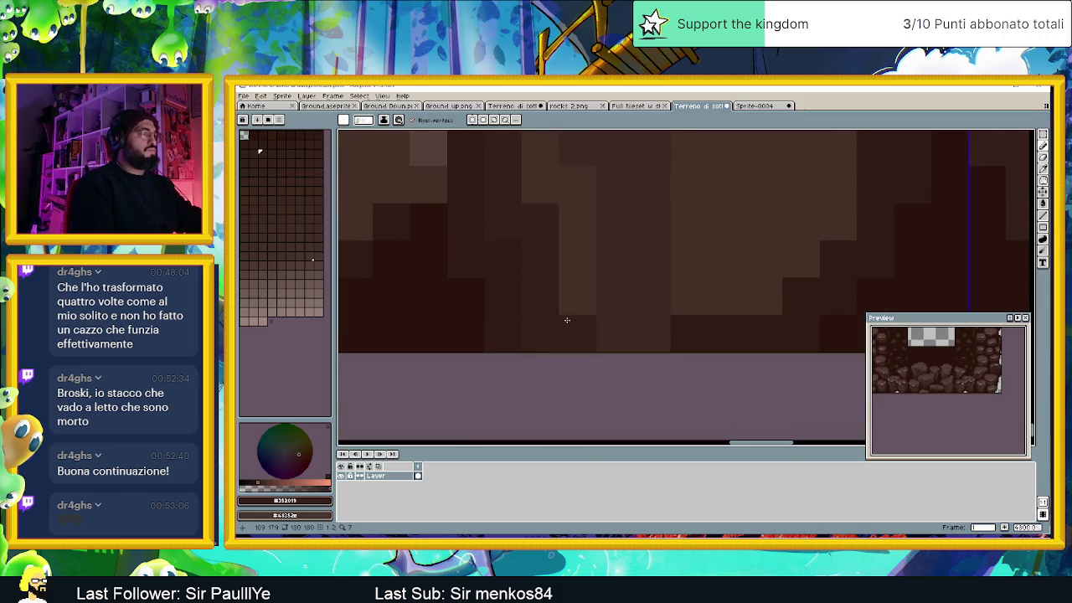
left_click(651, 296)
left_click(764, 297)
left_click(707, 296)
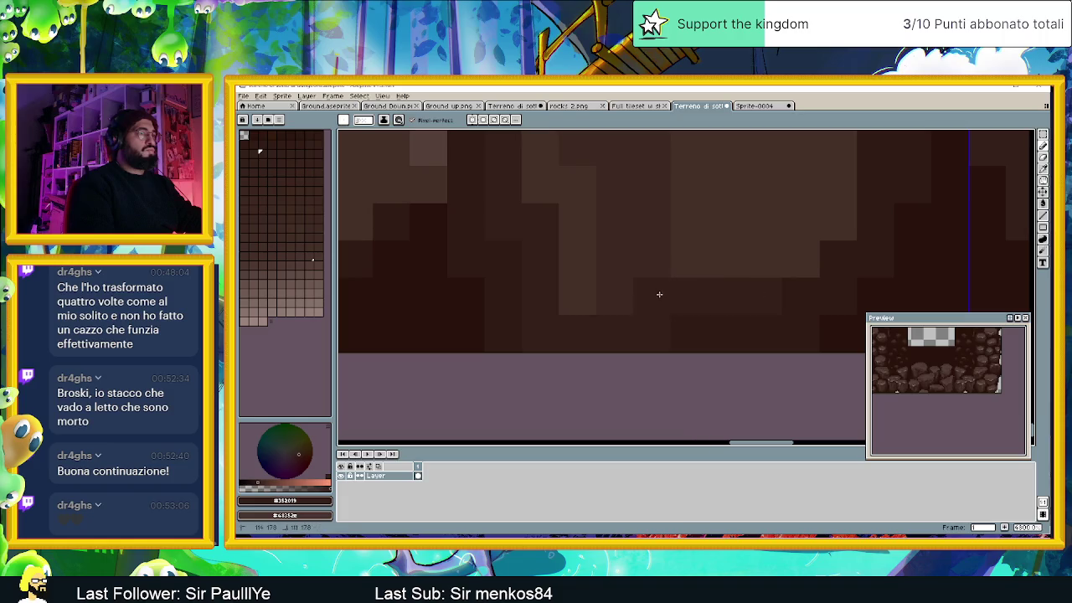
left_click(764, 260)
left_click(801, 260)
Step: Paint a dark vertical dividing line between two boulders and darken the pixels along their edges
scroll(637, 322, "down", 2)
scroll(620, 319, "down", 1)
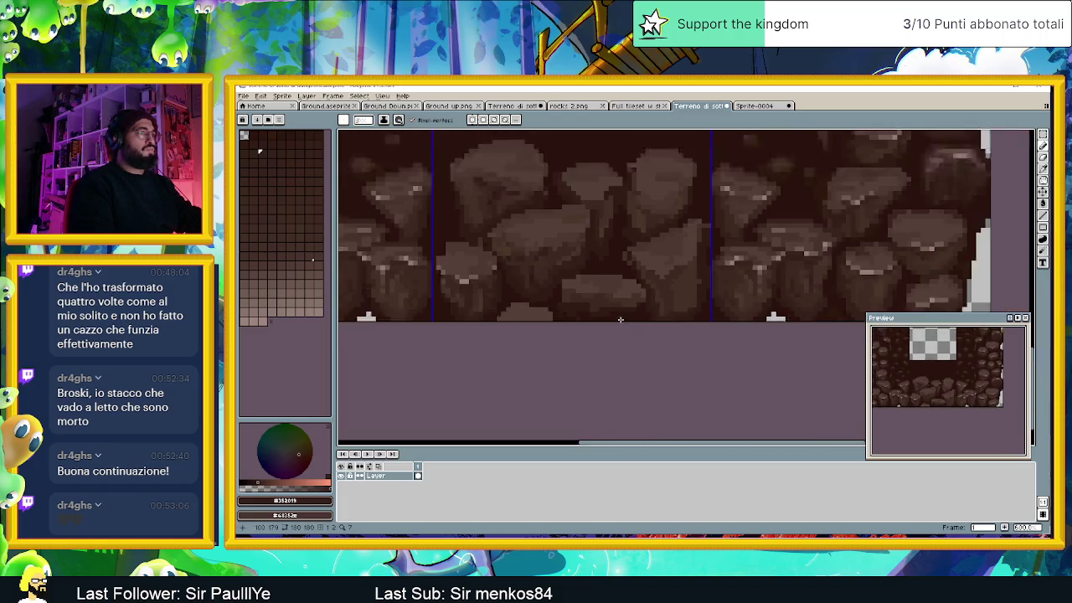
scroll(620, 319, "down", 1)
scroll(649, 305, "up", 2)
scroll(661, 277, "up", 2)
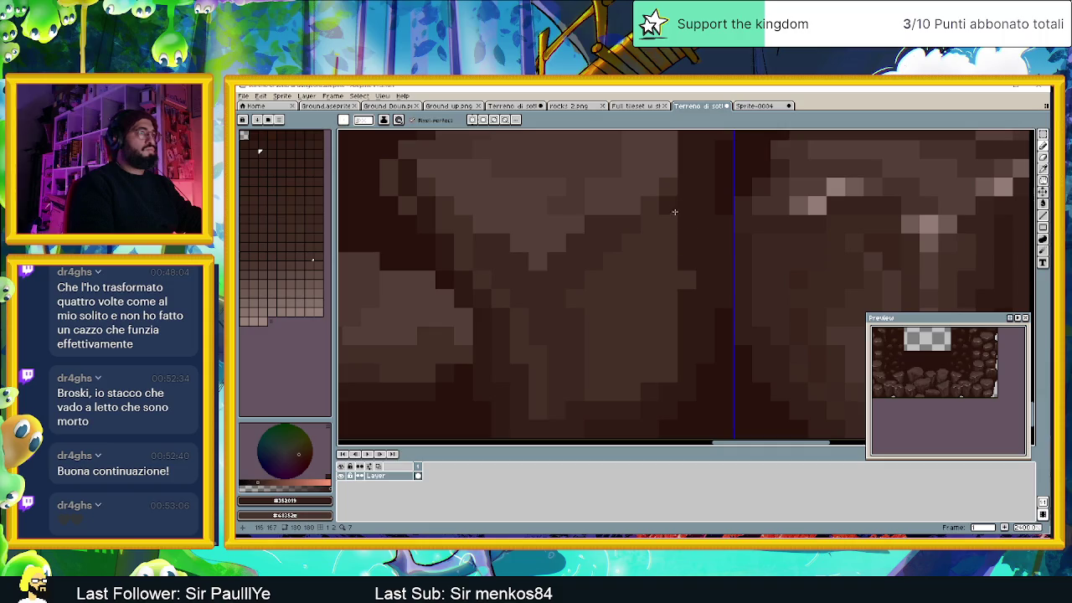
left_click_drag(671, 195, 672, 354)
left_click(684, 280)
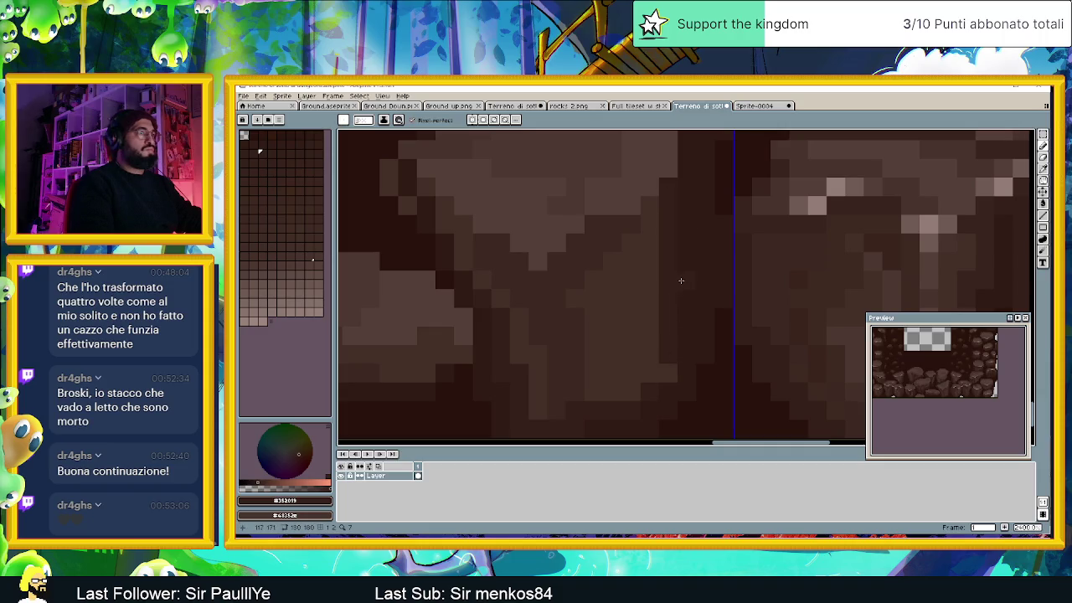
left_click(644, 352)
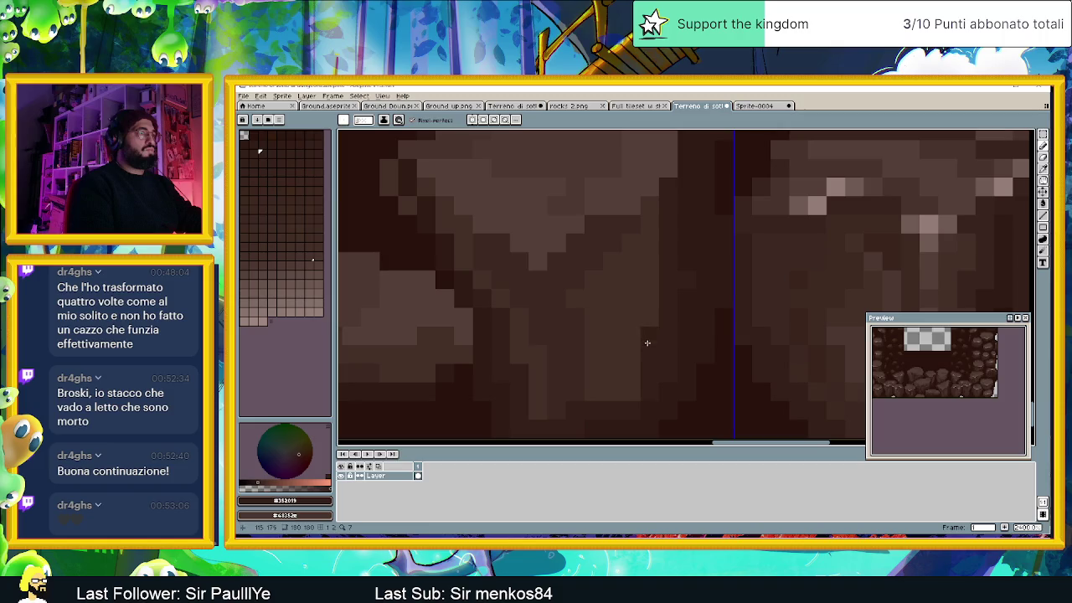
left_click(594, 279)
left_click(575, 299)
left_click_drag(593, 298, 593, 391)
scroll(593, 306, "down", 1)
scroll(611, 362, "down", 1)
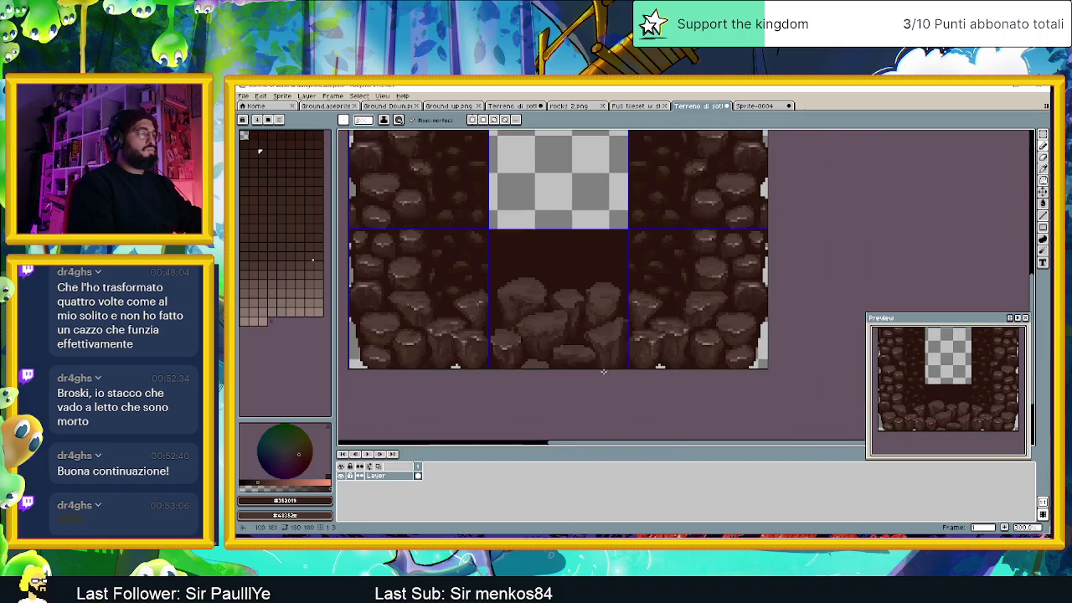
scroll(563, 377, "down", 1)
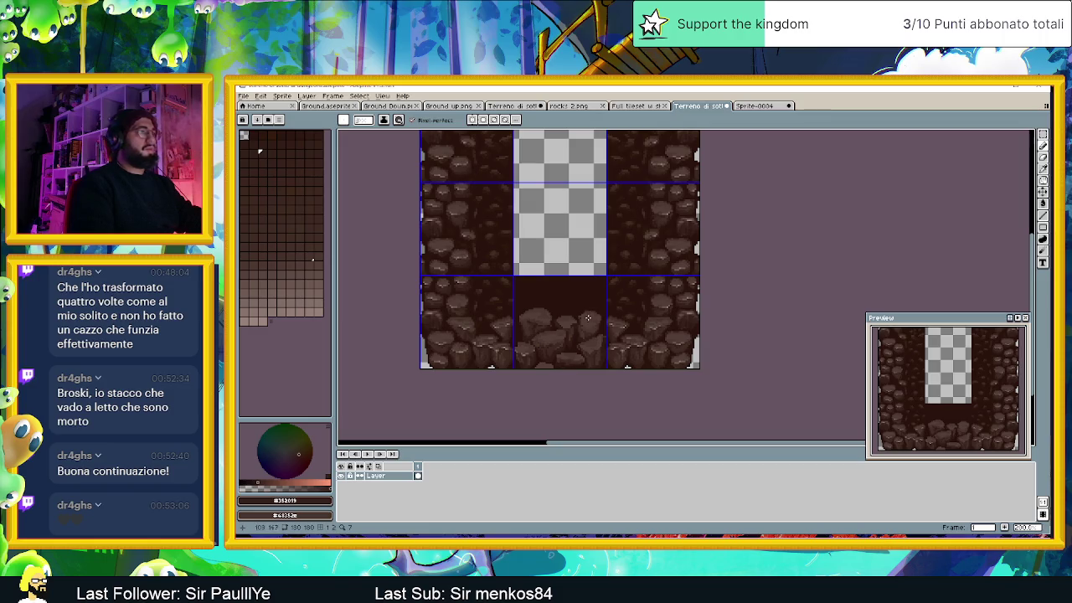
scroll(584, 323, "up", 1)
scroll(552, 325, "up", 1)
scroll(526, 327, "up", 1)
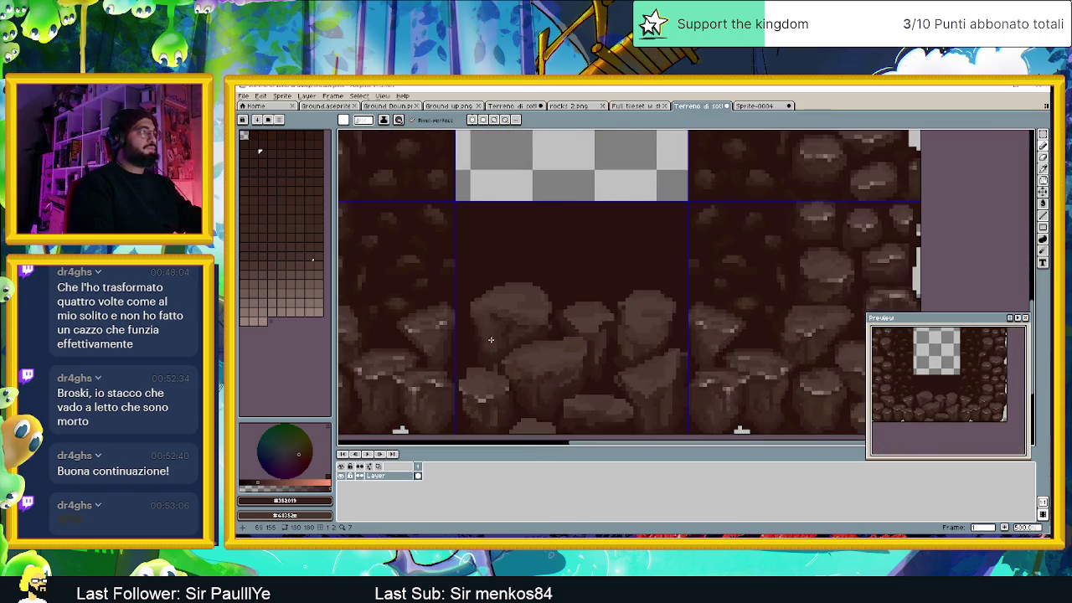
scroll(510, 360, "up", 1)
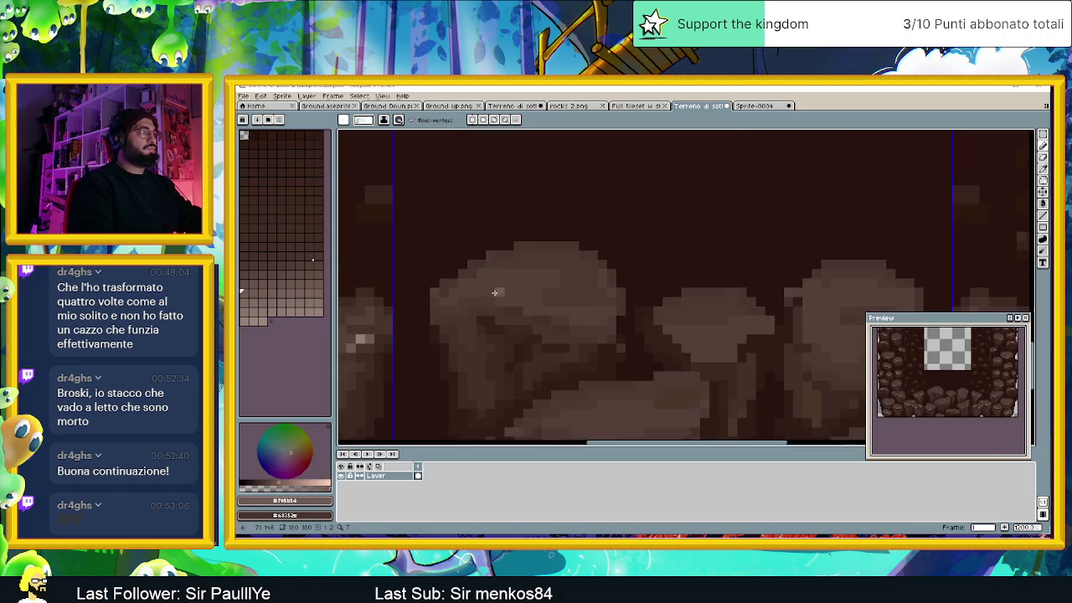
Step: Paint a short light highlight stroke across a boulder top in the bottom-middle tile
scroll(498, 300, "up", 1)
scroll(471, 279, "up", 1)
scroll(447, 282, "down", 1)
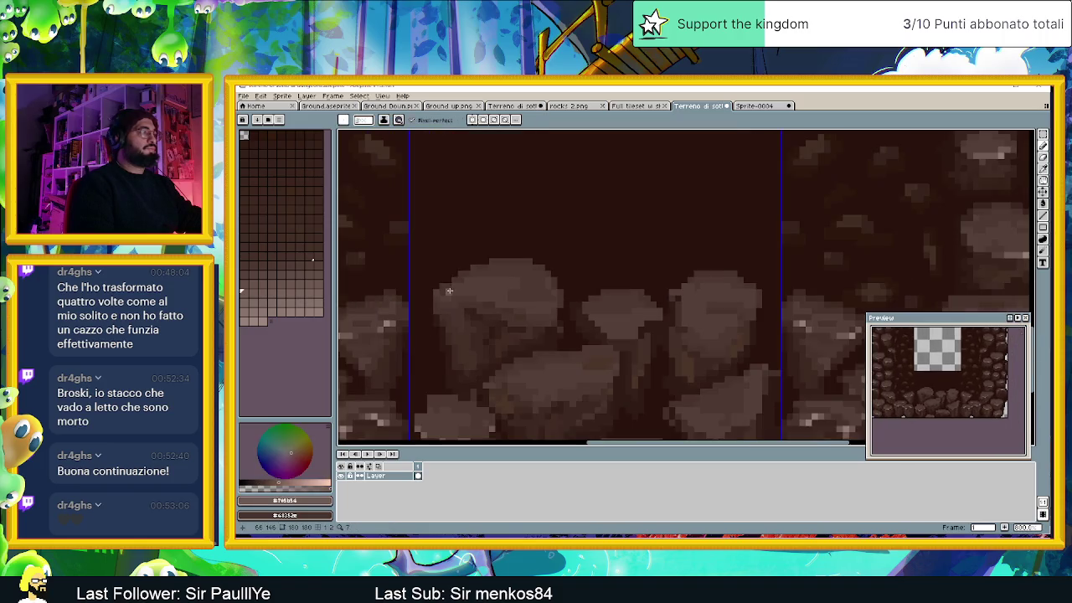
scroll(448, 292, "up", 2)
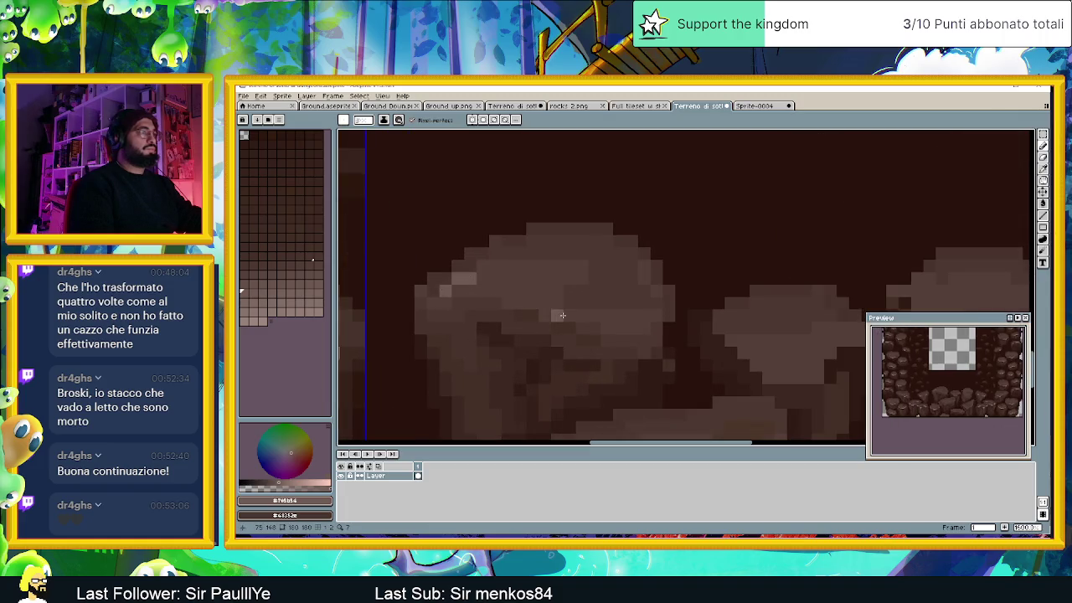
left_click_drag(544, 315, 649, 327)
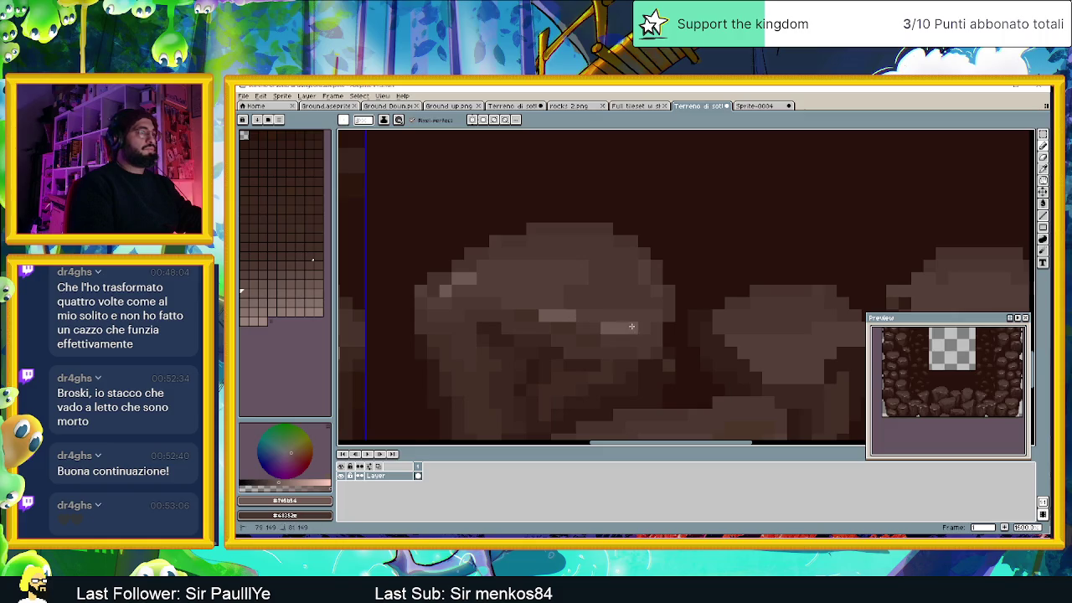
Step: Sample a lighter rock shade and draw a short vertical highlight on the boulder
scroll(549, 331, "down", 3)
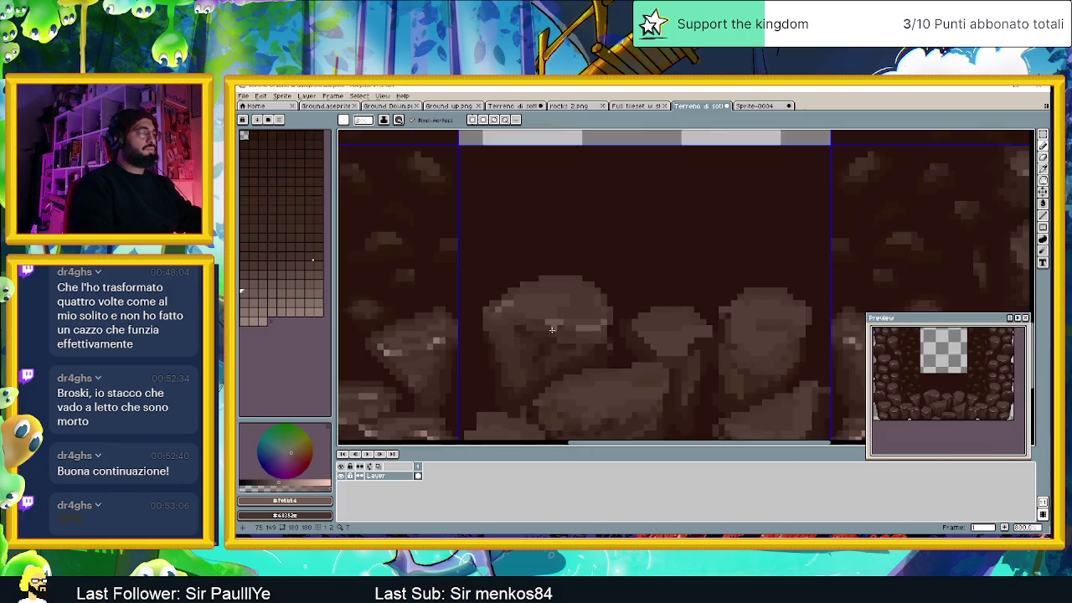
scroll(538, 376, "up", 2)
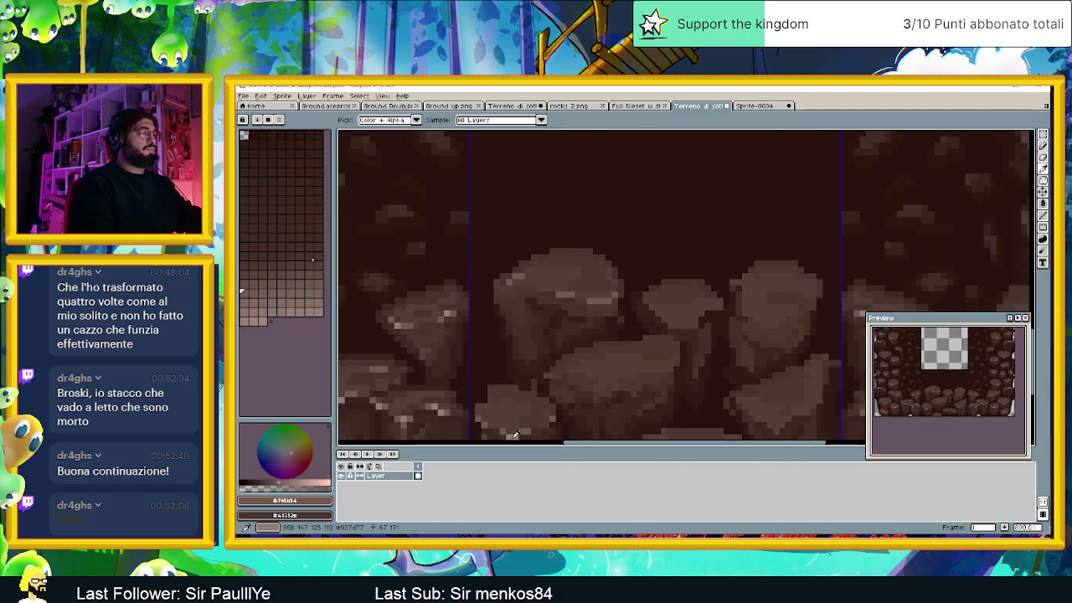
left_click(583, 306, "alt")
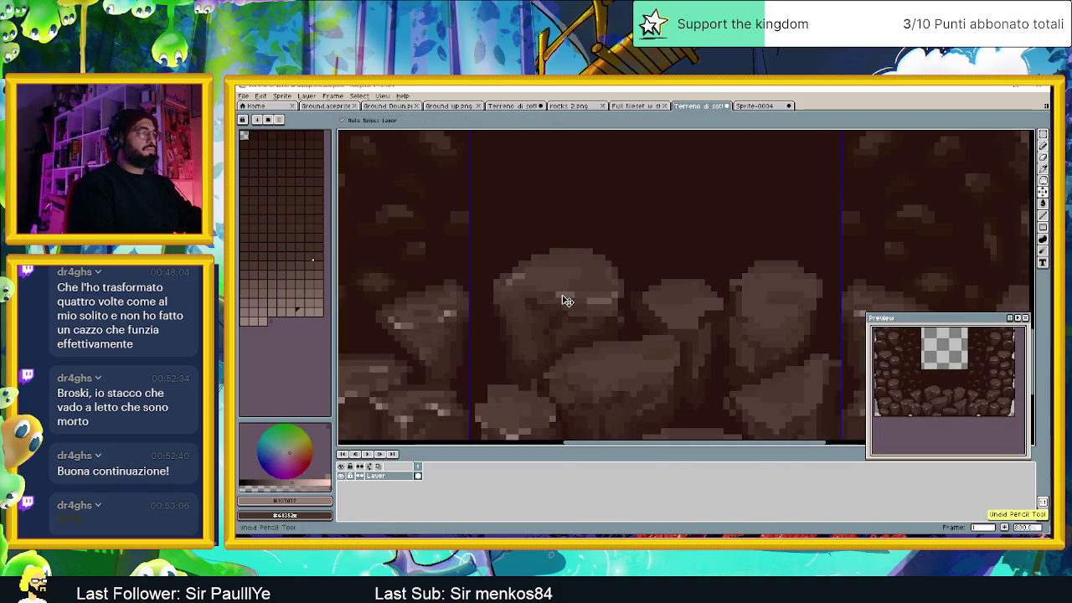
scroll(611, 331, "down", 1)
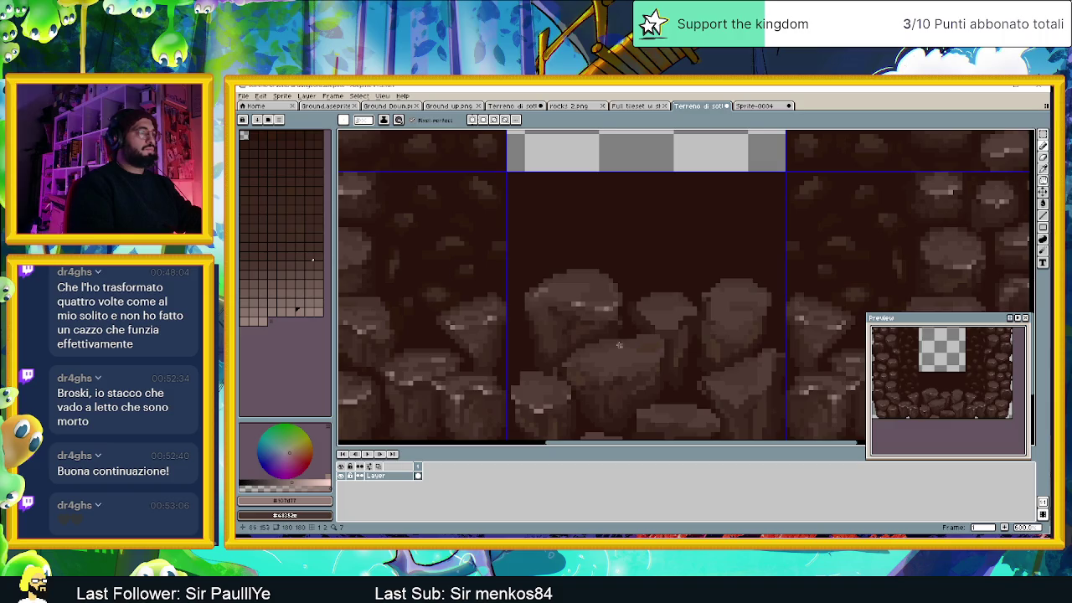
scroll(618, 345, "down", 1)
scroll(619, 367, "down", 2)
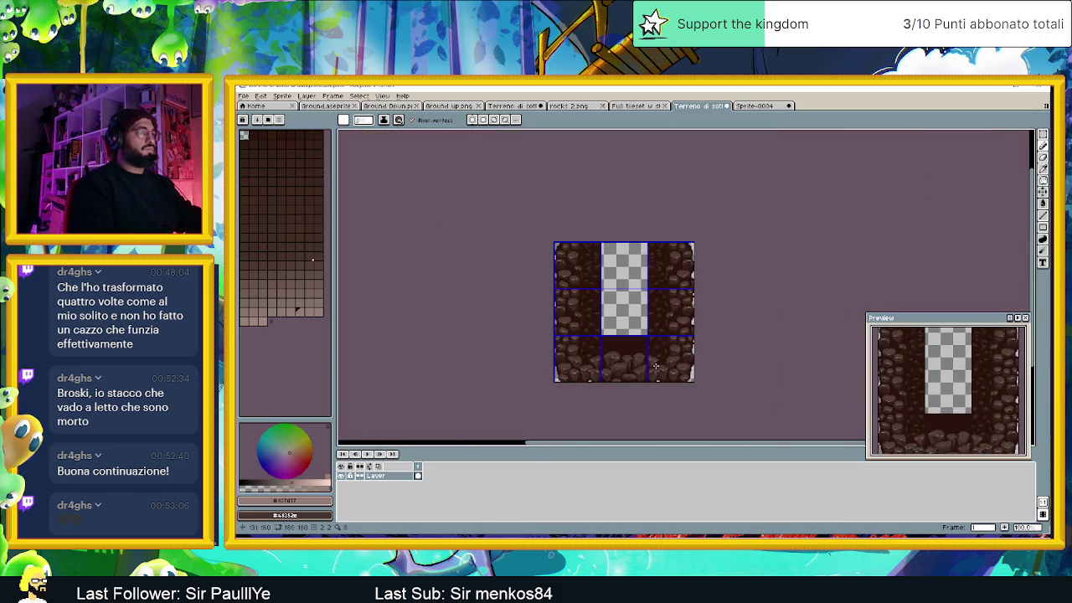
scroll(536, 310, "up", 3)
scroll(536, 310, "up", 1)
scroll(536, 310, "up", 1)
scroll(536, 309, "up", 1)
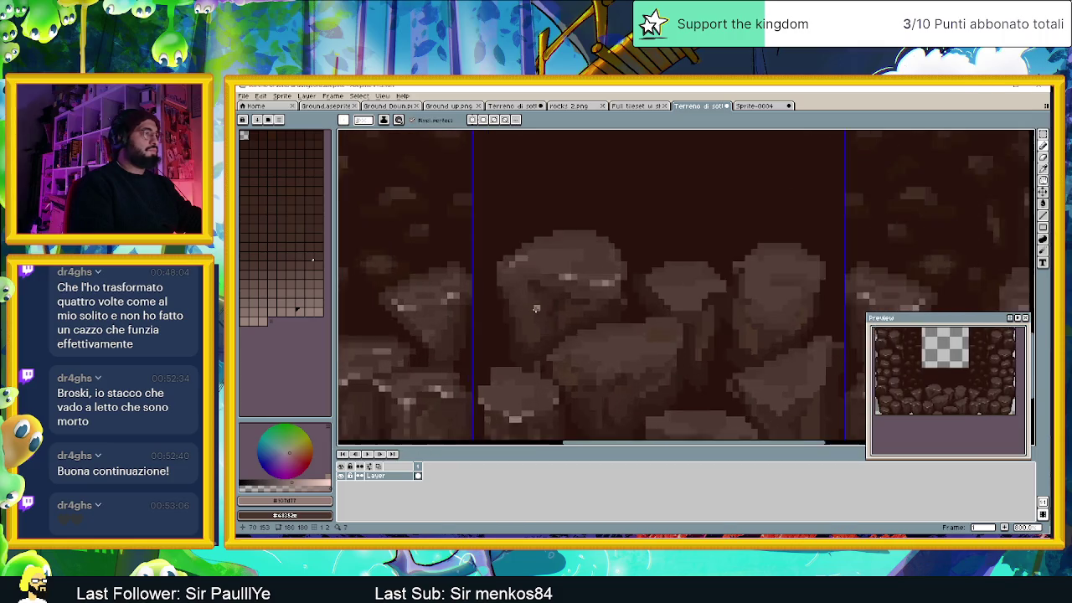
scroll(536, 309, "up", 1)
key("i")
left_click(593, 259)
key("b")
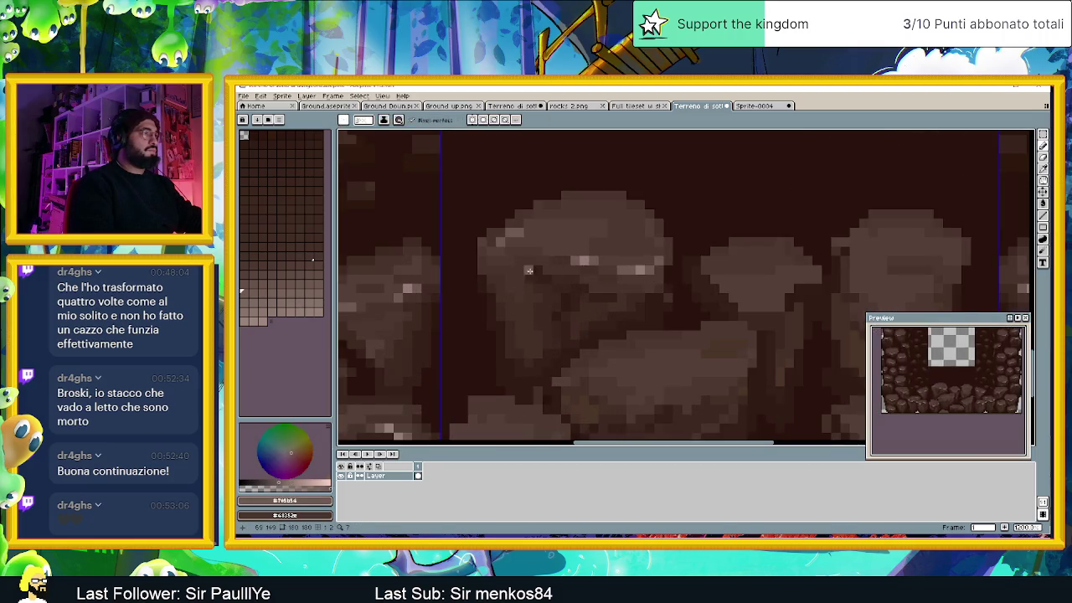
left_click_drag(518, 270, 519, 288)
Step: Add a light pixel patch, a vertical streak and a top-edge highlight to the boulder
scroll(531, 262, "down", 3)
scroll(599, 380, "down", 1)
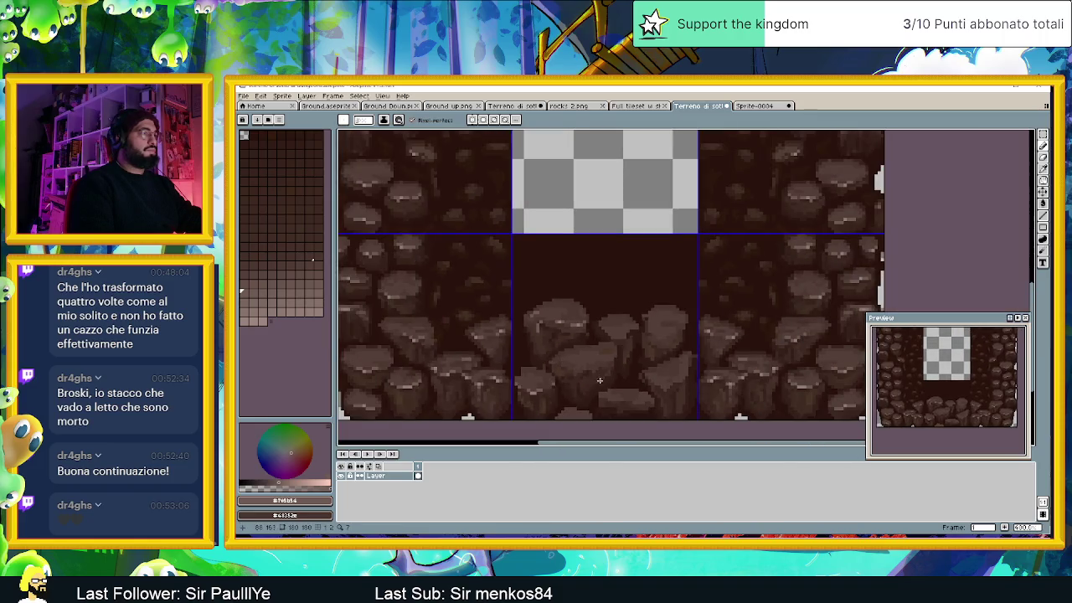
scroll(584, 389, "up", 1)
scroll(570, 351, "up", 1)
scroll(560, 329, "up", 1)
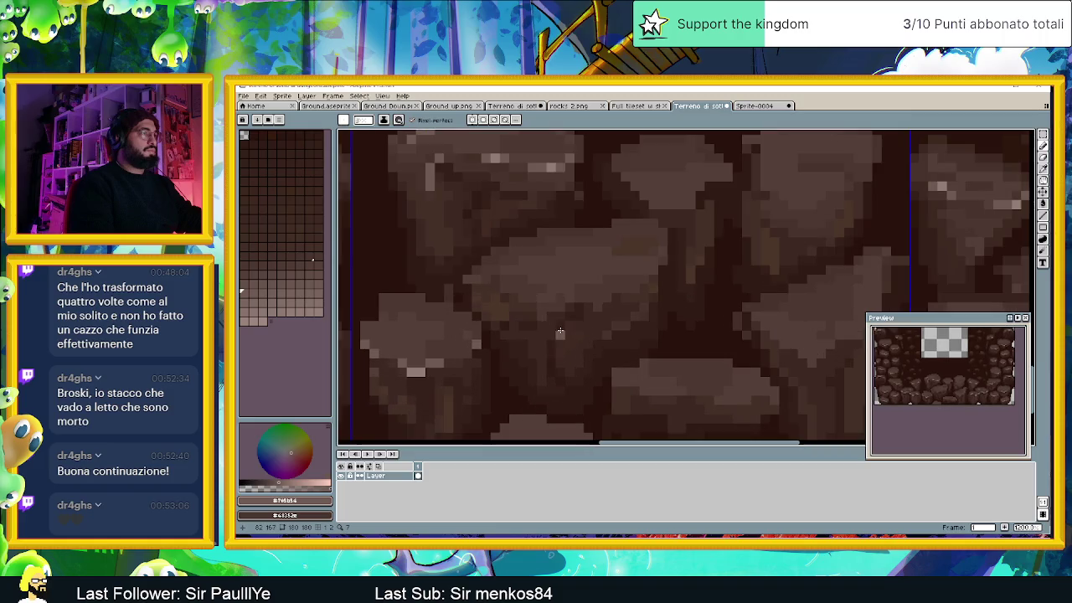
left_click(546, 310)
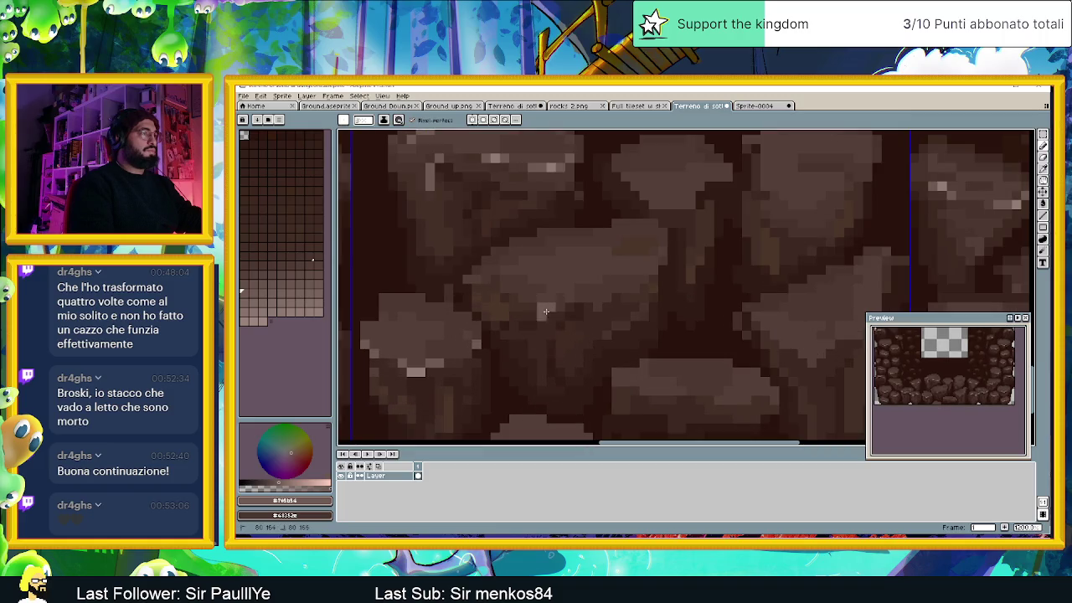
left_click(549, 309)
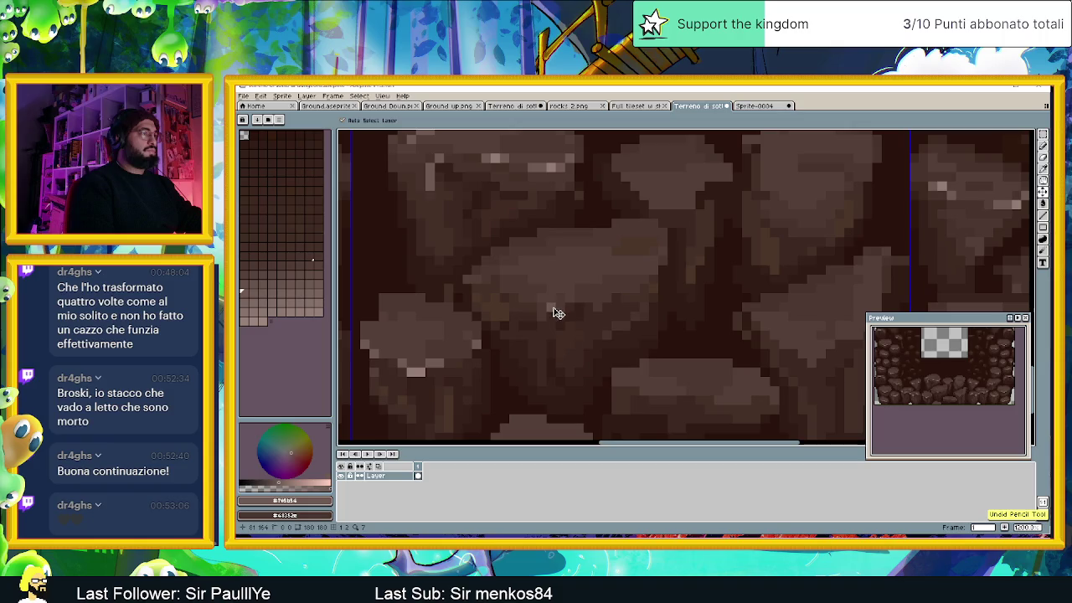
left_click_drag(541, 317, 541, 338)
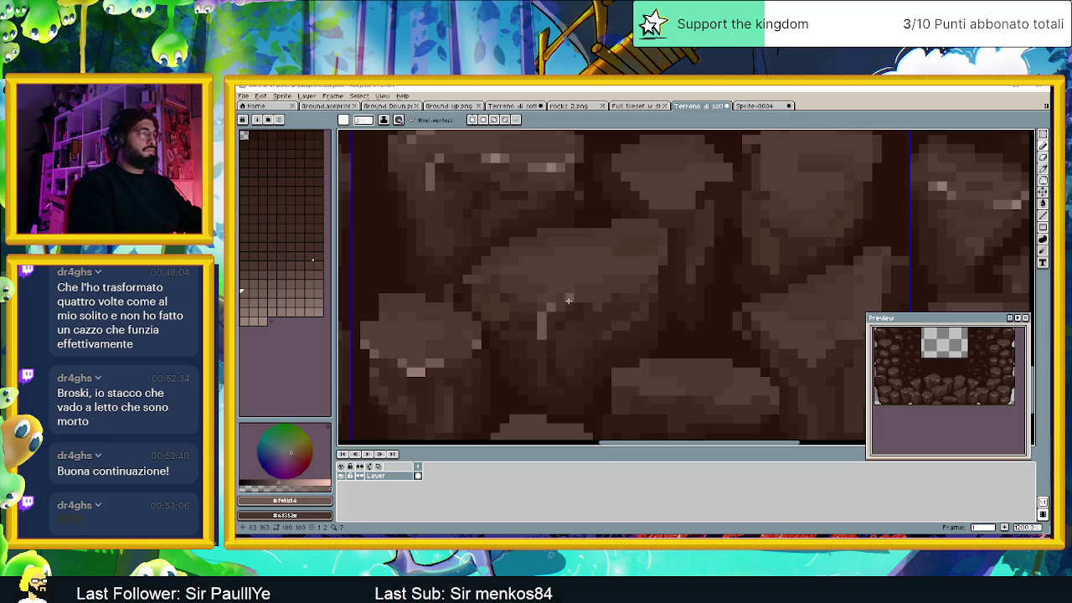
left_click_drag(514, 290, 532, 298)
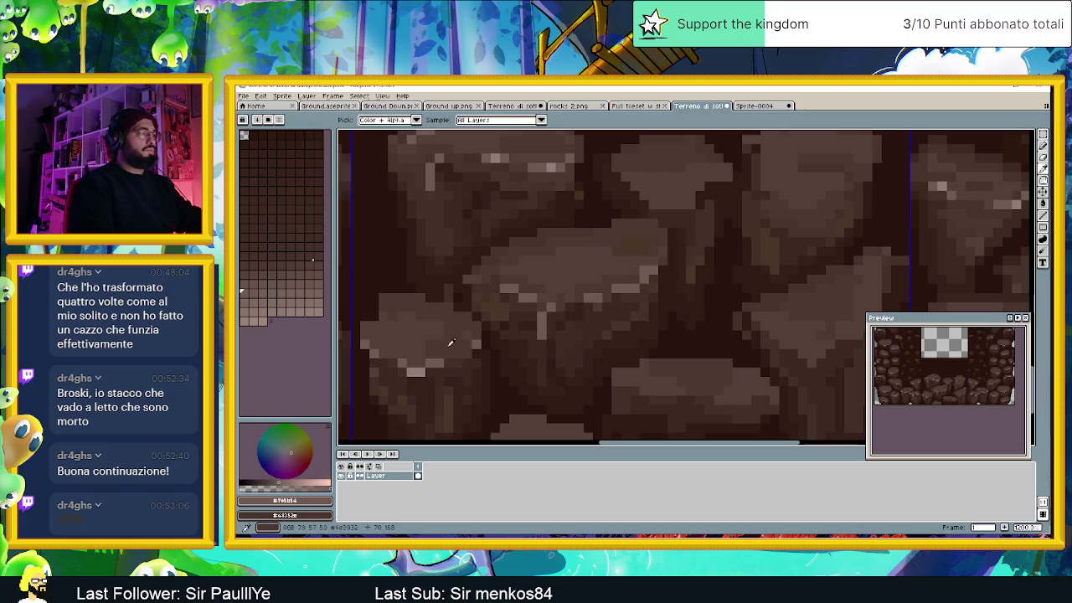
Step: Pick the lighter brown #937d77 from the canvas and undo the last pencil stroke
left_click(540, 318, "alt")
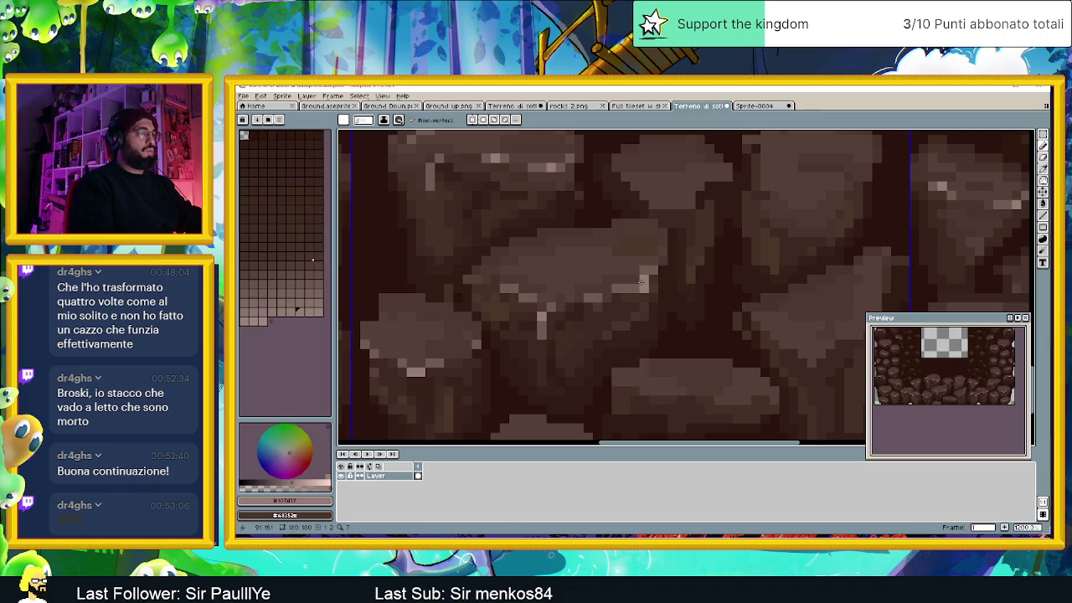
key("ctrl+z")
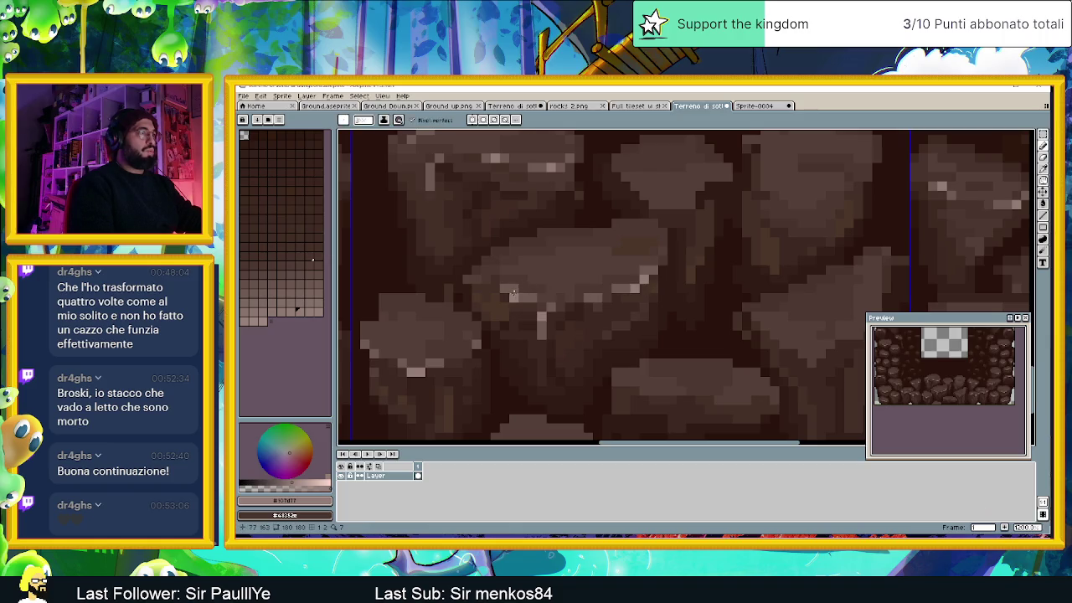
scroll(522, 315, "down", 2)
scroll(553, 353, "down", 2)
scroll(554, 355, "up", 3)
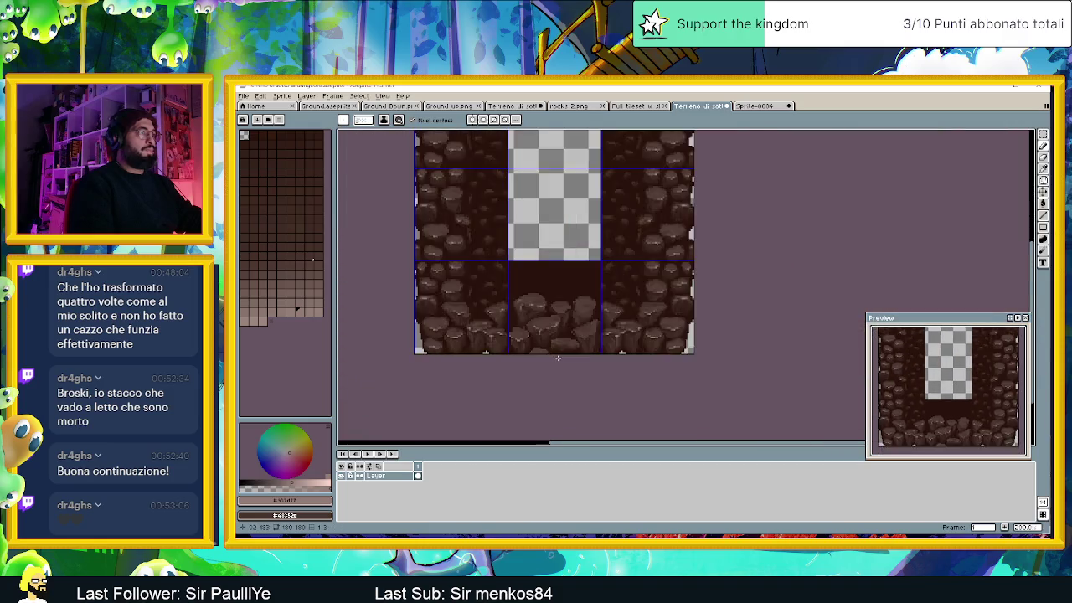
Step: Lighten pixels on the rock bump at the bottom of the tile
scroll(567, 347, "right", 1)
scroll(567, 339, "right", 2)
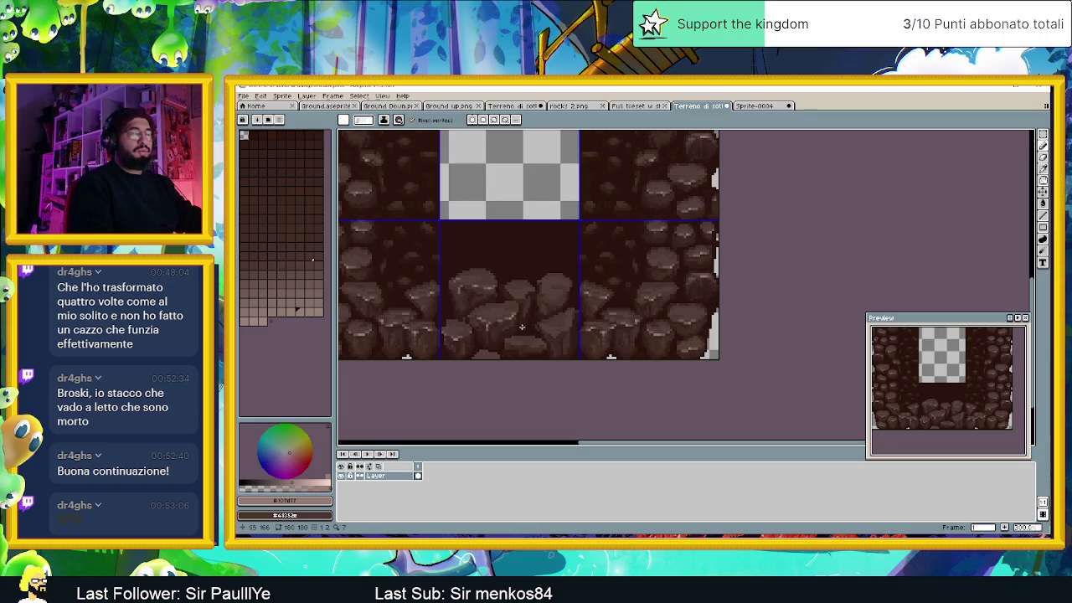
scroll(504, 341, "up", 1)
scroll(484, 356, "up", 1)
scroll(444, 362, "up", 1)
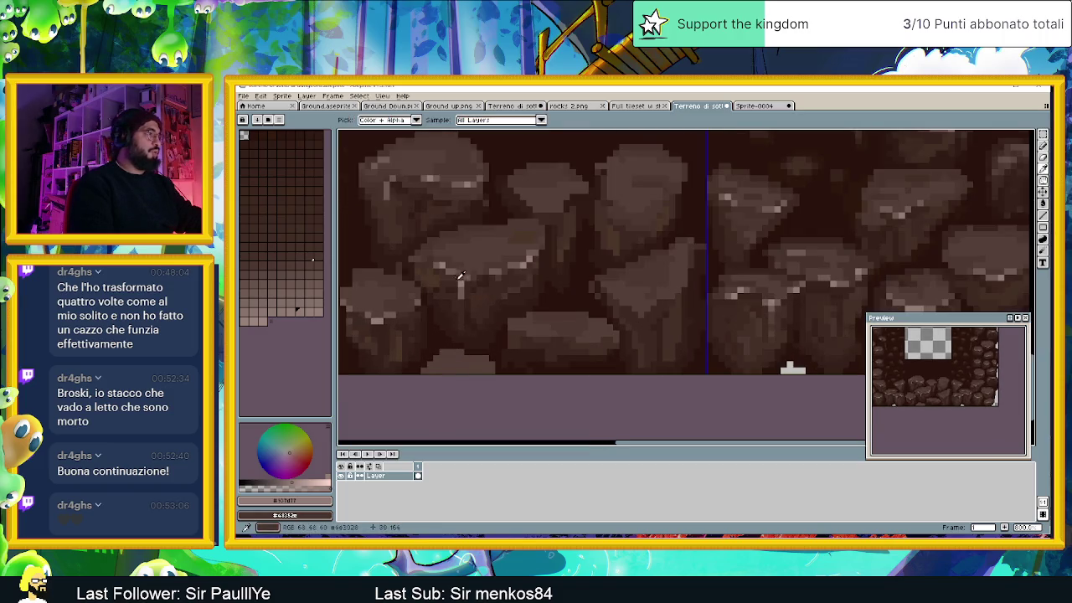
left_click(459, 356, "alt")
left_click_drag(448, 371, 480, 373)
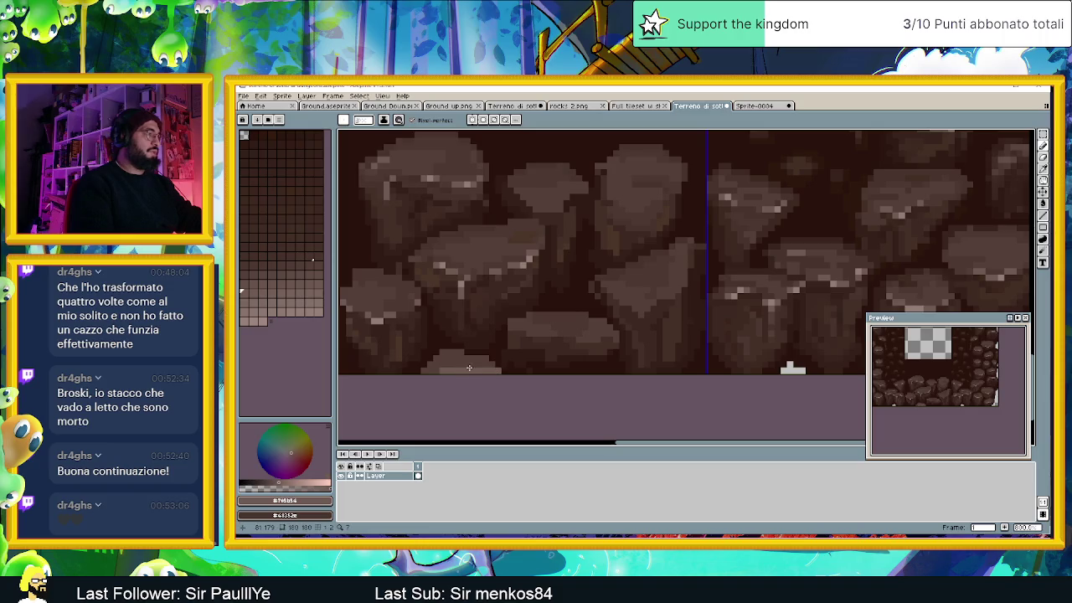
left_click(454, 367)
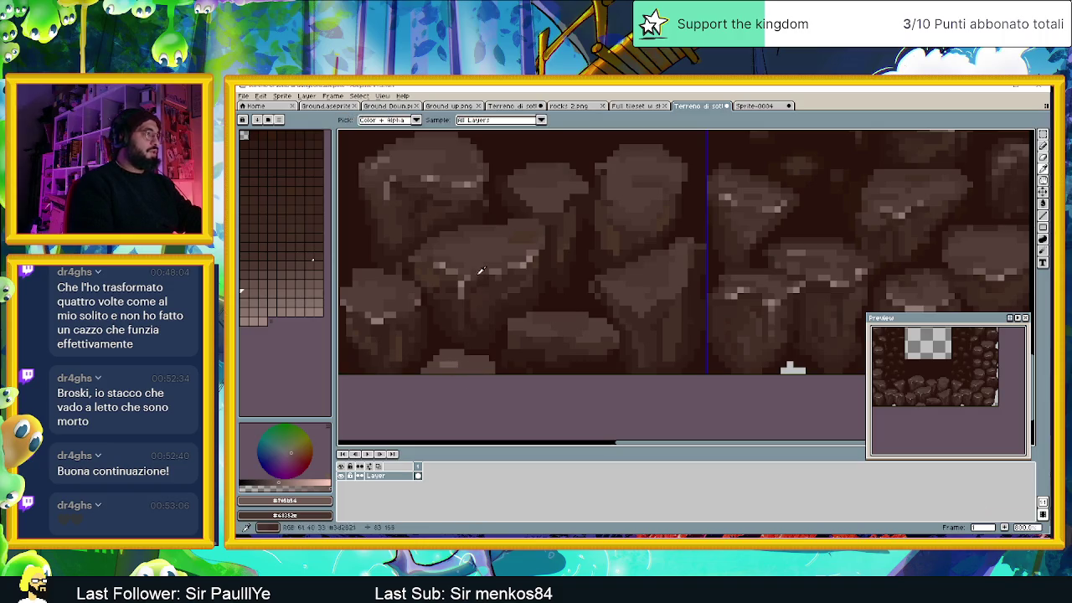
Step: Touch up the rock bump's light band, then sample dark brown #443028
left_click(452, 366, "alt")
scroll(445, 364, "up", 2)
left_click(445, 364)
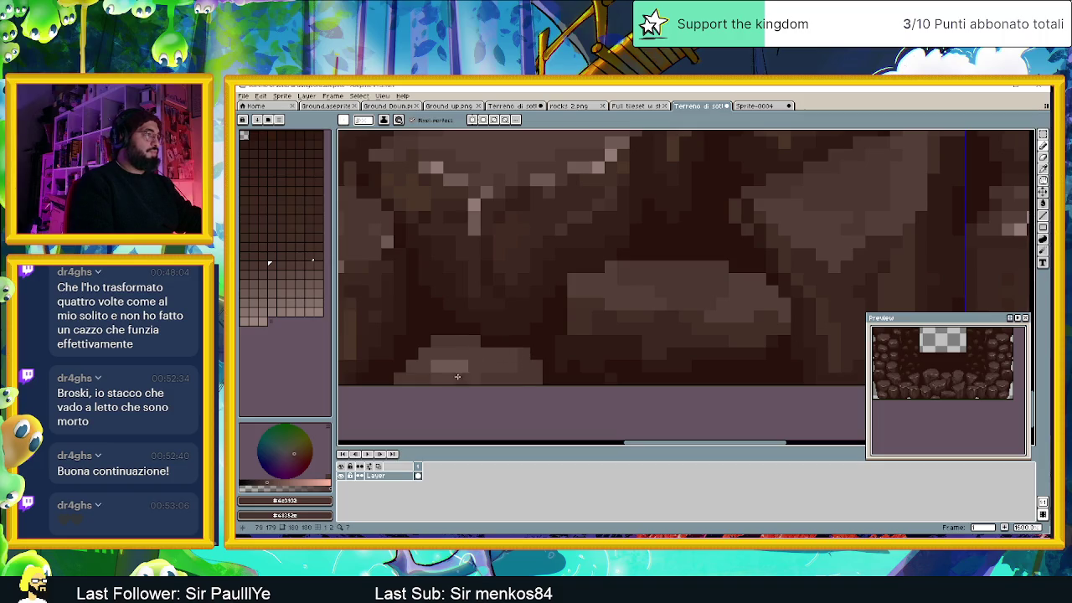
left_click(444, 362)
key("alt")
key("alt")
left_click(454, 189, "alt")
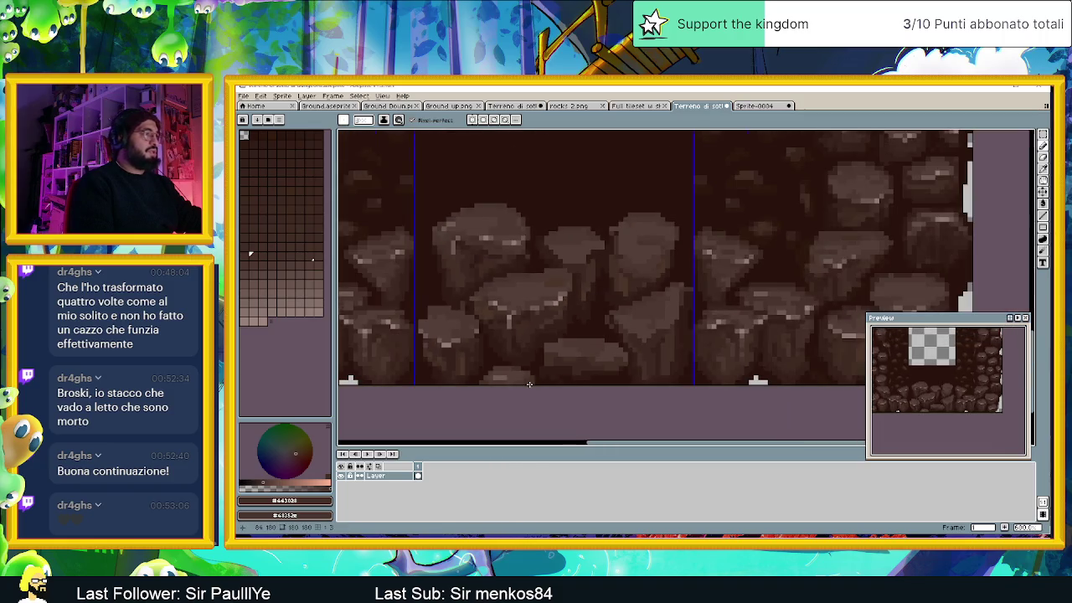
Step: Add a light highlight pixel to a lower boulder and pick up the light rock colour
scroll(486, 345, "down", 1)
scroll(536, 360, "down", 1)
scroll(578, 380, "down", 1)
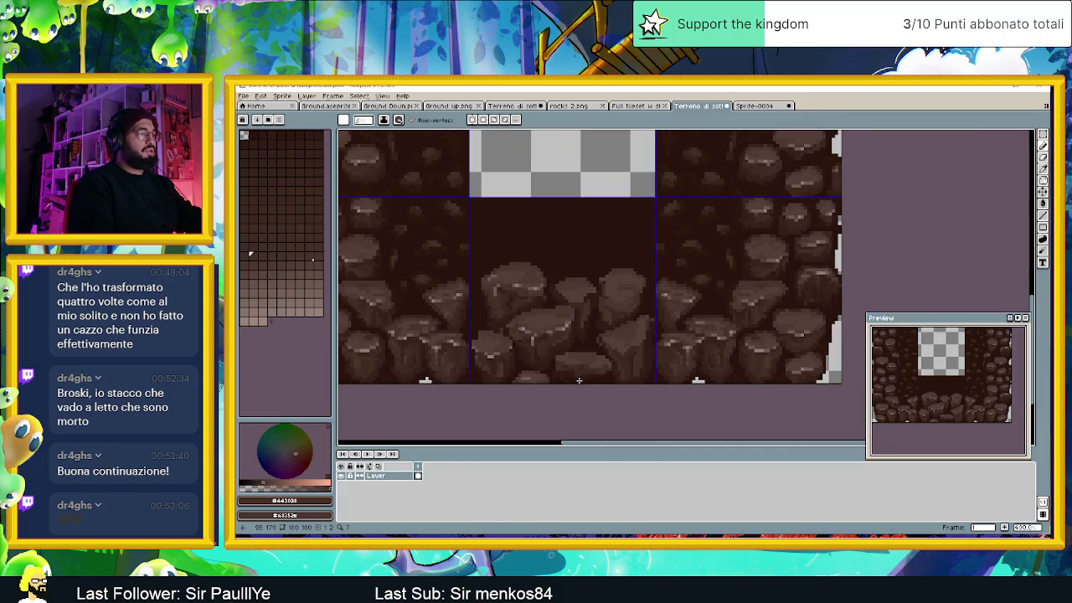
scroll(579, 380, "down", 1)
scroll(585, 380, "down", 1)
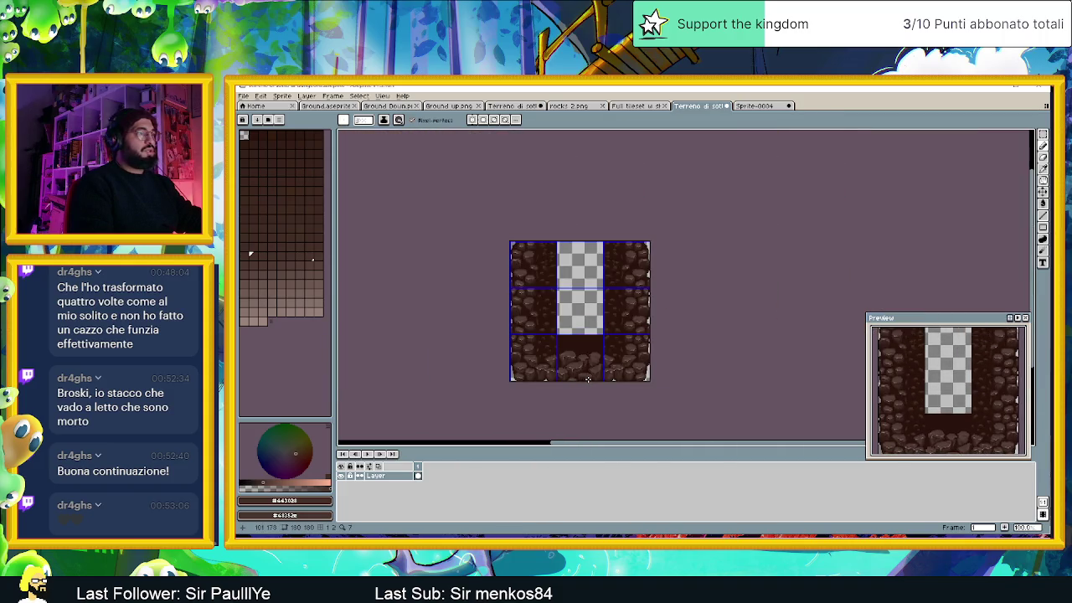
scroll(578, 381, "up", 1)
scroll(551, 385, "up", 1)
scroll(551, 384, "up", 2)
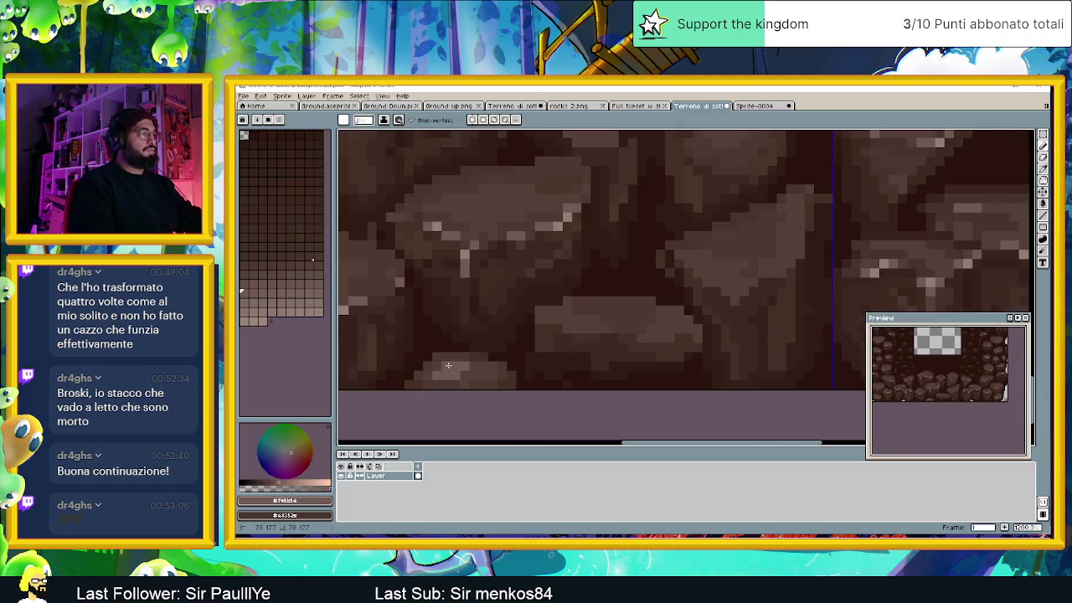
scroll(520, 329, "down", 1)
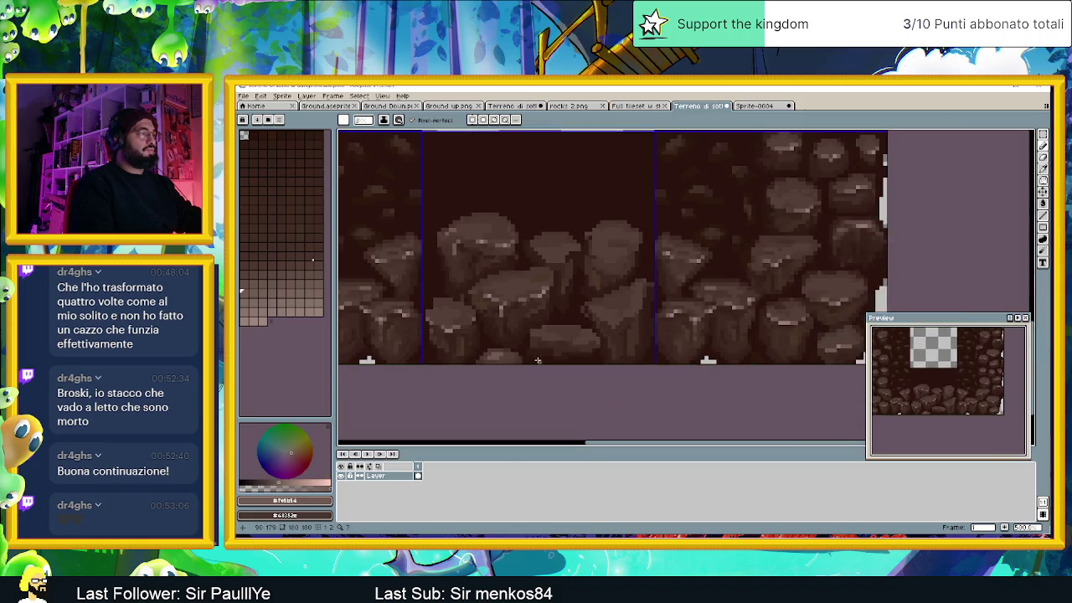
scroll(542, 361, "down", 1)
scroll(538, 362, "up", 2)
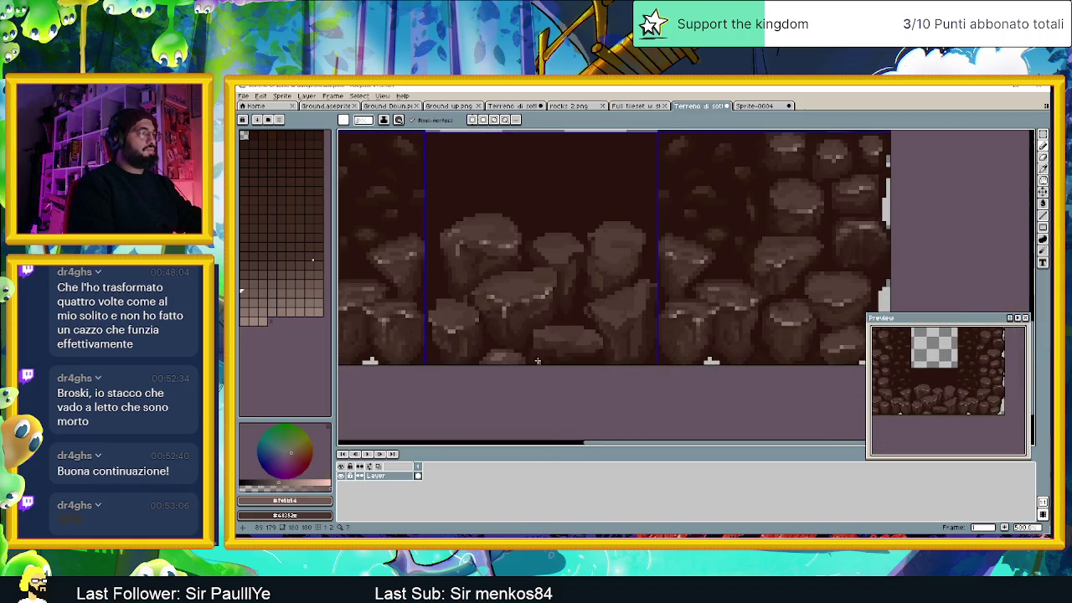
scroll(537, 361, "up", 1)
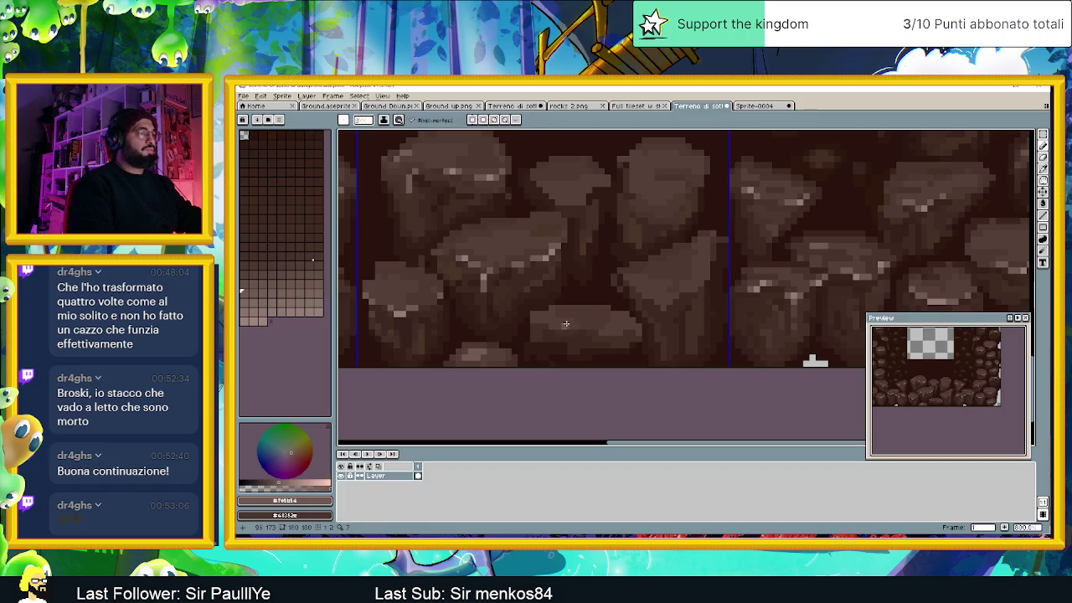
scroll(570, 337, "up", 1)
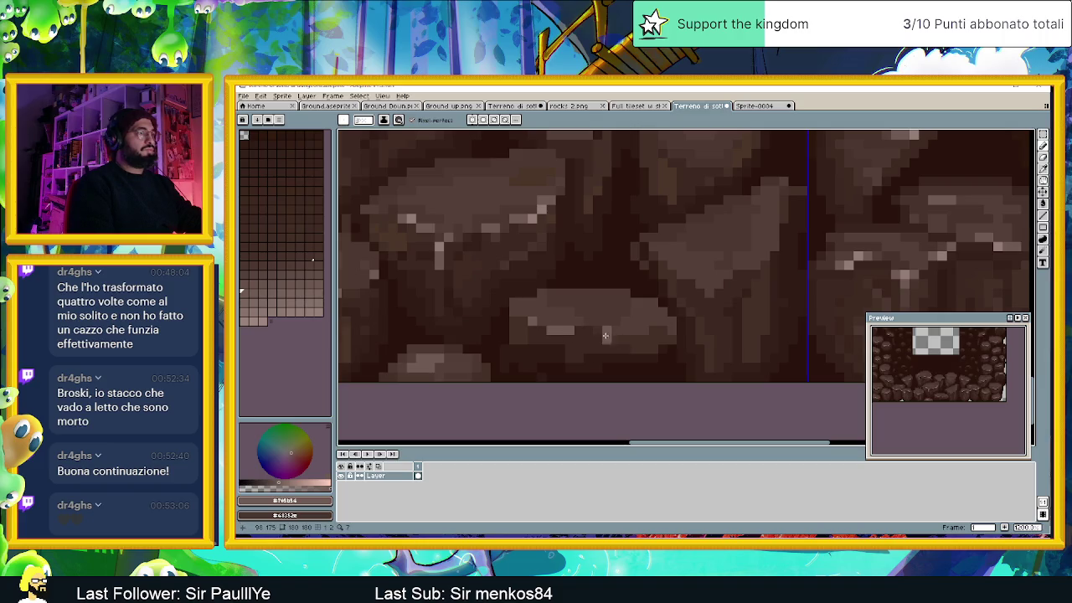
left_click(612, 339)
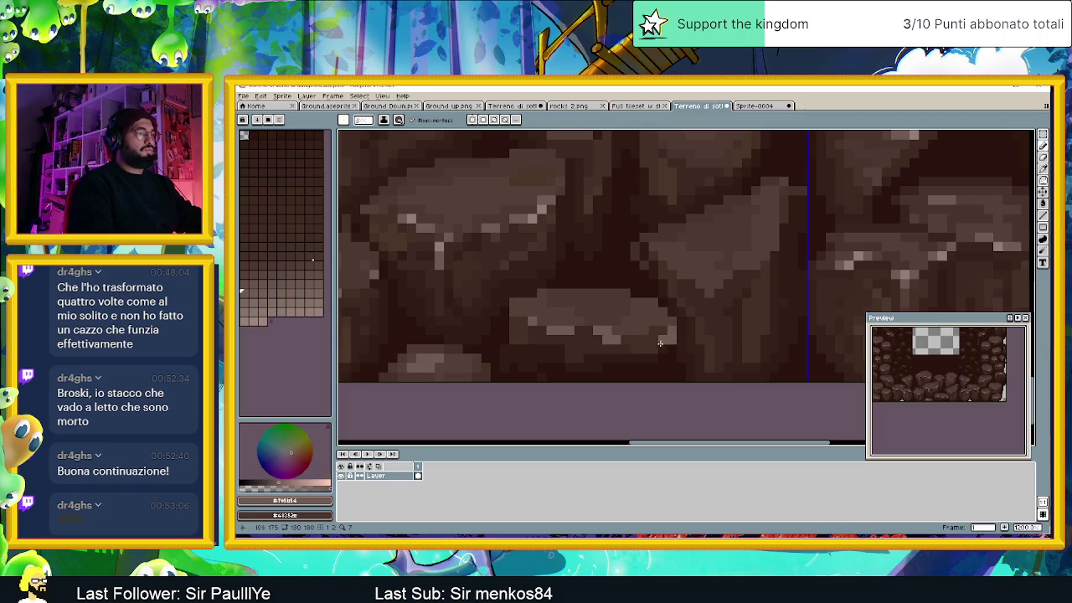
left_click(536, 211, "alt")
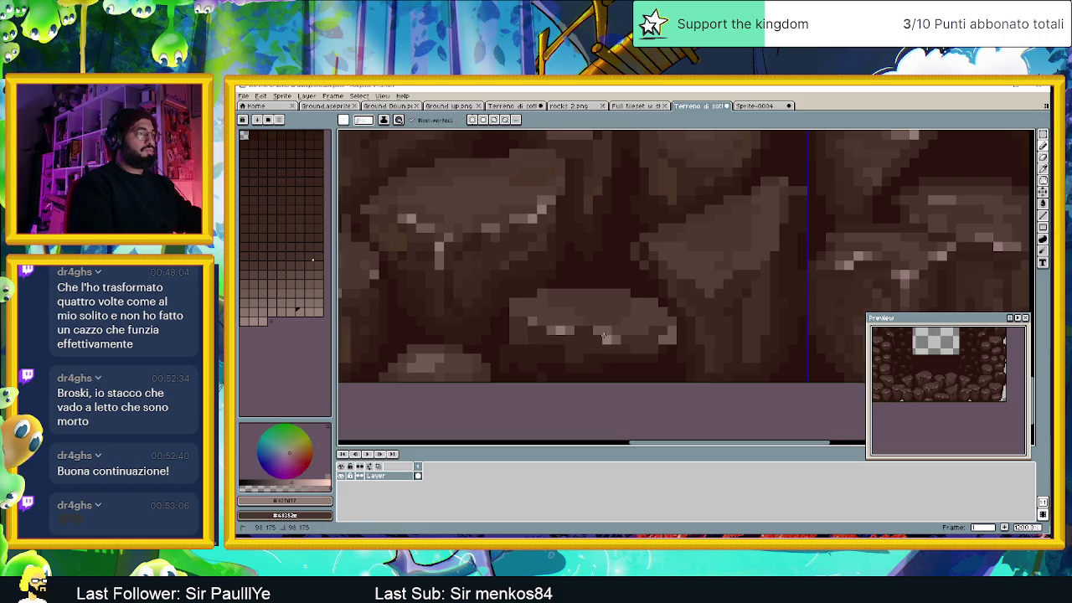
scroll(604, 359, "down", 1)
scroll(602, 365, "down", 1)
scroll(600, 369, "down", 1)
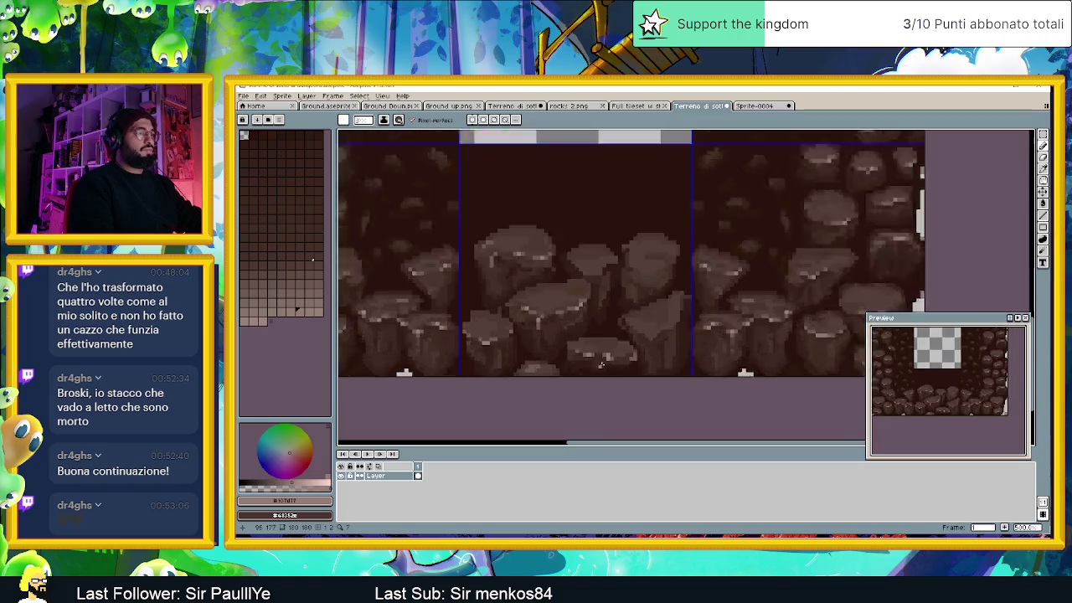
scroll(600, 364, "up", 1)
scroll(603, 352, "up", 1)
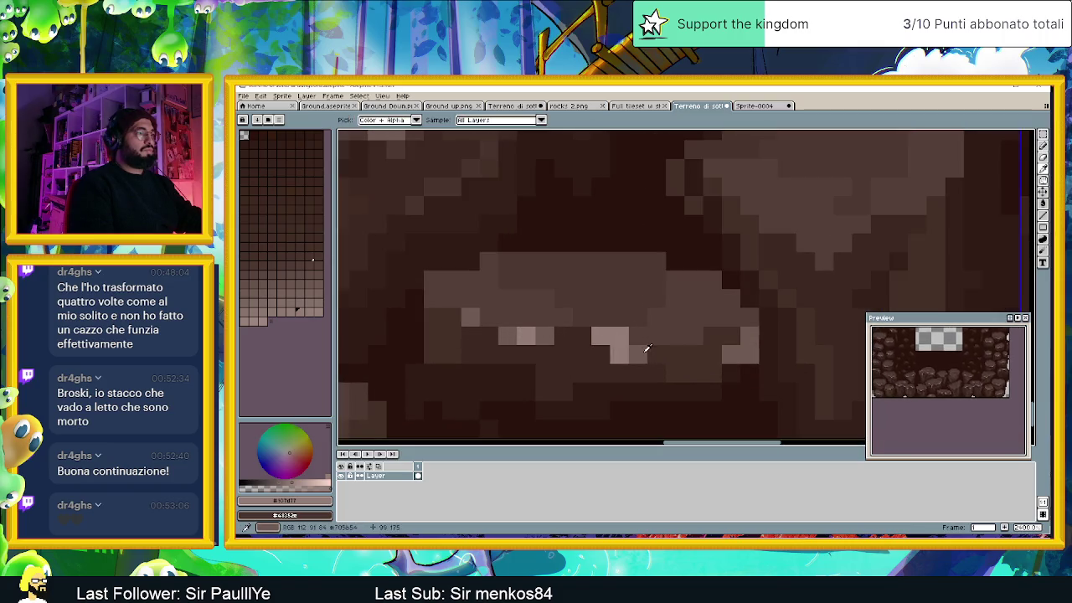
scroll(634, 371, "down", 2)
scroll(634, 371, "down", 1)
scroll(640, 381, "down", 1)
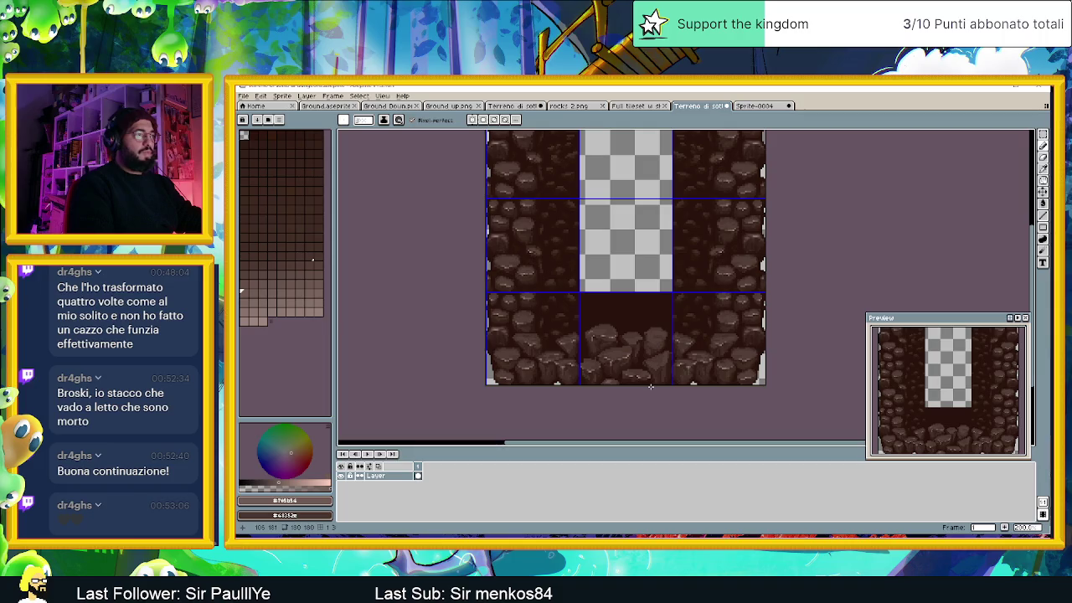
scroll(661, 386, "right", 3)
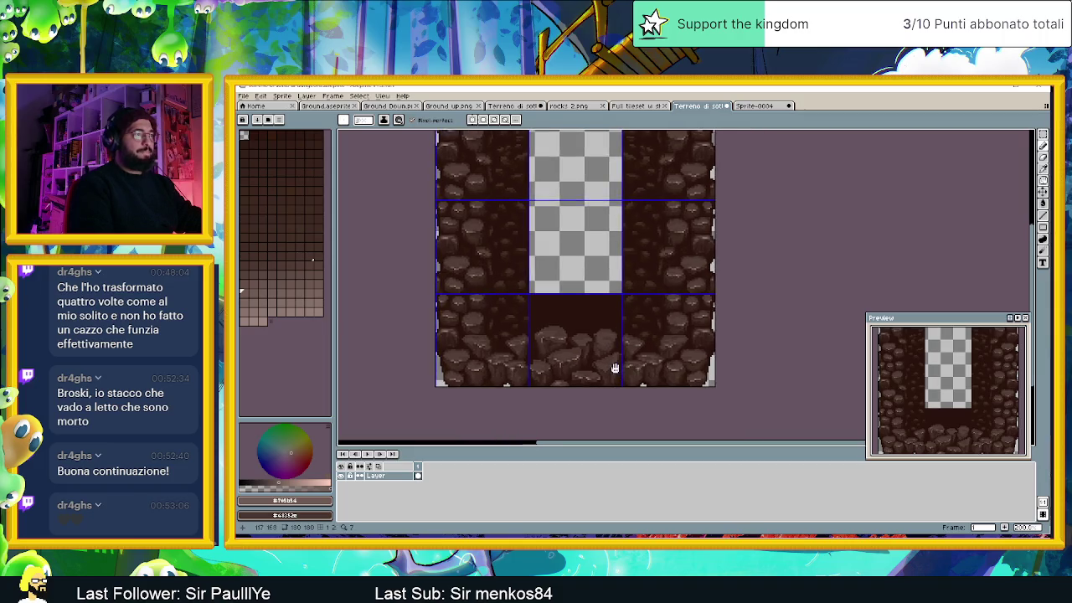
scroll(594, 361, "up", 3)
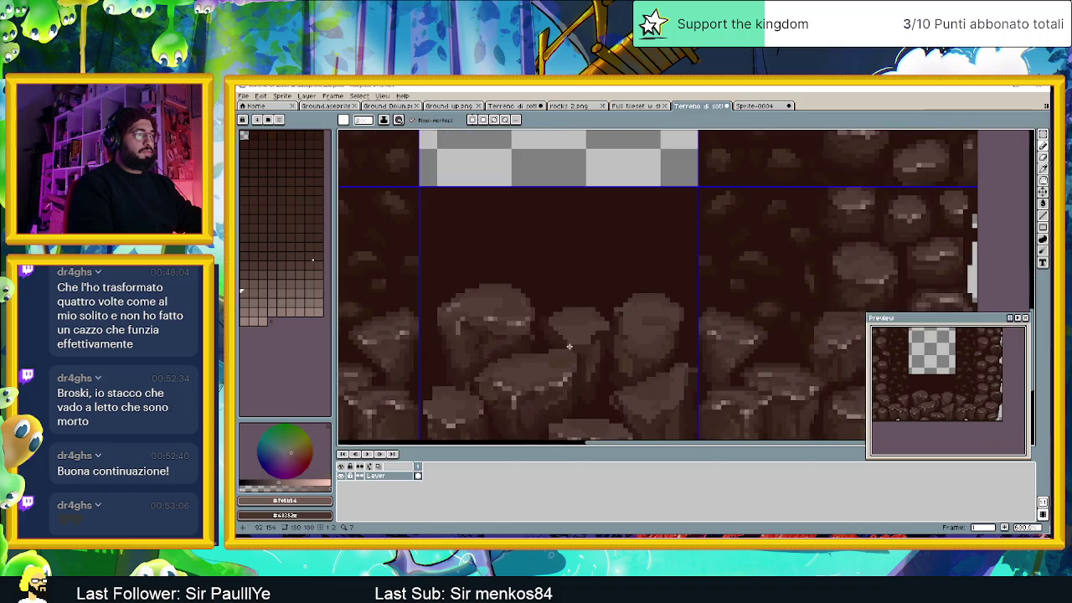
scroll(563, 341, "up", 3)
scroll(467, 309, "up", 2)
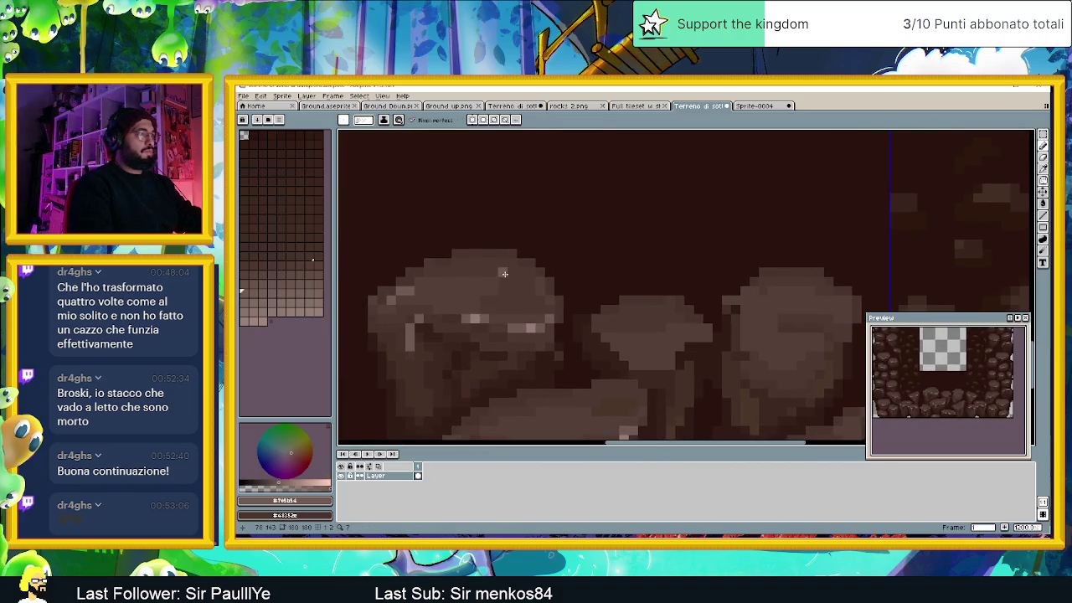
Step: Paint, undo and repaint a light-brown highlight stroke along the left rock's top
left_click_drag(510, 263, 466, 272)
key("ctrl+z")
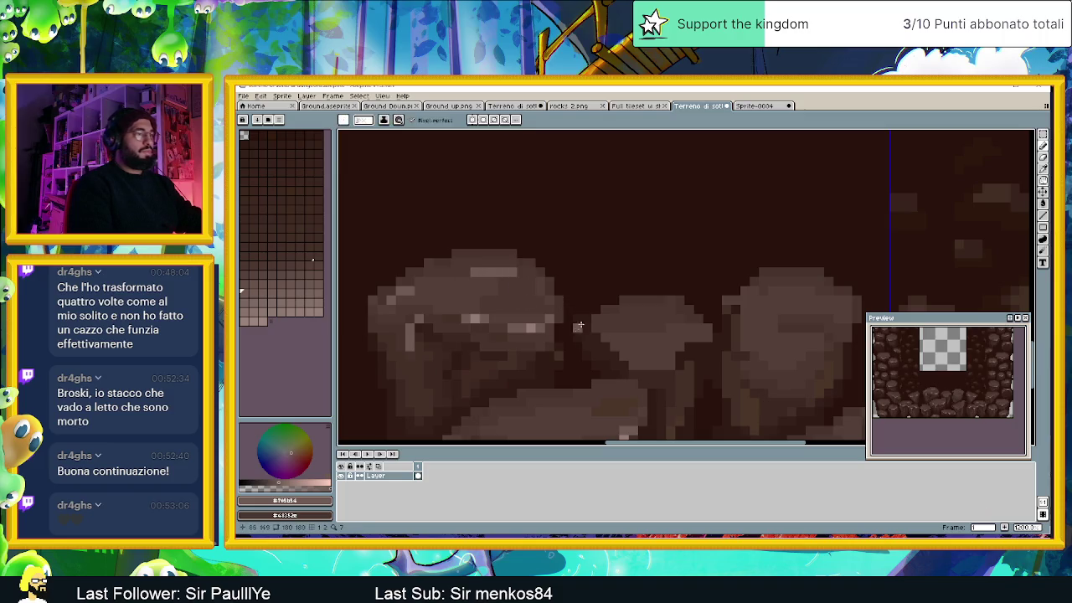
key("ctrl+z")
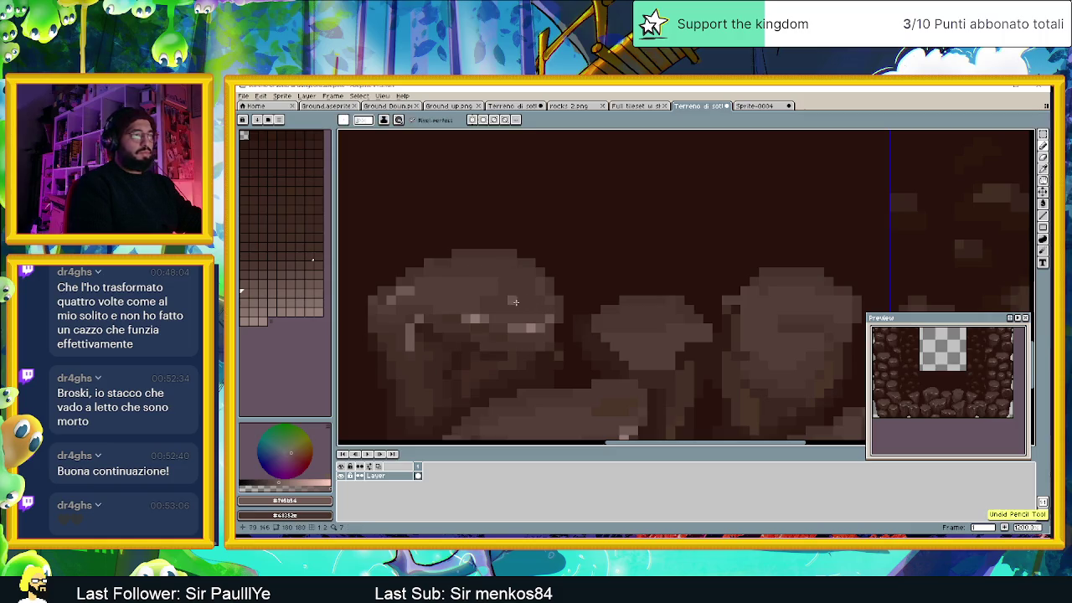
left_click_drag(483, 273, 504, 272)
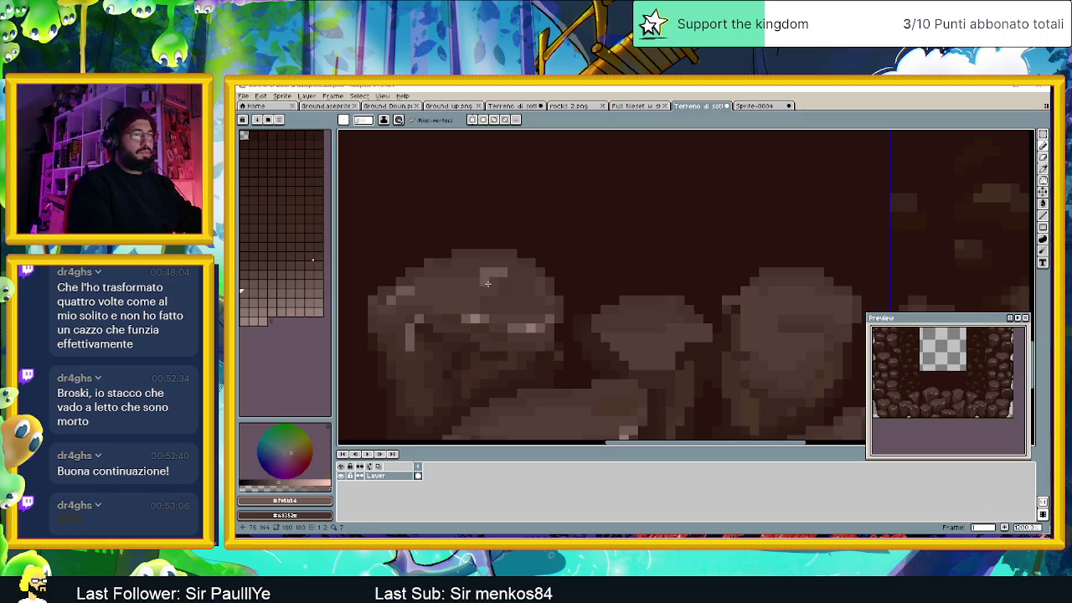
left_click(386, 313, "alt")
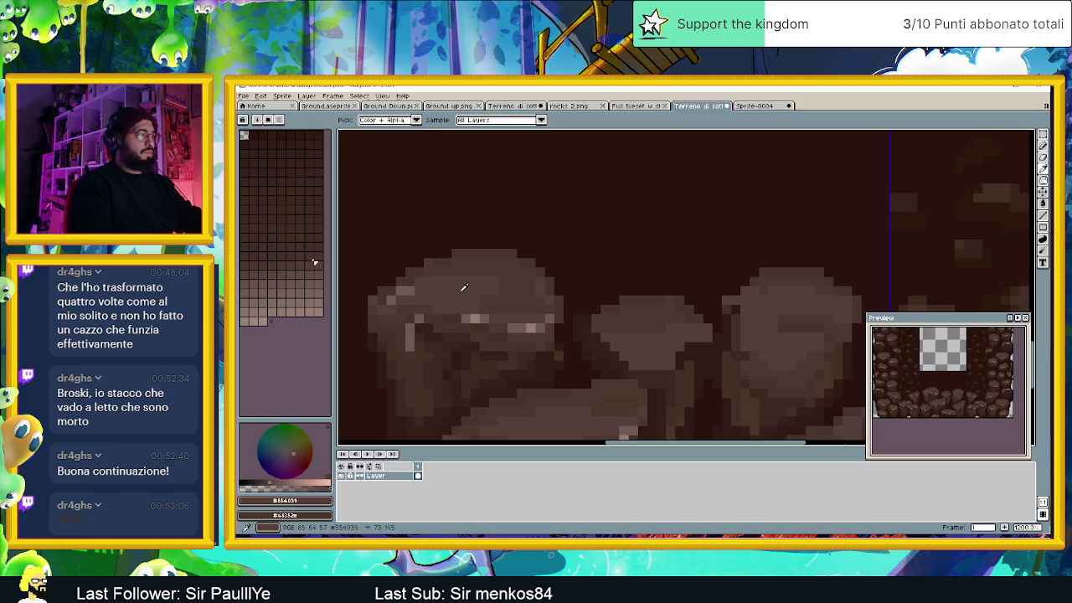
left_click(316, 273)
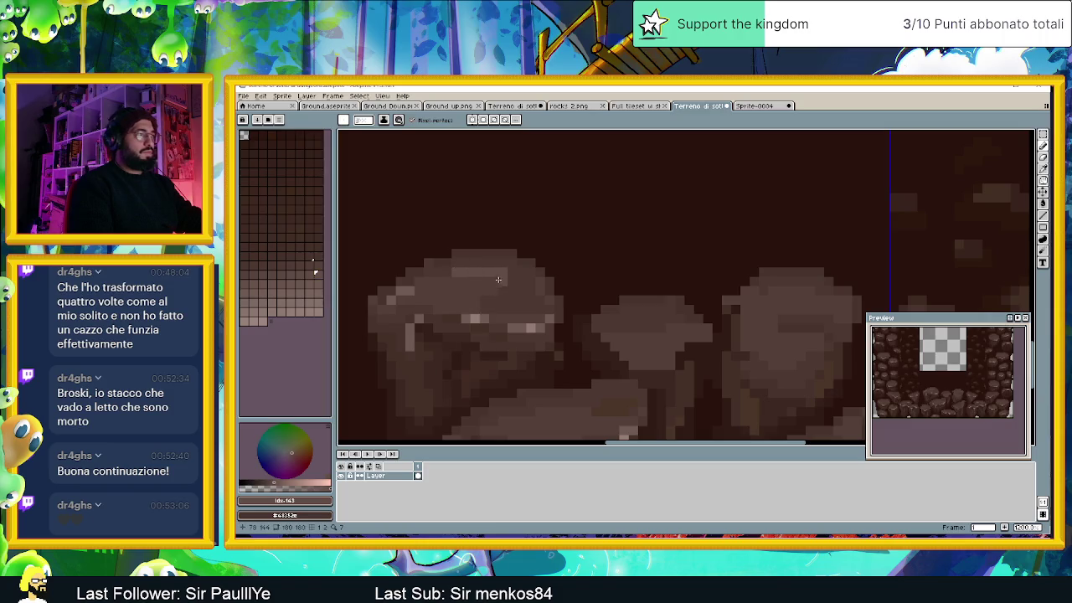
key("ctrl+z")
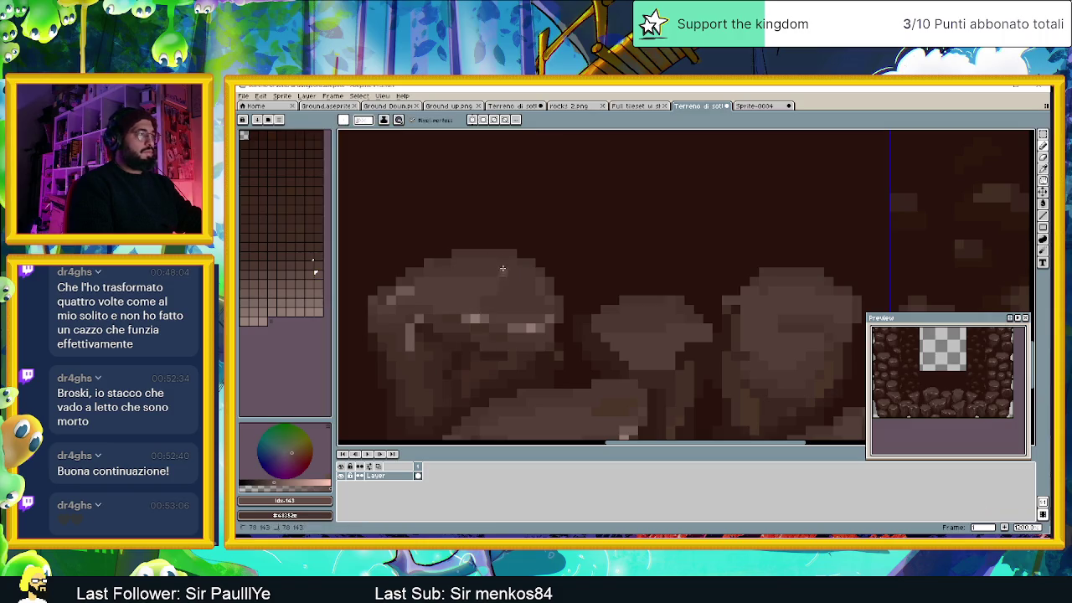
left_click_drag(482, 271, 506, 272)
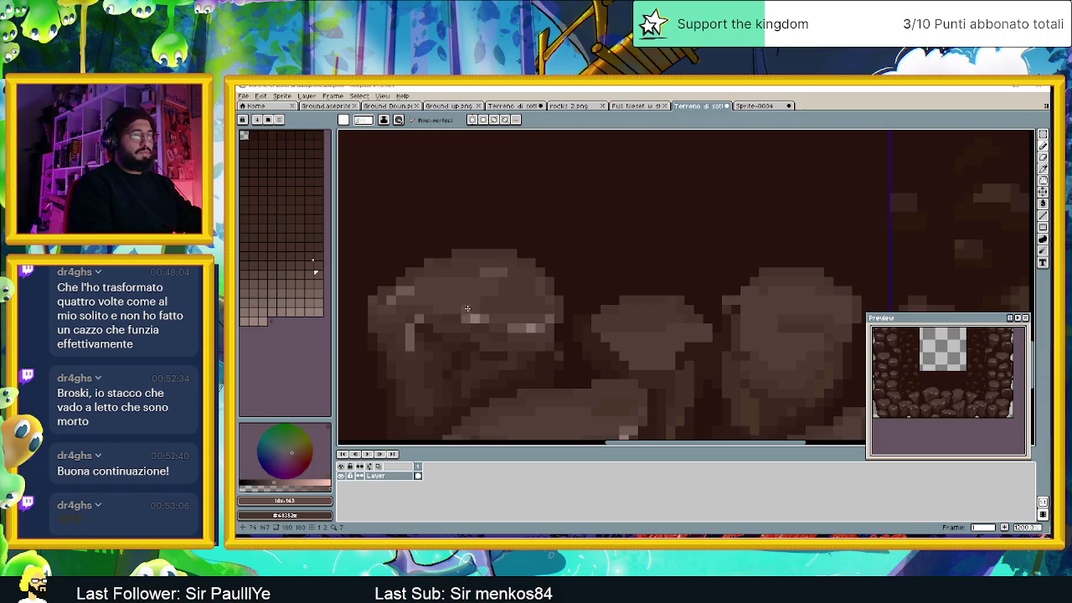
Step: Shade the left rock's top with slightly darker browns chosen from the palette
left_click(490, 275, "alt")
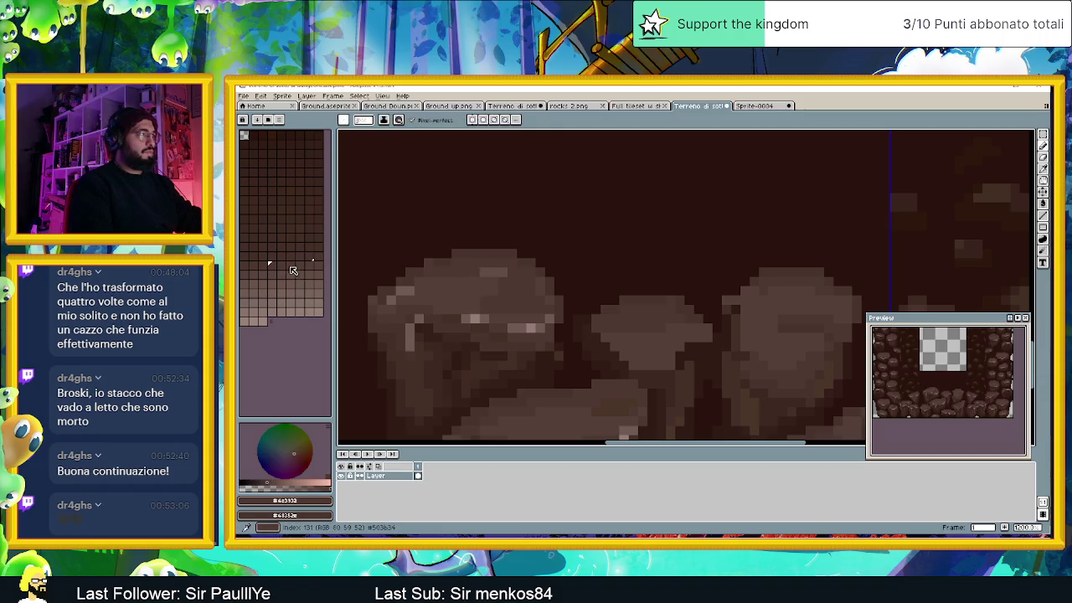
left_click(272, 276)
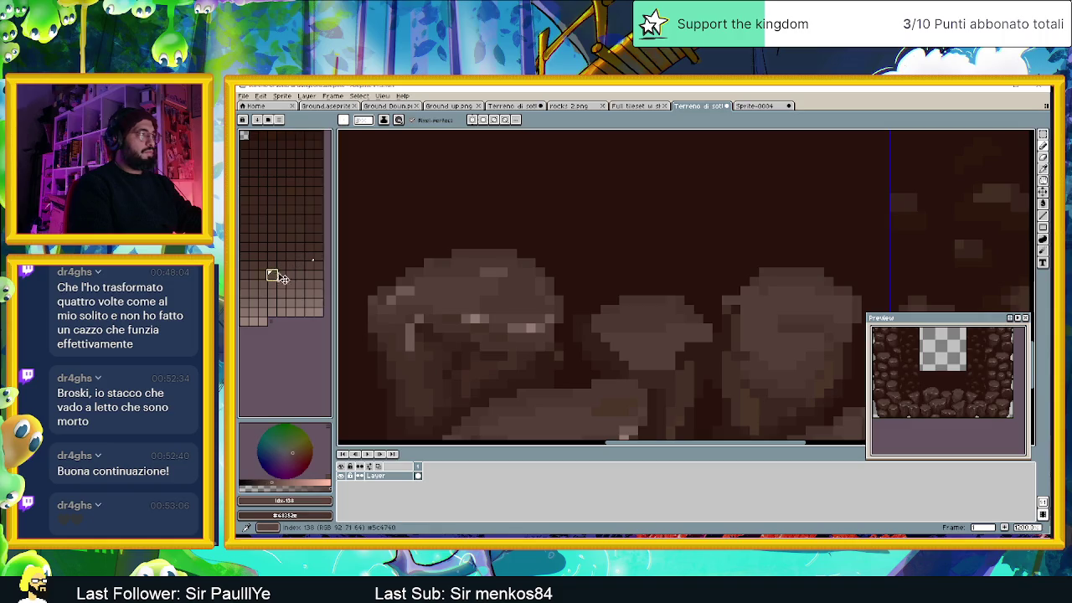
left_click(479, 270)
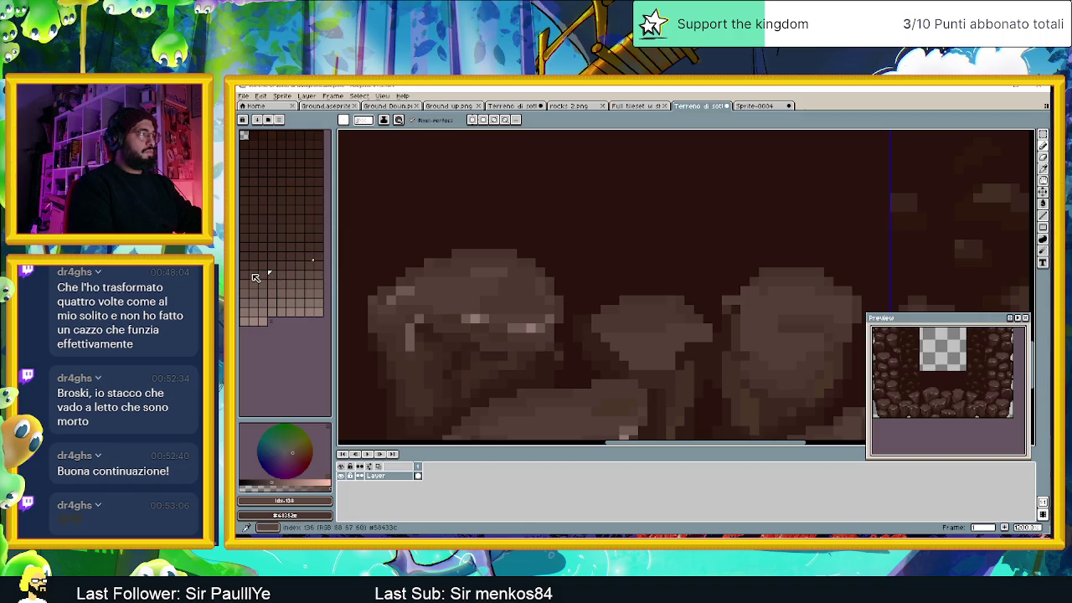
left_click(253, 274)
left_click(479, 271)
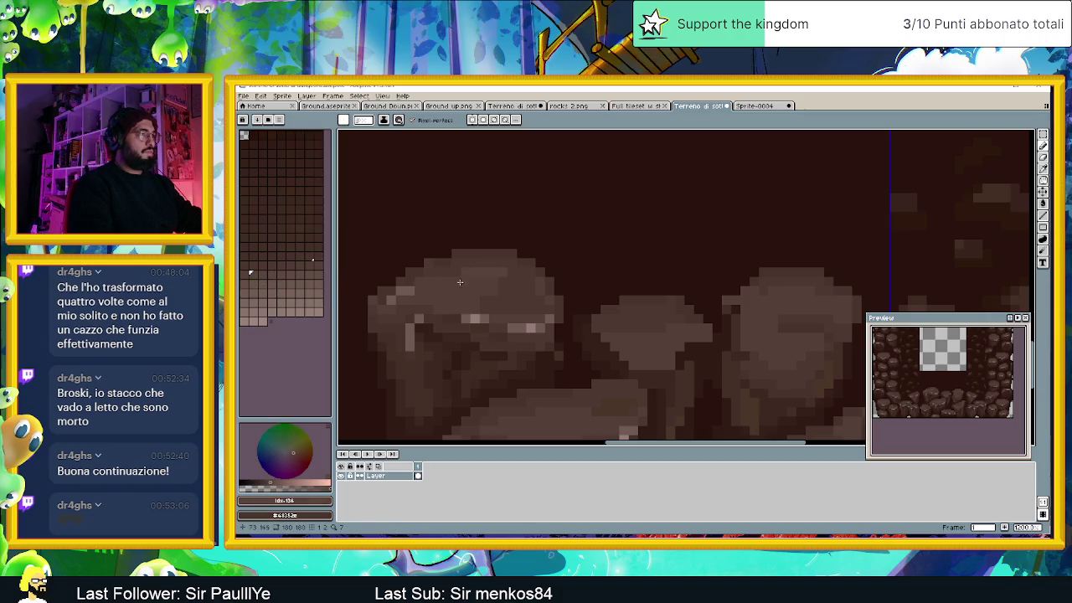
scroll(460, 283, "down", 3)
scroll(560, 329, "up", 3)
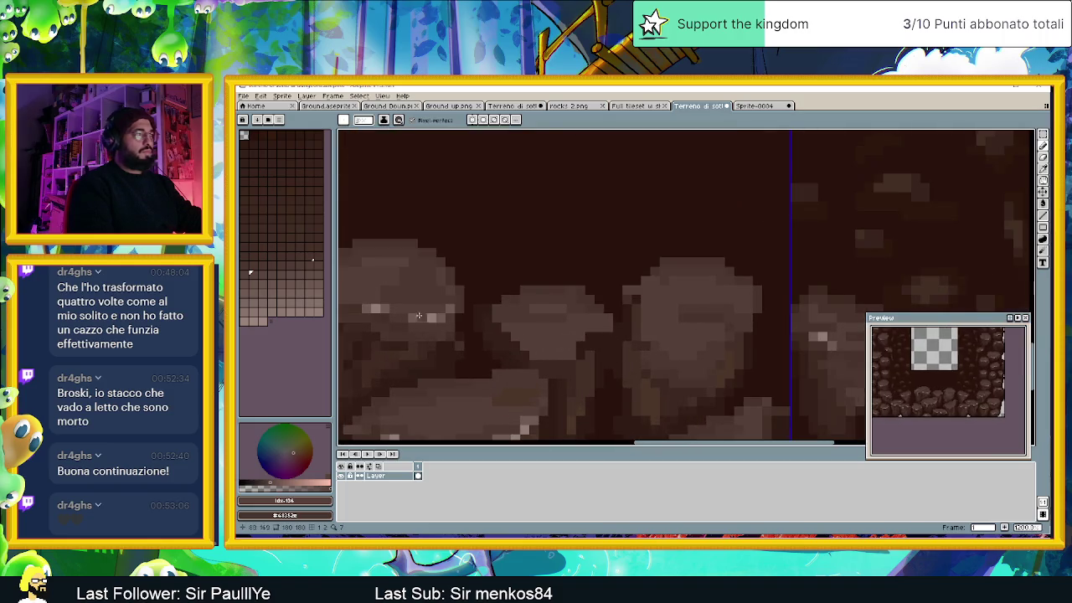
Step: Add a #7e6b54 highlight pixel to the middle boulder, then switch to the browser
left_click(497, 335, "alt")
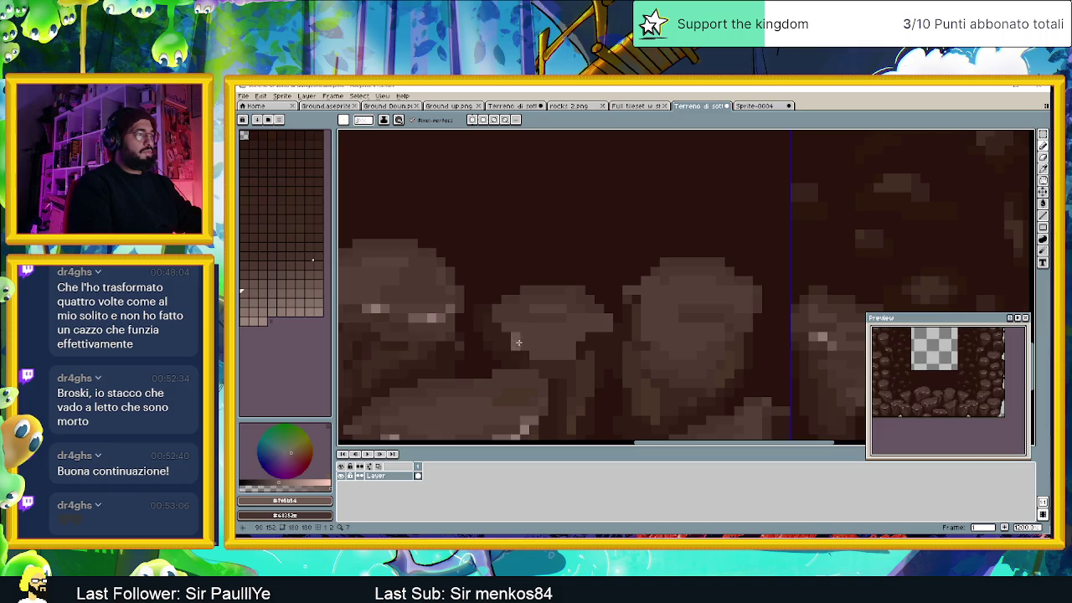
left_click(534, 355)
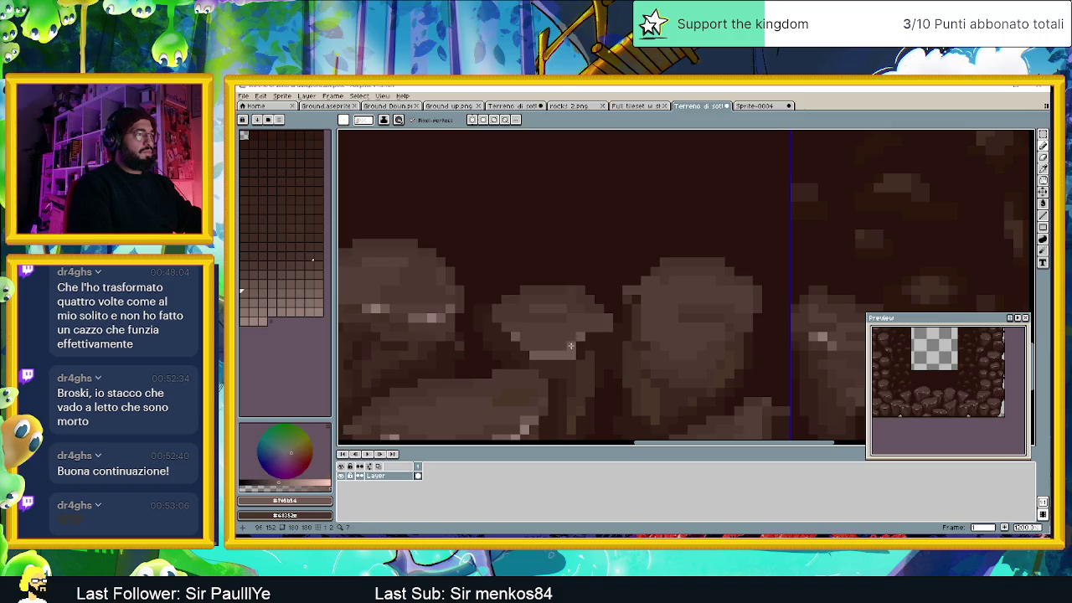
left_click(542, 346, "alt")
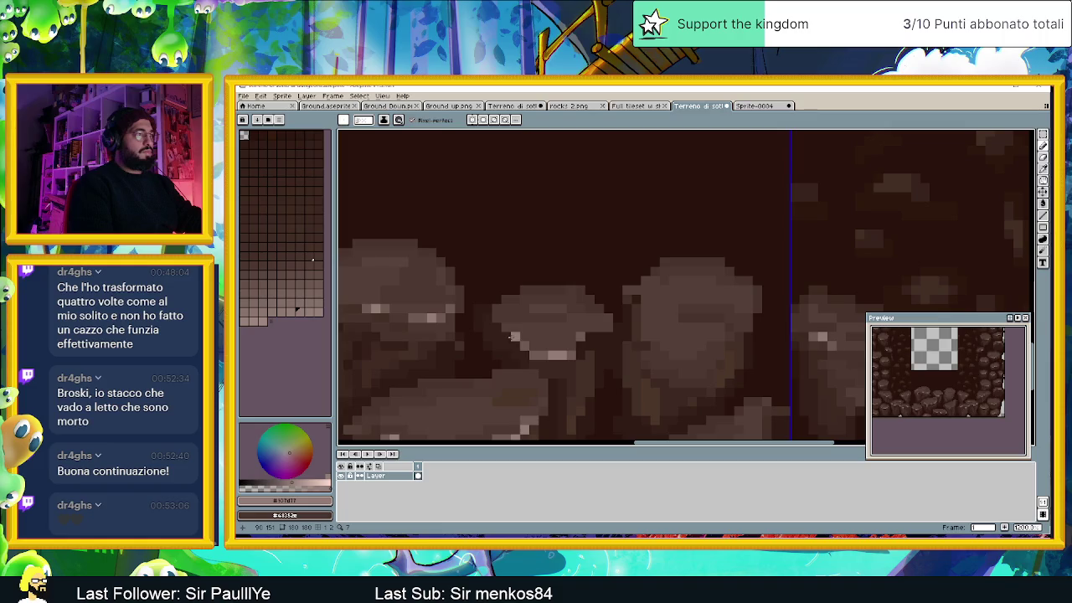
scroll(525, 364, "down", 2)
scroll(581, 387, "down", 3)
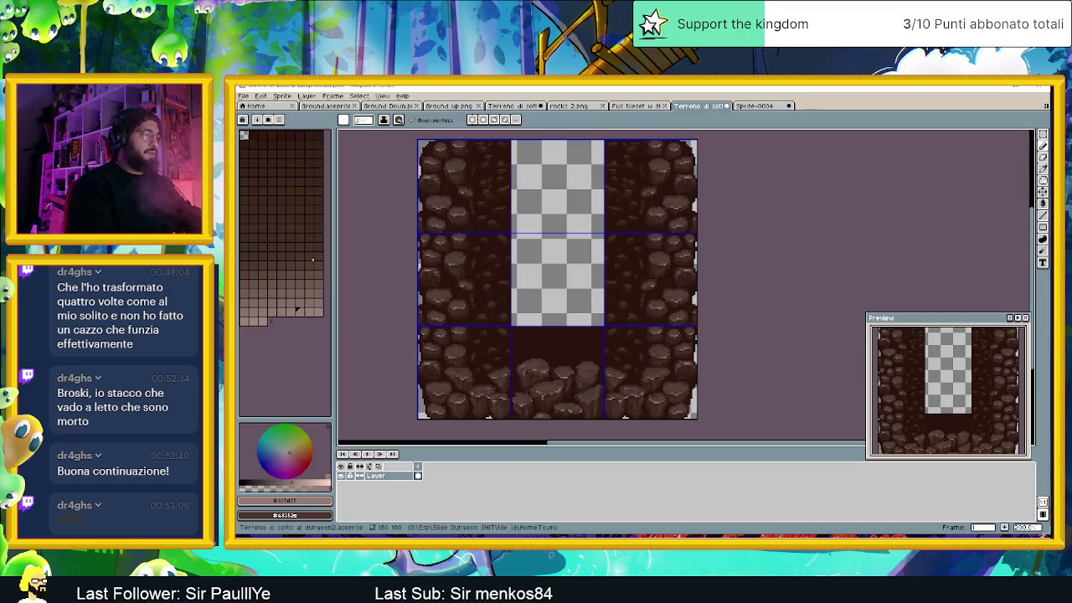
key("alt+Tab")
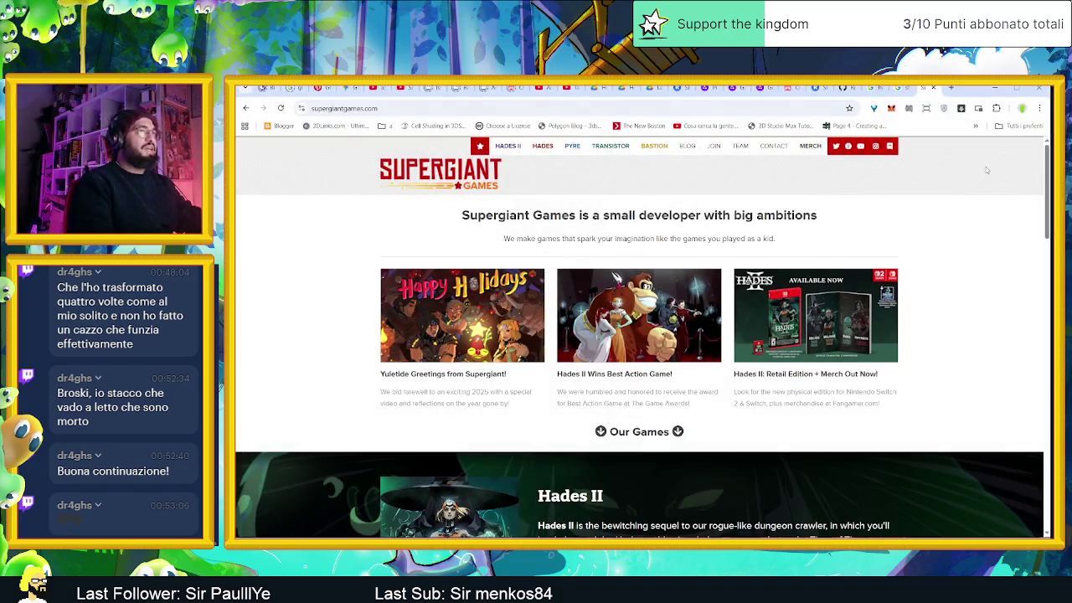
Step: Open YouTube in a new tab and search for 'ostro'
key("ctrl+t")
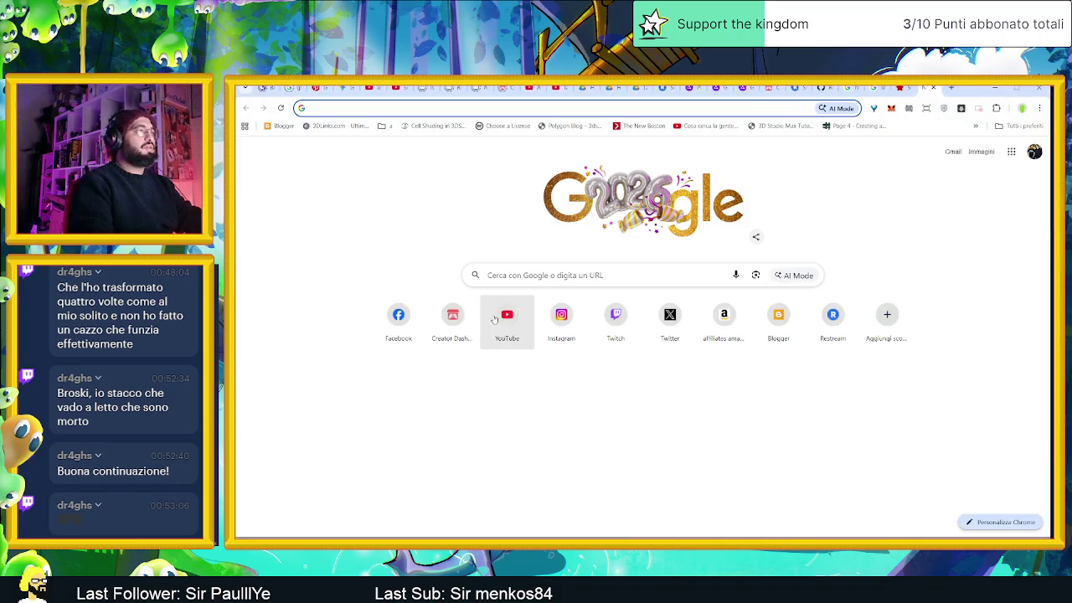
left_click(496, 323)
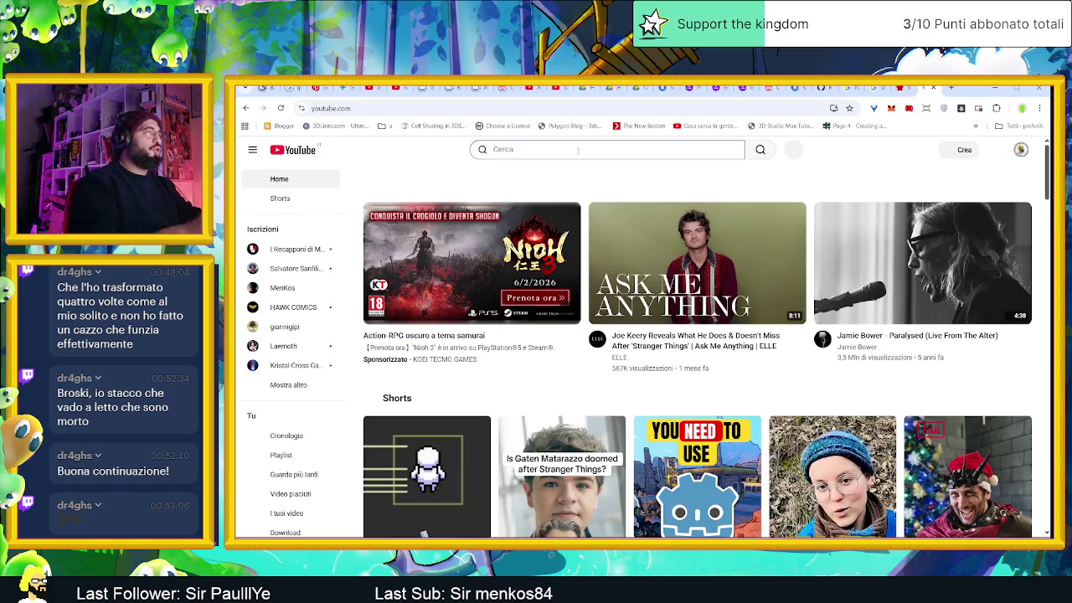
left_click(578, 151)
type("o")
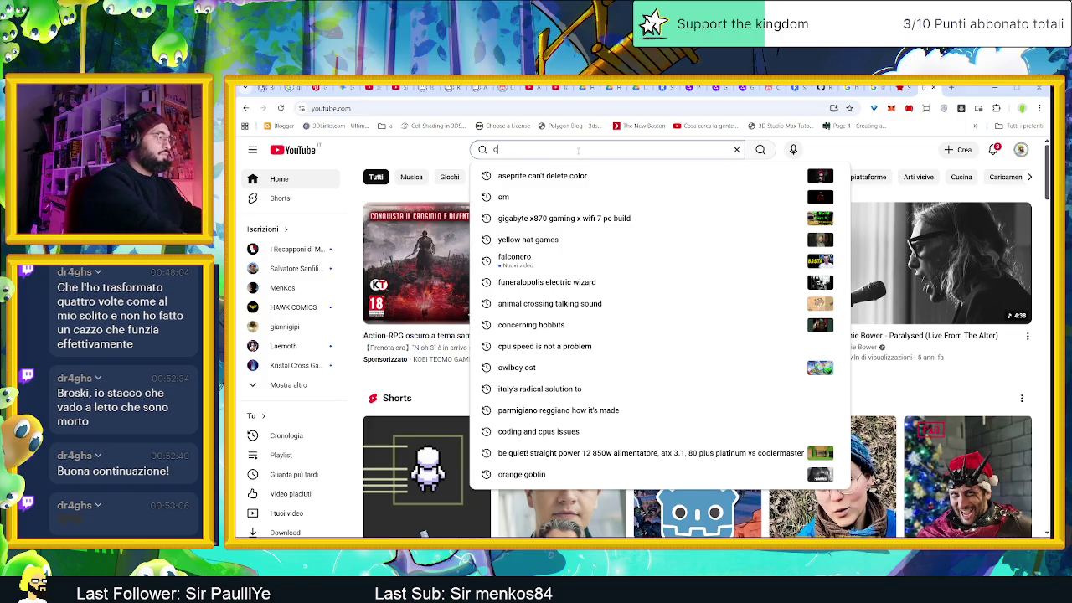
type("strom")
key("Return")
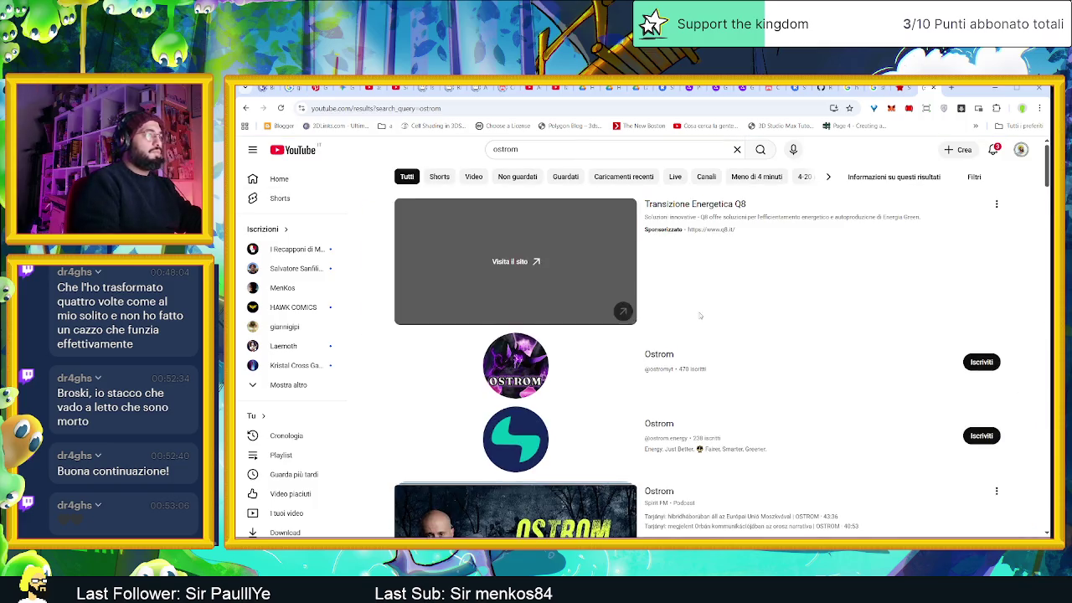
scroll(653, 251, "down", 2)
scroll(712, 318, "down", 2)
scroll(735, 352, "down", 2)
scroll(735, 353, "down", 1)
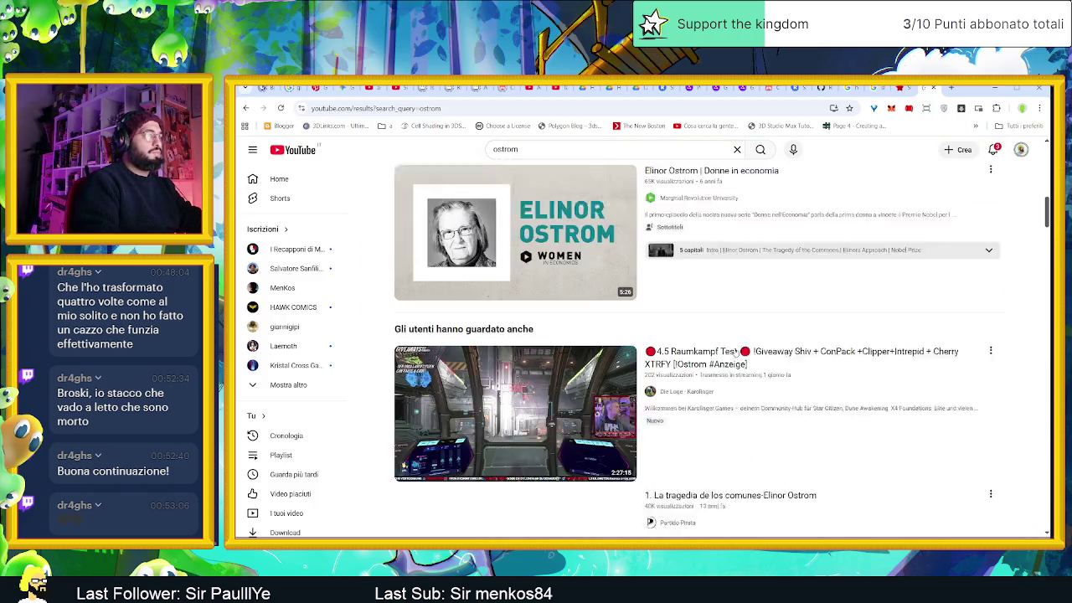
scroll(711, 335, "down", 1)
scroll(670, 293, "down", 2)
Step: Replace the query with 'rumba' and browse the results
left_click(544, 148)
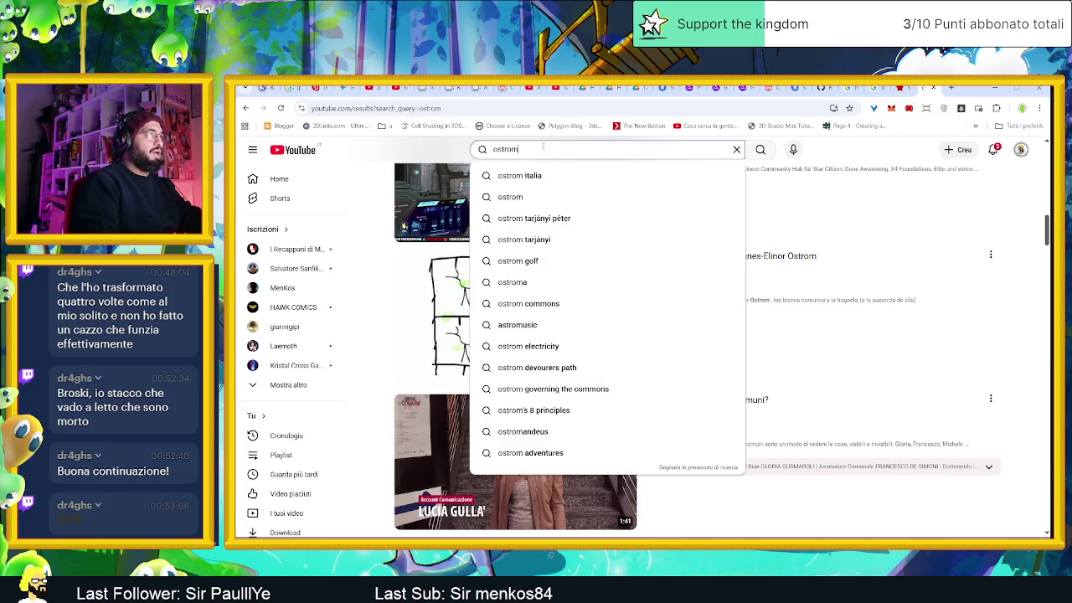
double_click(544, 148)
type("rumba")
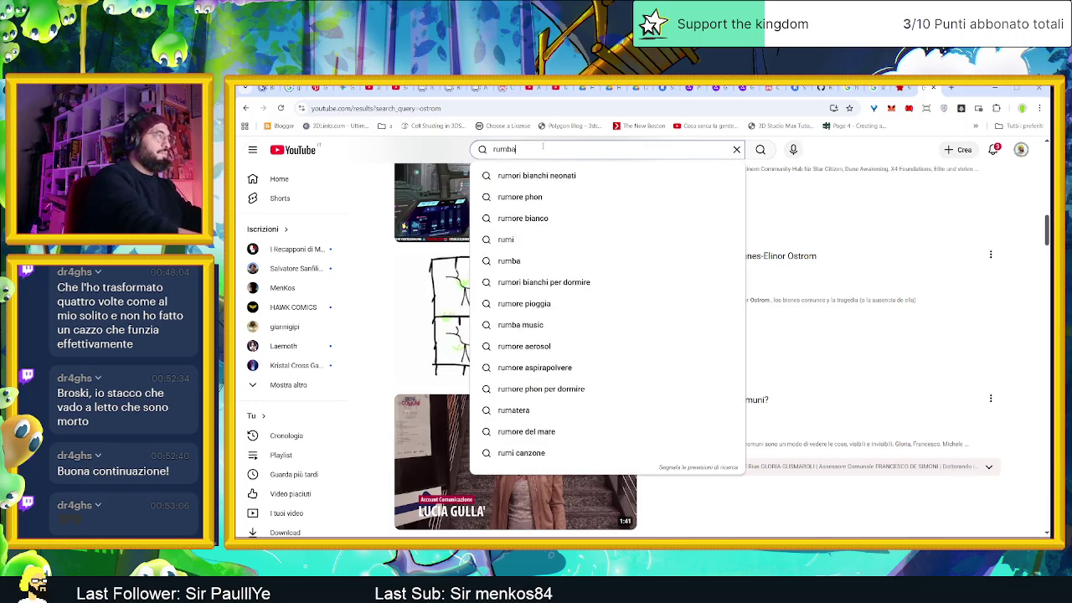
key("Return")
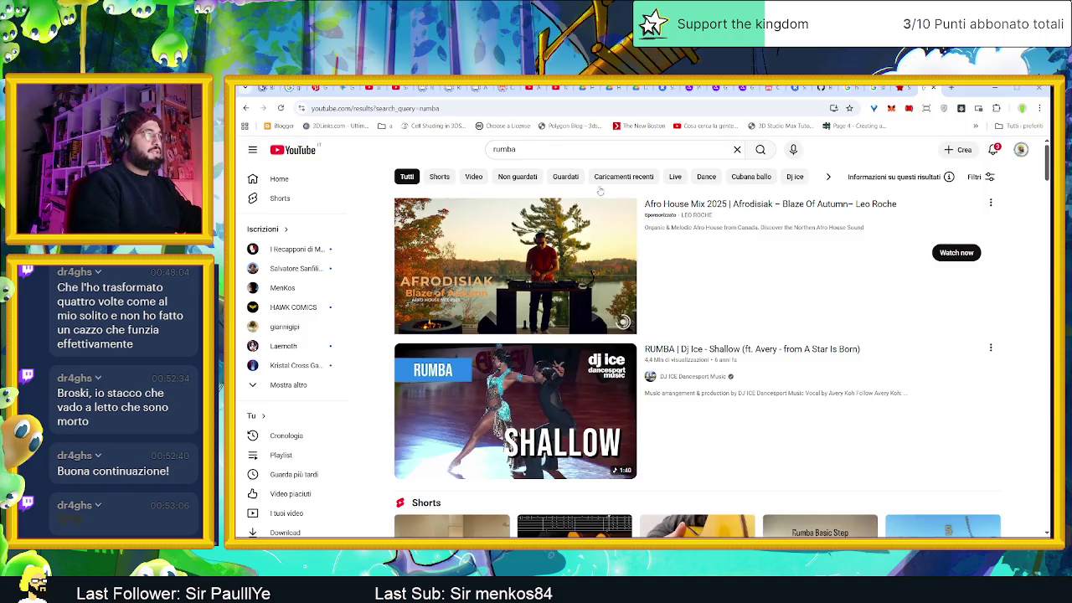
scroll(599, 191, "down", 1)
scroll(670, 251, "down", 2)
scroll(794, 326, "down", 2)
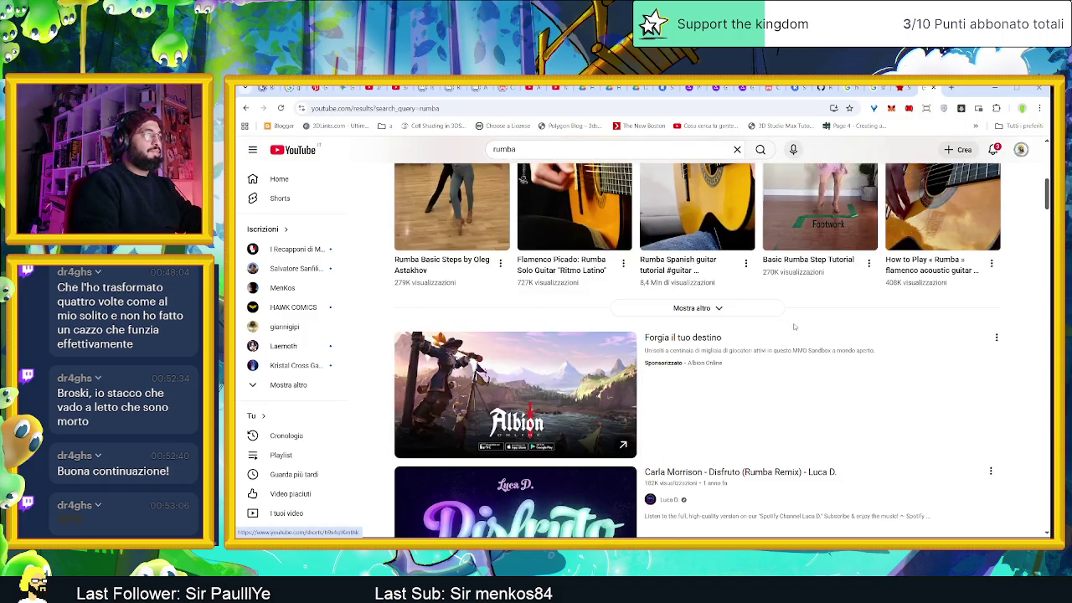
scroll(793, 326, "down", 2)
scroll(803, 343, "down", 2)
scroll(816, 368, "down", 1)
scroll(818, 369, "down", 2)
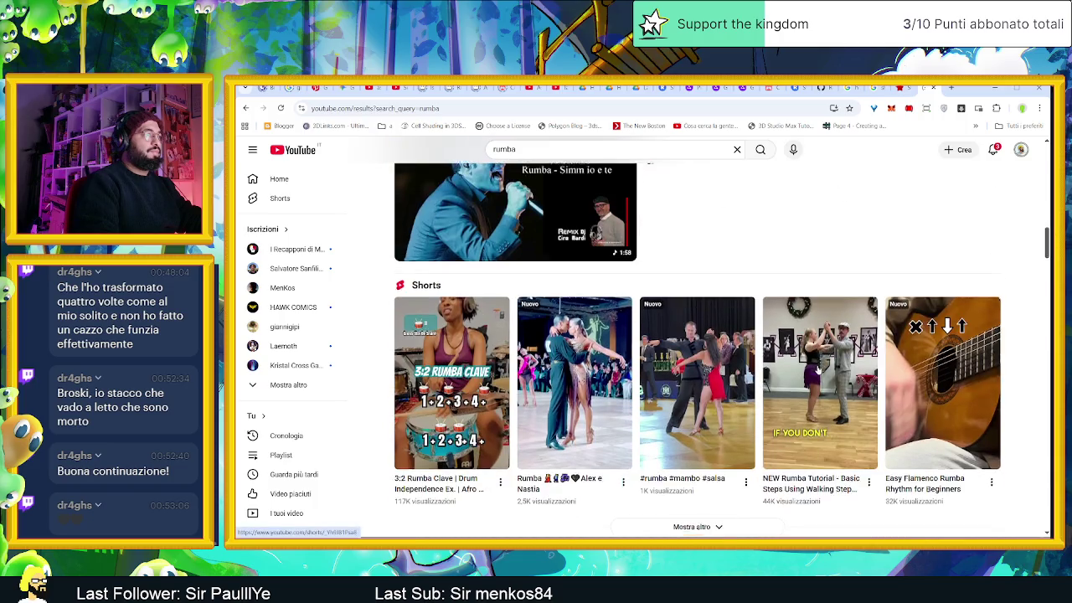
scroll(819, 368, "down", 3)
scroll(819, 369, "down", 3)
scroll(819, 368, "down", 3)
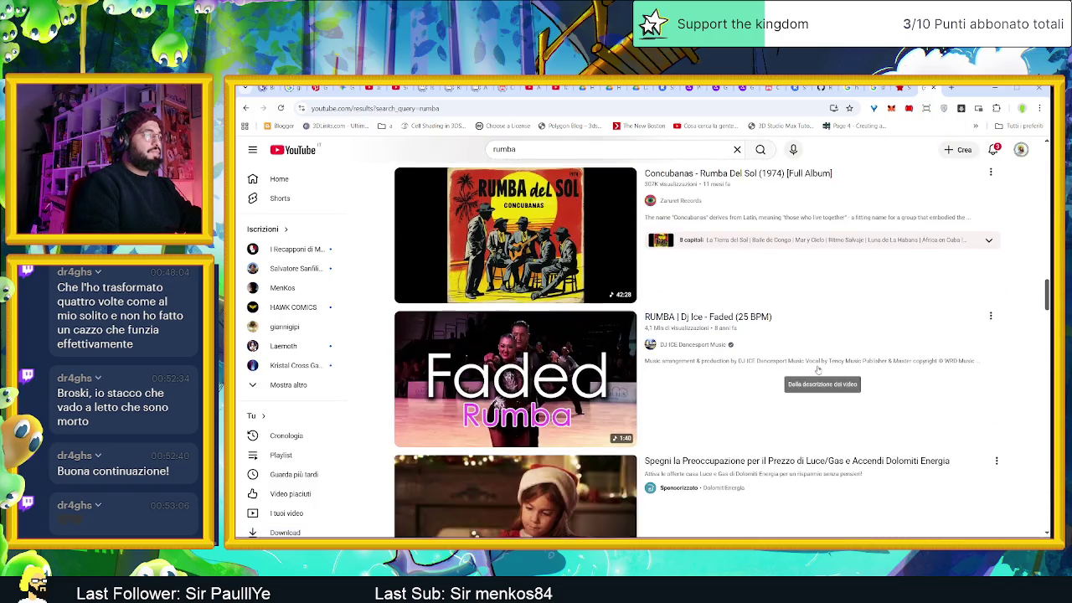
scroll(818, 369, "down", 3)
scroll(818, 370, "down", 3)
scroll(817, 369, "down", 3)
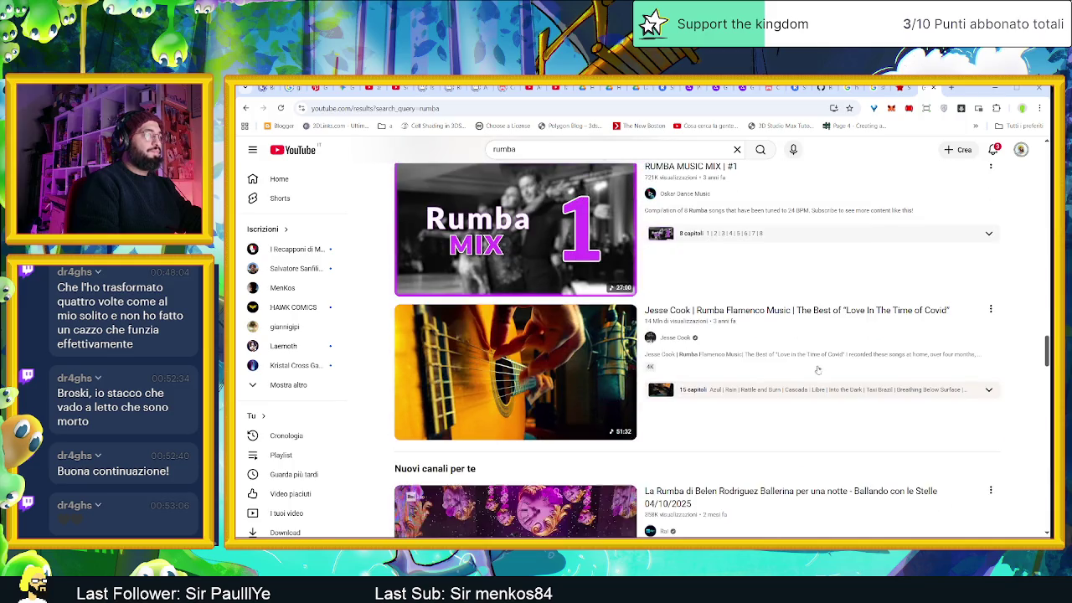
Step: Refine the search with a suggestion, play Rhumba (by DiDuLa), then return to Aseprite
left_click(589, 152)
type("o")
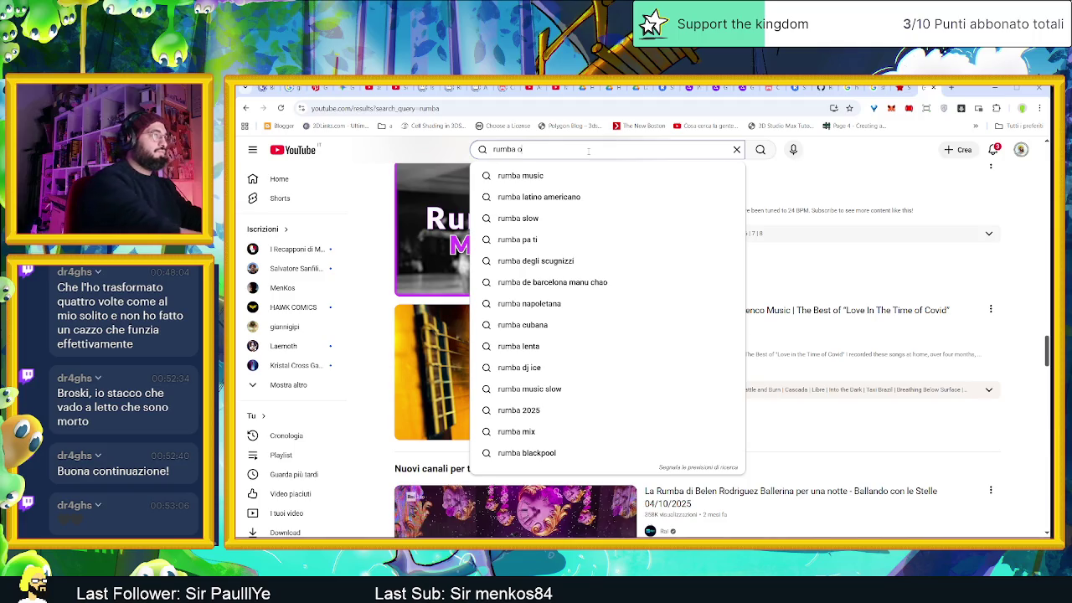
type("st")
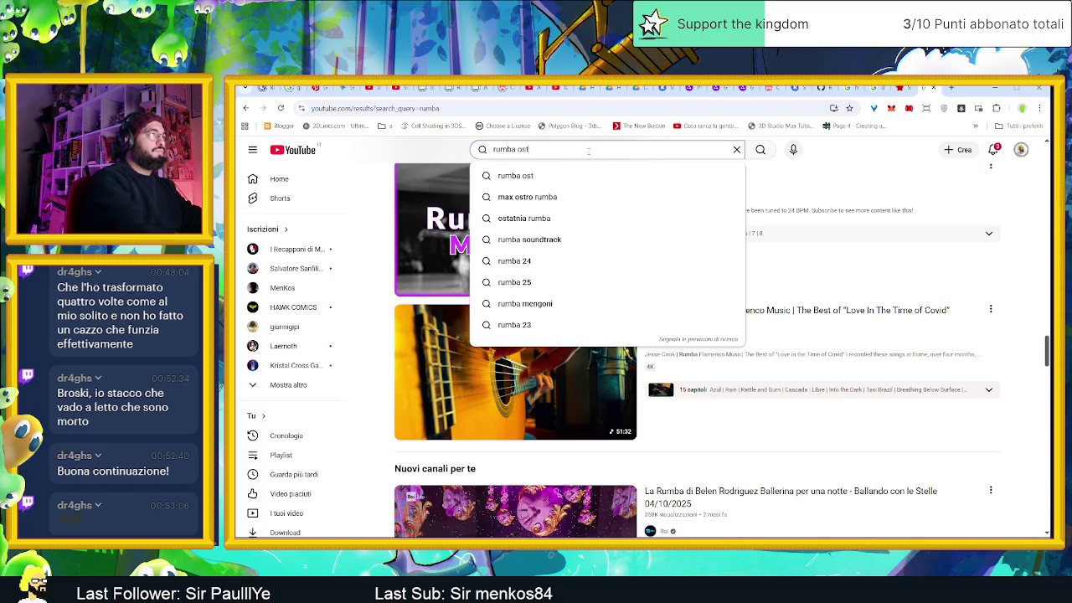
key("Down")
key("Down")
key("Return")
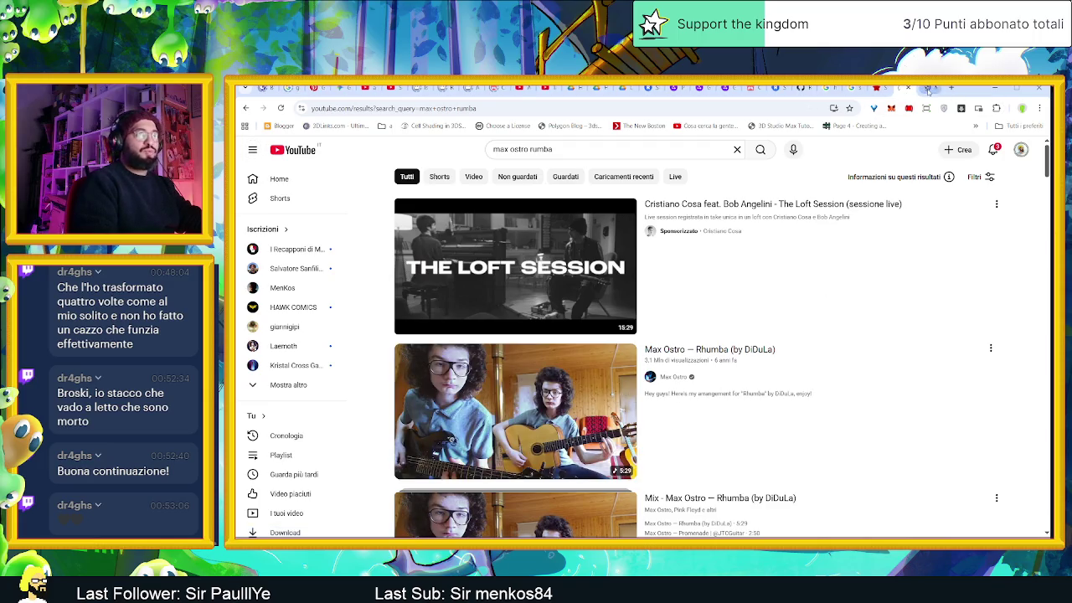
left_click(515, 410)
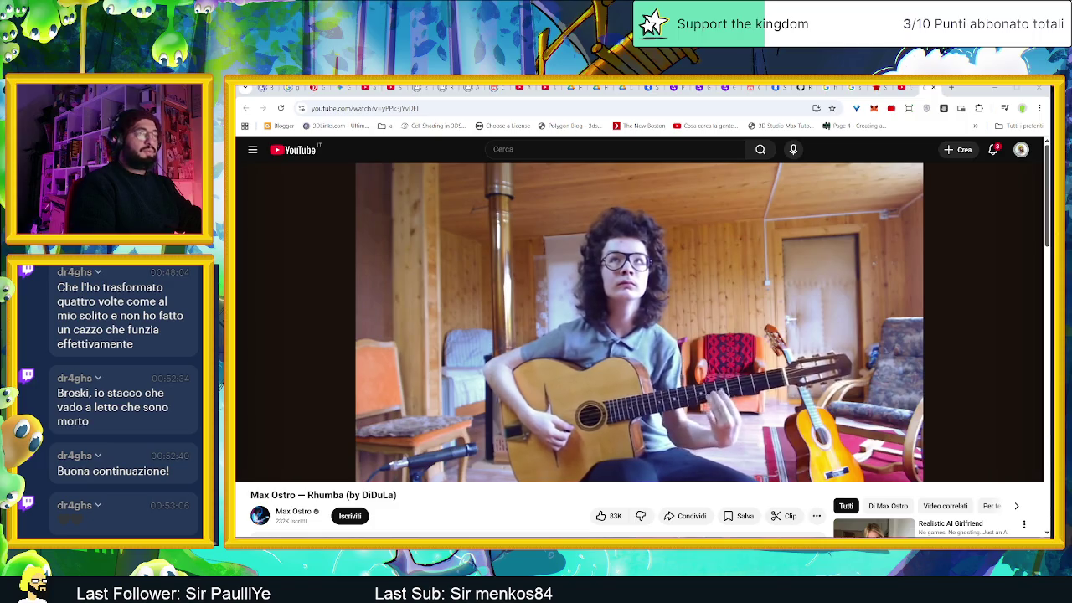
key("alt+Tab")
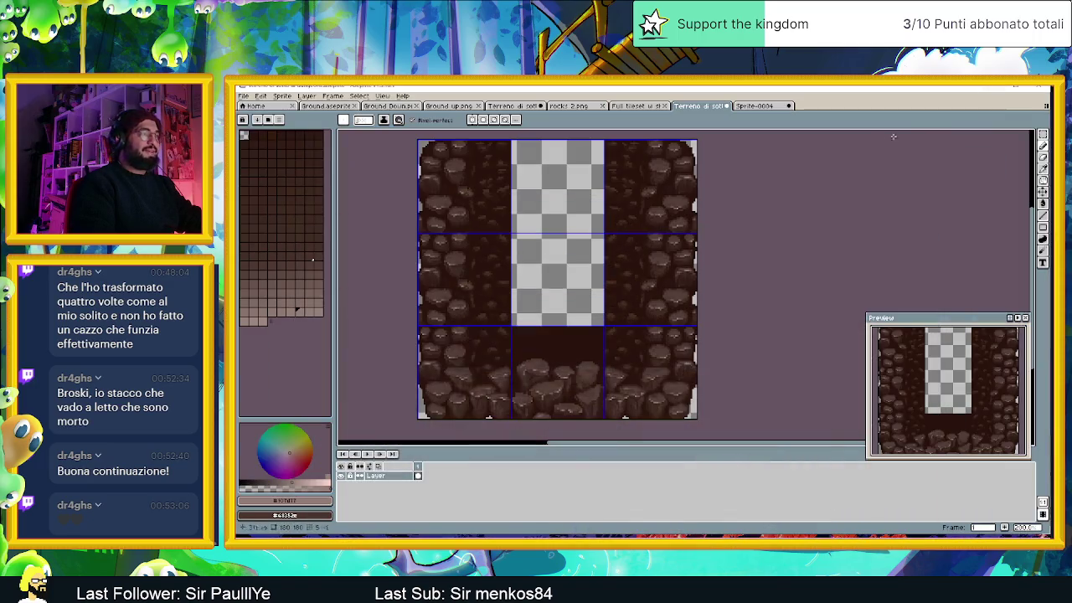
Step: Zoom in on the bottom tiles and pick a brown from the rocks as the drawing colour
scroll(566, 372, "up", 1)
scroll(566, 372, "up", 1)
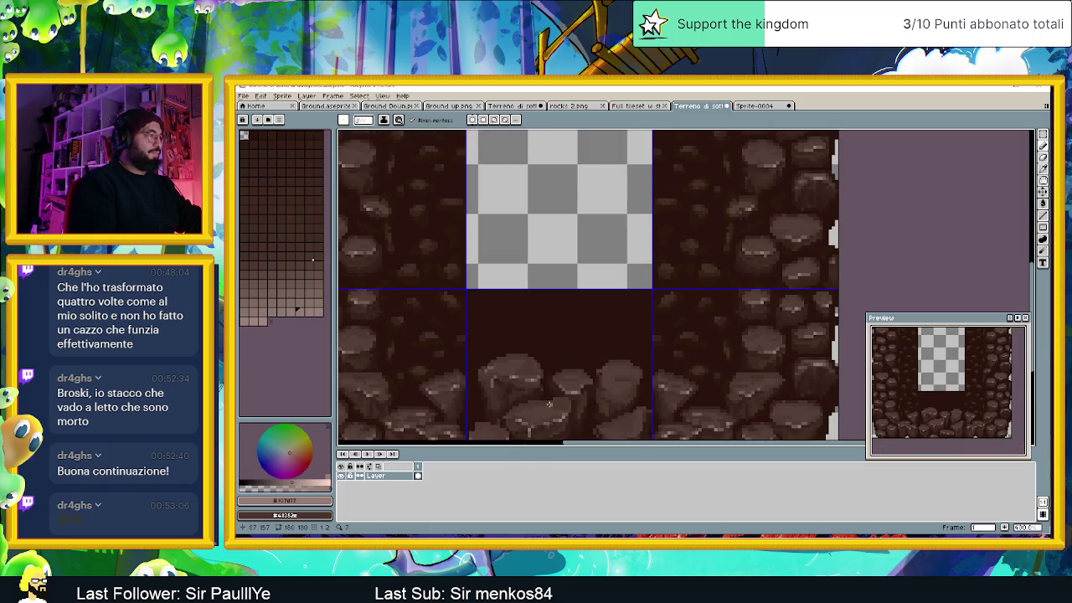
scroll(557, 330, "up", 1)
scroll(557, 331, "up", 2)
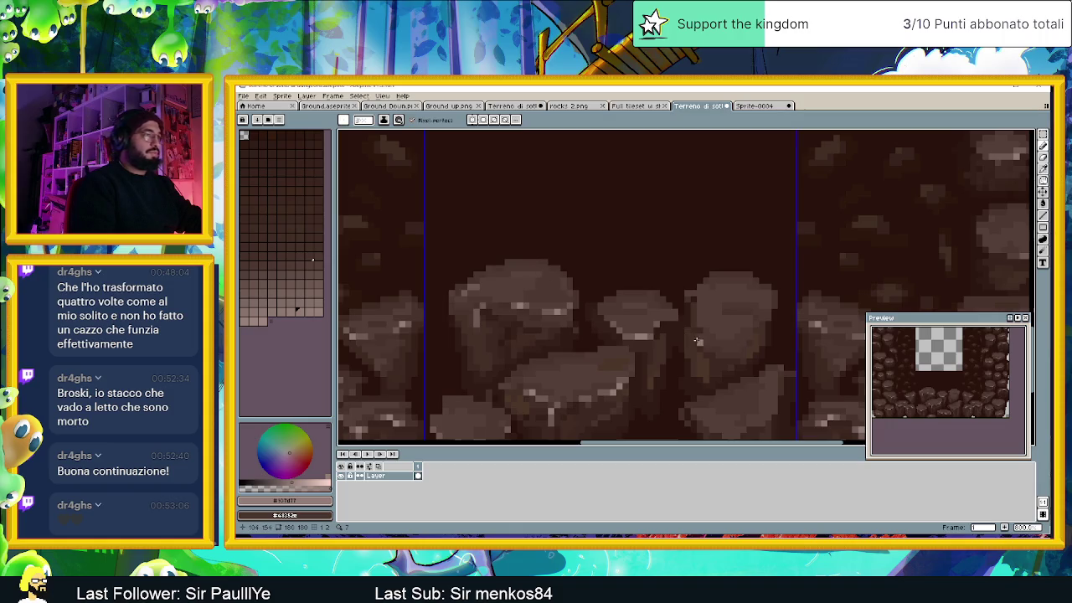
left_click(538, 266, "alt")
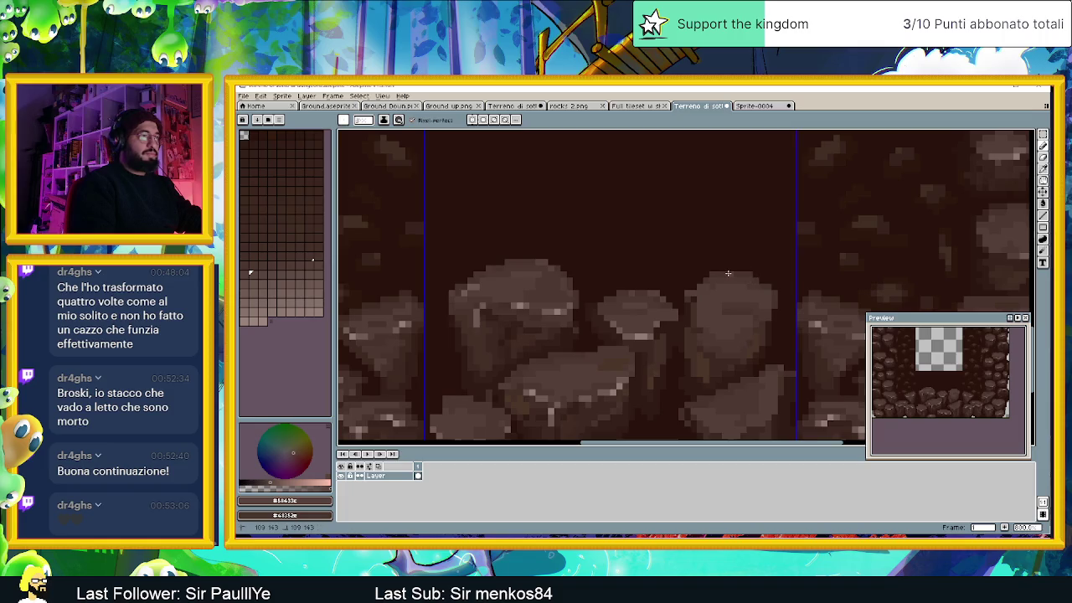
Step: Re-sample a dark rock brown from a boulder in the bottom-centre floor tile
scroll(735, 318, "down", 3)
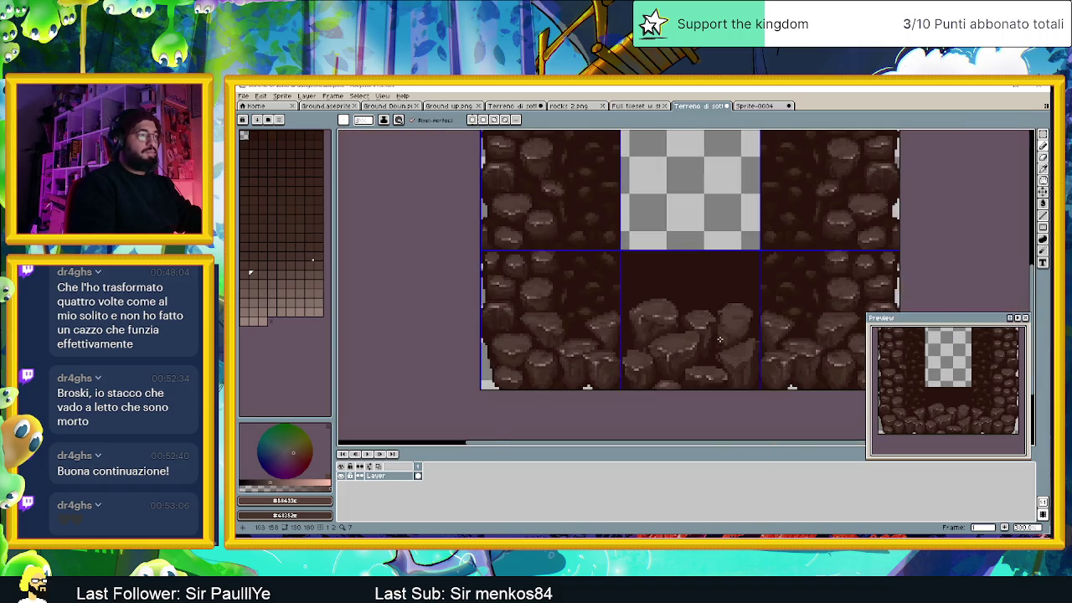
scroll(719, 339, "up", 2)
scroll(740, 322, "up", 1)
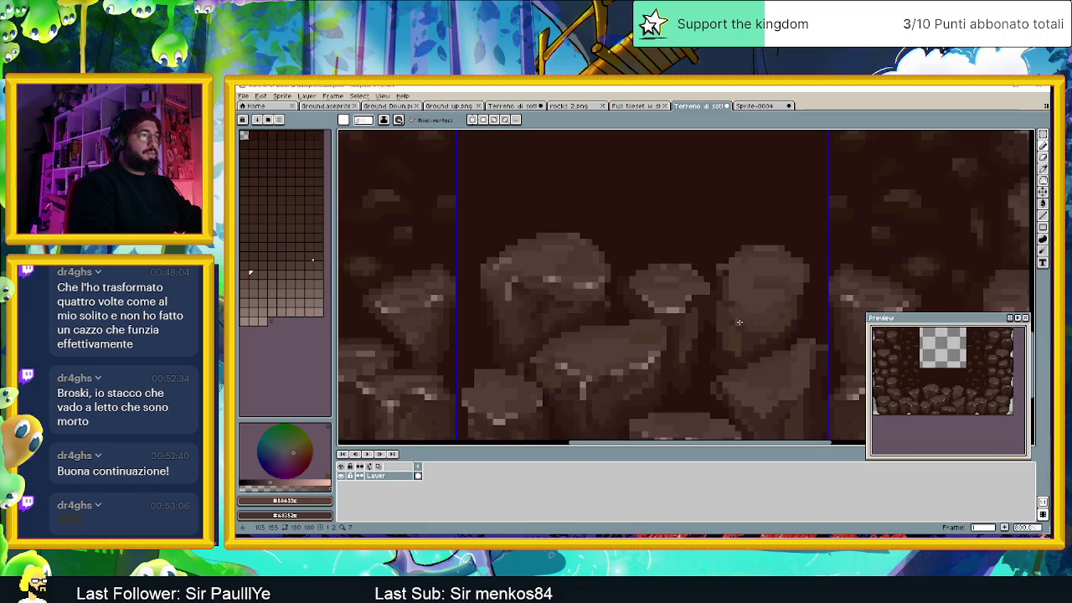
scroll(727, 327, "down", 2)
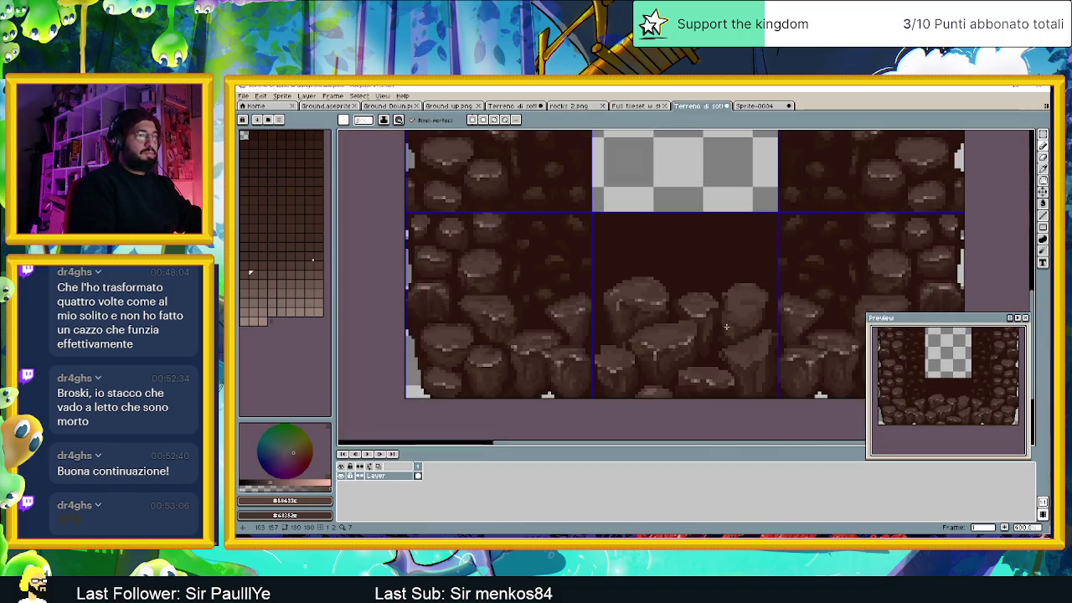
scroll(726, 327, "up", 1)
scroll(645, 324, "up", 1)
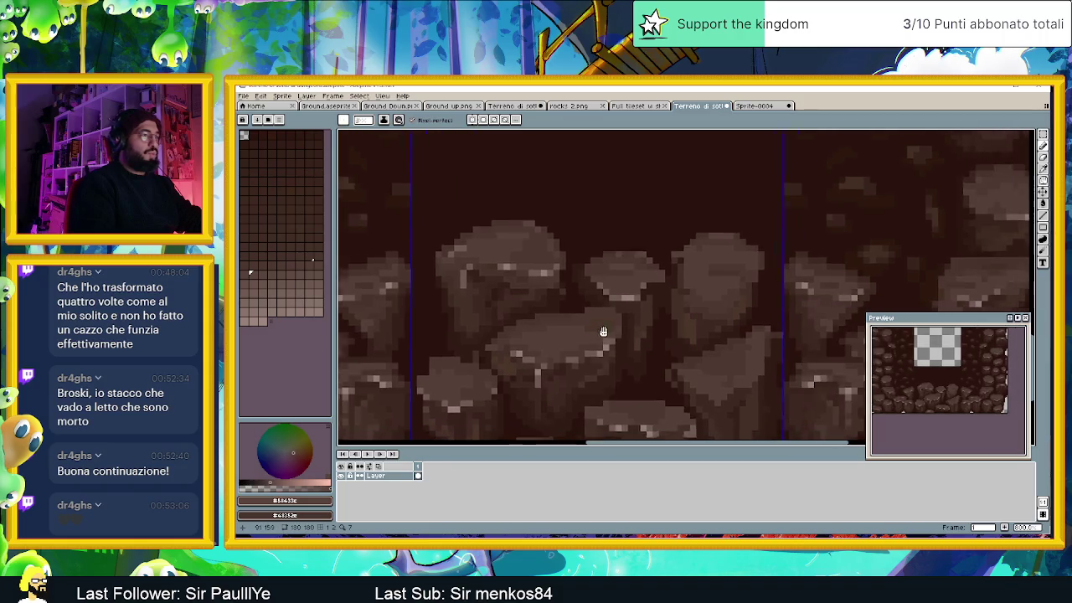
scroll(666, 343, "right", 3)
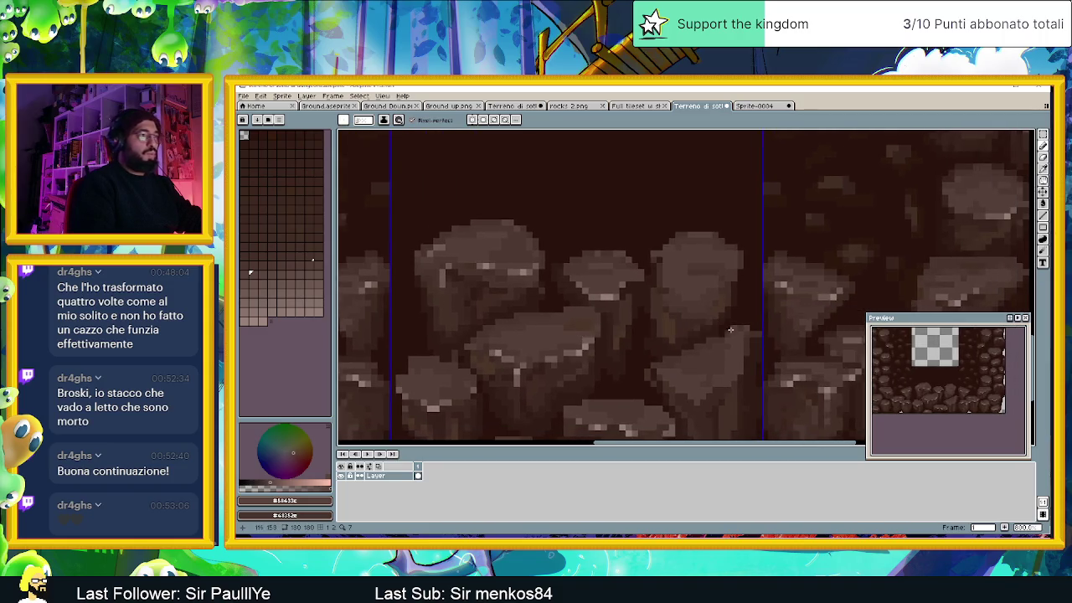
scroll(707, 337, "down", 2)
scroll(703, 352, "down", 2)
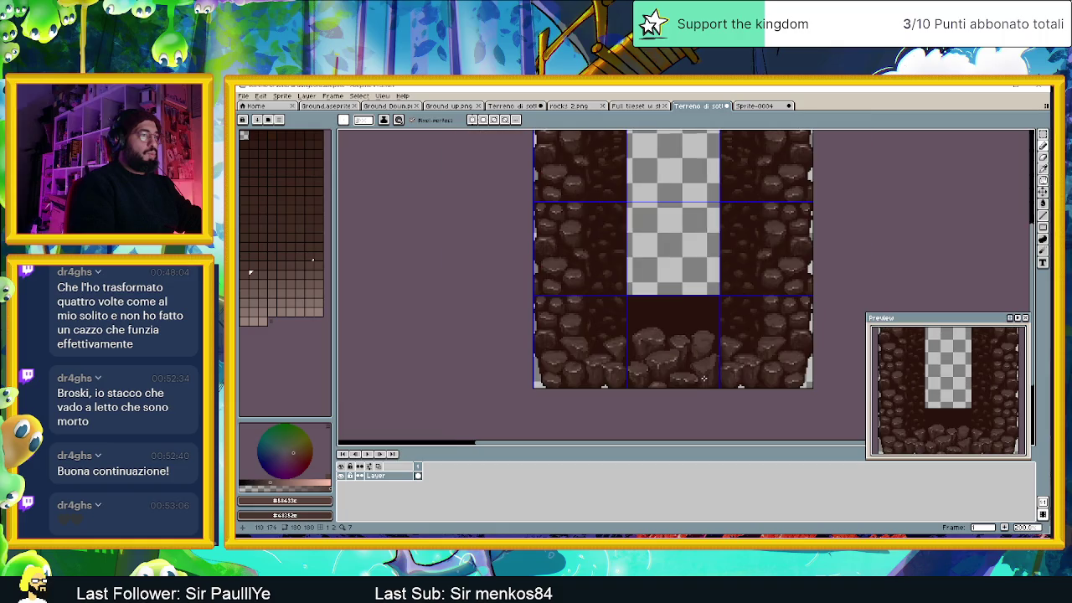
scroll(704, 380, "up", 3)
scroll(695, 372, "up", 1)
scroll(682, 370, "down", 1)
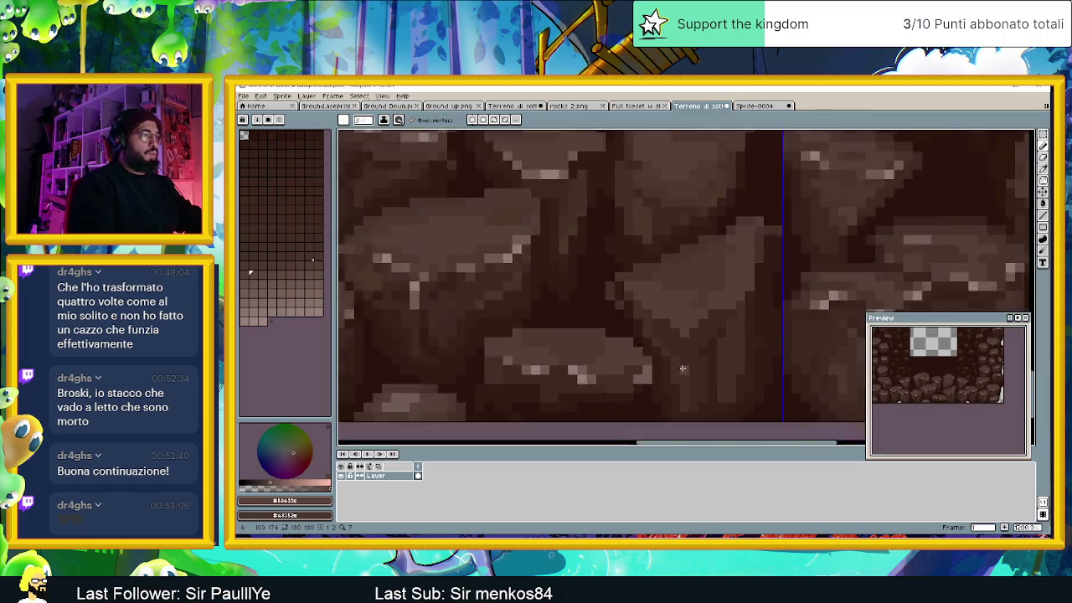
scroll(667, 370, "down", 1)
scroll(667, 369, "up", 1)
left_click(701, 351, "alt")
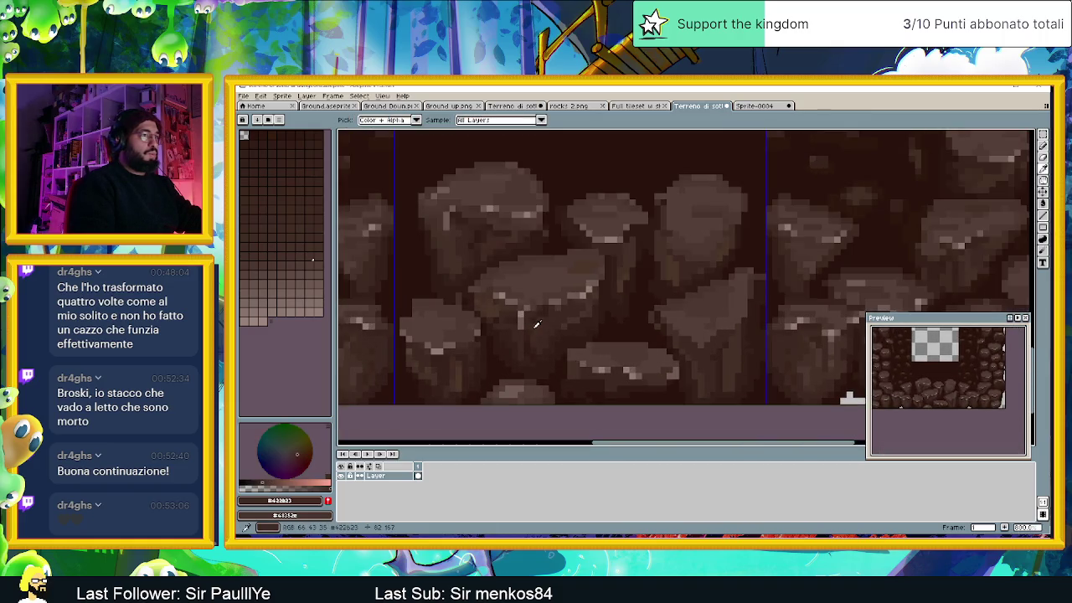
Step: Eyedrop several rock shades, settling on the lighter boulder brown #4a3938
scroll(682, 343, "up", 2)
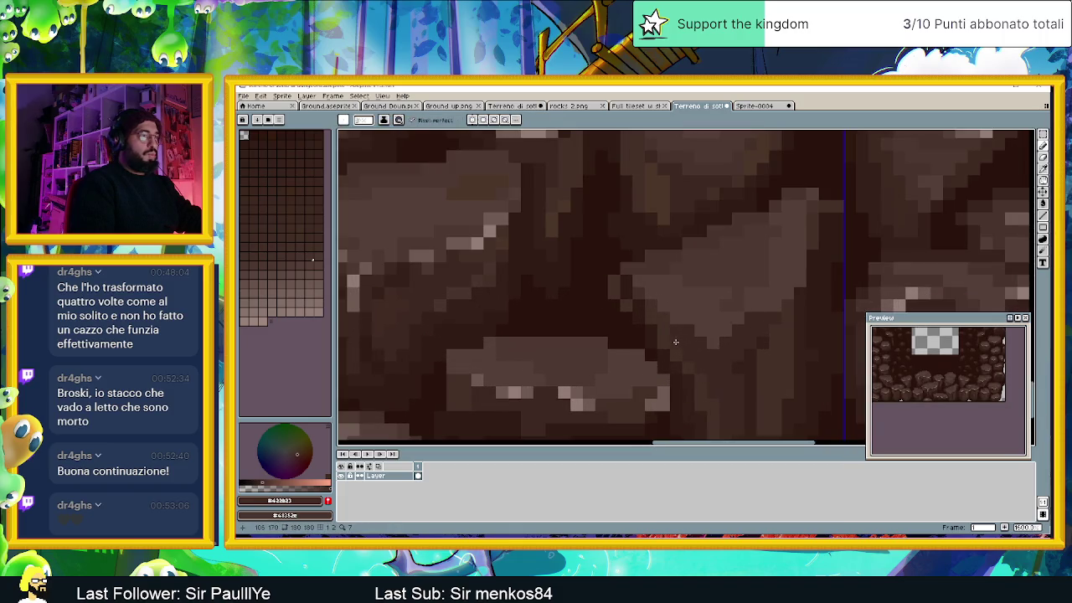
scroll(675, 341, "down", 1)
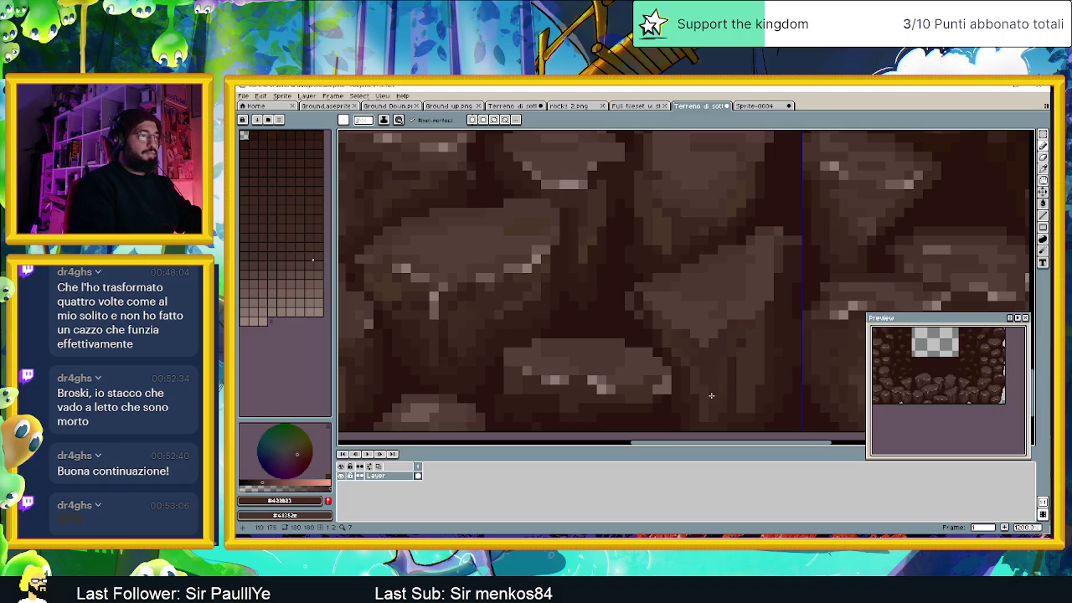
left_click(545, 394, "alt")
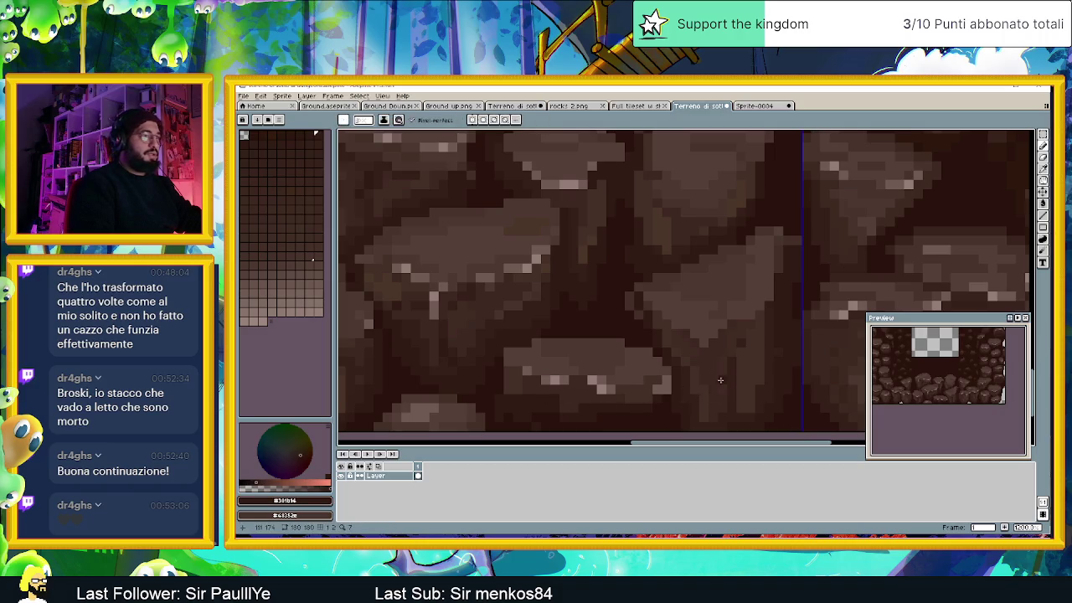
left_click(656, 394, "alt")
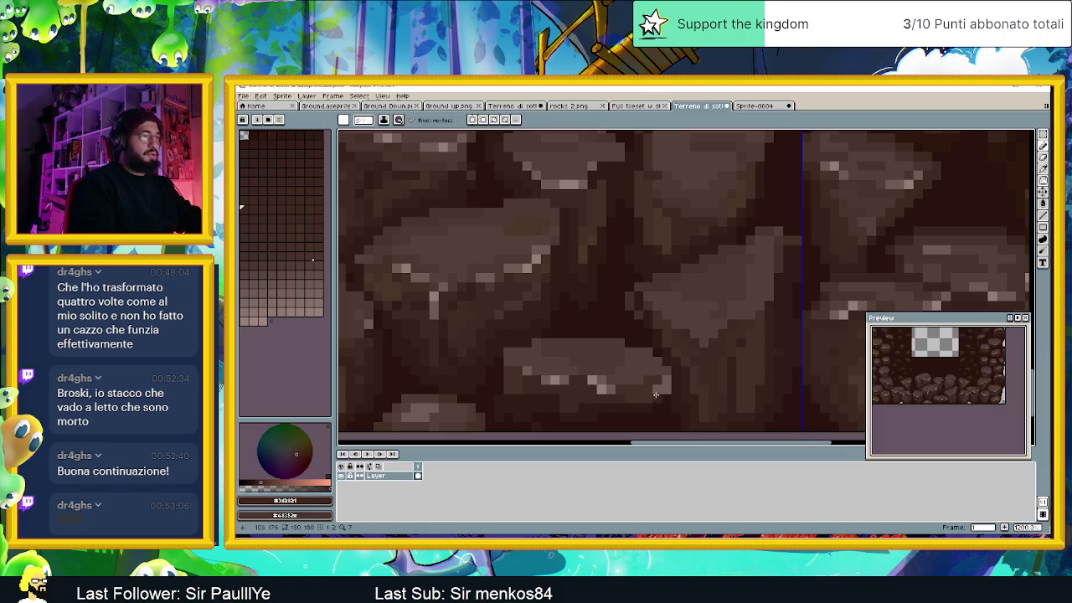
left_click(758, 356, "alt")
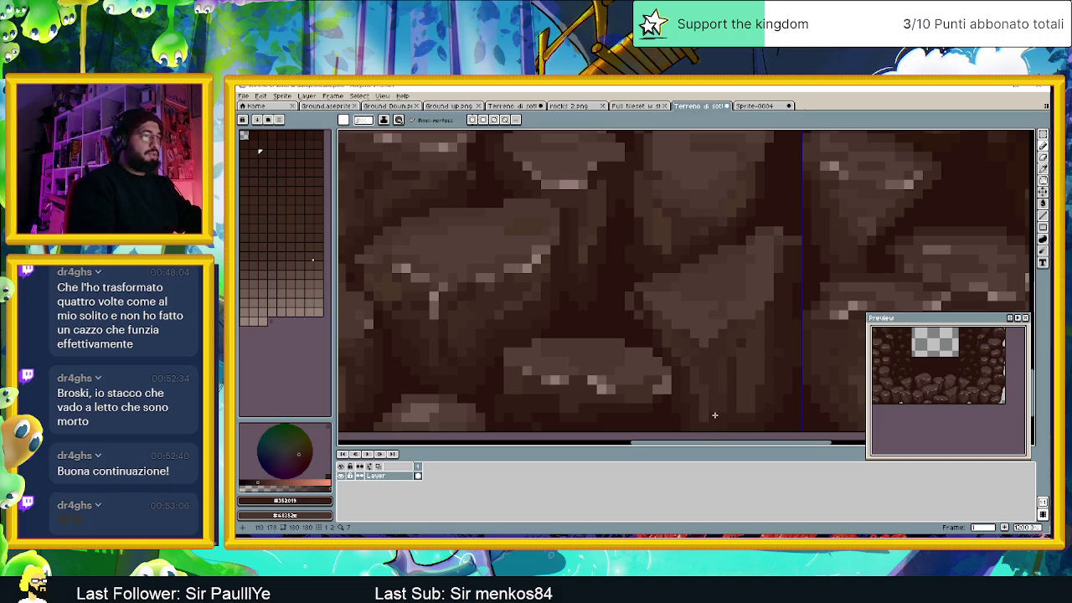
left_click(725, 283, "alt")
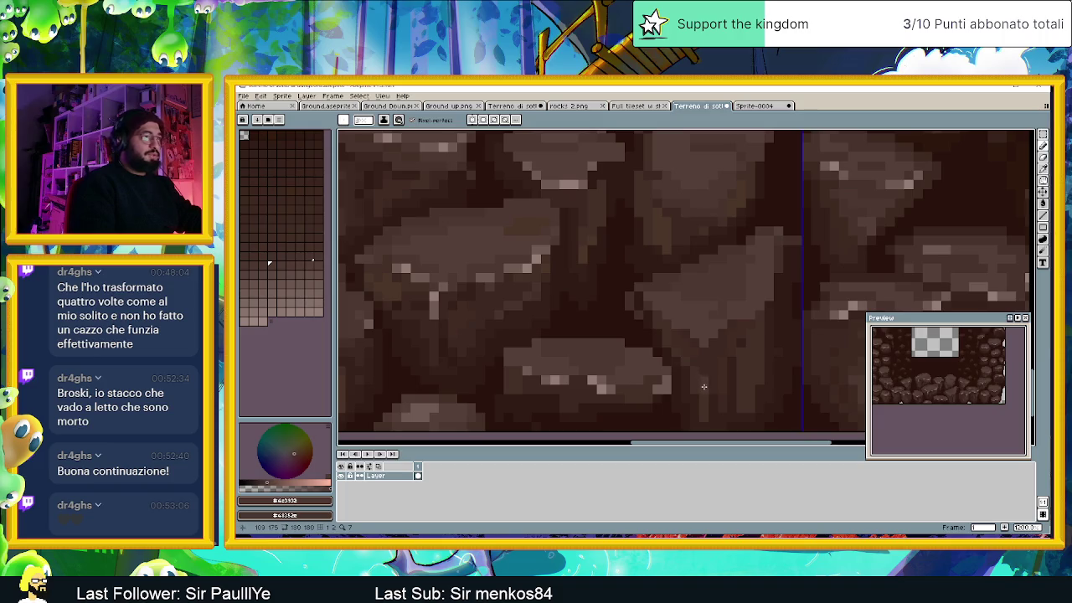
scroll(711, 410, "down", 2)
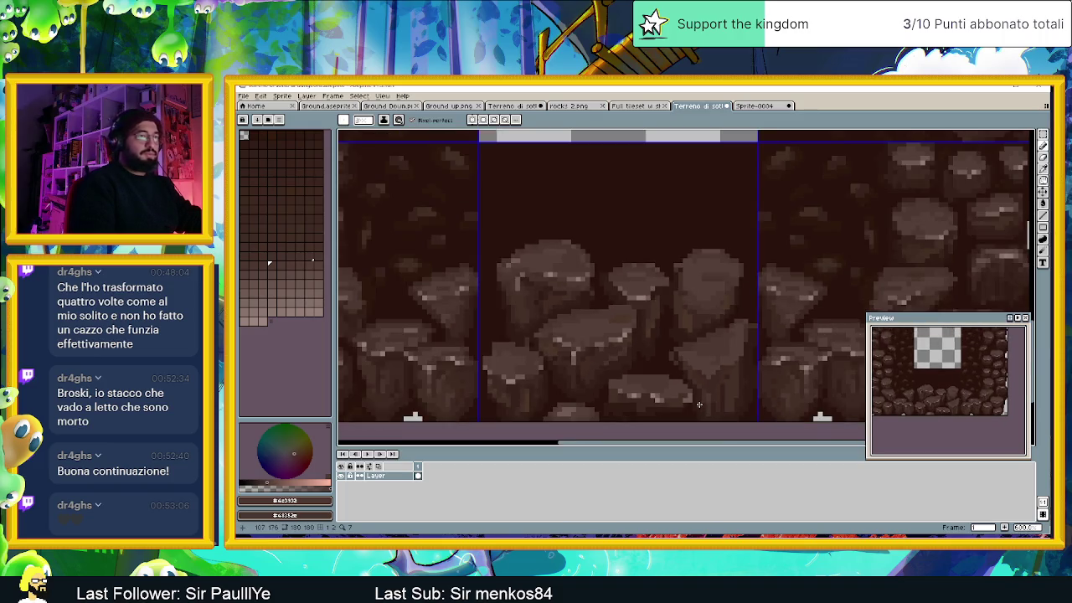
Step: Inspect the tileset and undo the last pencil stroke on the boulder tile
scroll(695, 401, "up", 1)
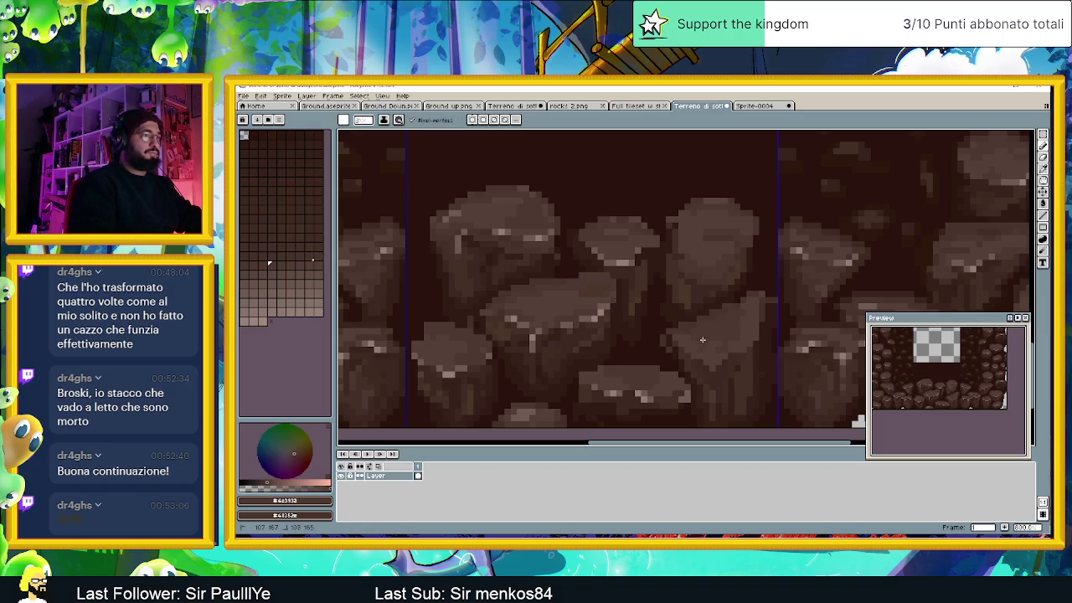
scroll(724, 356, "down", 2)
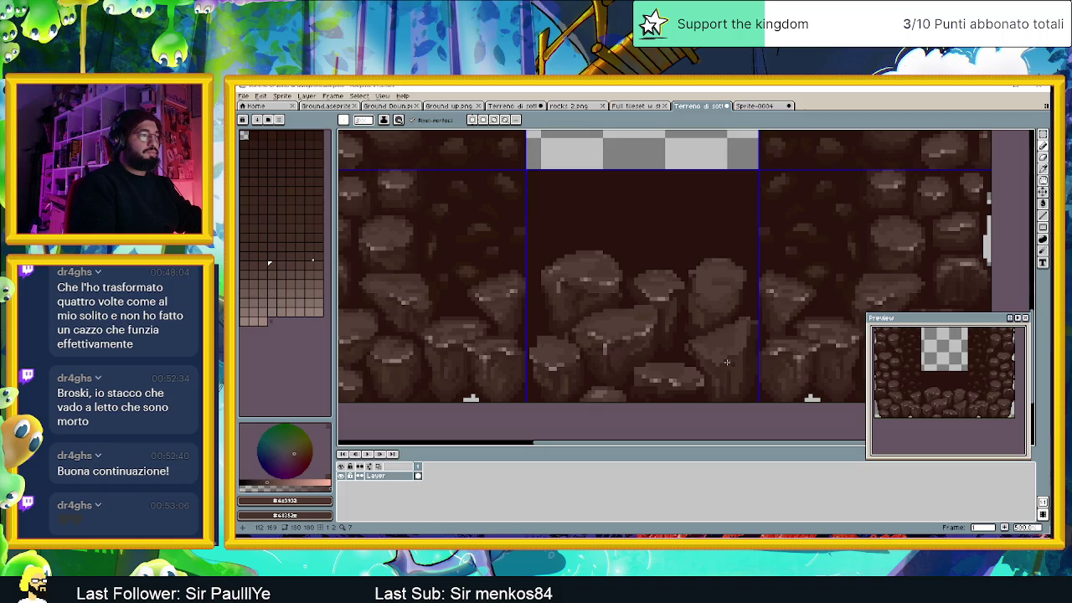
scroll(726, 361, "down", 1)
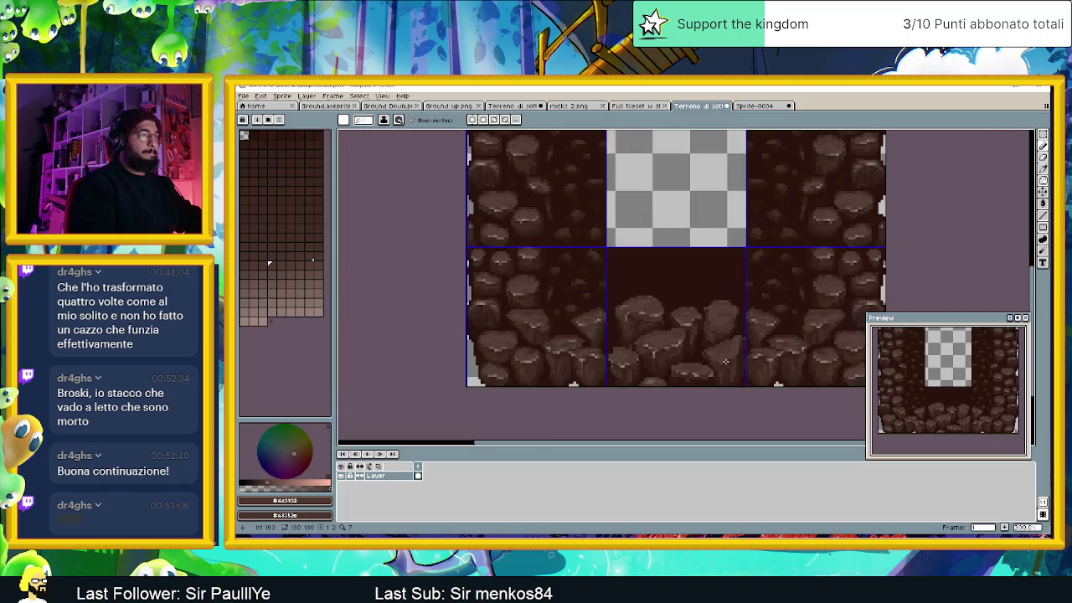
scroll(716, 373, "up", 2)
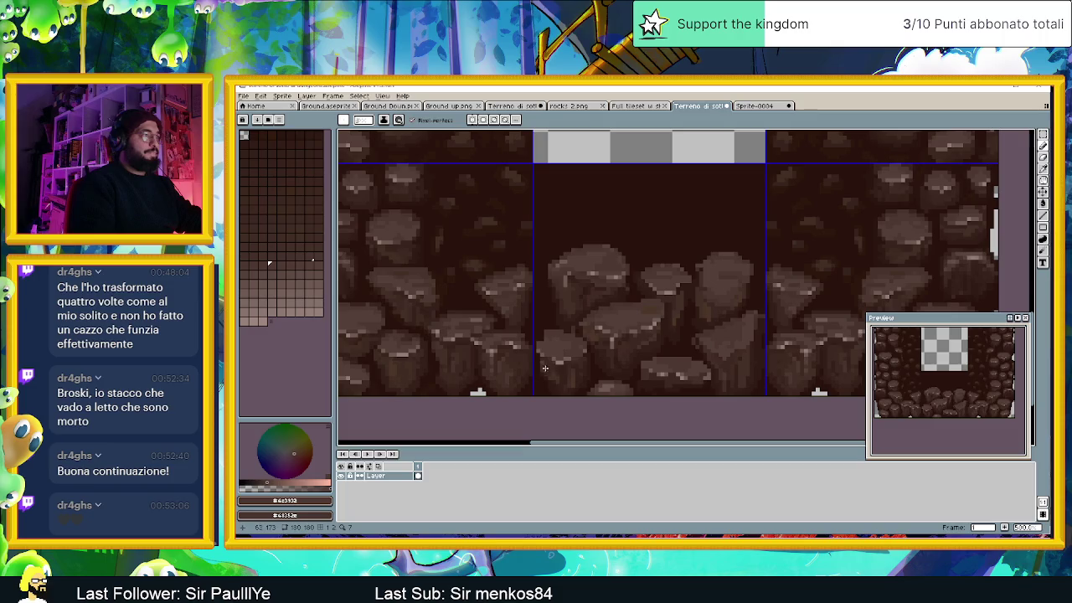
scroll(523, 357, "up", 1)
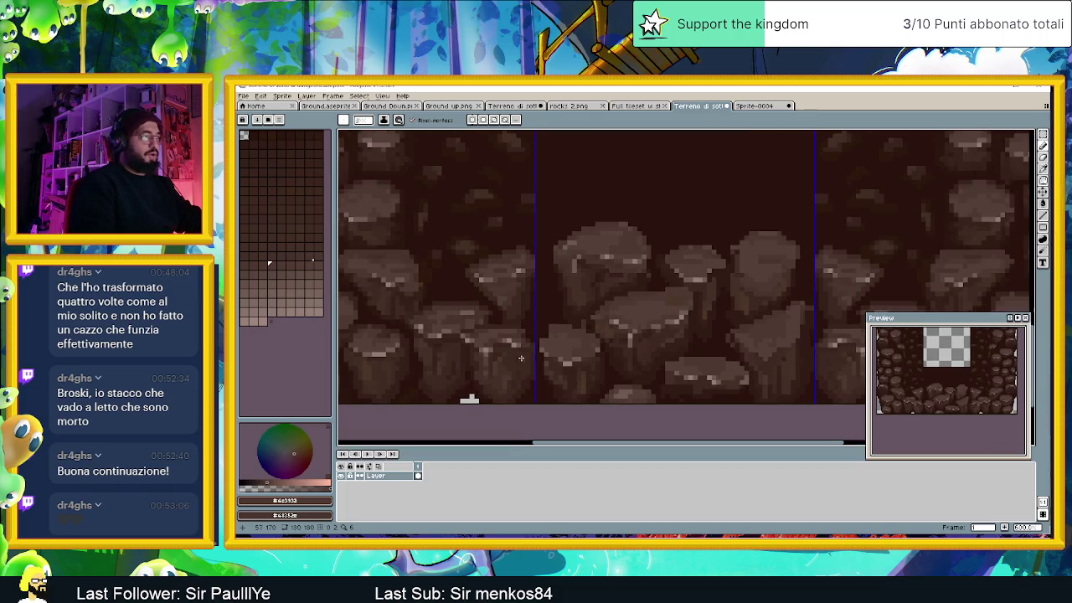
scroll(687, 370, "up", 2)
scroll(774, 374, "up", 1)
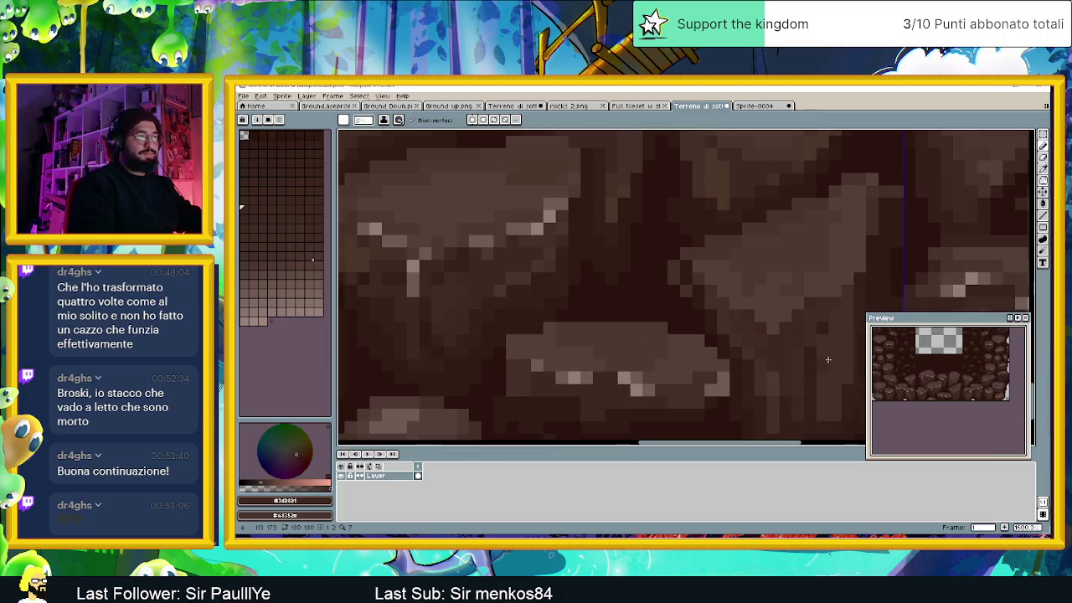
scroll(666, 327, "up", 1)
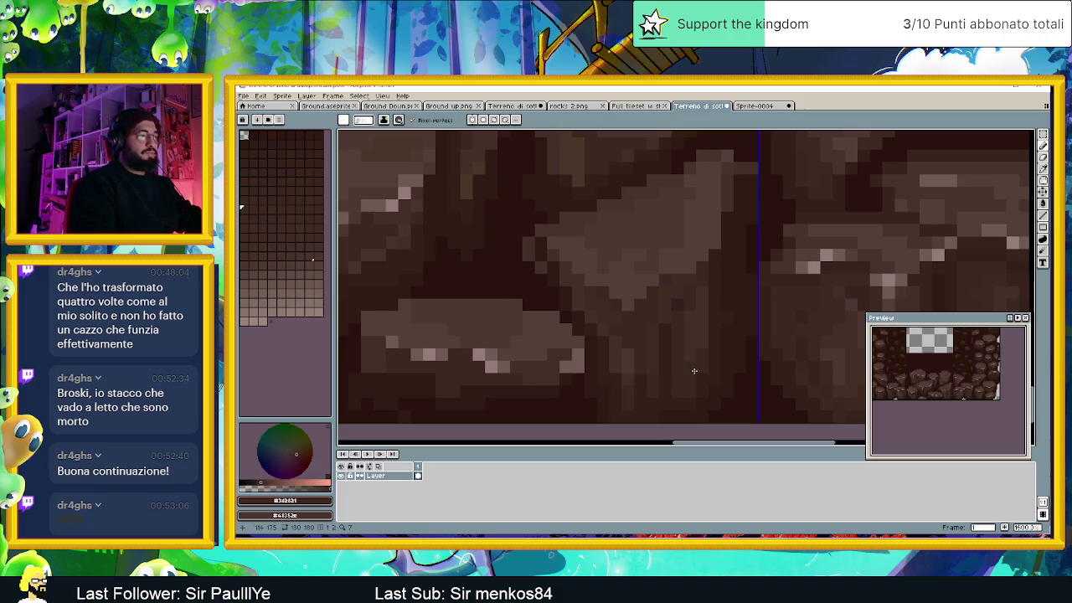
scroll(693, 342, "down", 3)
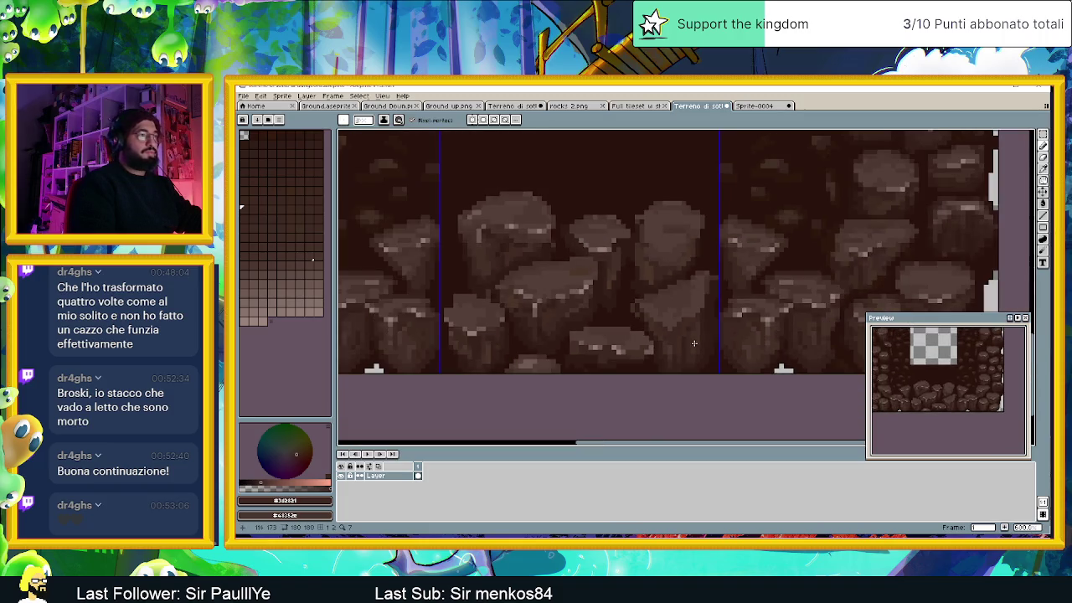
scroll(595, 311, "up", 1)
scroll(595, 311, "up", 1)
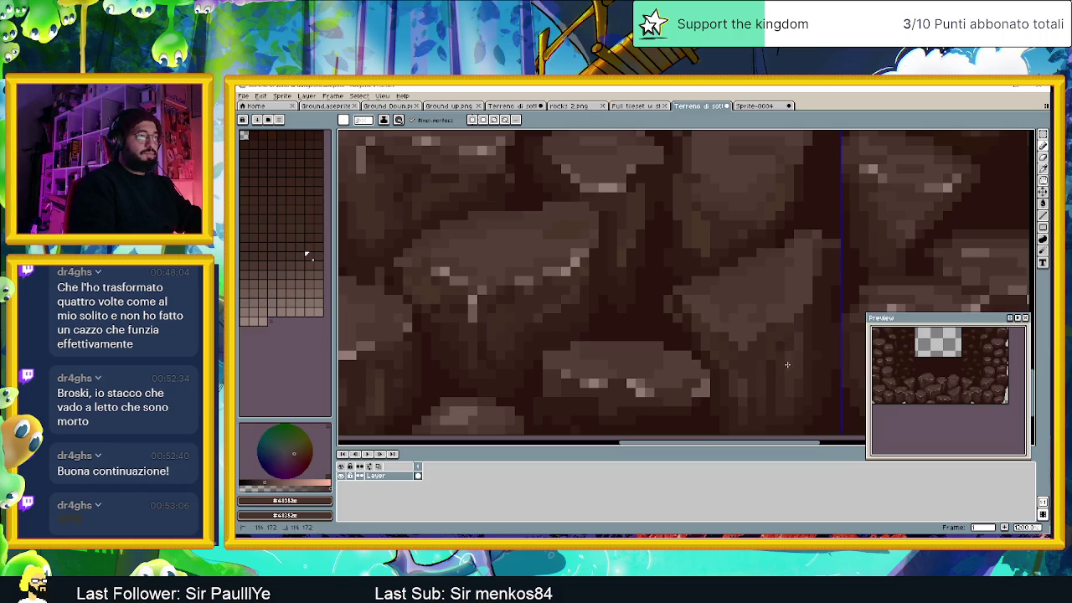
key("ctrl+z")
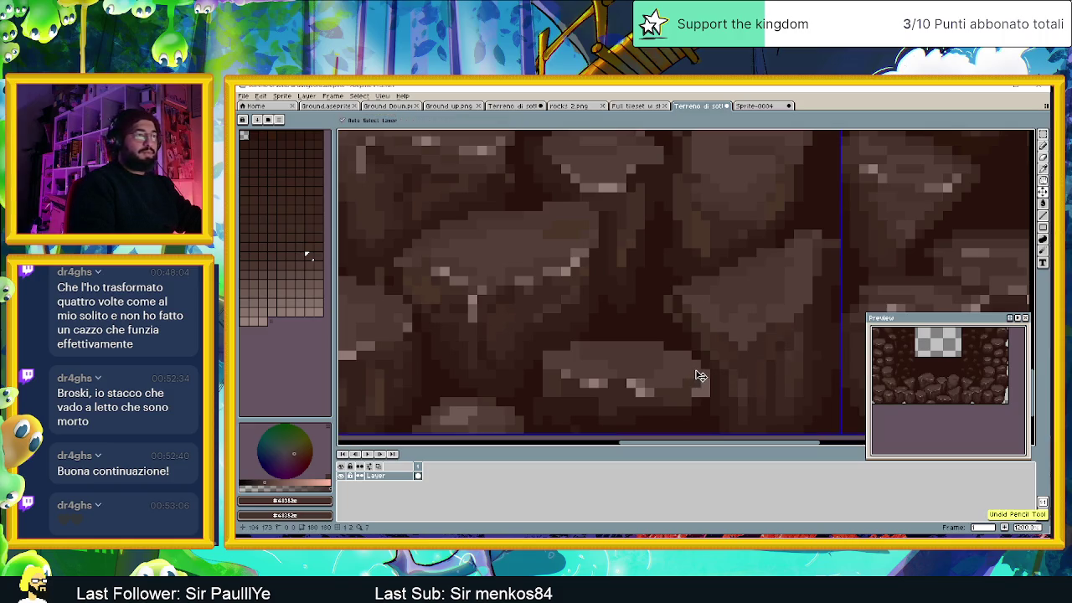
Step: Sample a lighter boulder brown, around #7e6b54, from the rock highlights
scroll(701, 376, "down", 2)
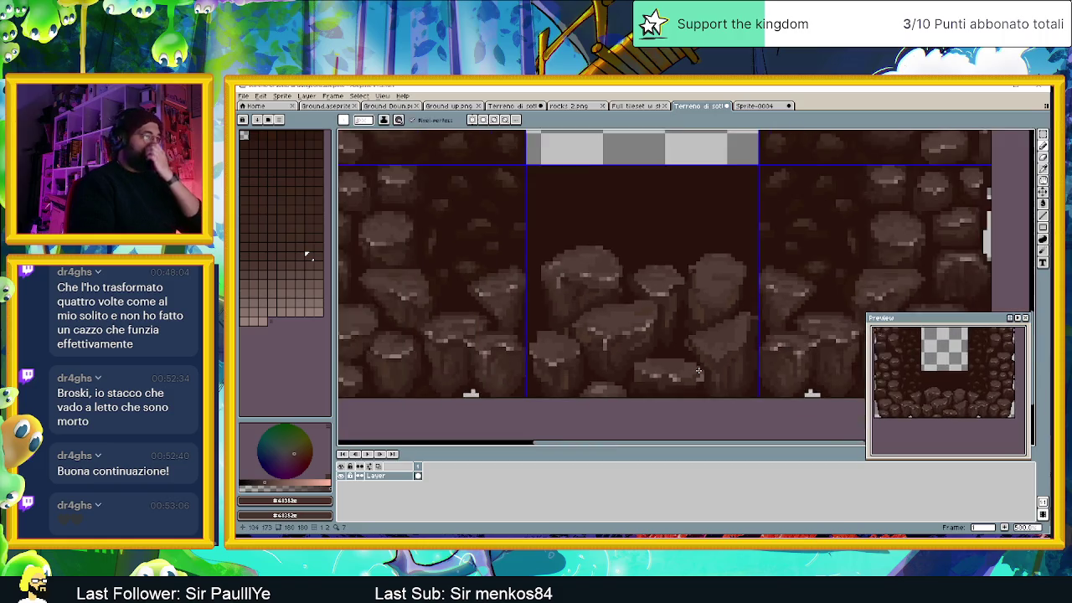
scroll(702, 372, "down", 1)
scroll(687, 360, "up", 1)
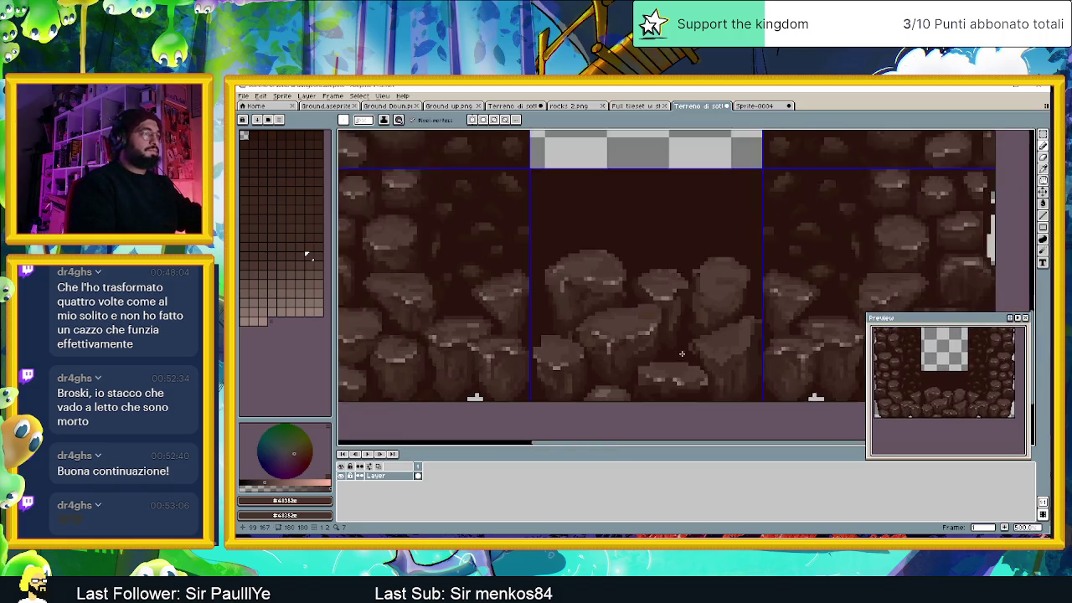
scroll(653, 343, "up", 1)
scroll(600, 318, "up", 2)
left_click(600, 318, "alt")
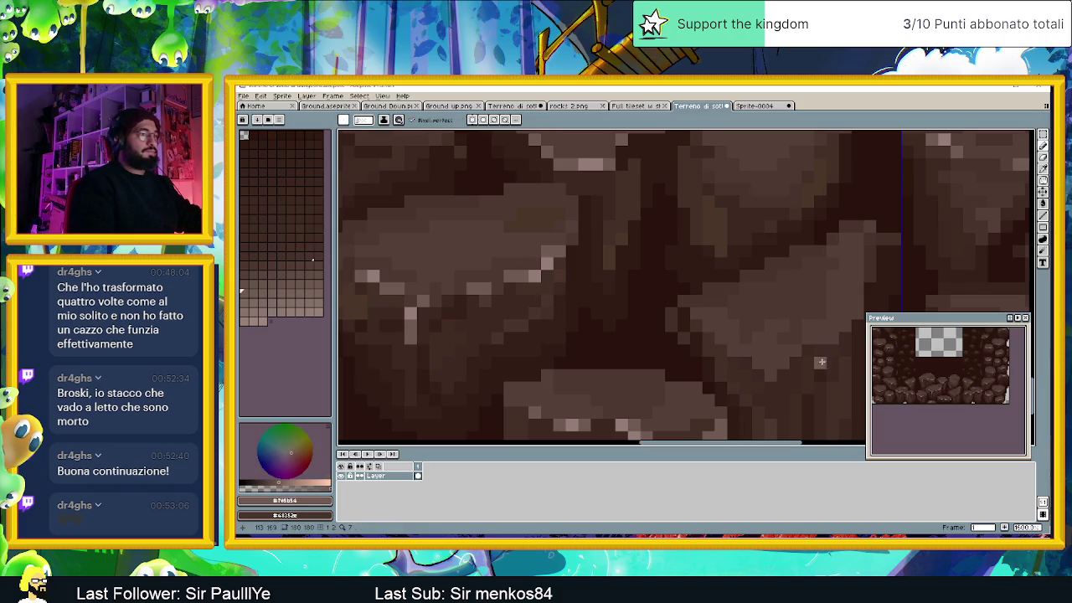
Step: Paint pale highlight pixels along the central boulder's upper and lower edges
scroll(601, 309, "right", 3)
left_click_drag(592, 307, 616, 306)
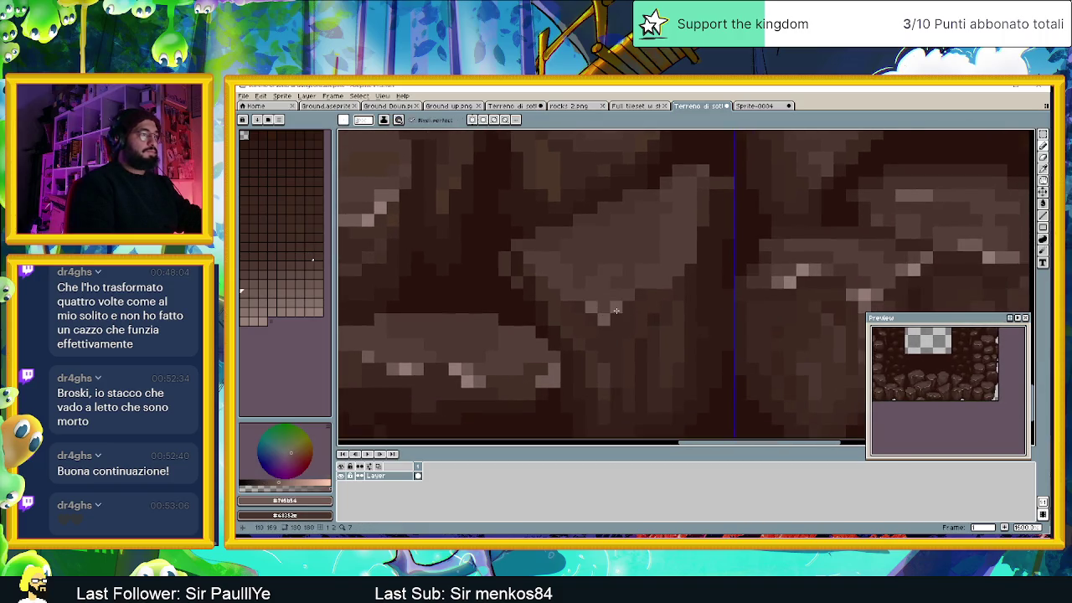
left_click(540, 269)
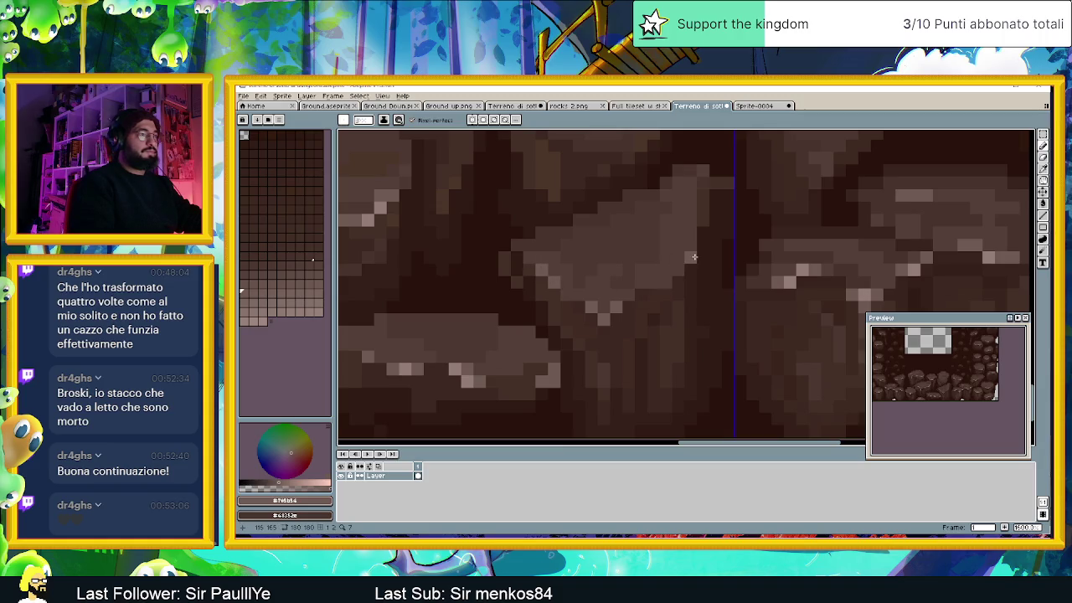
left_click_drag(701, 235, 692, 246)
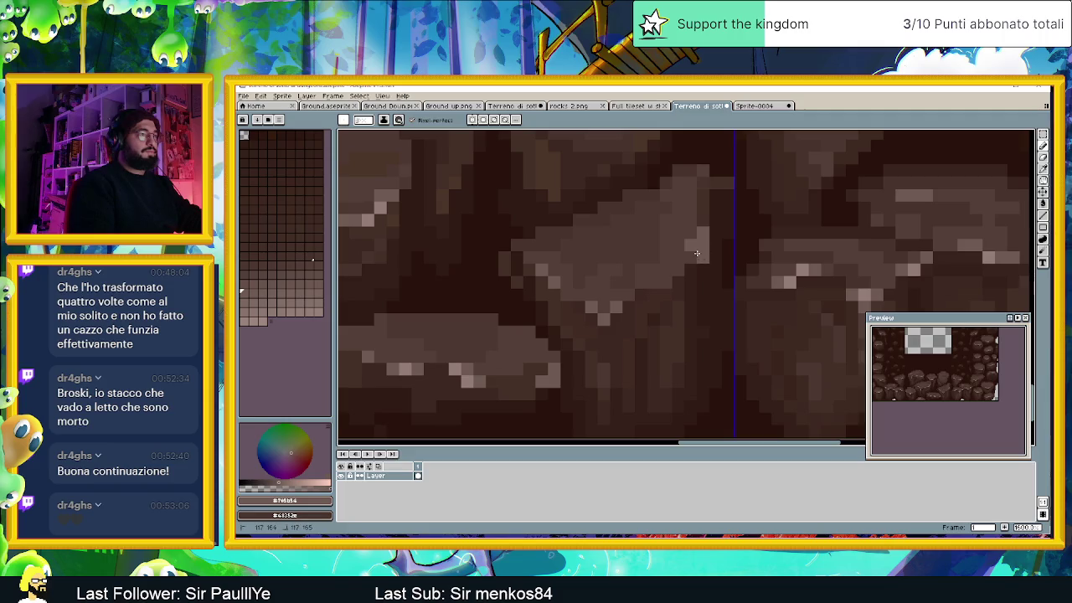
left_click(678, 268)
left_click(630, 297)
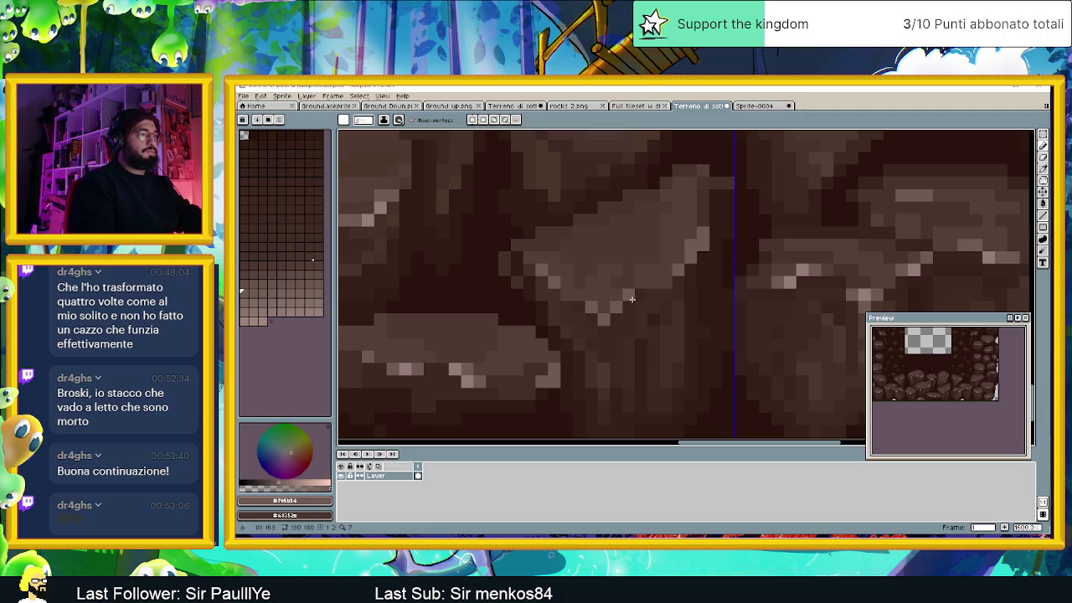
Step: Pick a different brown shade from the palette and zoom out
left_click(381, 205, "alt")
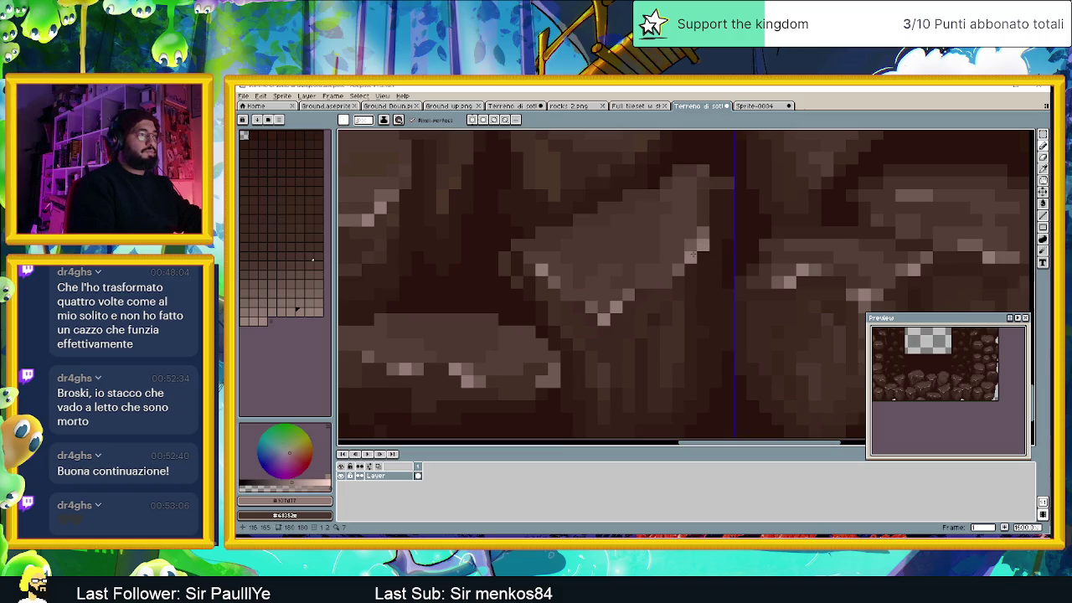
scroll(695, 268, "down", 2)
scroll(697, 288, "down", 2)
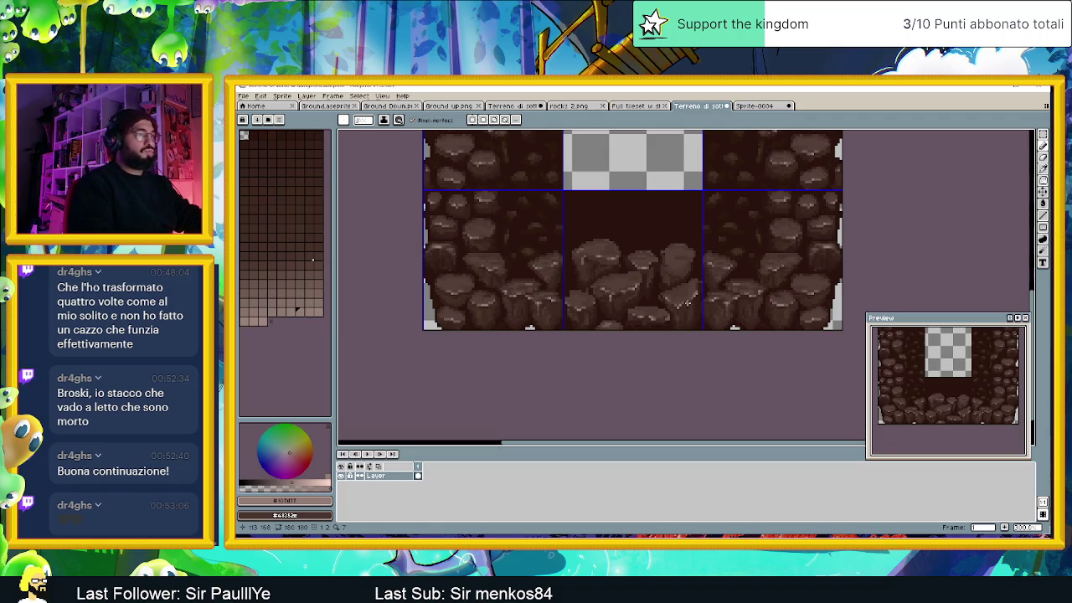
Step: Zoom in and eyedrop the dark rock brown #443028 from the boulder shading
scroll(686, 303, "up", 1)
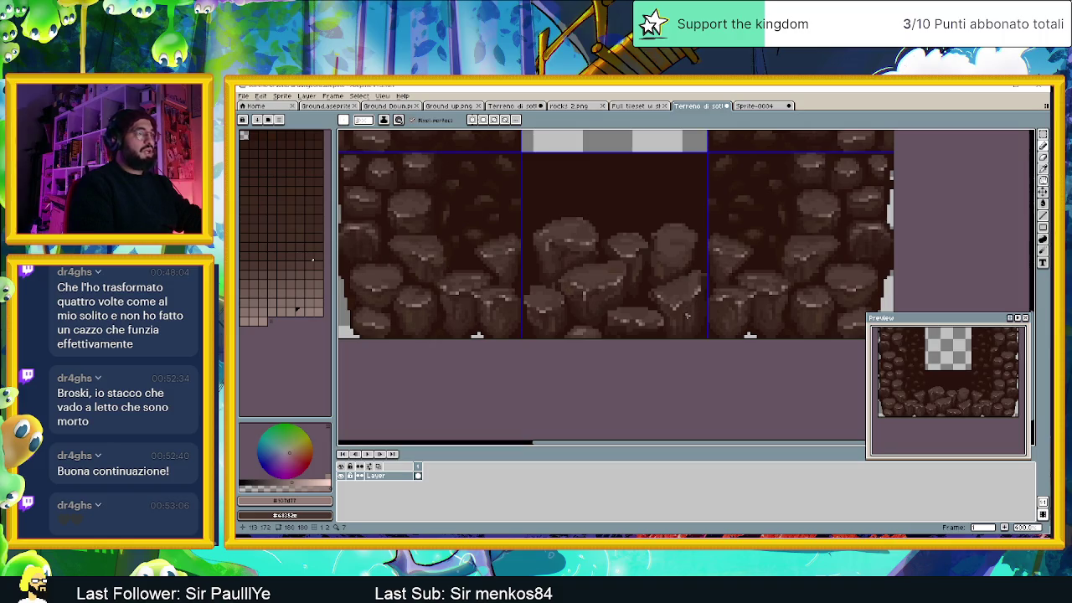
scroll(686, 315, "up", 1)
scroll(686, 316, "up", 1)
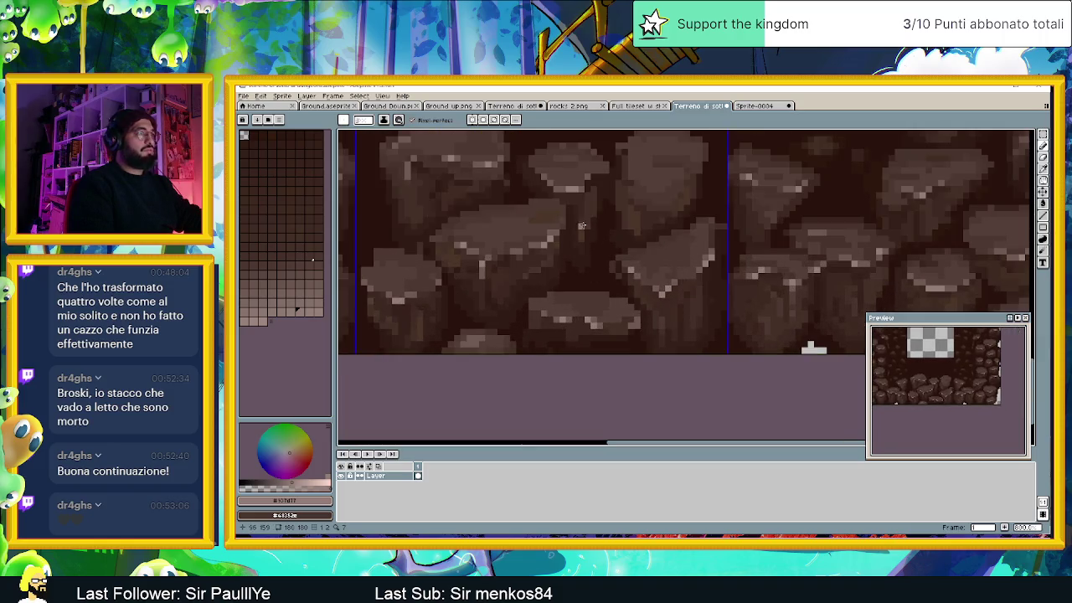
left_click(711, 321, "alt")
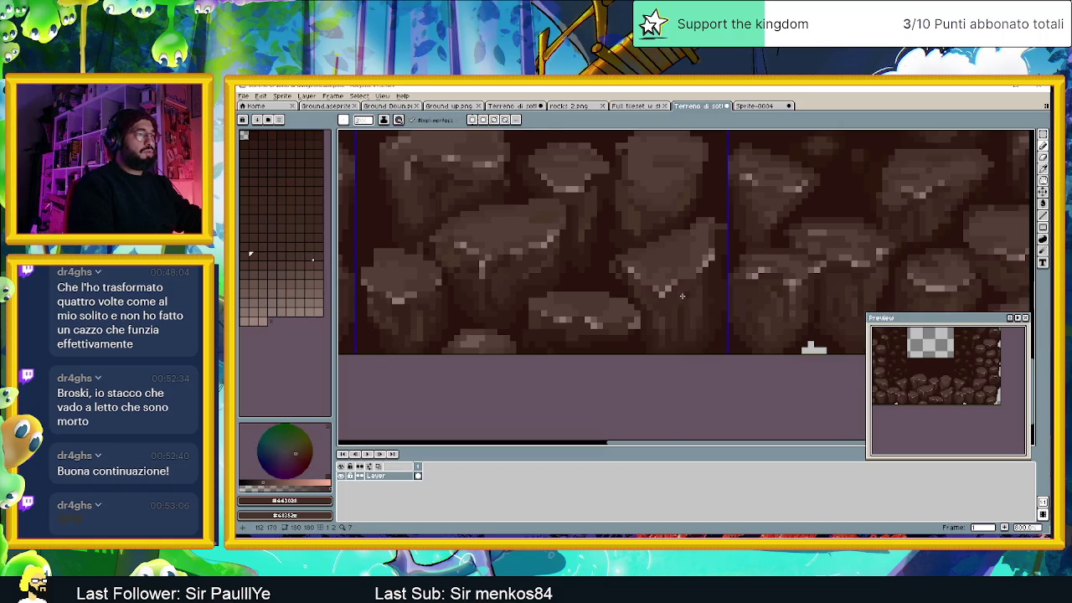
scroll(682, 295, "up", 2)
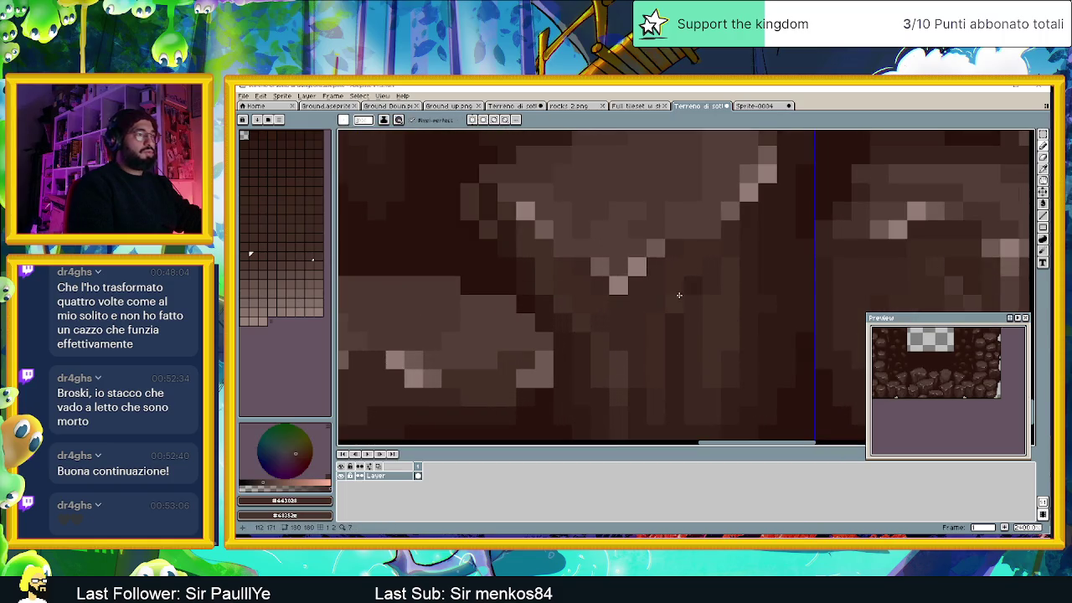
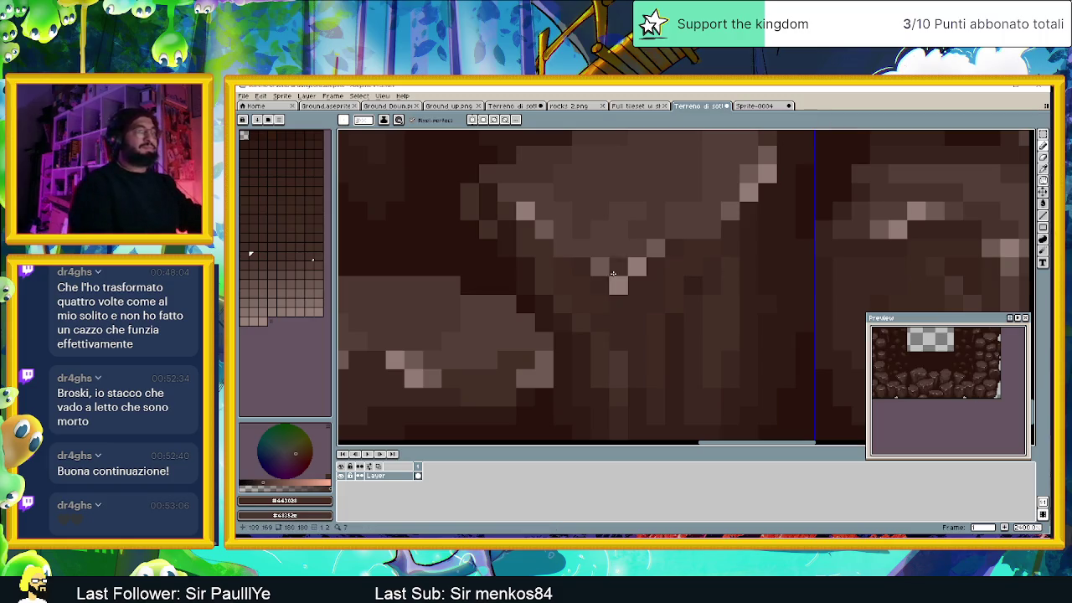
Step: Sample a lighter brown and paint a short vertical stroke beneath the rock's V-shaped edge
scroll(620, 268, "down", 2)
scroll(636, 260, "down", 1)
scroll(648, 255, "up", 2)
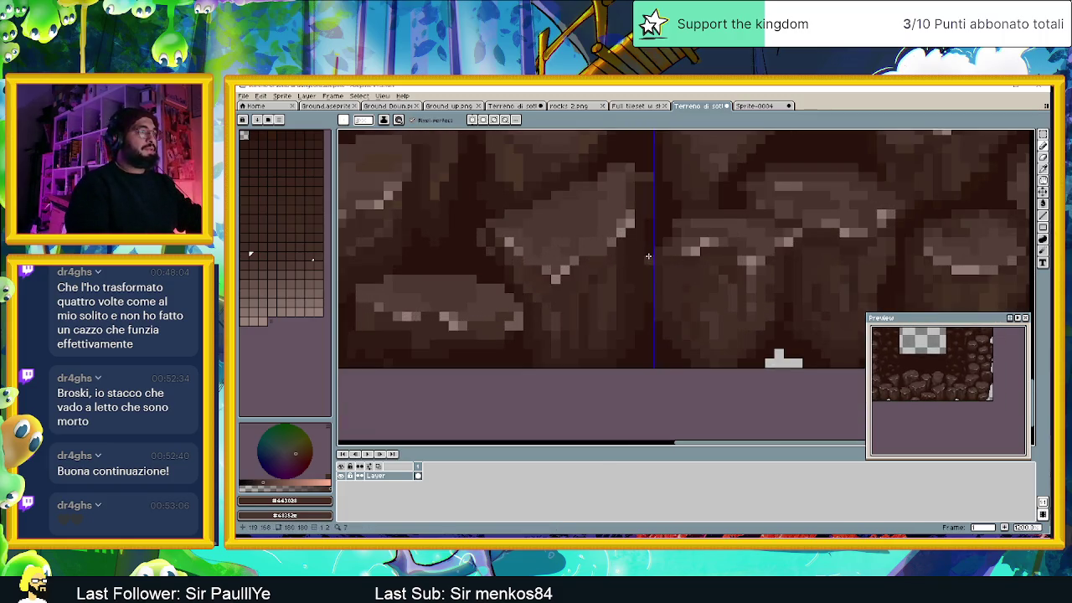
scroll(594, 279, "down", 2)
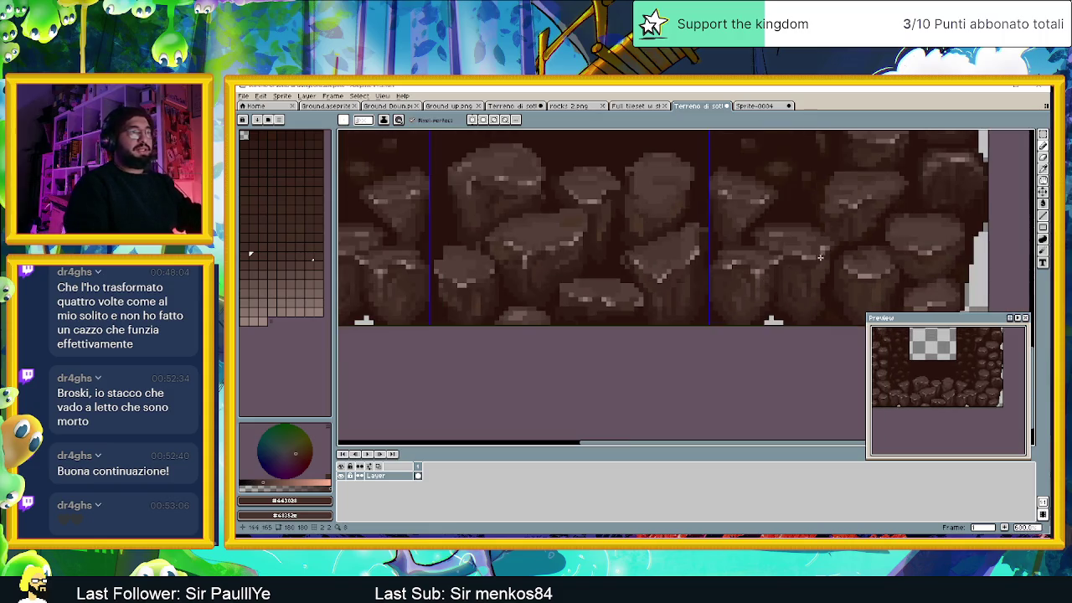
scroll(675, 273, "up", 1)
scroll(667, 329, "up", 2)
scroll(667, 330, "up", 1)
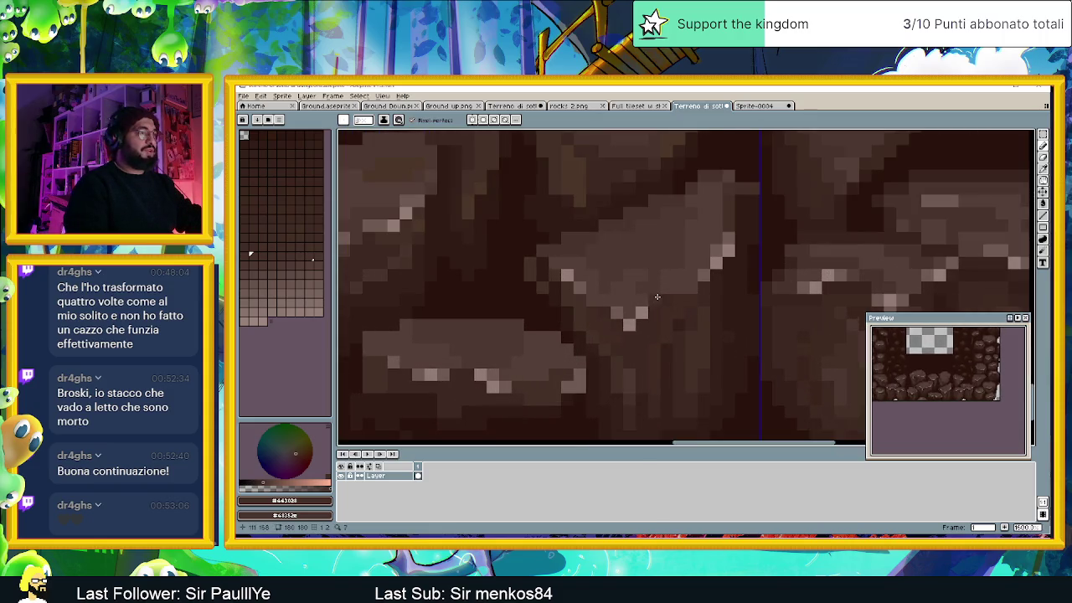
left_click(633, 334, "alt")
left_click_drag(634, 334, 630, 355)
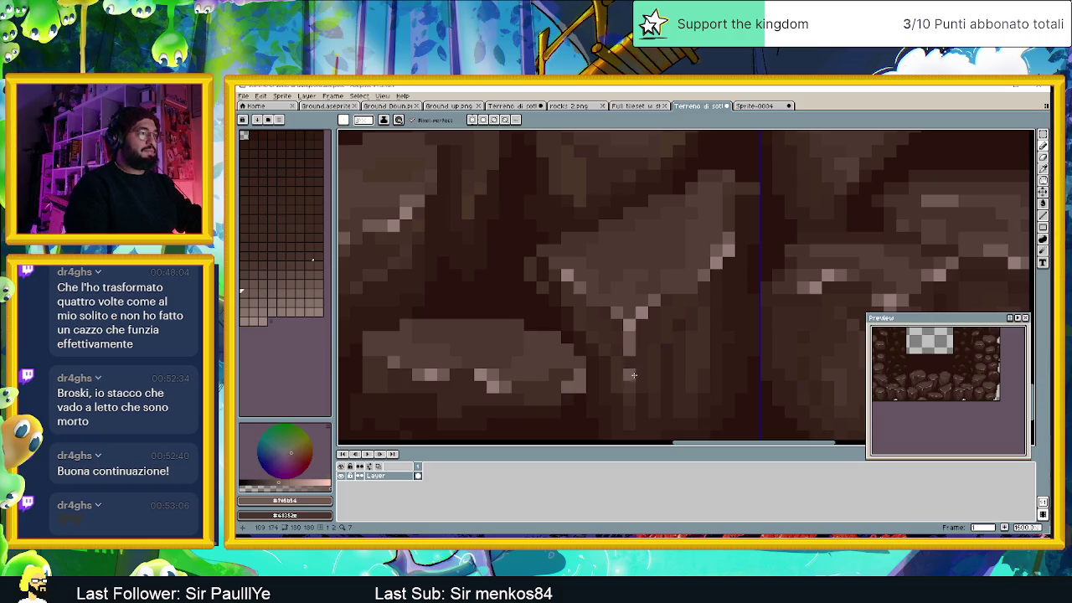
Step: Eyedrop darker browns from the rock tile for further shading
left_click(631, 348, "alt")
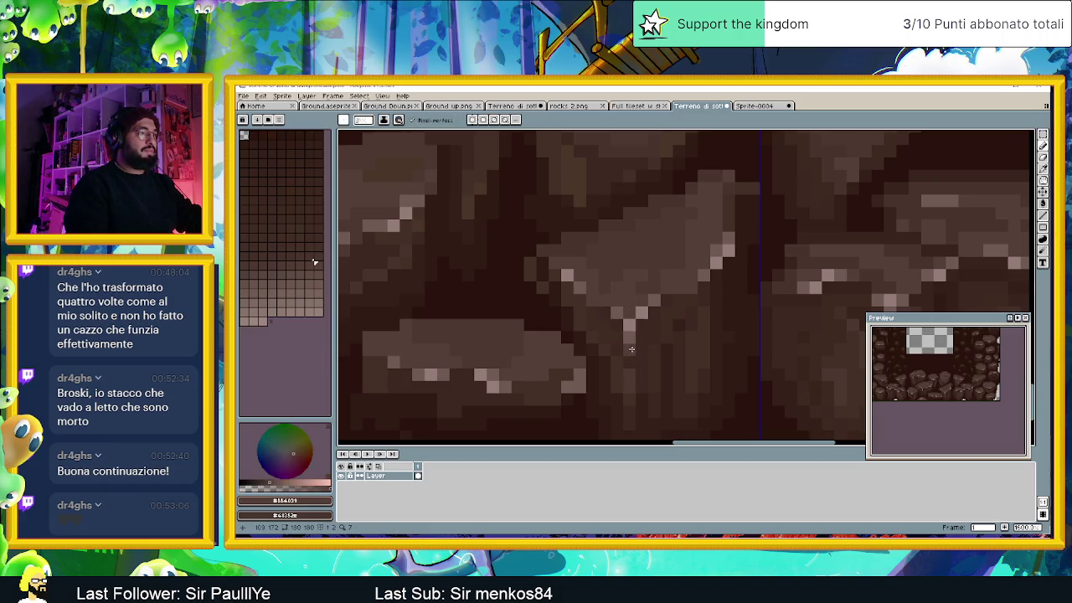
scroll(628, 339, "down", 2)
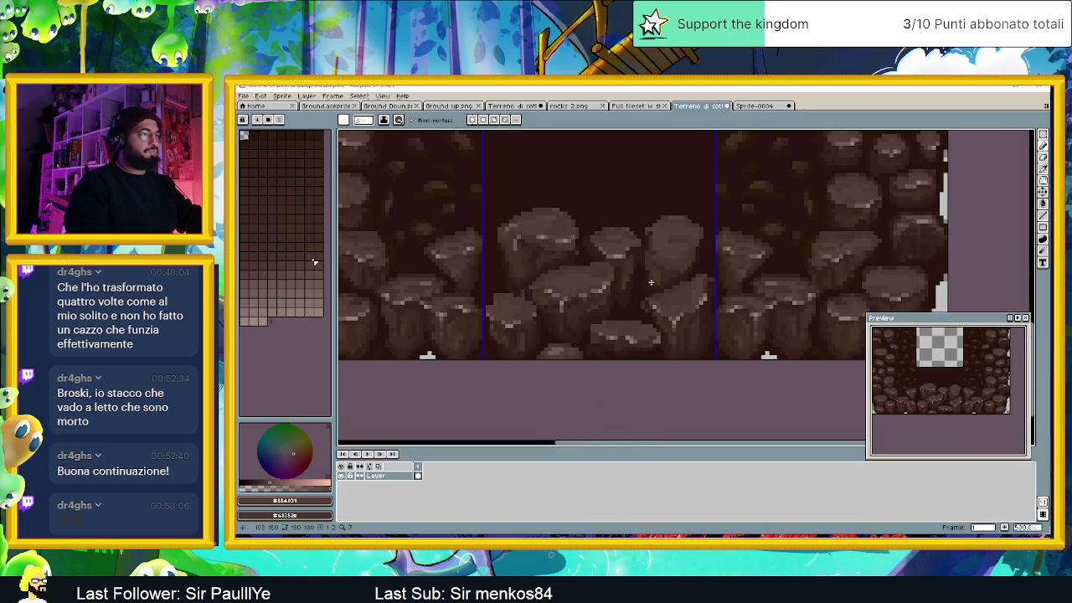
scroll(669, 291, "up", 1)
scroll(677, 297, "up", 1)
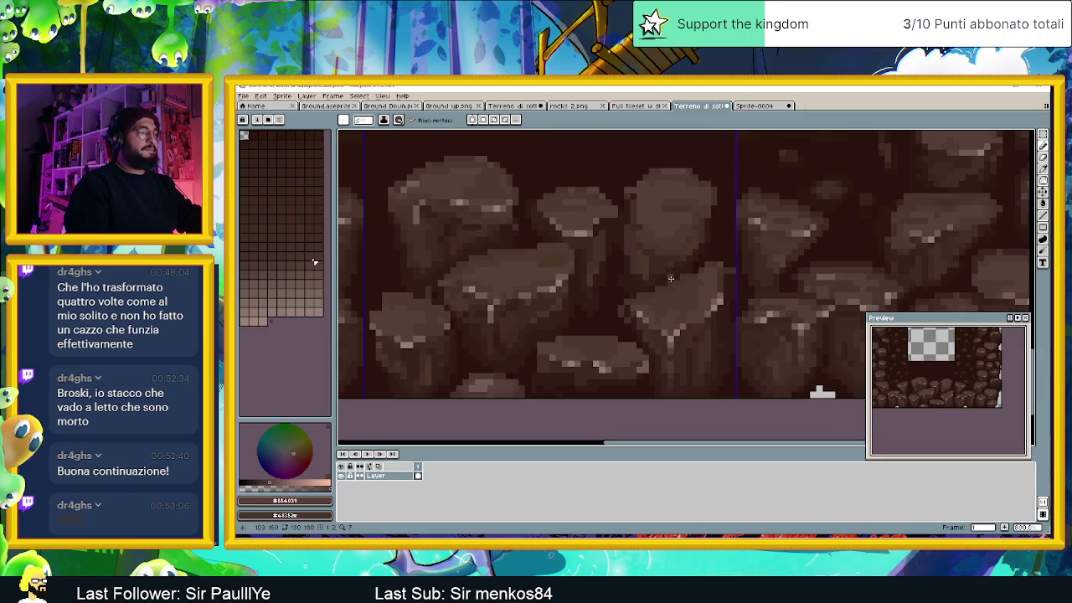
scroll(669, 278, "down", 1)
scroll(638, 314, "up", 1)
scroll(638, 321, "up", 1)
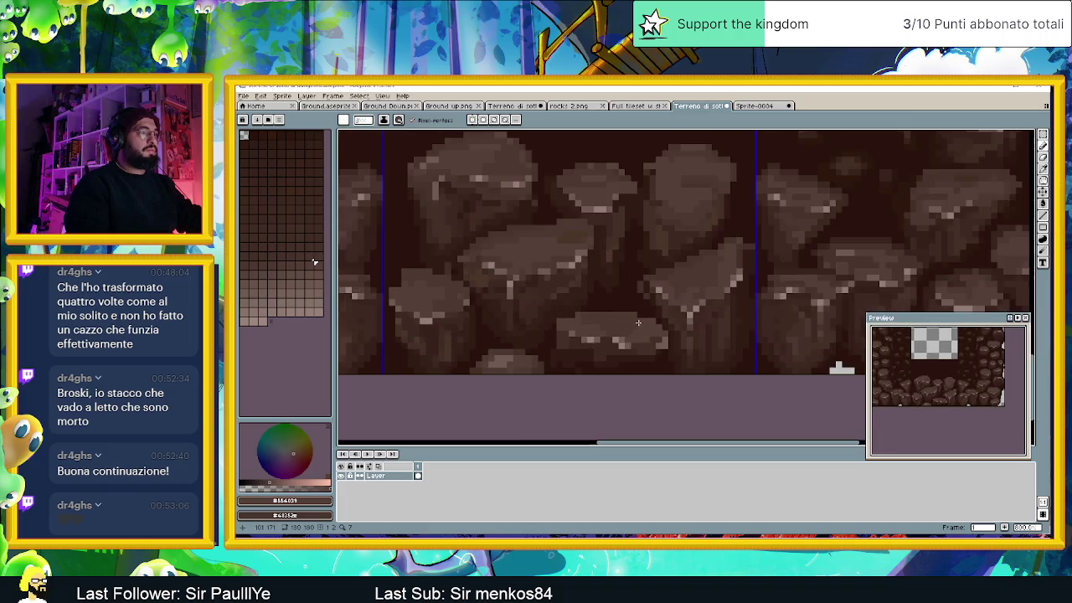
scroll(626, 320, "up", 1)
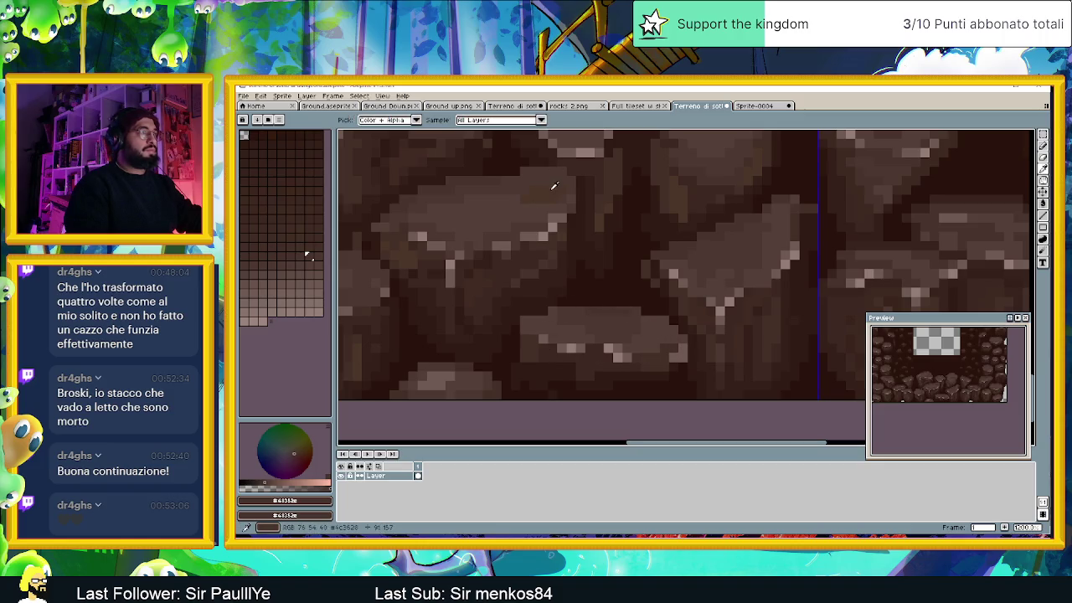
left_click(630, 291, "alt")
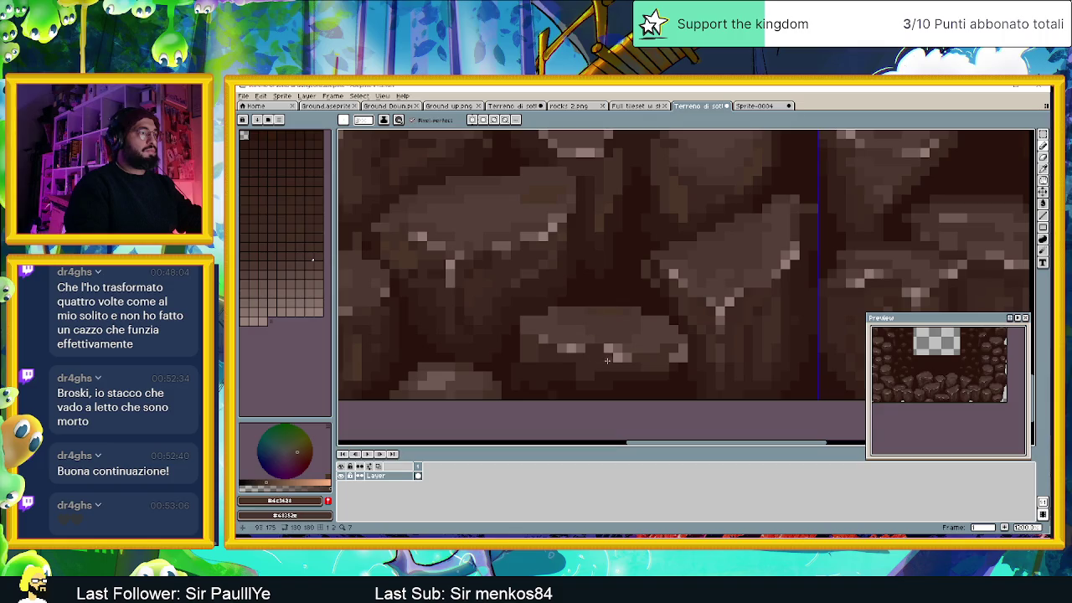
scroll(606, 360, "down", 2)
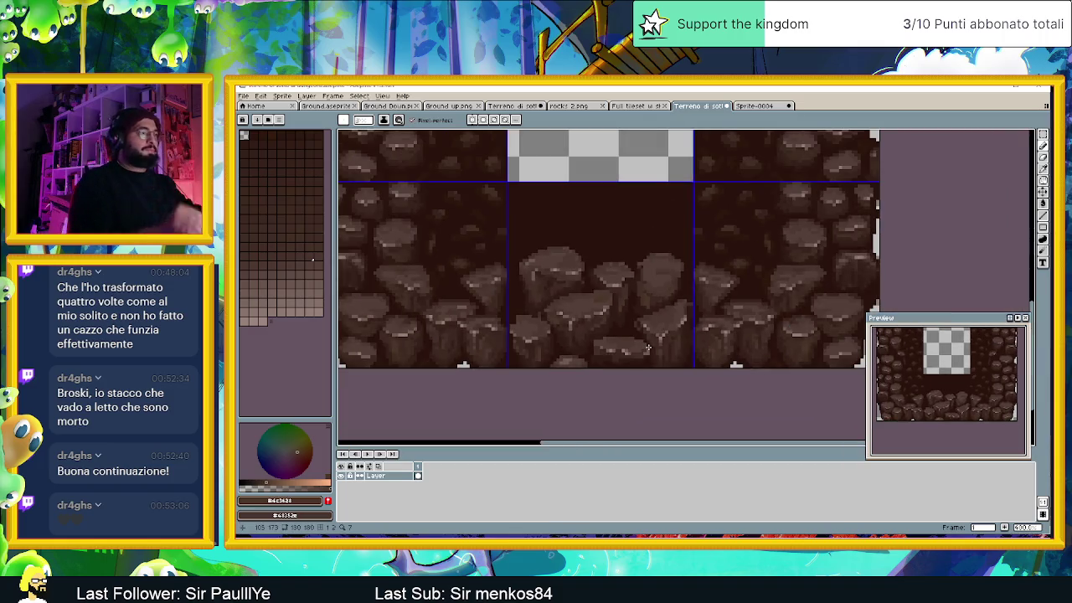
scroll(647, 348, "down", 2)
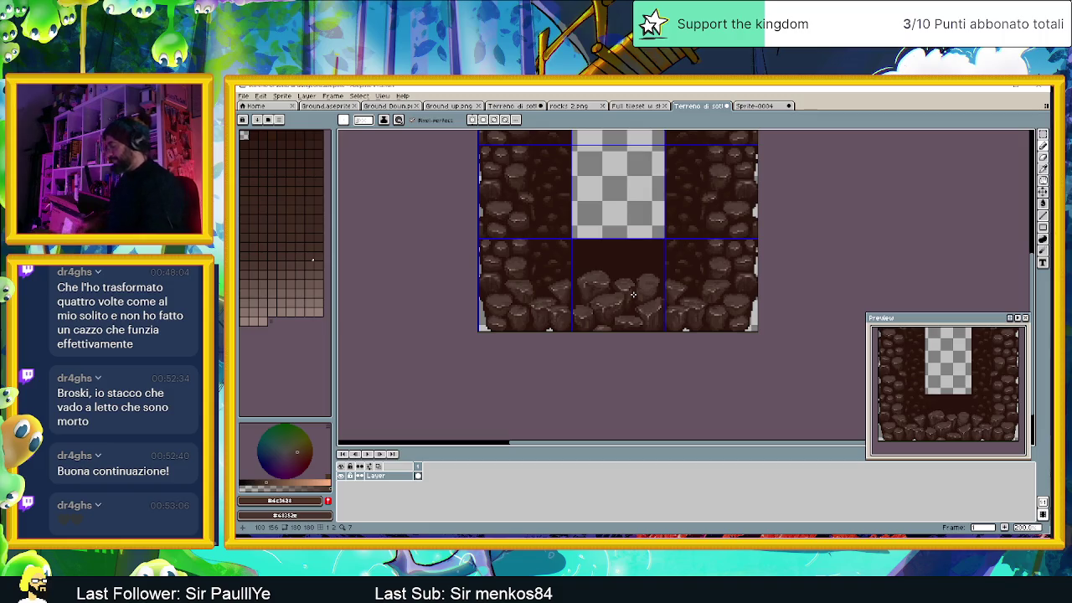
scroll(632, 293, "up", 4)
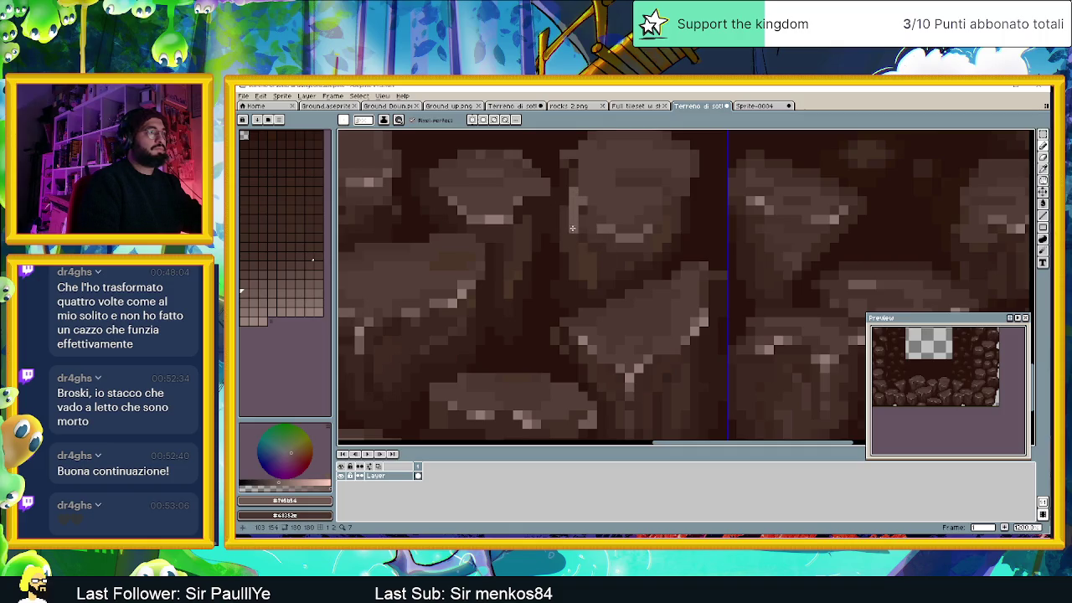
Step: Sample several rock browns and paint a small light grey-brown highlight on a rock
key("i")
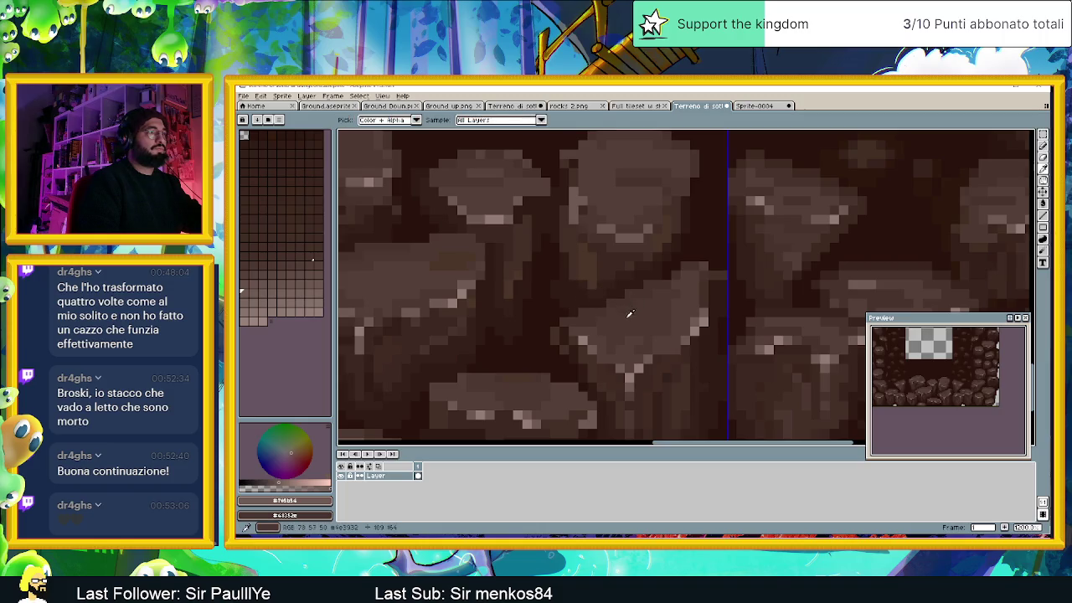
left_click(621, 352)
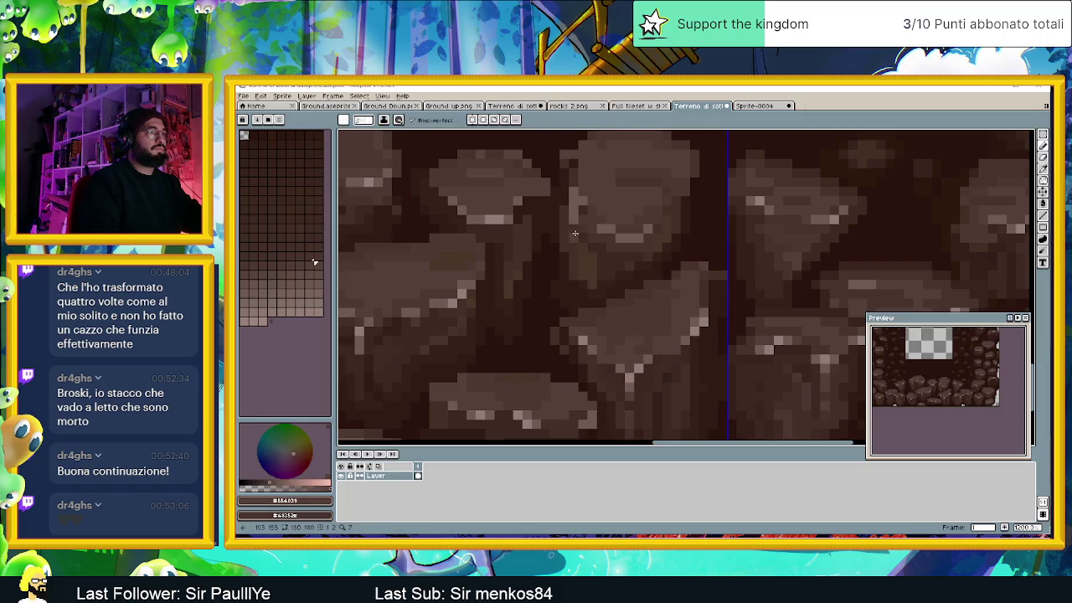
left_click(619, 323, "alt")
left_click(619, 294, "alt")
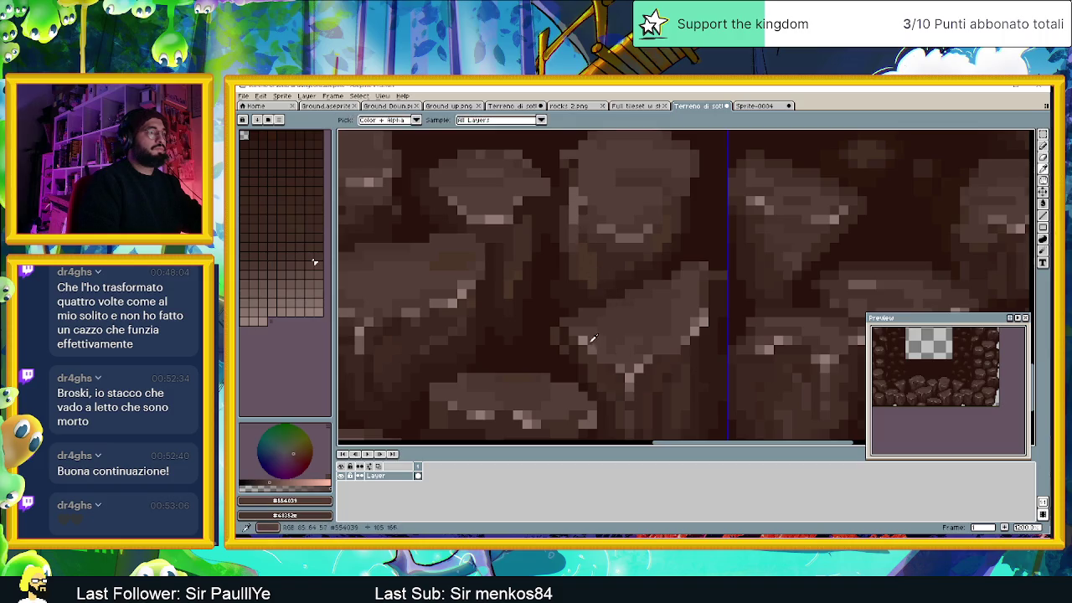
left_click(594, 339, "alt")
left_click(574, 205)
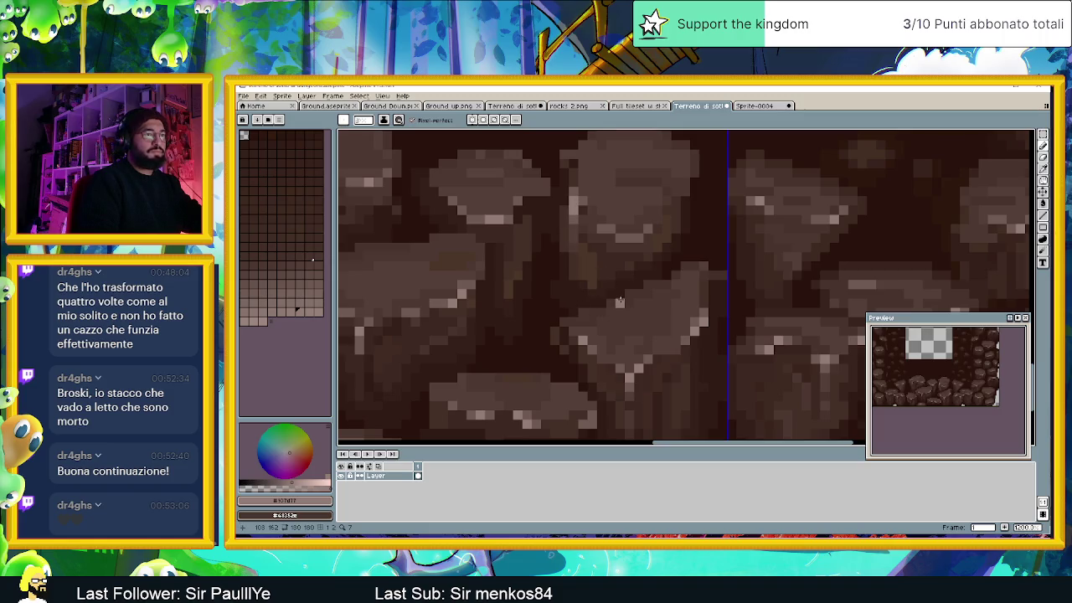
Step: Sample more browns from the rock edge, including #4a3532, while panning across the tiles
scroll(606, 213, "up", 1)
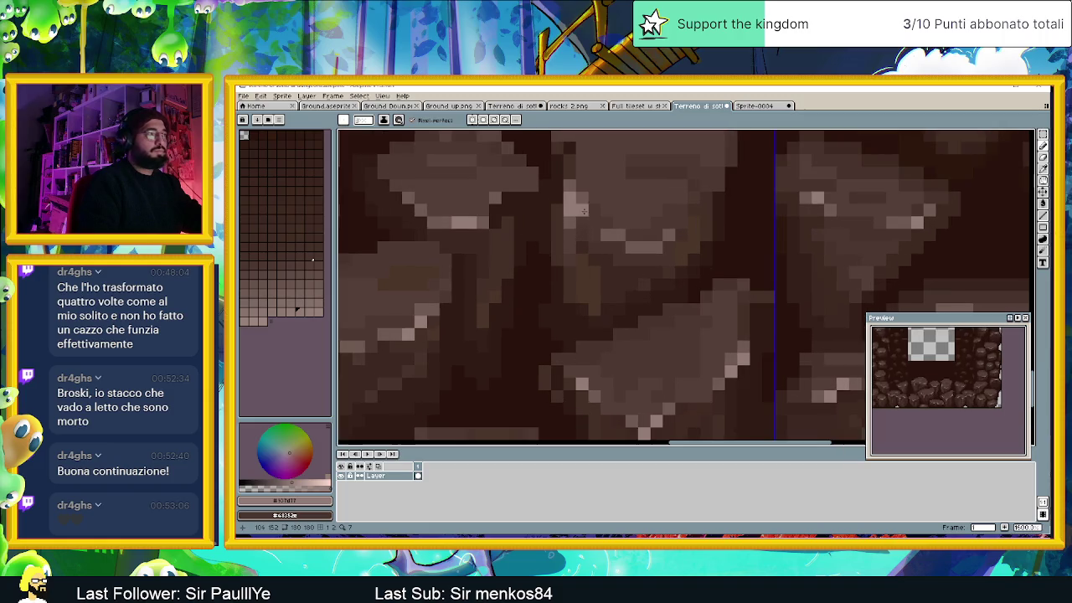
left_click(567, 209, "alt")
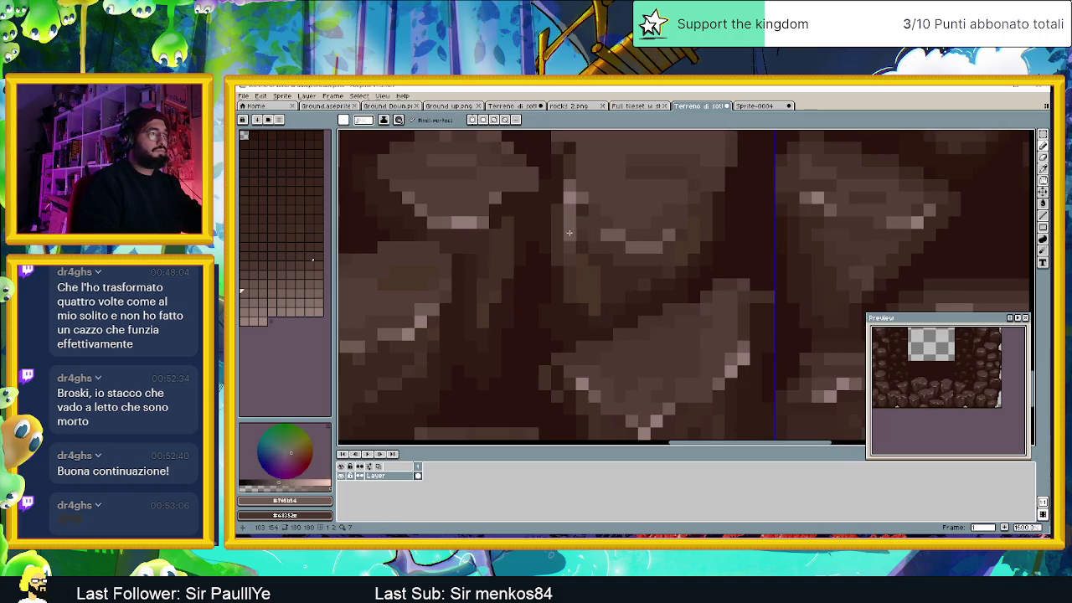
left_click(569, 220, "alt")
left_click(571, 238, "alt")
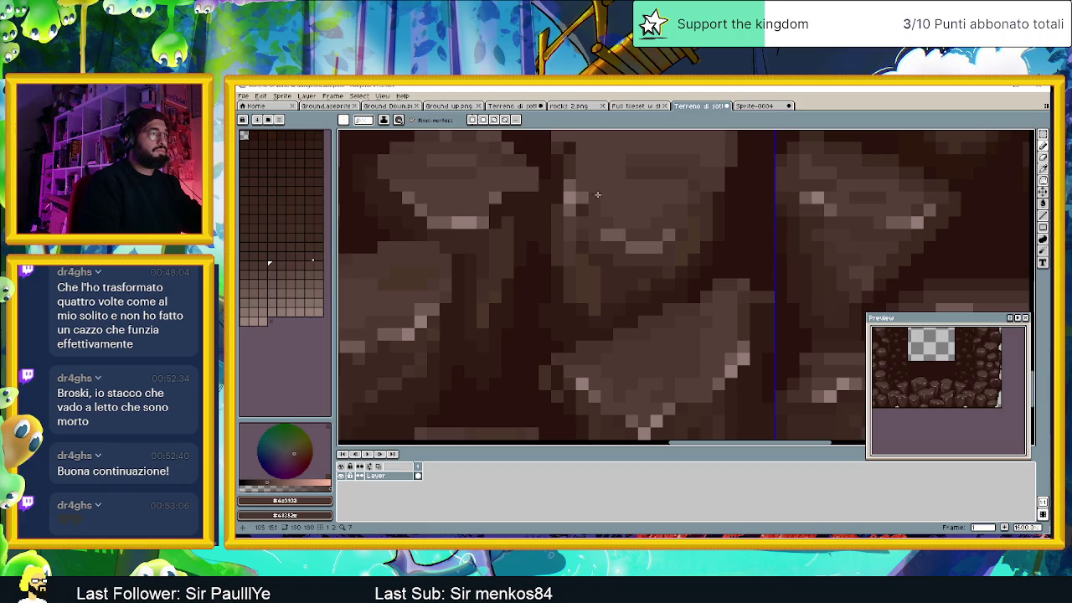
scroll(614, 199, "down", 3)
left_click_drag(614, 201, 583, 270)
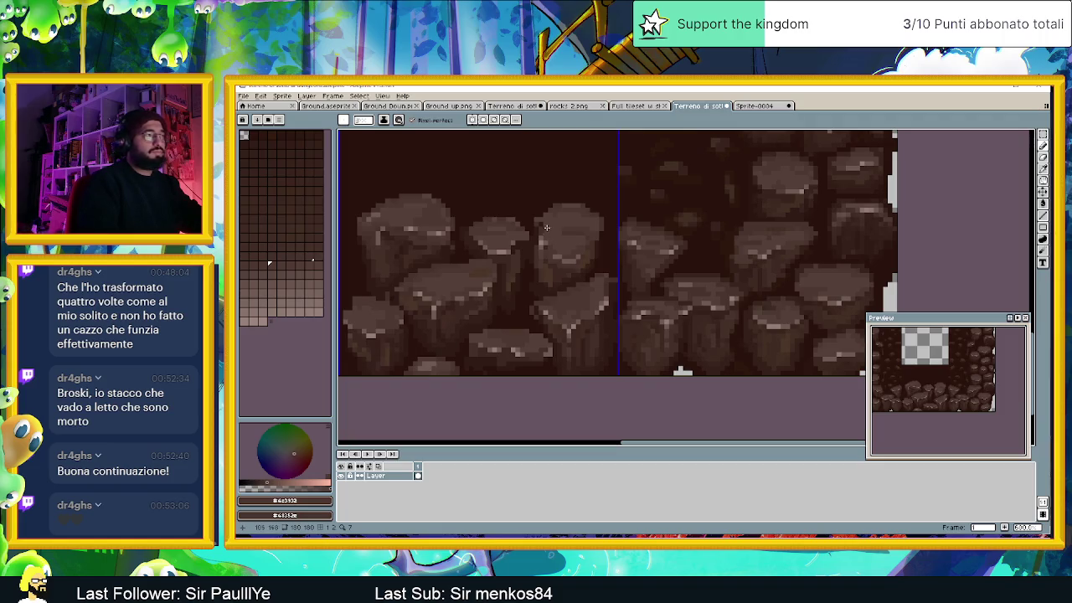
scroll(548, 249, "up", 1)
scroll(549, 249, "up", 1)
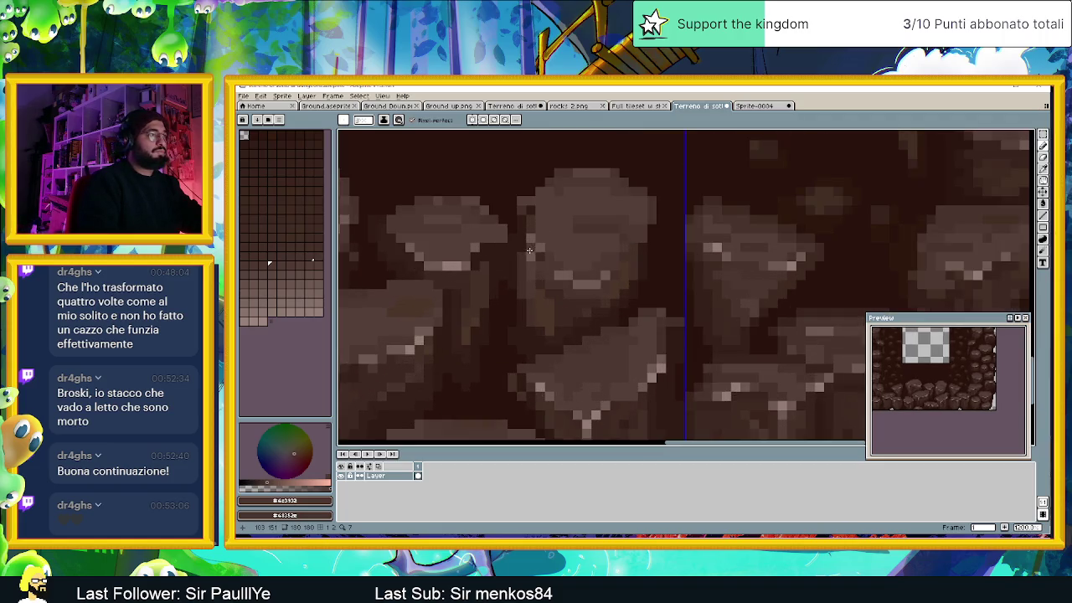
Step: Add a light brown highlight pixel to a rock, then switch to the YouTube window
left_click(577, 285, "alt")
left_click(591, 284)
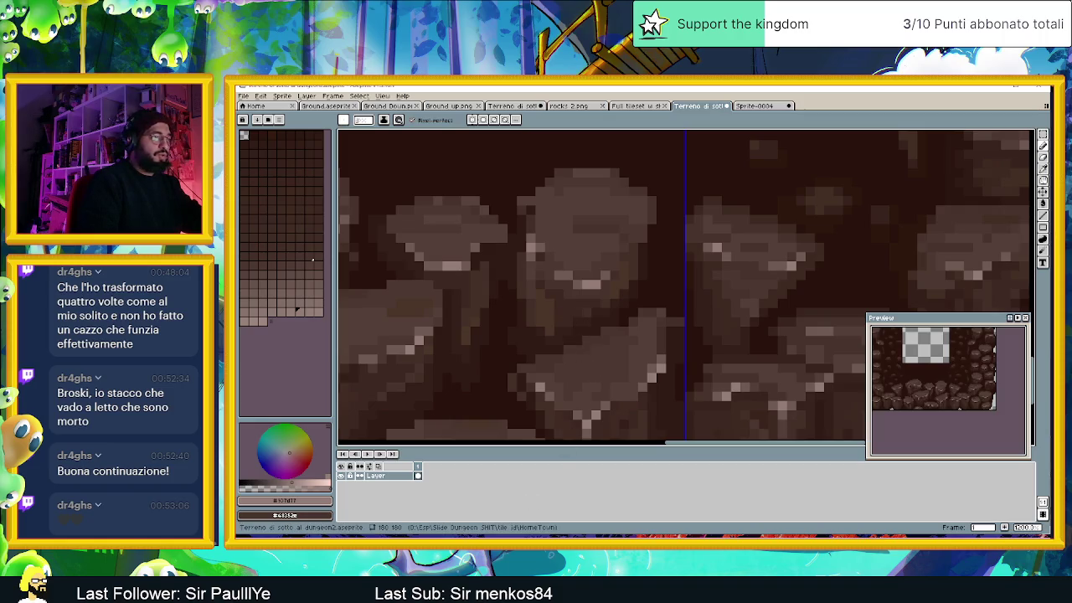
key("alt+Tab")
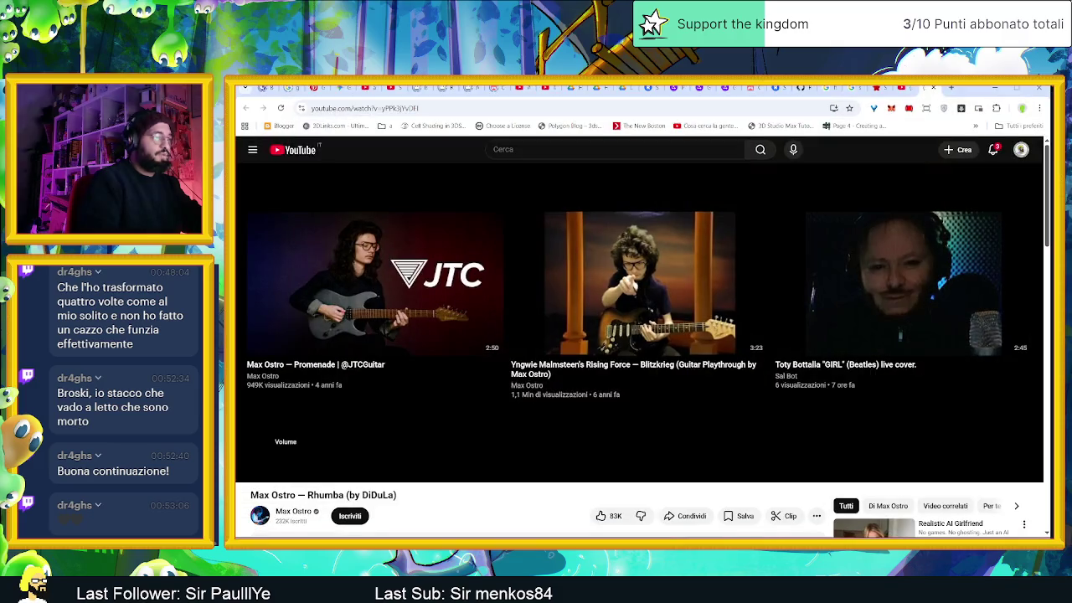
Step: Open and close the YouTube notifications bell, then return to the Aseprite tileset
scroll(519, 467, "down", 2)
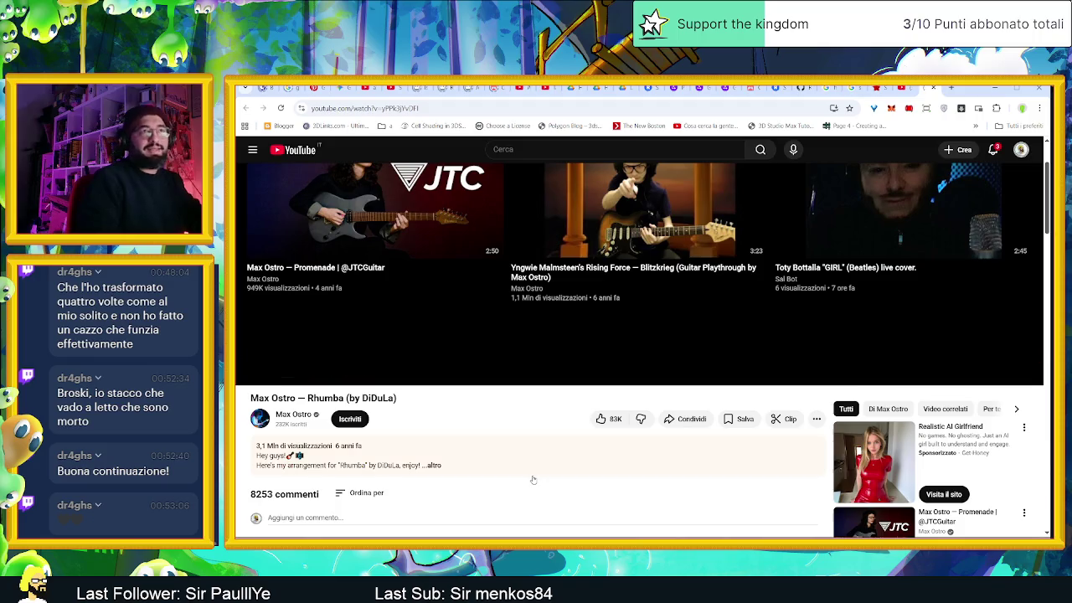
scroll(526, 415, "up", 2)
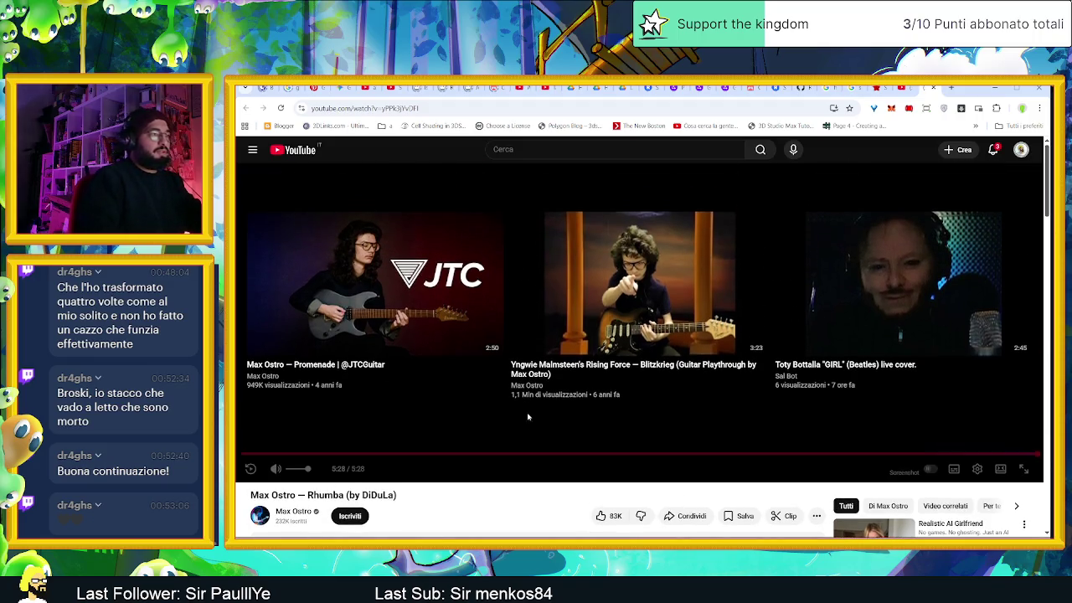
left_click(993, 150)
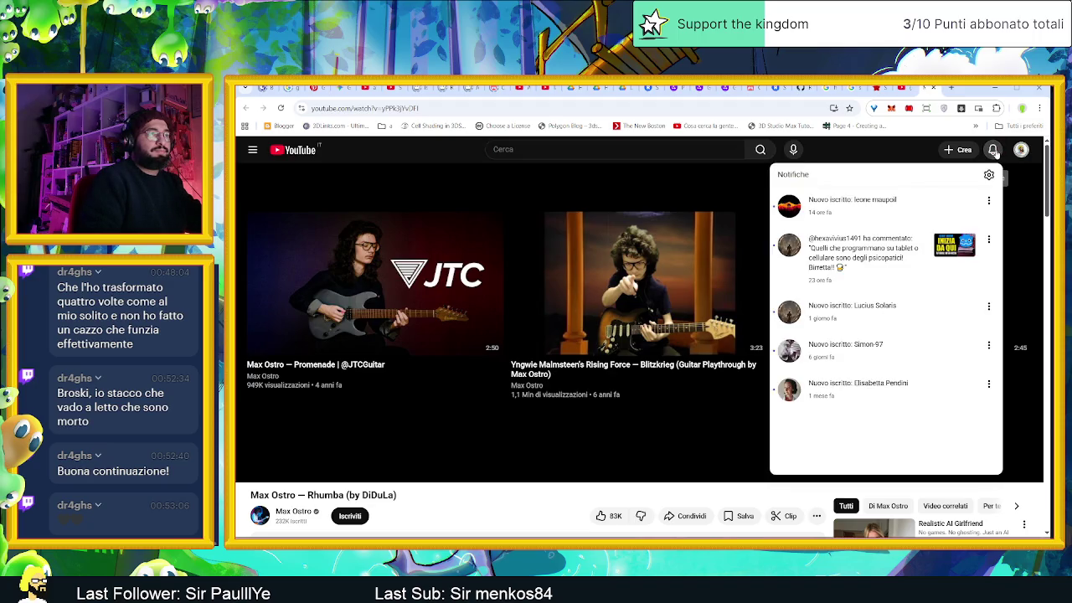
left_click(993, 150)
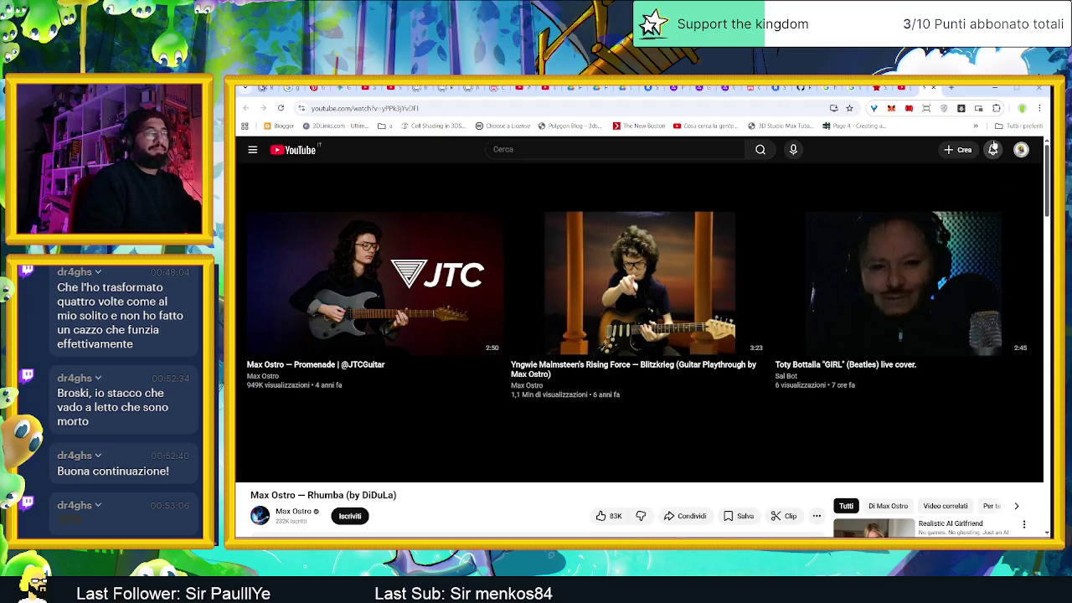
left_click(994, 87)
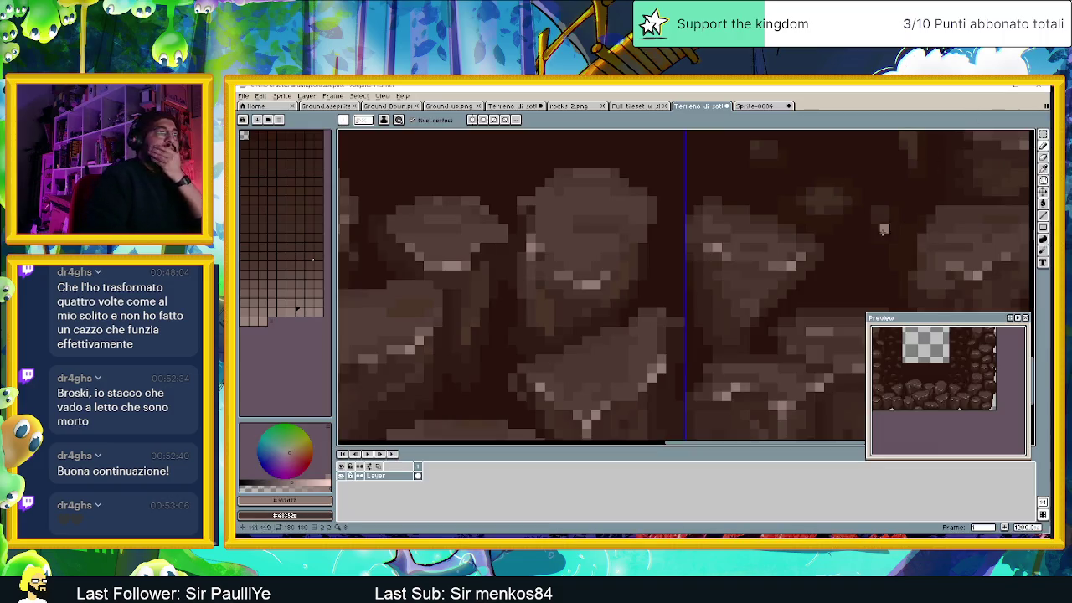
scroll(892, 216, "down", 3)
scroll(704, 299, "down", 1)
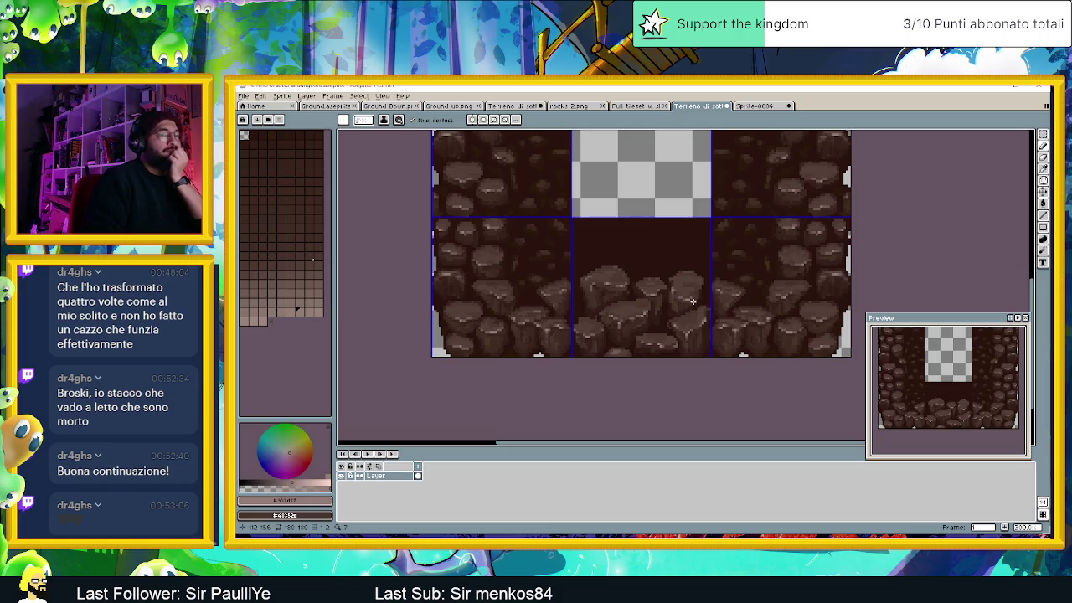
scroll(692, 303, "right", 1)
scroll(691, 308, "right", 1)
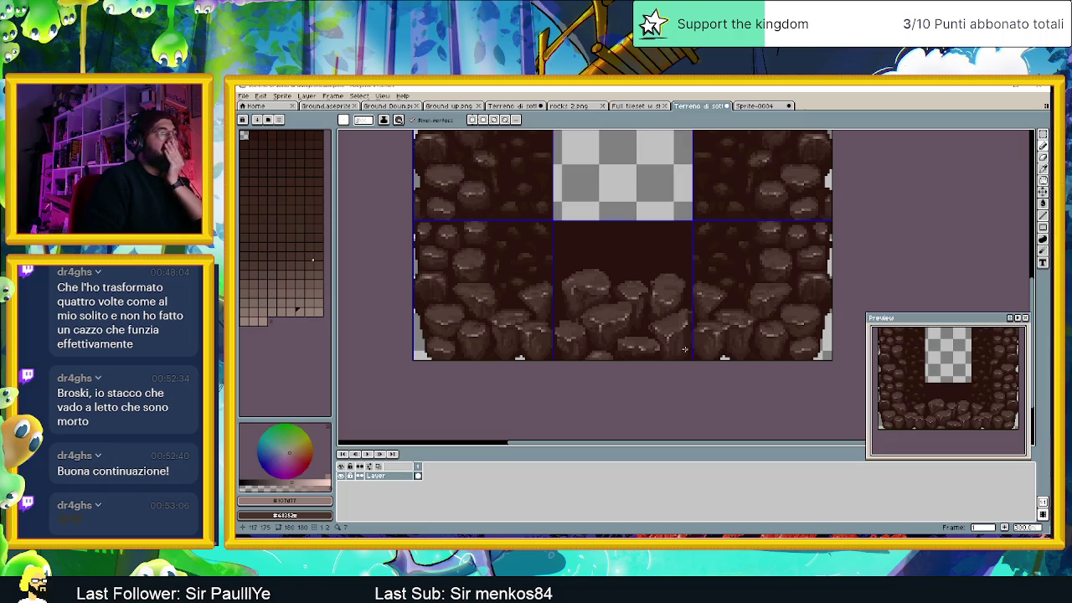
scroll(675, 319, "up", 1)
scroll(675, 315, "down", 1)
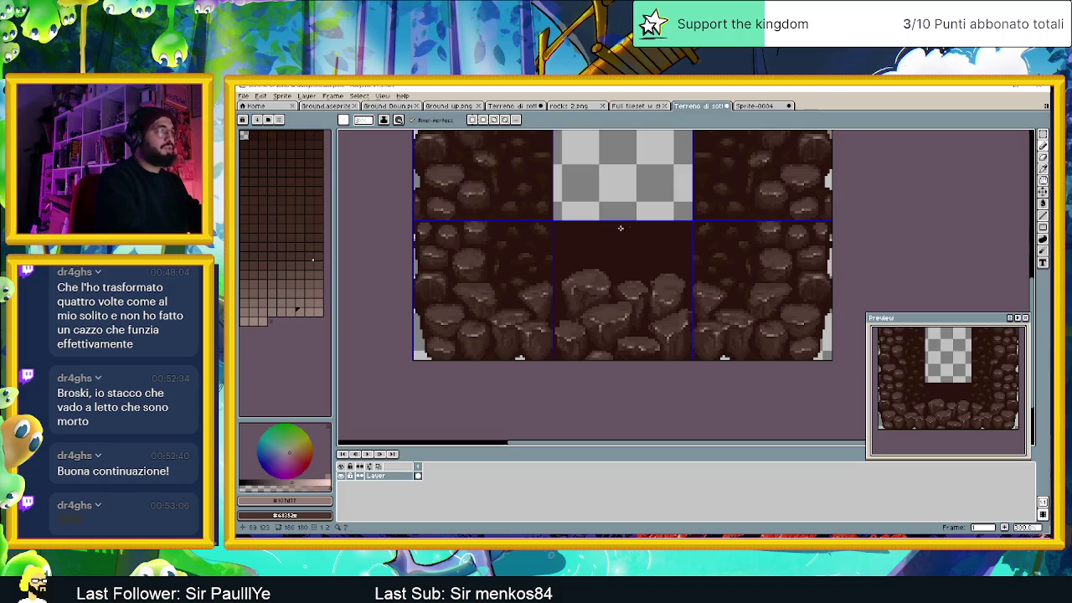
Step: Set the brush size to 3 and eyedrop dark browns from the tile interior
left_click(364, 120)
left_click(360, 133)
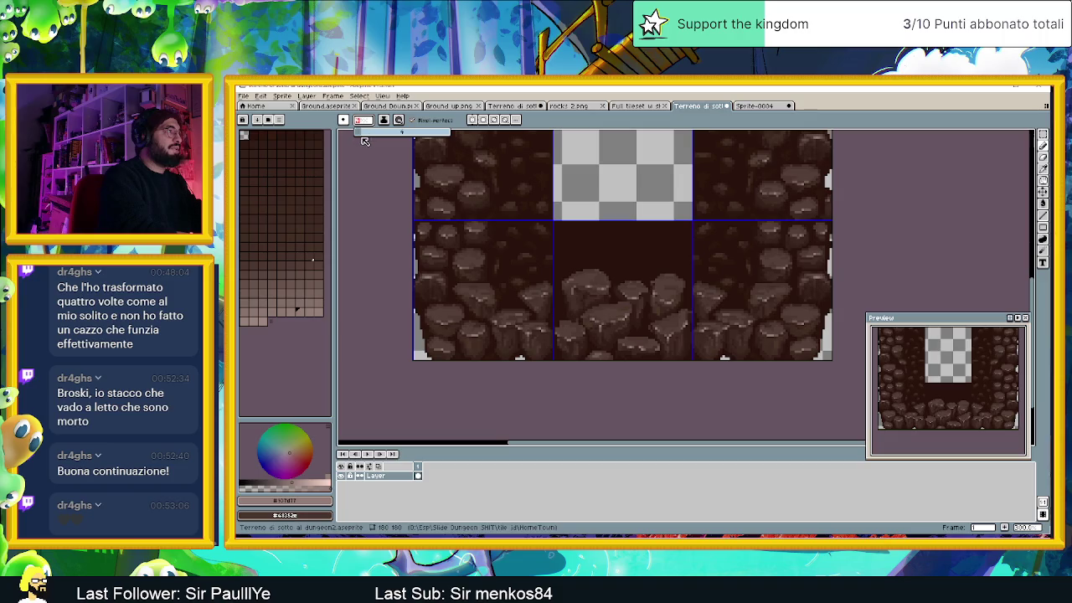
key("alt")
left_click(515, 257, "alt")
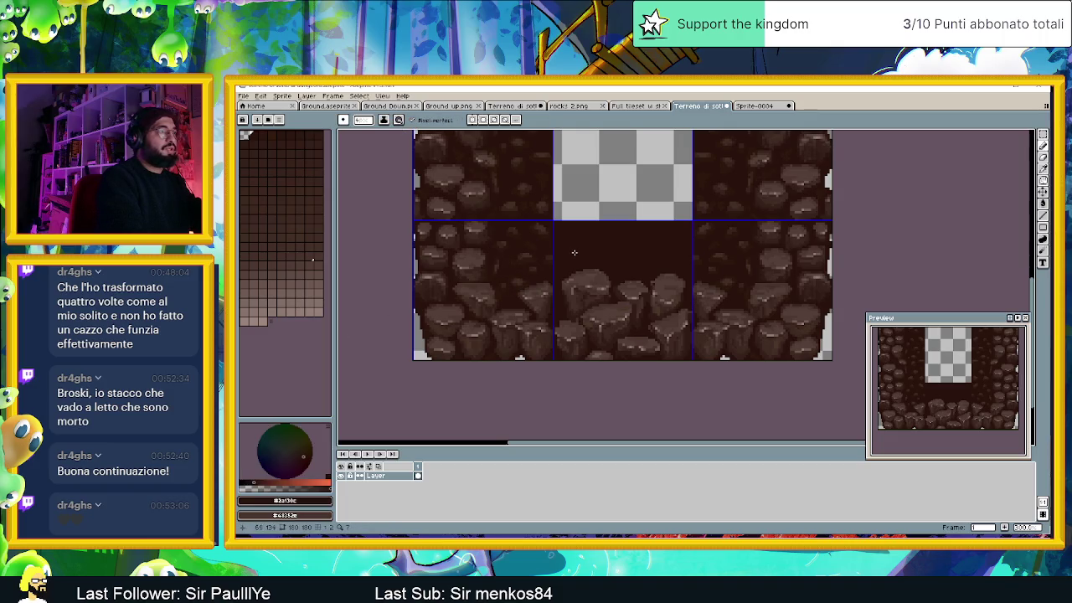
left_click(533, 252, "alt")
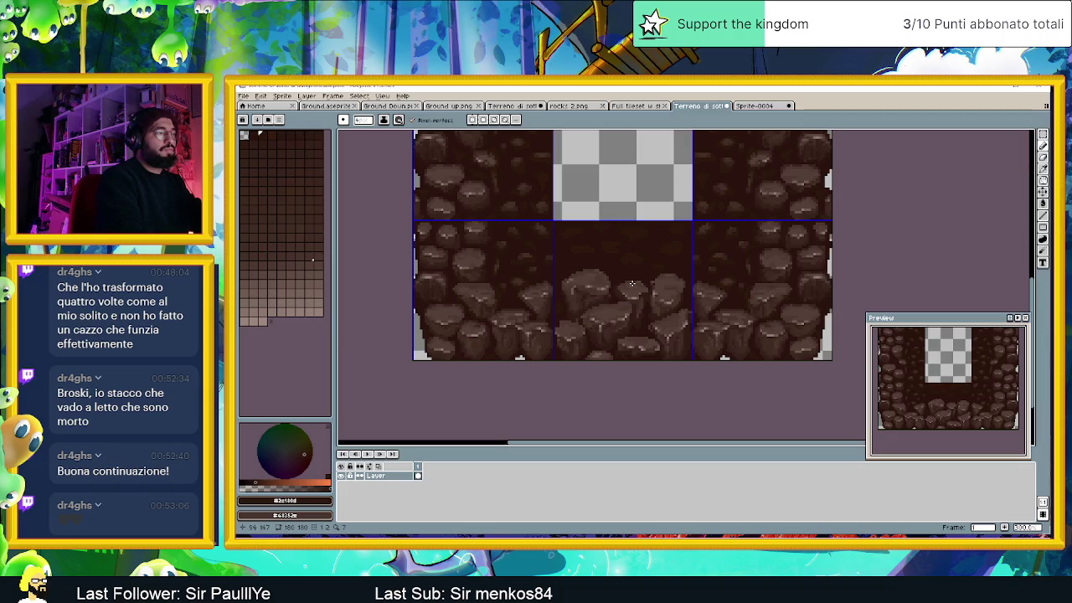
scroll(637, 280, "up", 2)
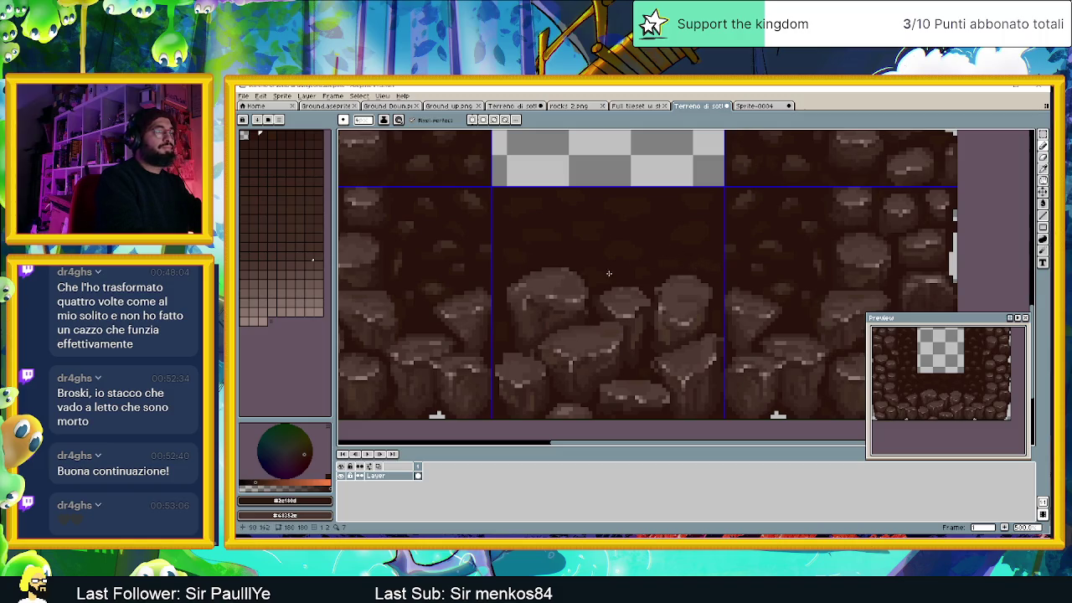
Step: Eyedrop the rock brown #432f23 as the foreground colour, zooming out and back in
left_click(439, 270, "alt")
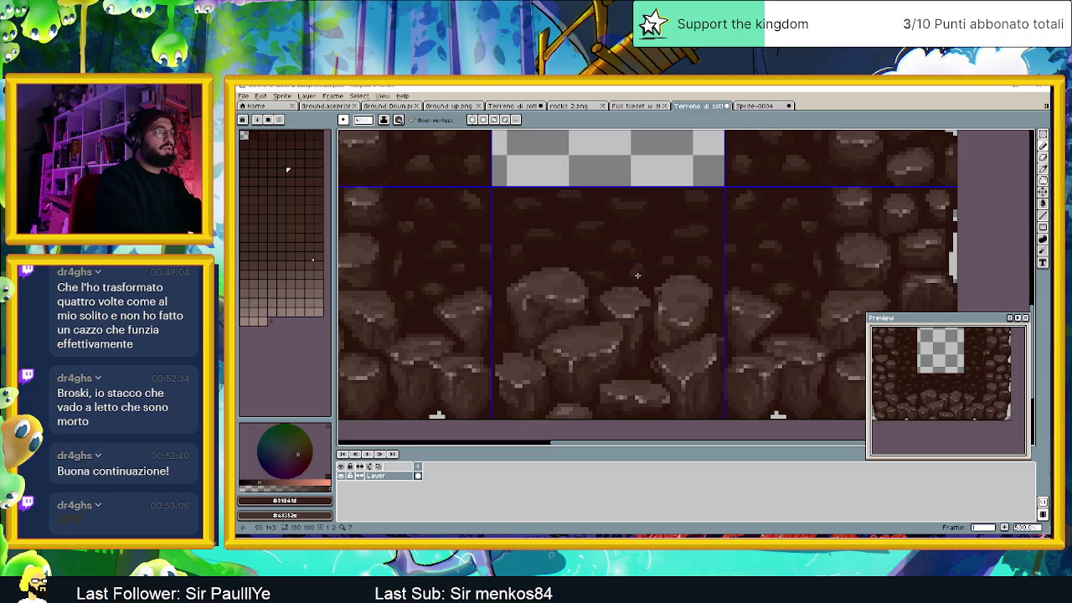
left_click(446, 242, "alt")
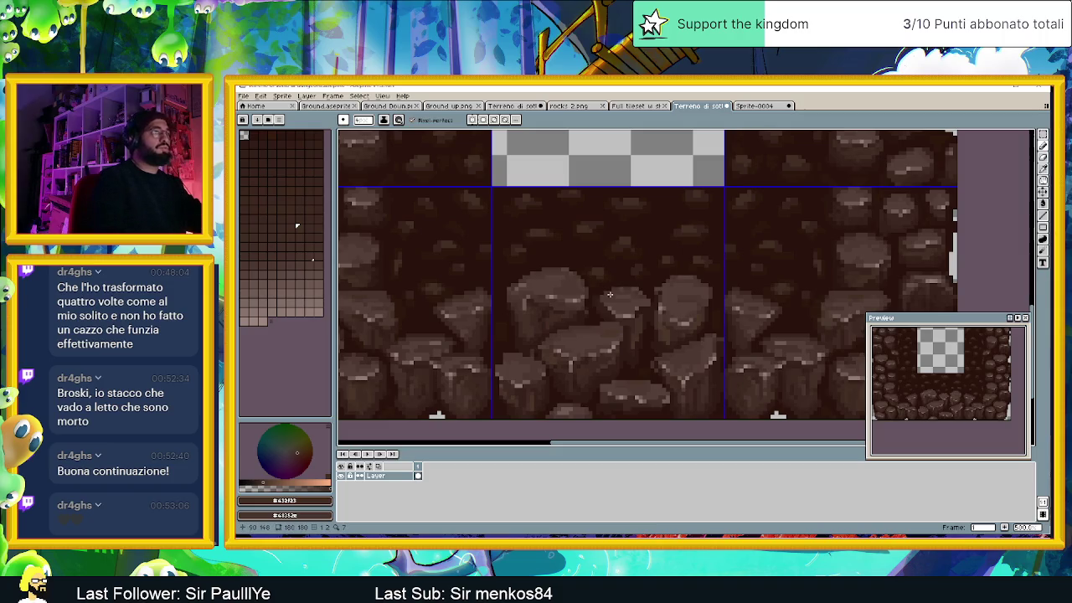
scroll(604, 282, "down", 1)
scroll(568, 261, "down", 2)
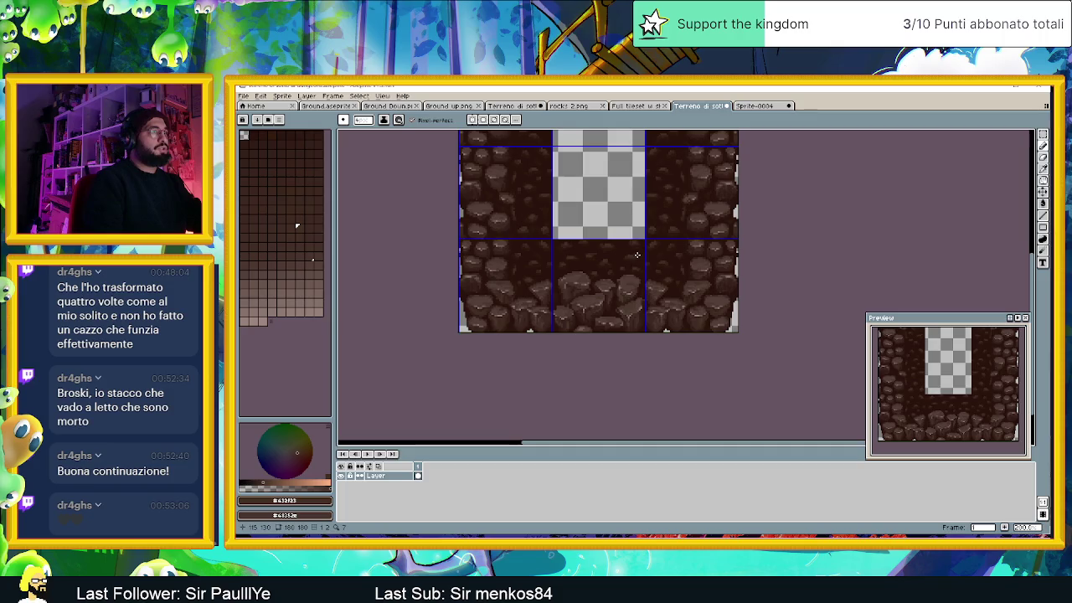
scroll(629, 262, "down", 1)
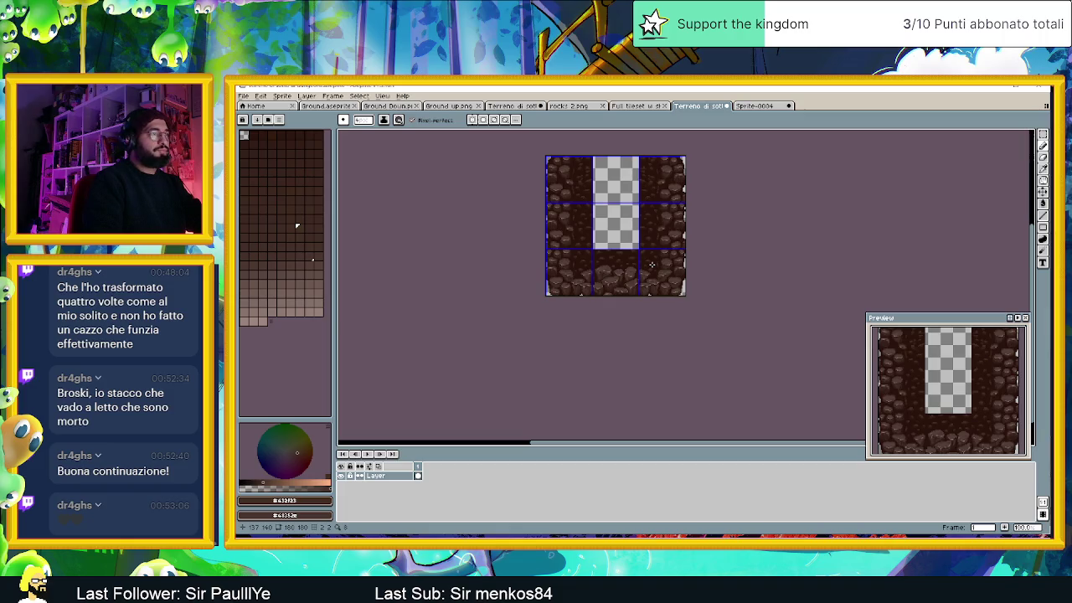
scroll(650, 263, "up", 1)
scroll(649, 261, "up", 1)
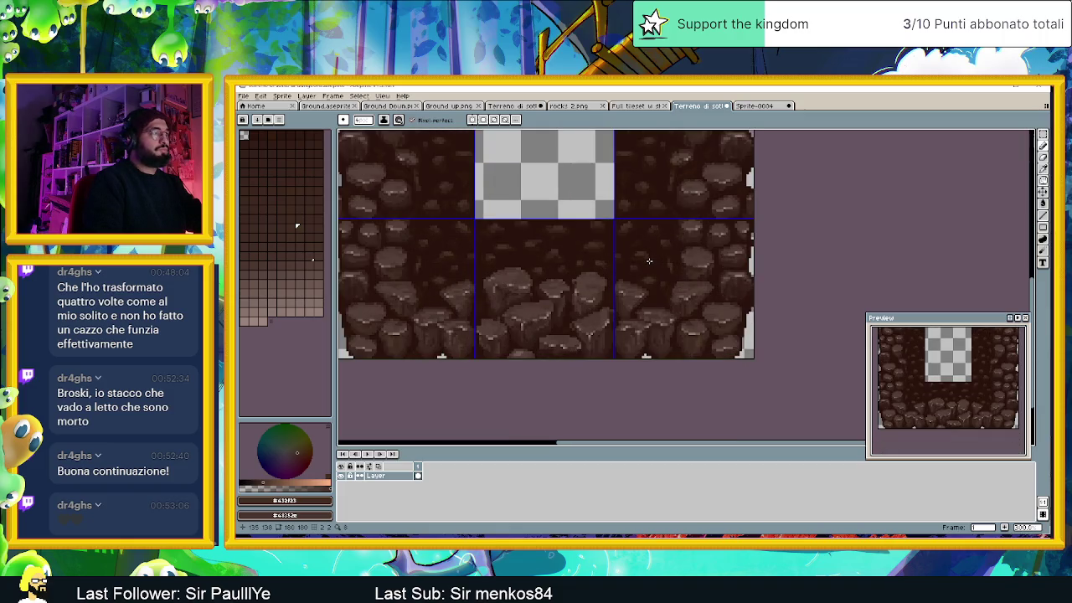
scroll(649, 261, "up", 1)
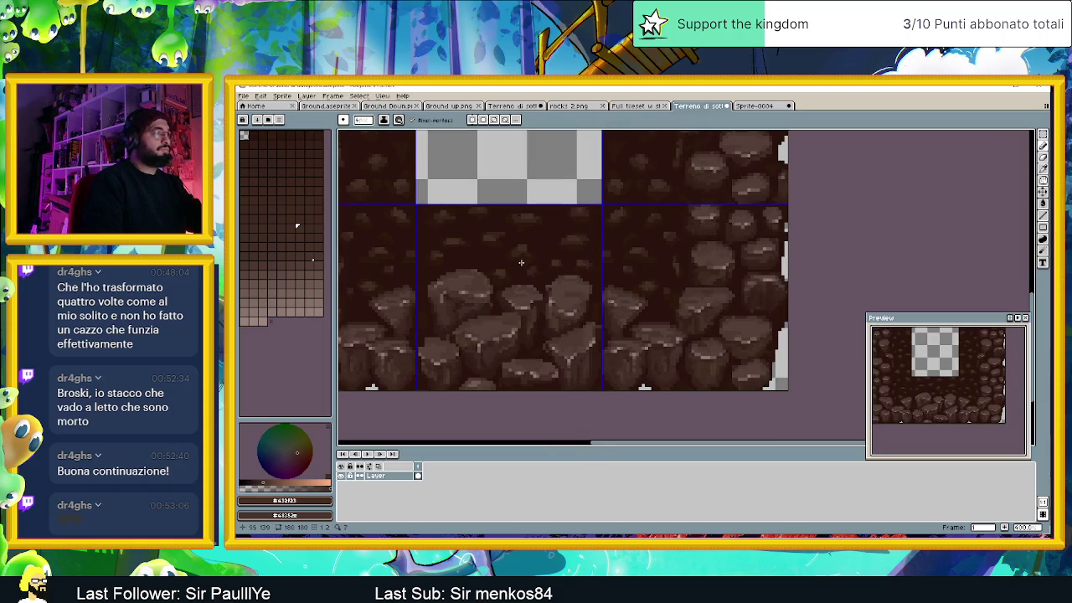
Step: Undo the last stone stroke and switch the foreground colour popup to HSV
scroll(520, 263, "up", 1)
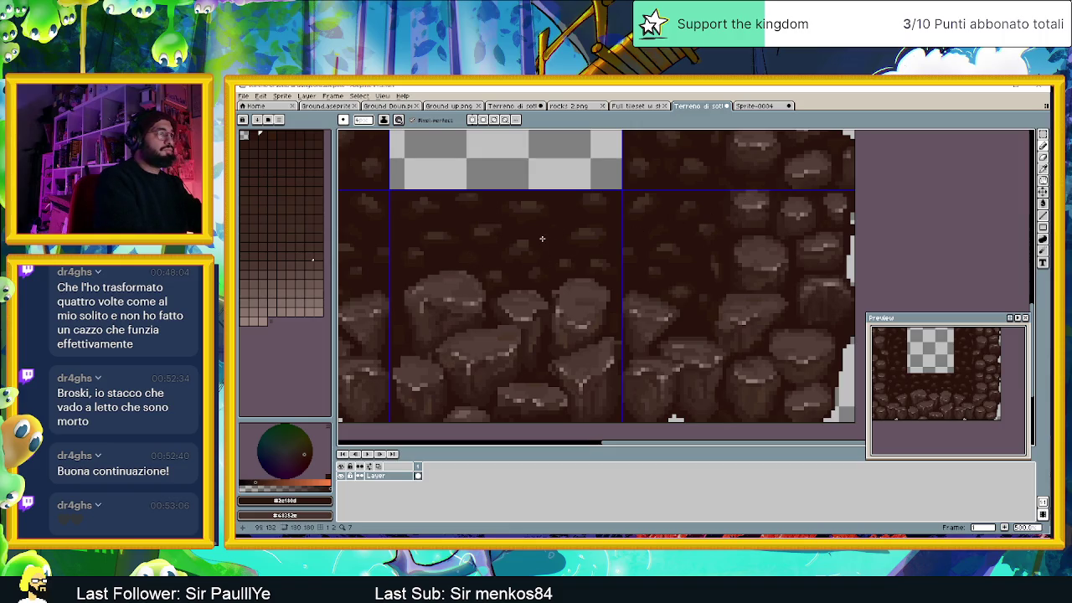
key("ctrl+z")
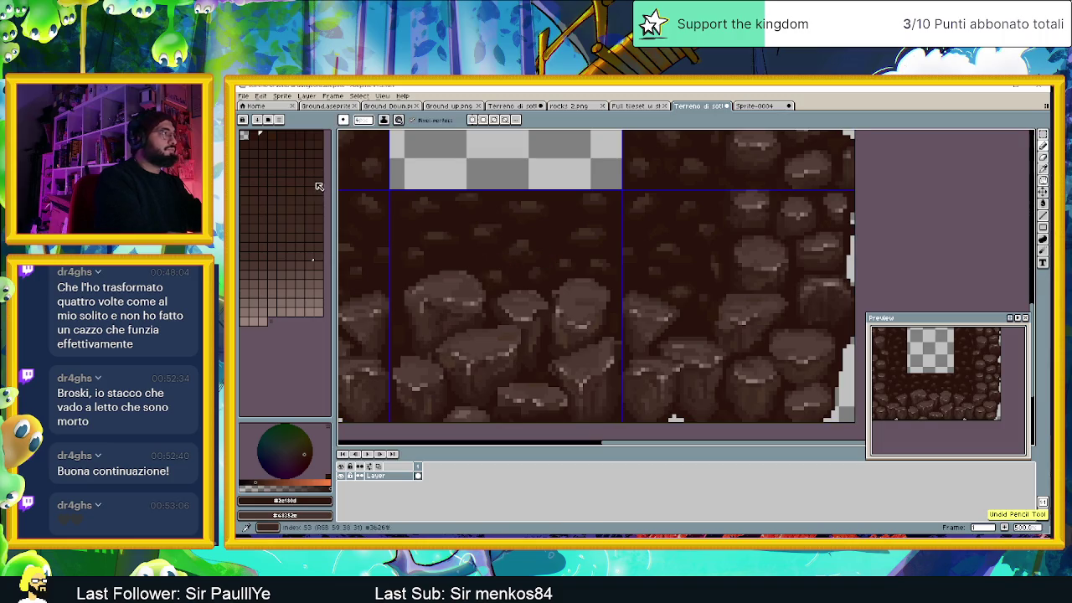
key("alt")
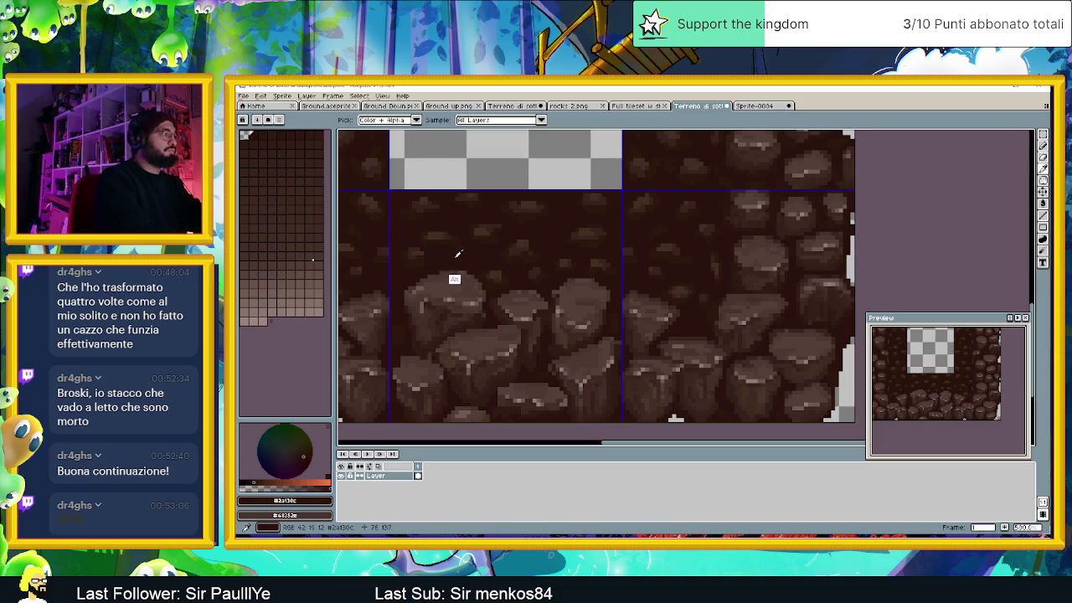
left_click(285, 500)
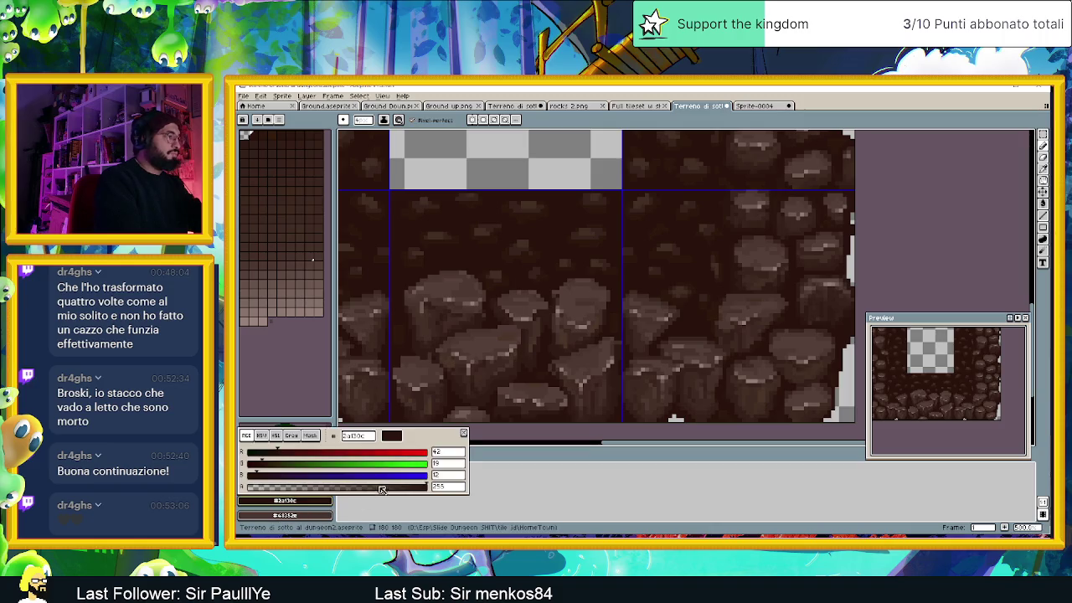
left_click(261, 436)
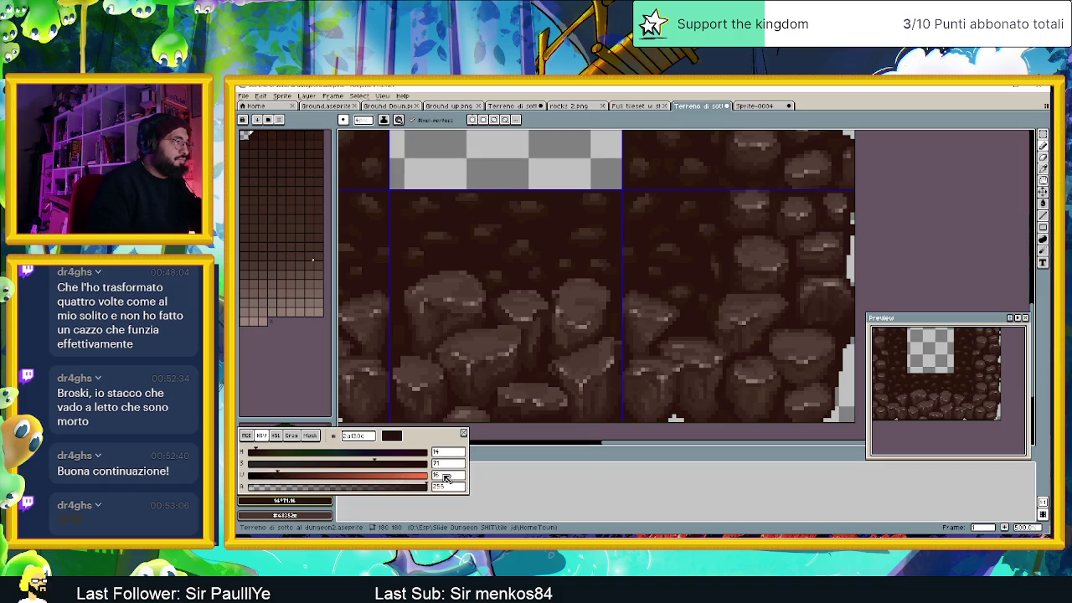
scroll(409, 477, "up", 1)
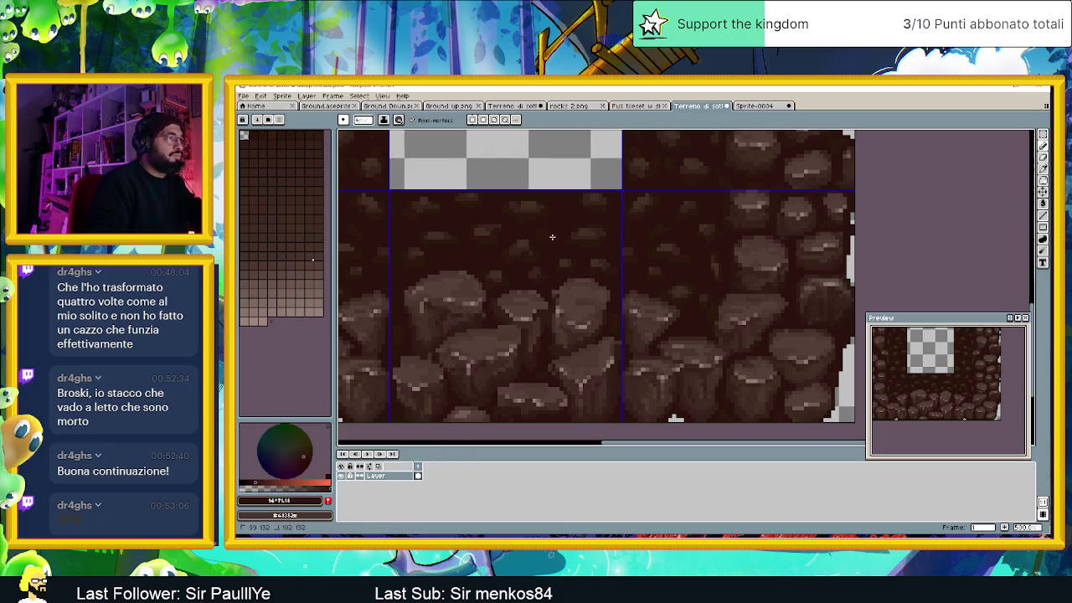
Step: Undo two more strokes, nudge saturation and value toward a dark brown, and return to the Pencil
left_click(302, 505)
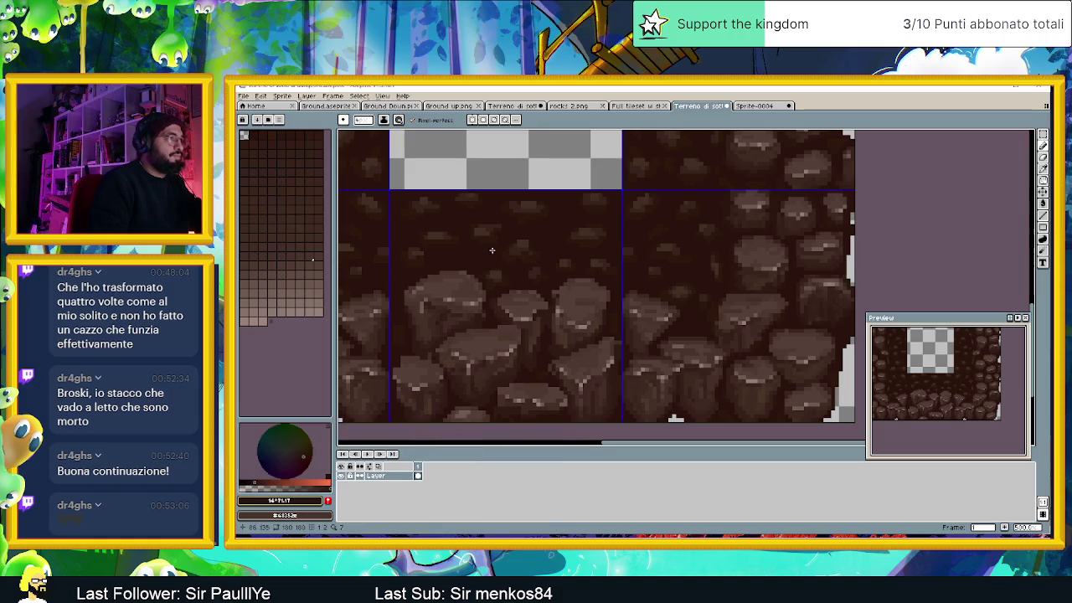
key("ctrl+z")
left_click(311, 500)
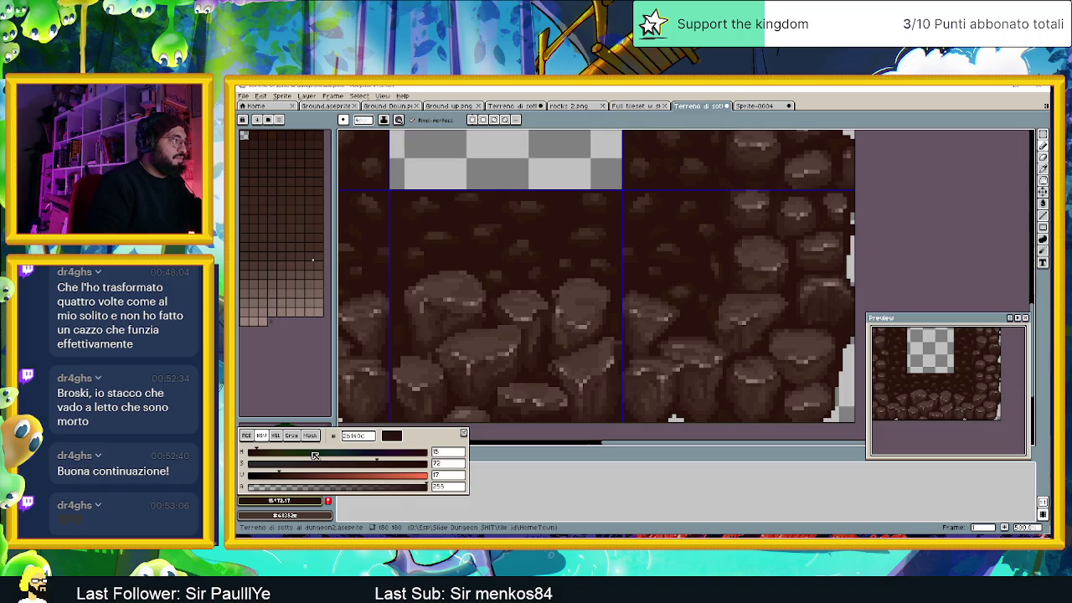
key("Escape")
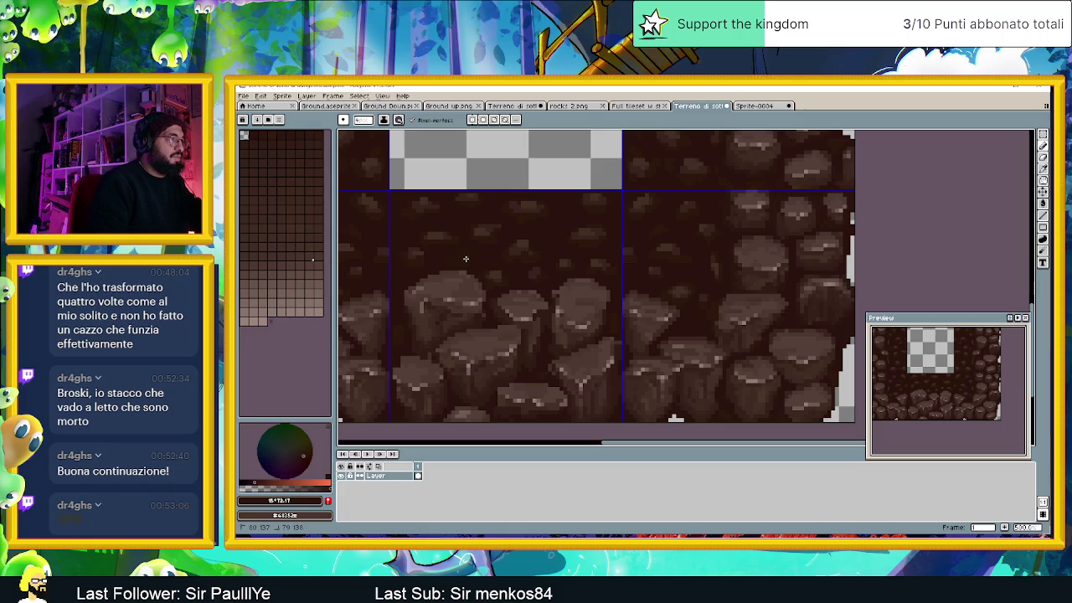
key("ctrl+z")
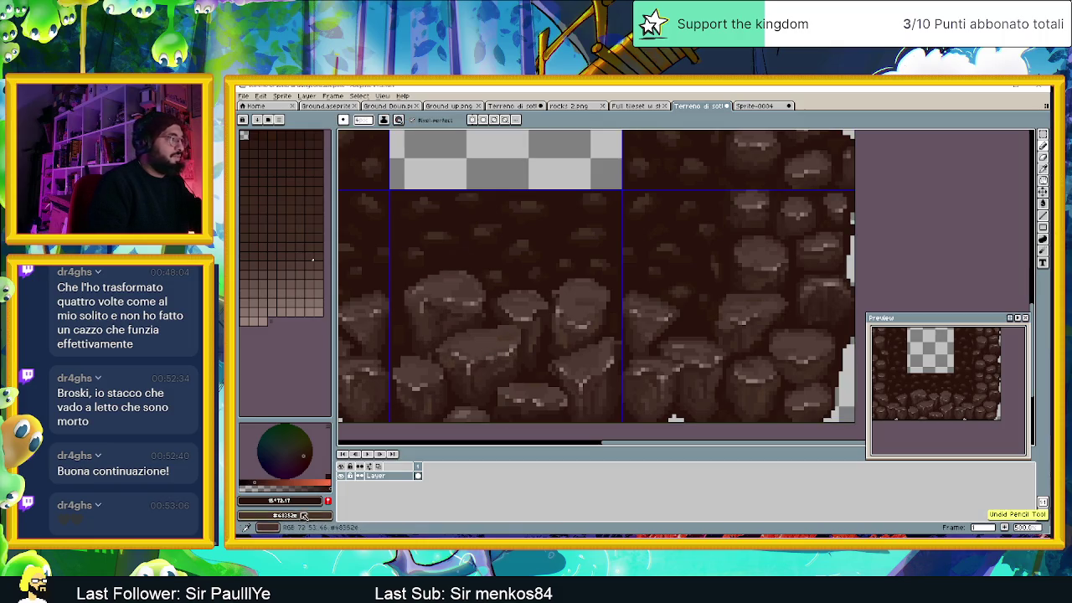
left_click(307, 501)
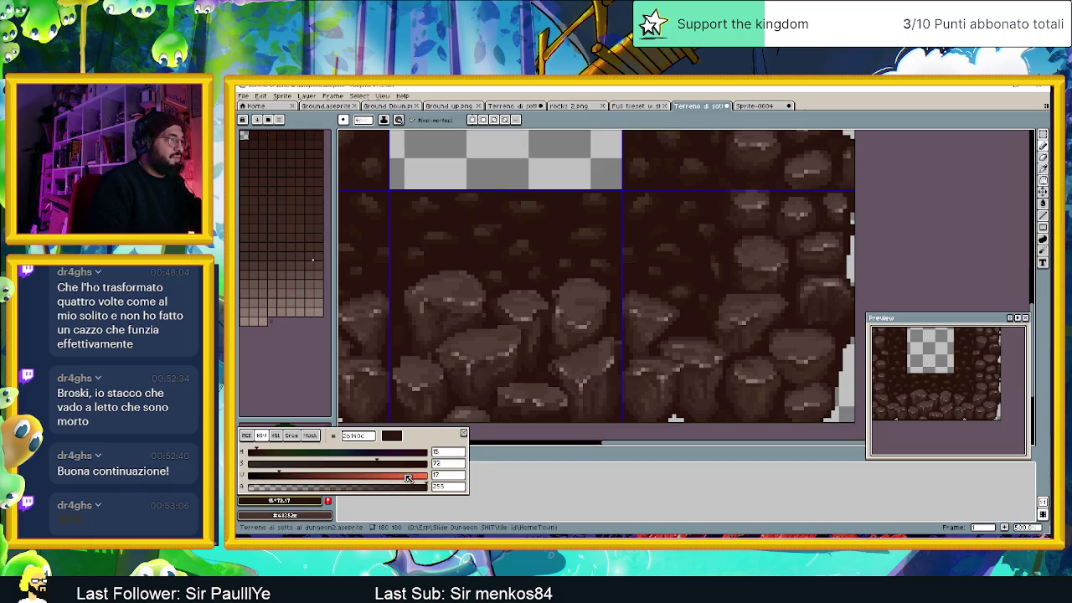
key("Escape")
key("v")
key("b")
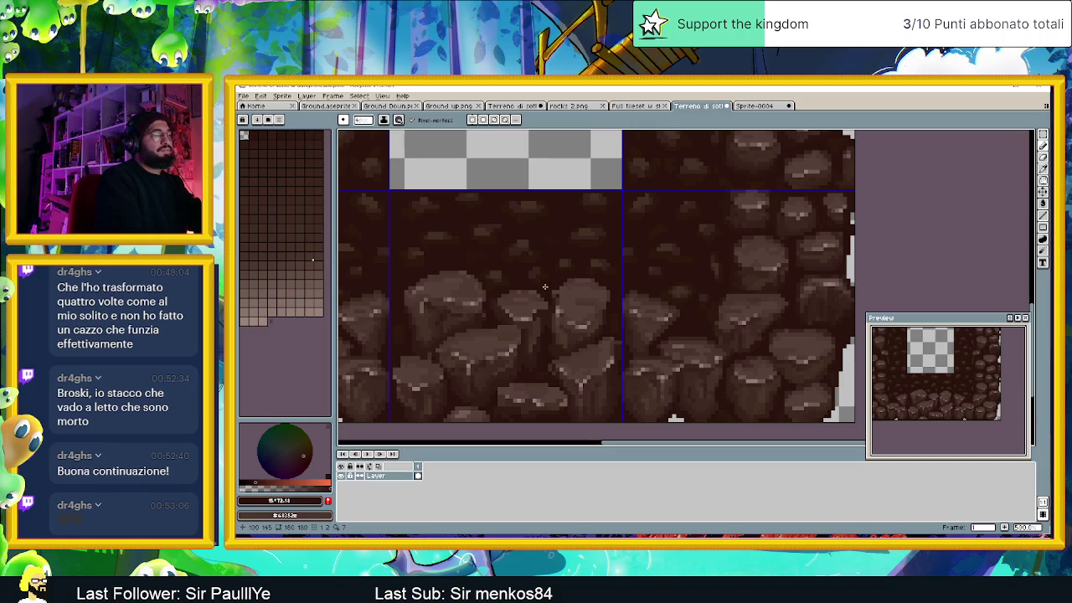
Step: Zoom out to check the whole tileset and save Terreno di sotto al dungeon2.aseprite
scroll(566, 287, "down", 2)
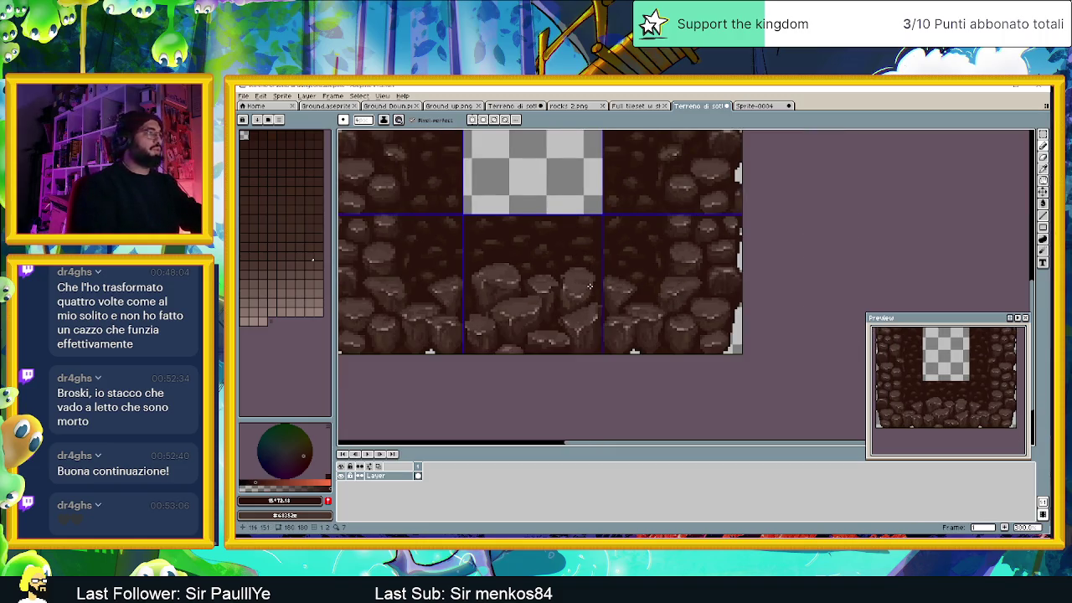
scroll(590, 286, "down", 1)
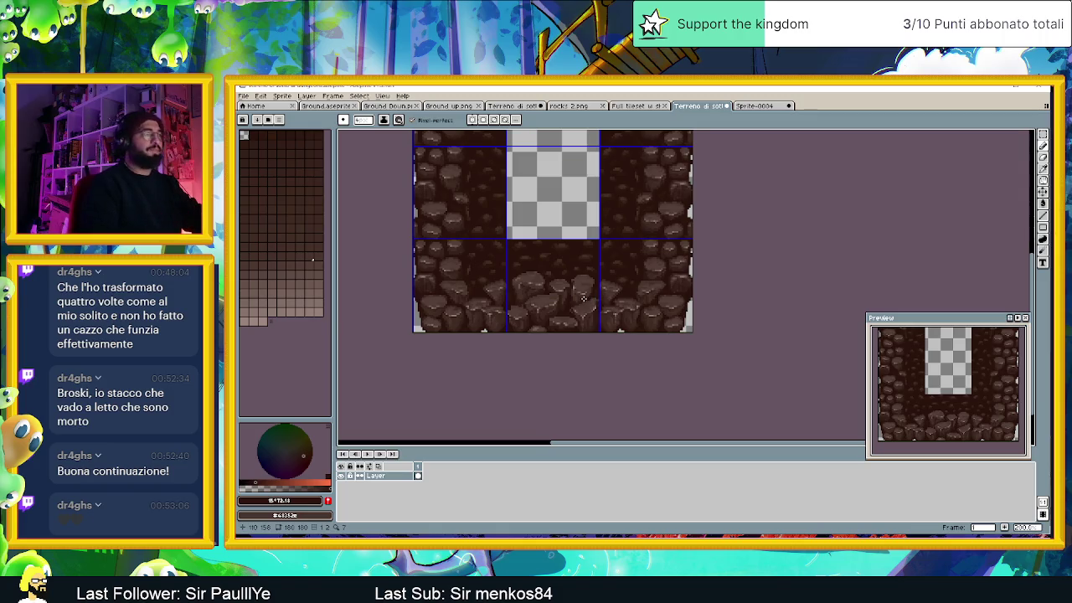
scroll(594, 303, "down", 1)
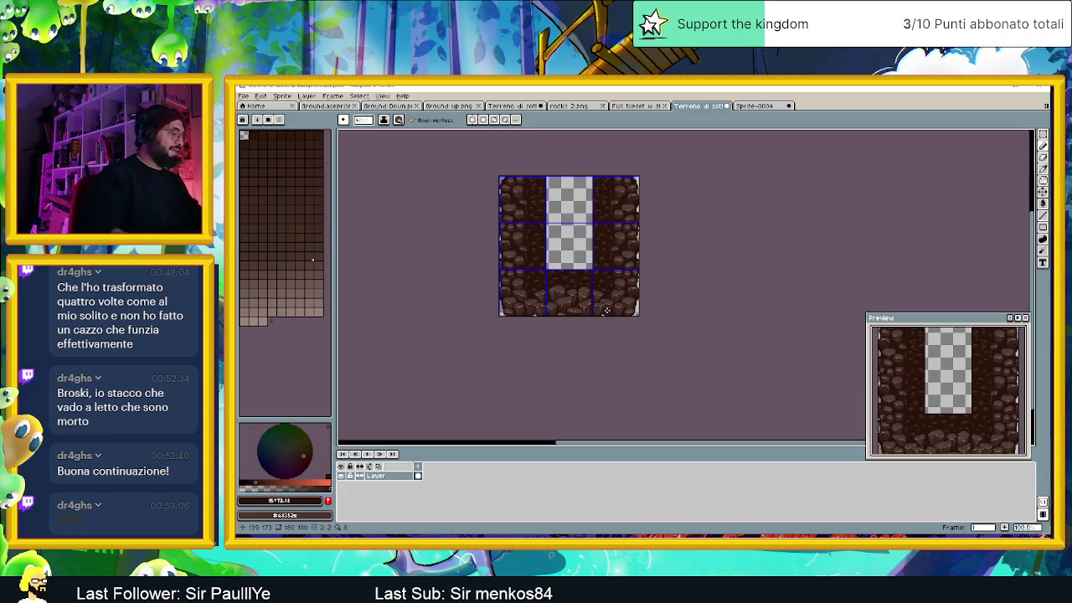
key("ctrl+s")
scroll(606, 311, "up", 1)
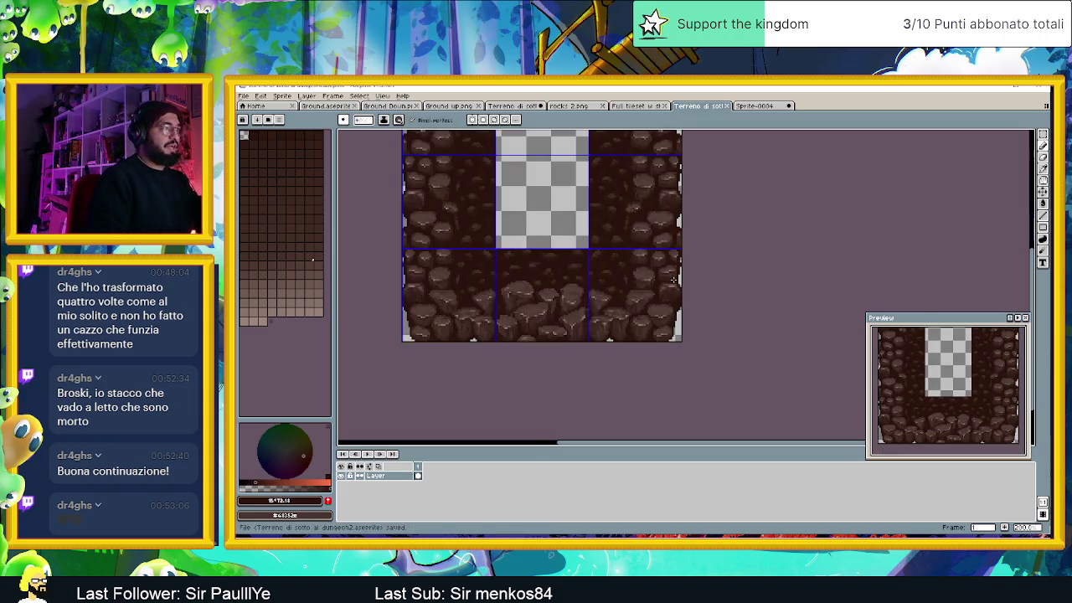
scroll(569, 289, "up", 1)
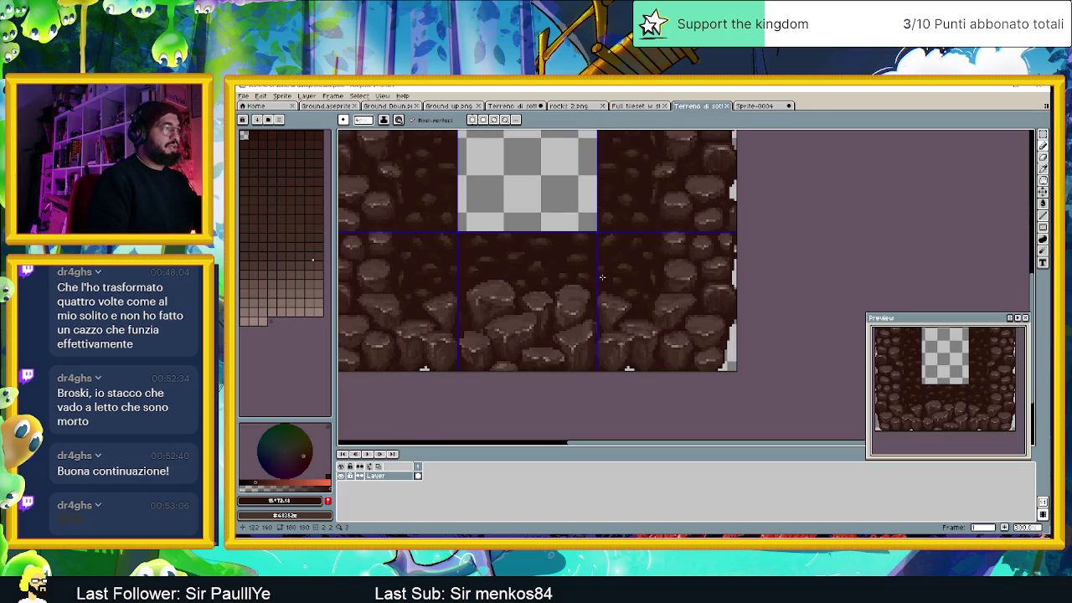
Step: Select the bottom-middle rock tile and paste it into a new 60×60 sprite
key("w")
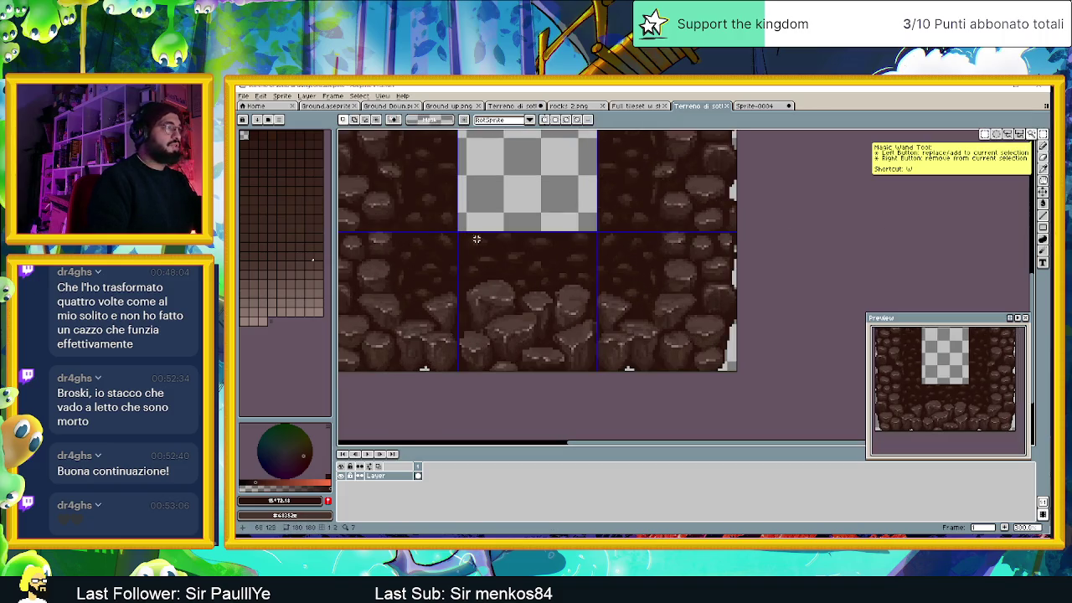
left_click_drag(457, 232, 597, 370)
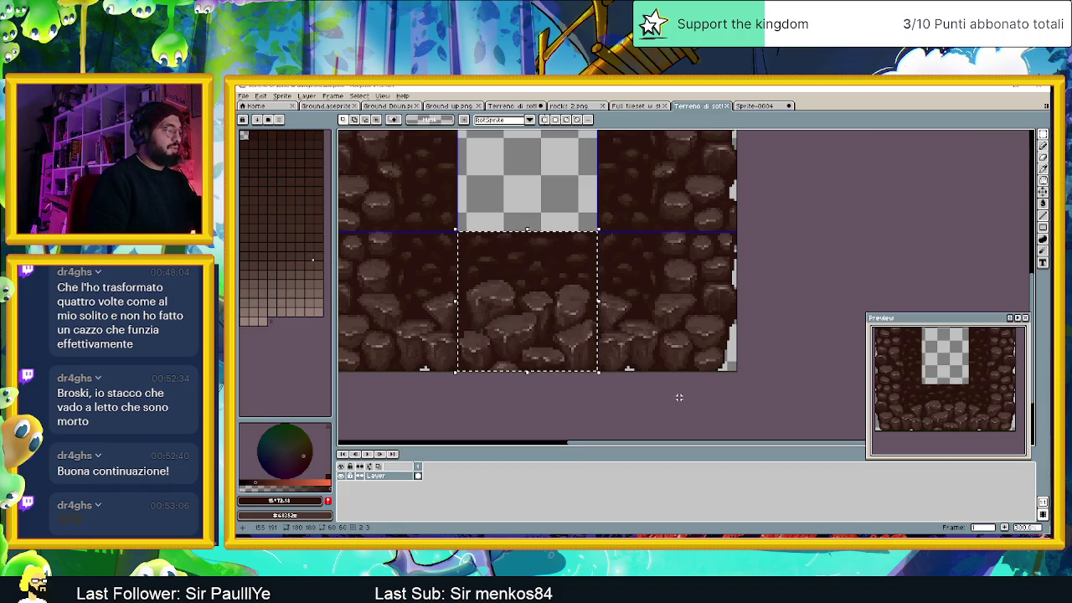
key("ctrl+Tab")
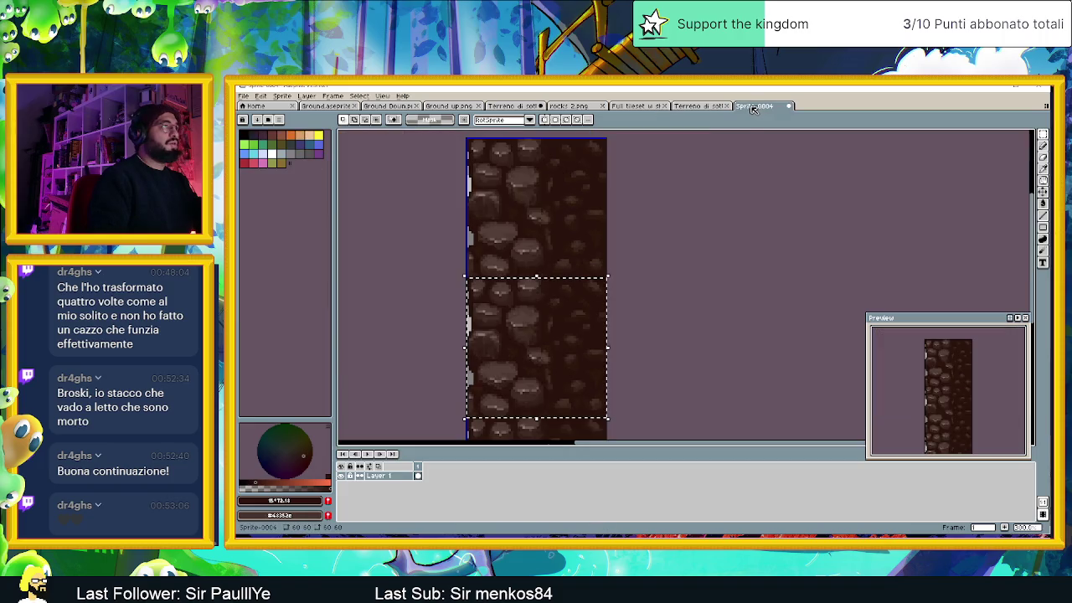
left_click(244, 97)
left_click(259, 108)
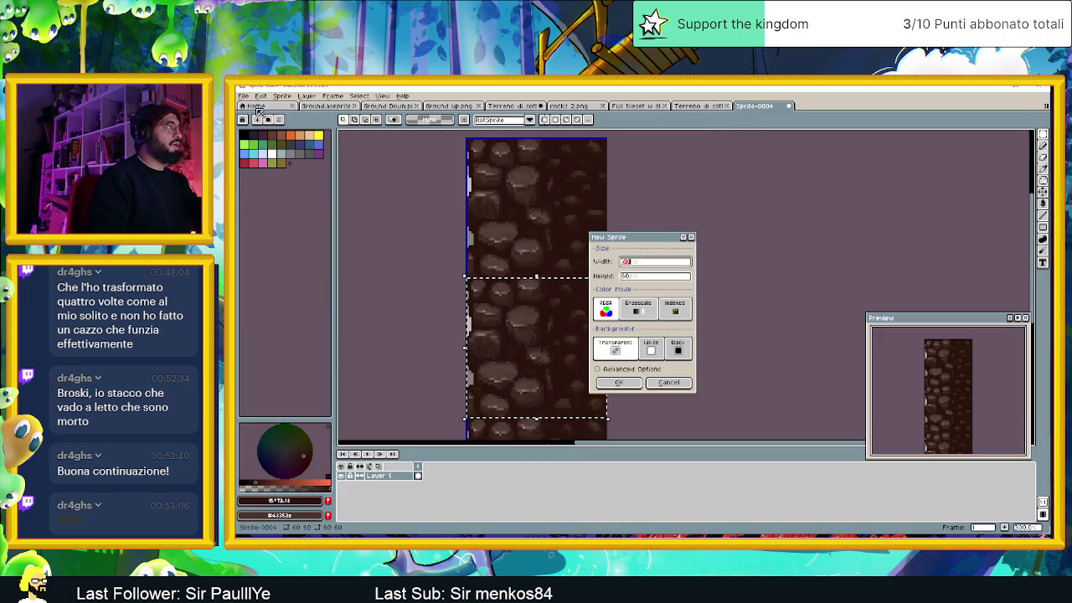
left_click(633, 383)
key("ctrl+v")
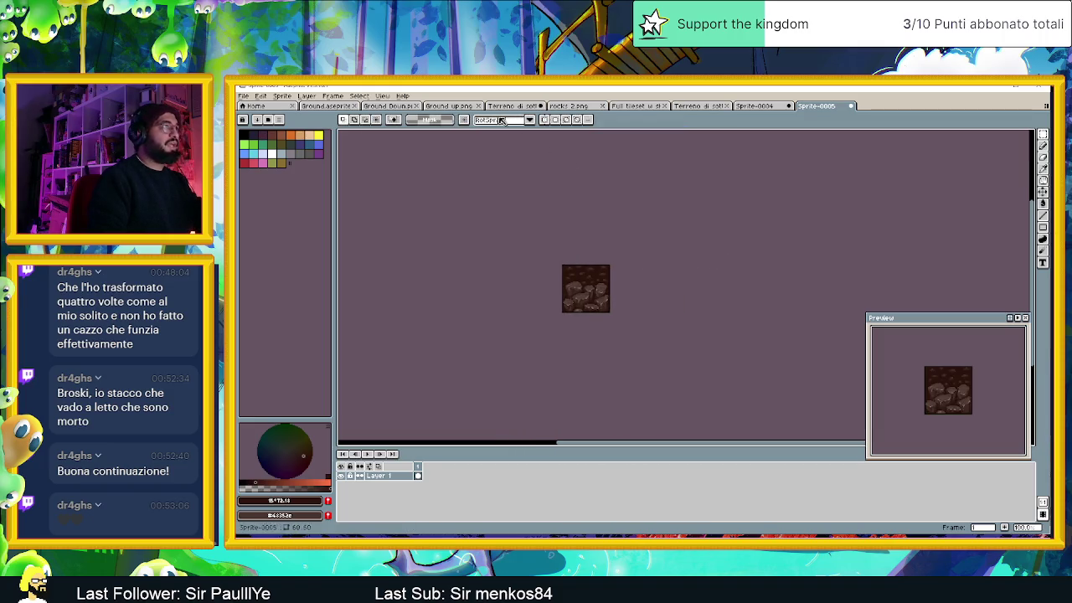
Step: Turn on Tiled in X Axis mode and zoom in on the repeating strip
left_click(383, 96)
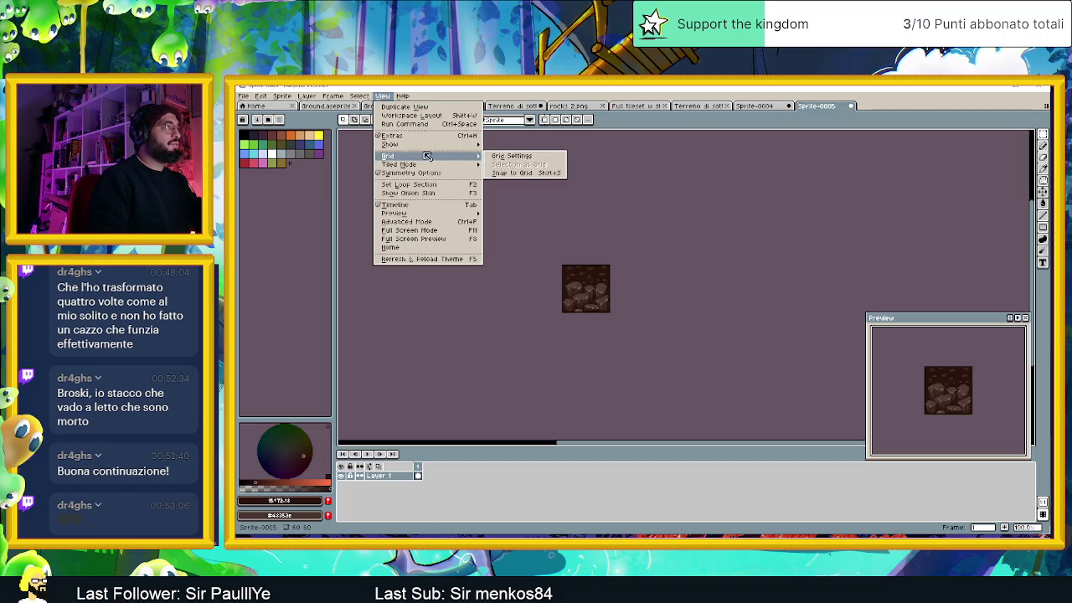
mouse_move(400, 165)
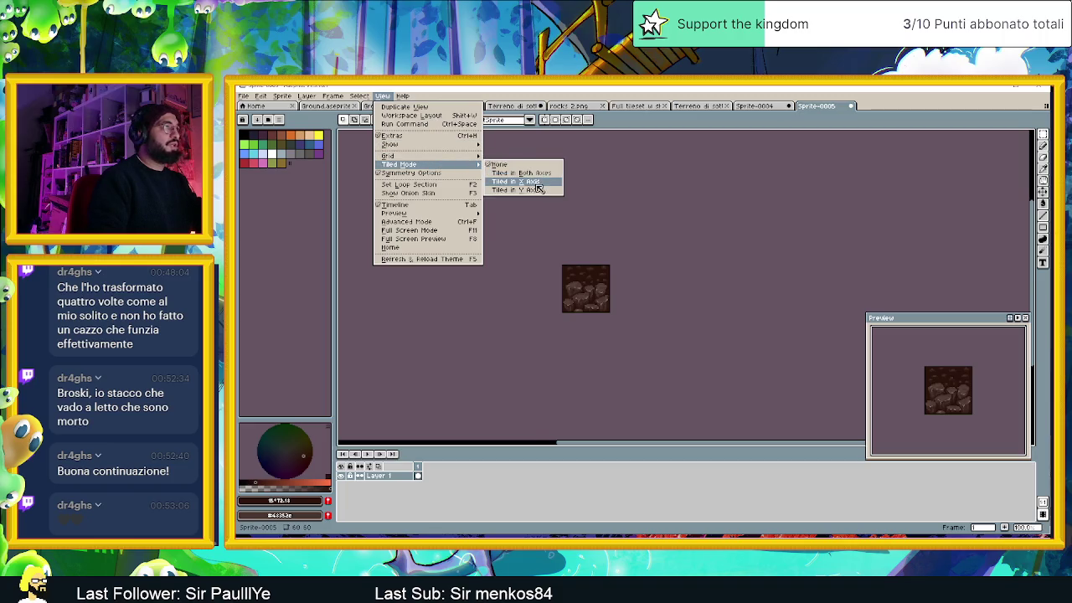
left_click(529, 181)
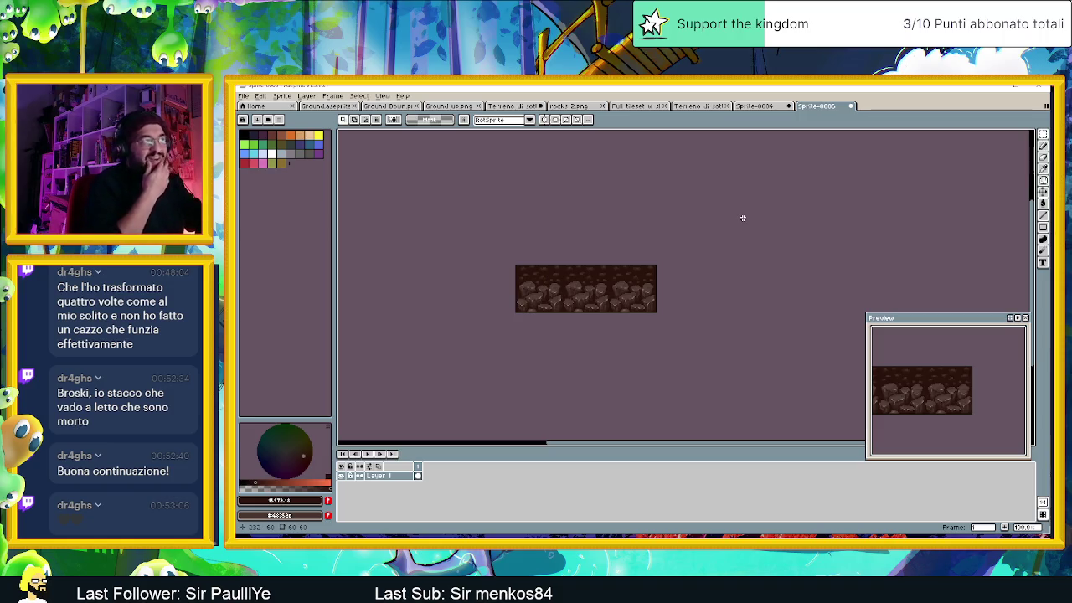
left_click_drag(902, 383, 961, 387)
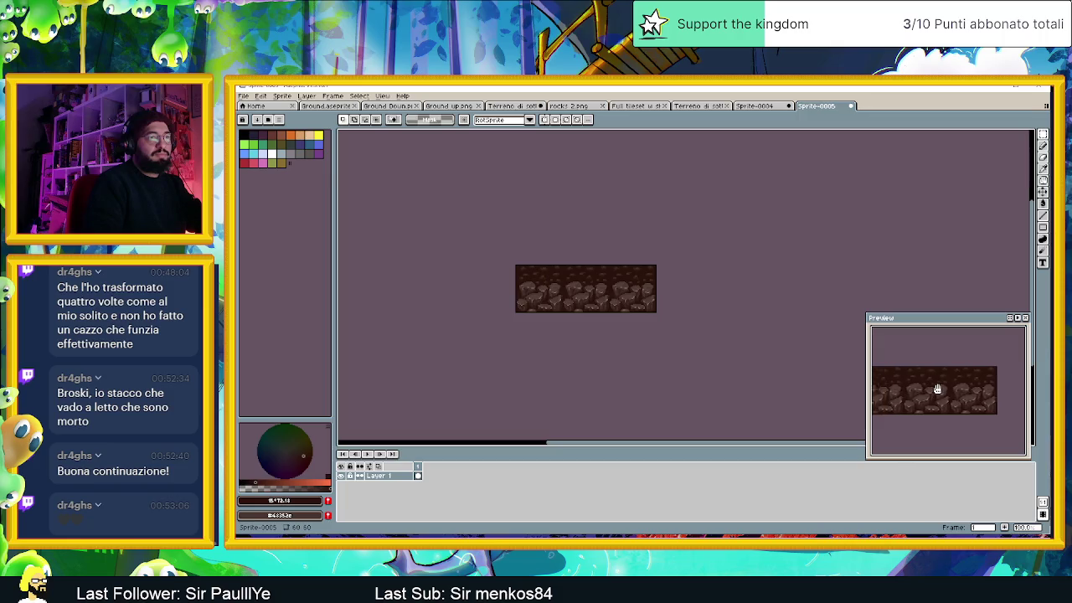
scroll(577, 294, "up", 2)
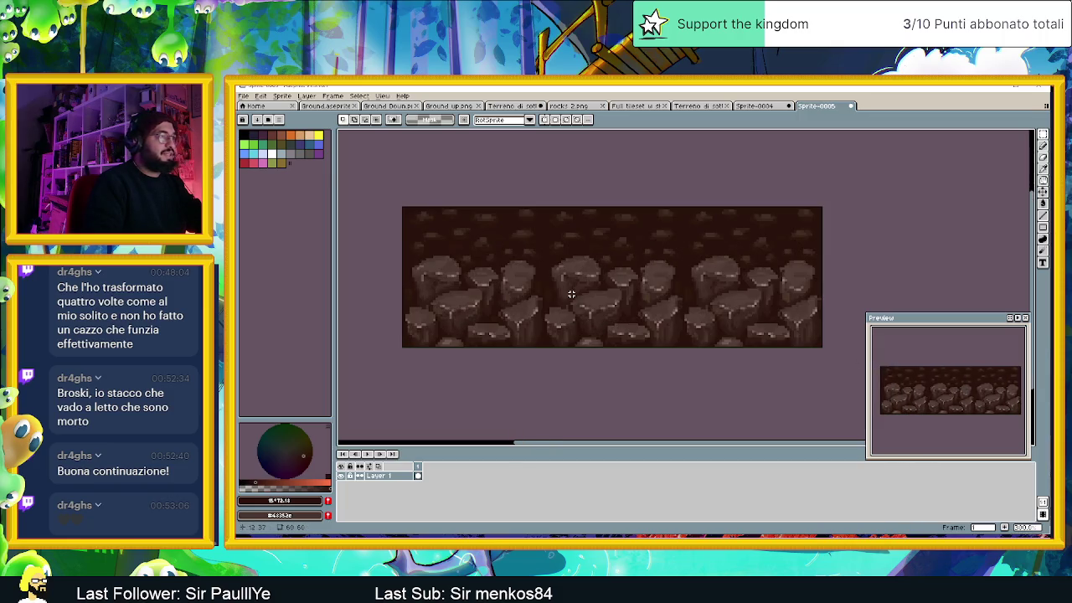
scroll(570, 294, "up", 1)
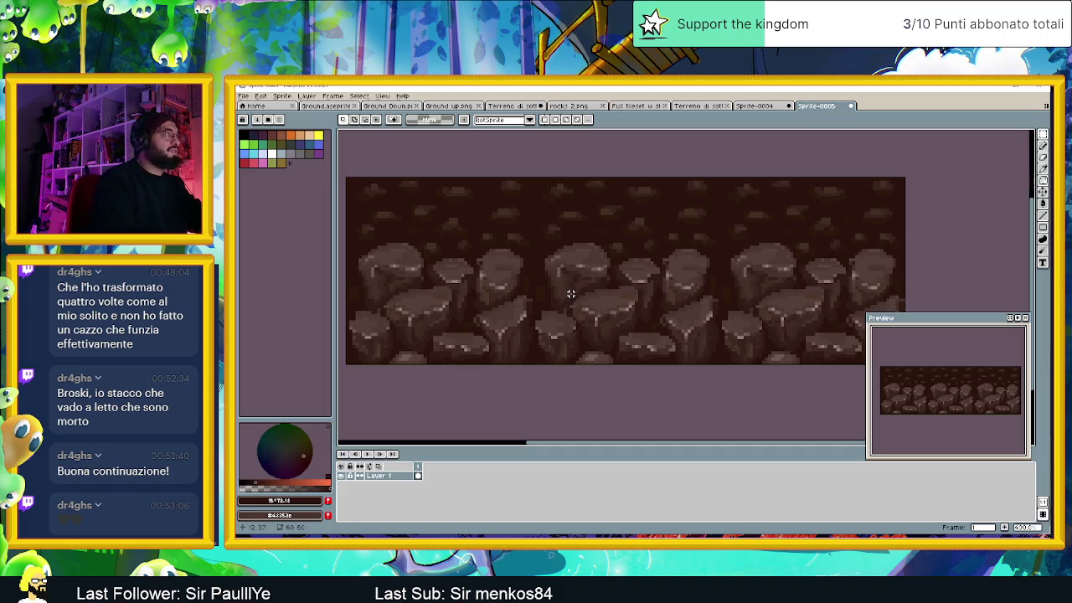
left_click(382, 96)
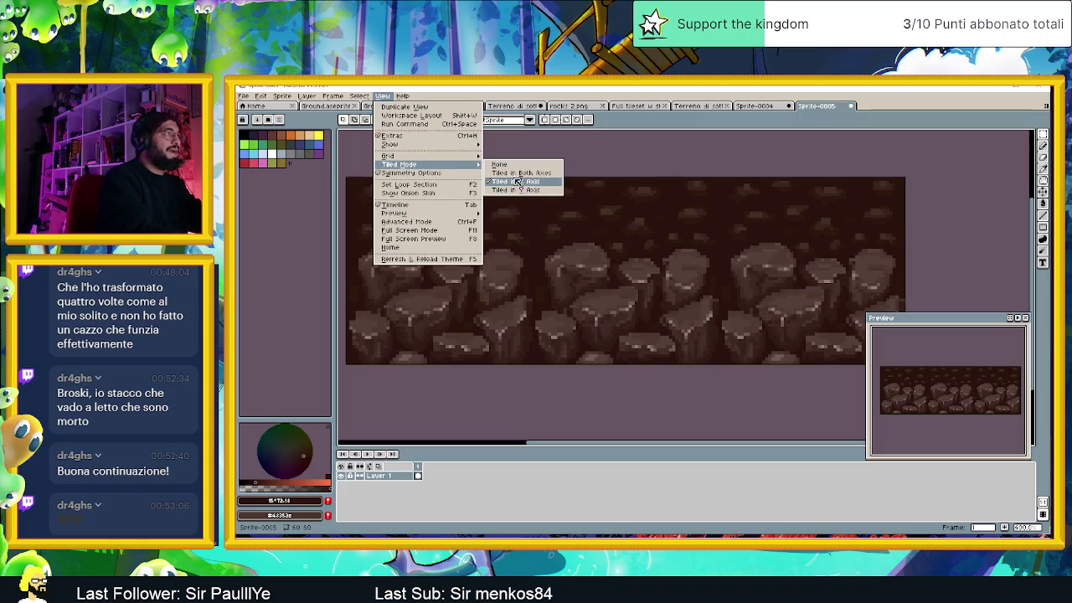
mouse_move(388, 156)
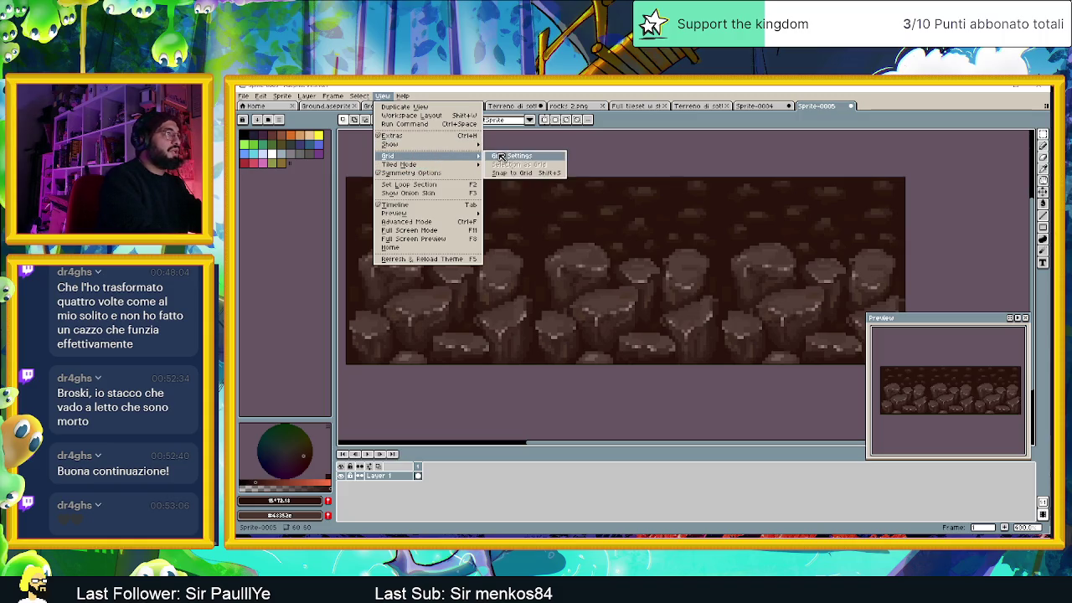
Step: Set the grid width and height to 60 in Grid Settings and apply it
left_click(500, 157)
left_click(611, 313)
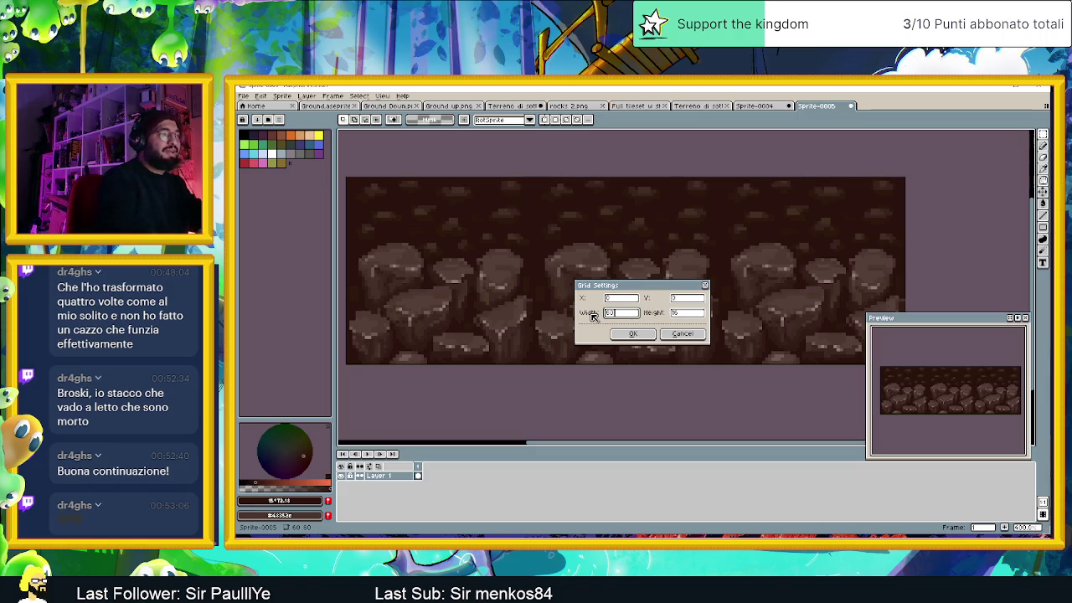
left_click(674, 313)
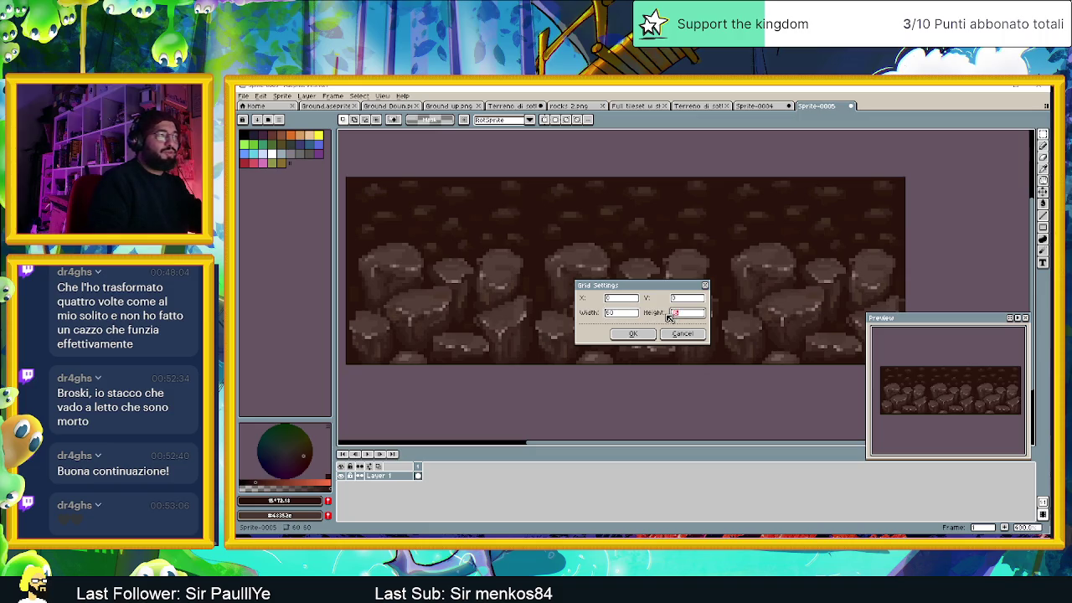
type("60")
type("50")
left_click(629, 300)
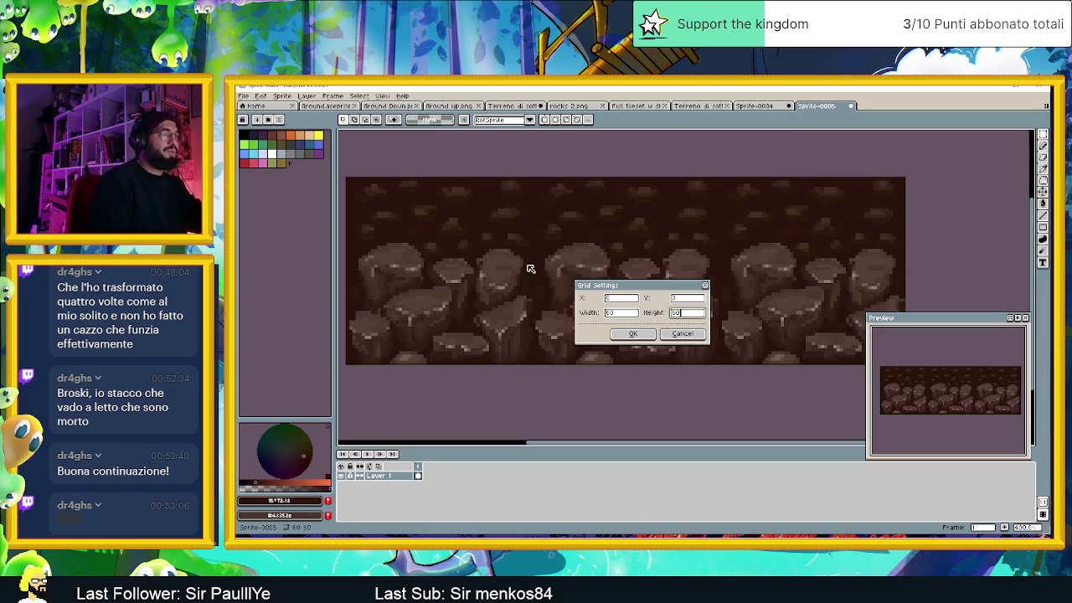
left_click(643, 333)
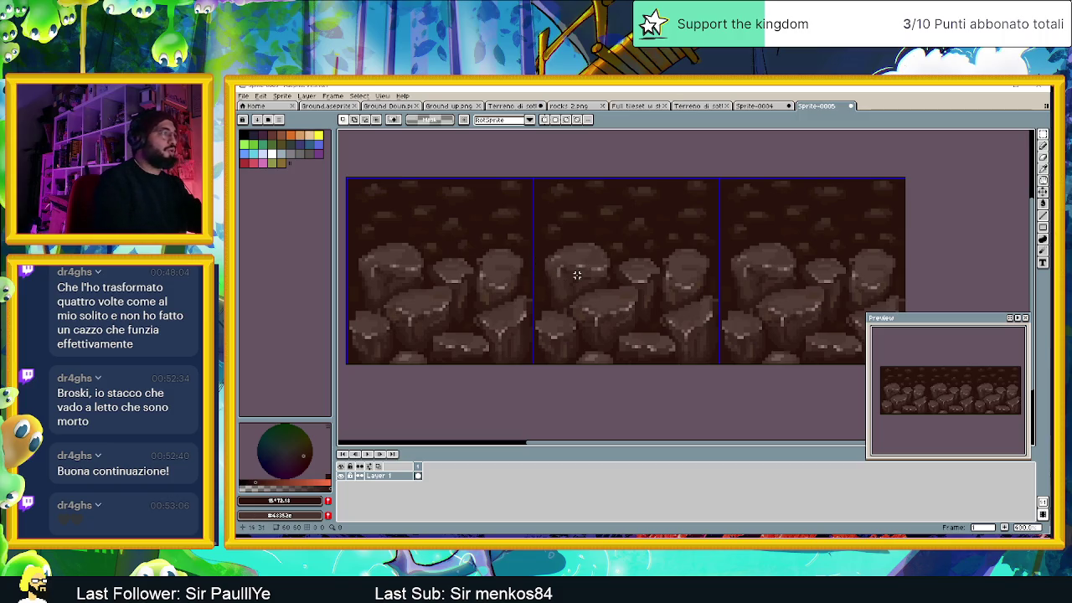
scroll(524, 274, "up", 1)
Step: Undo a stray white stroke, switch to single-pixel pencil, and paint lighter brown pixels along the seam
scroll(553, 271, "up", 1)
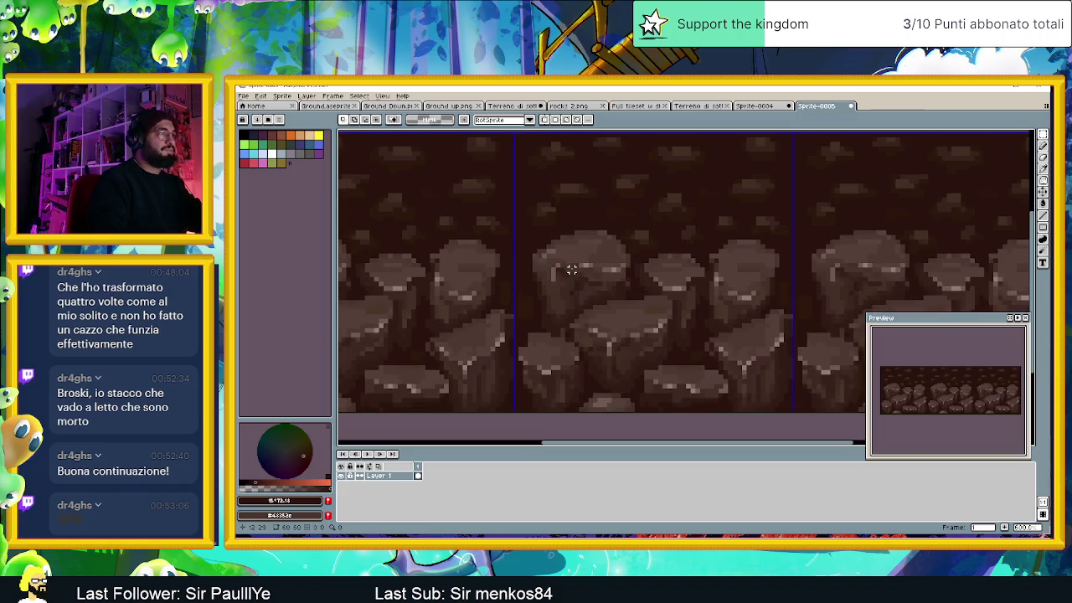
left_click_drag(531, 265, 532, 285)
key("ctrl+z")
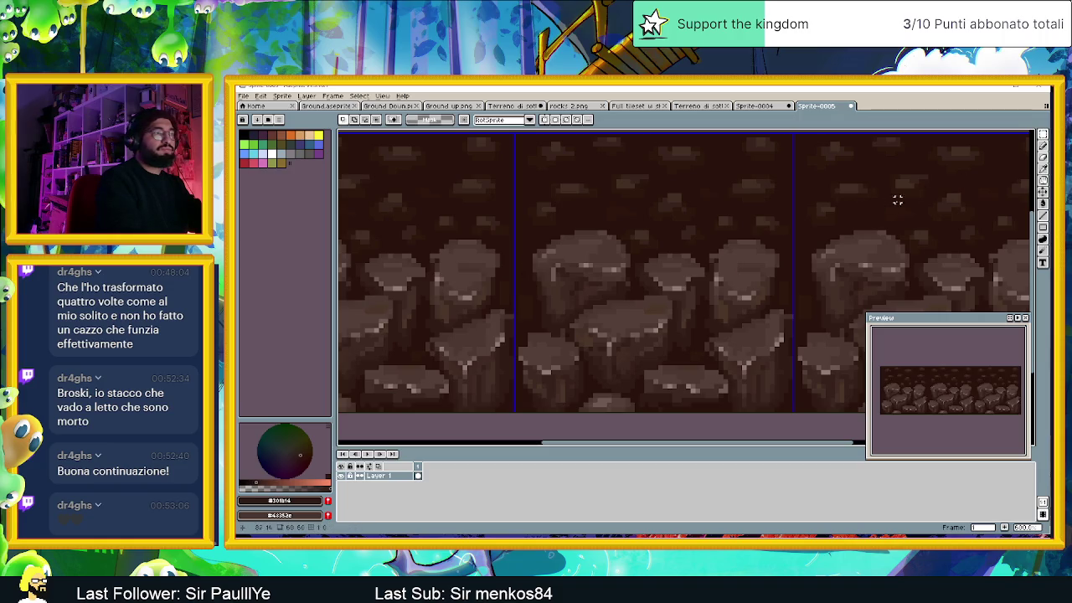
left_click(1044, 146)
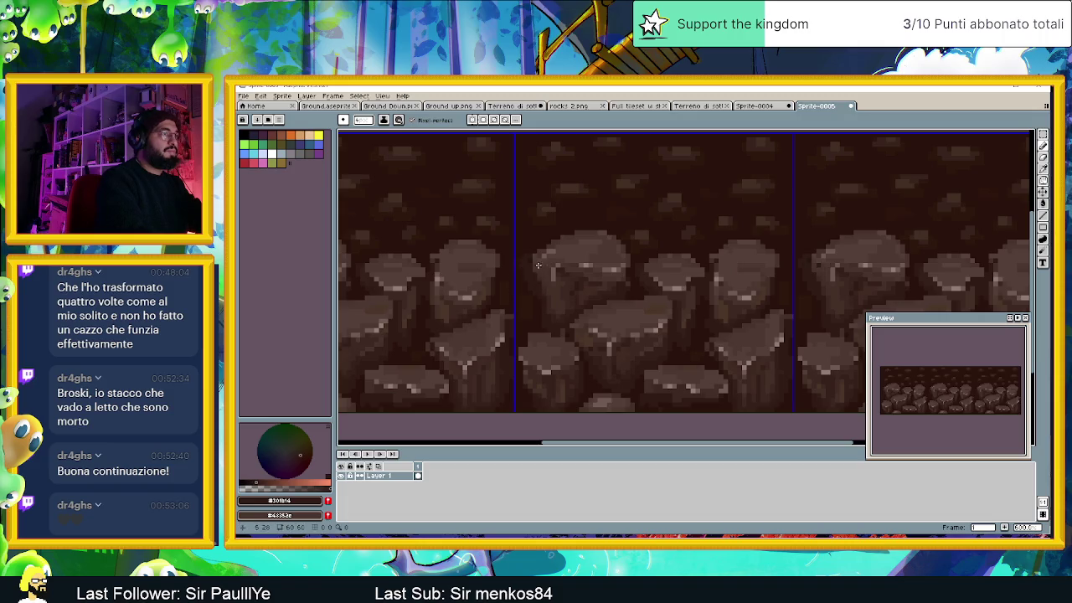
left_click(537, 258, "alt")
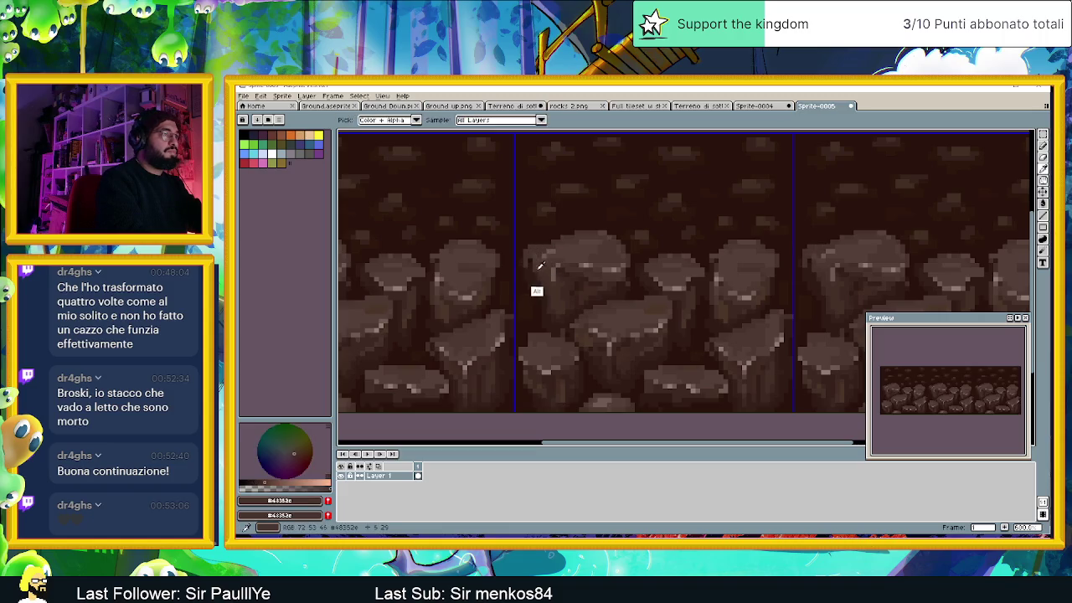
left_click_drag(531, 260, 540, 283)
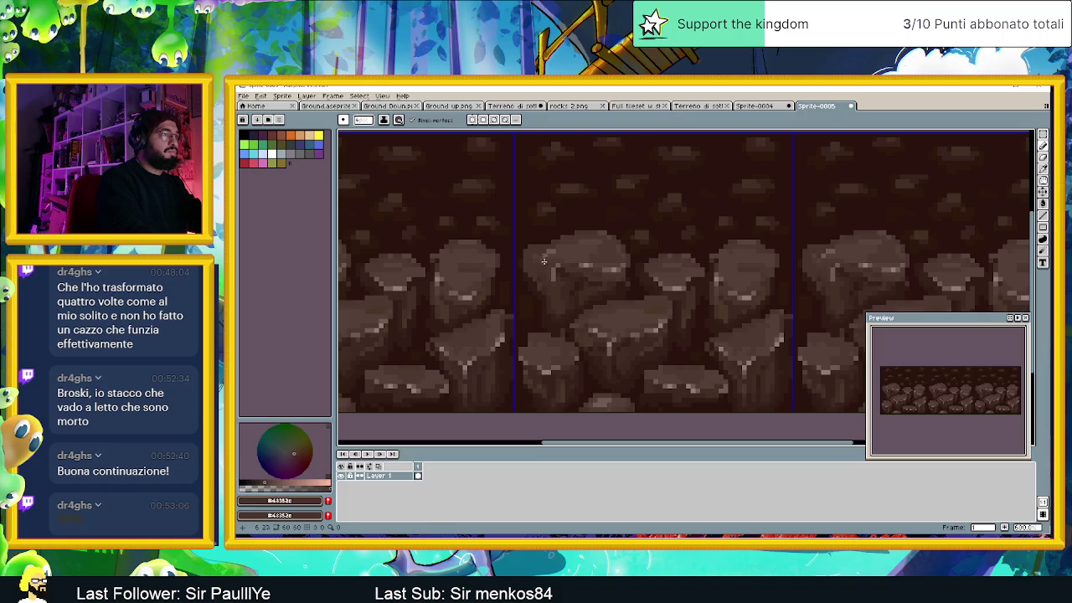
Step: Sample rock colours near the seam while zooming out and back in to inspect it
left_click(545, 285, "alt")
left_click(553, 263, "alt")
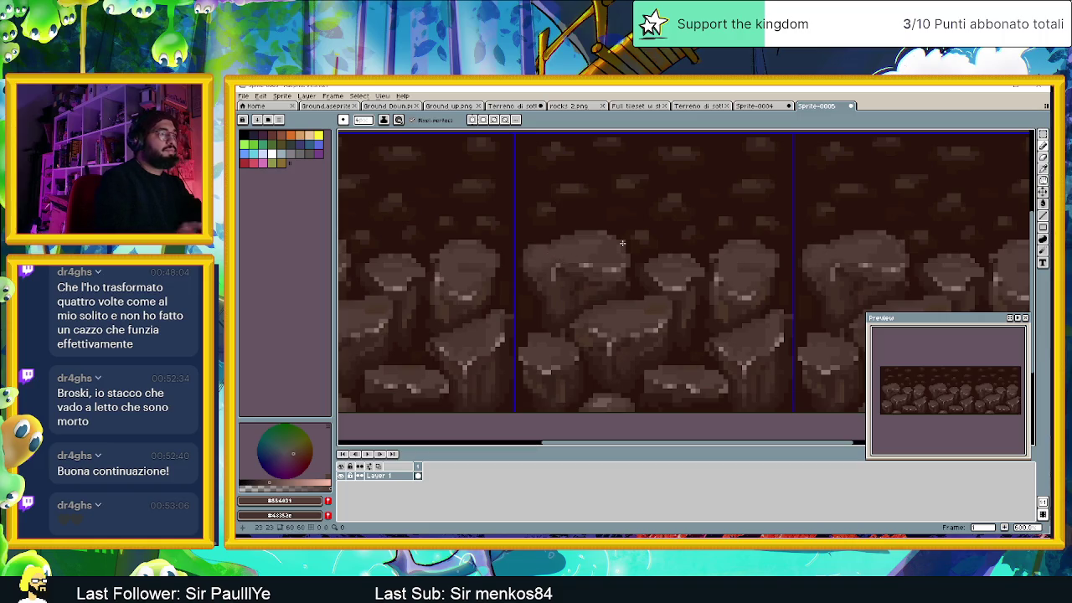
scroll(549, 268, "down", 1)
scroll(547, 272, "down", 1)
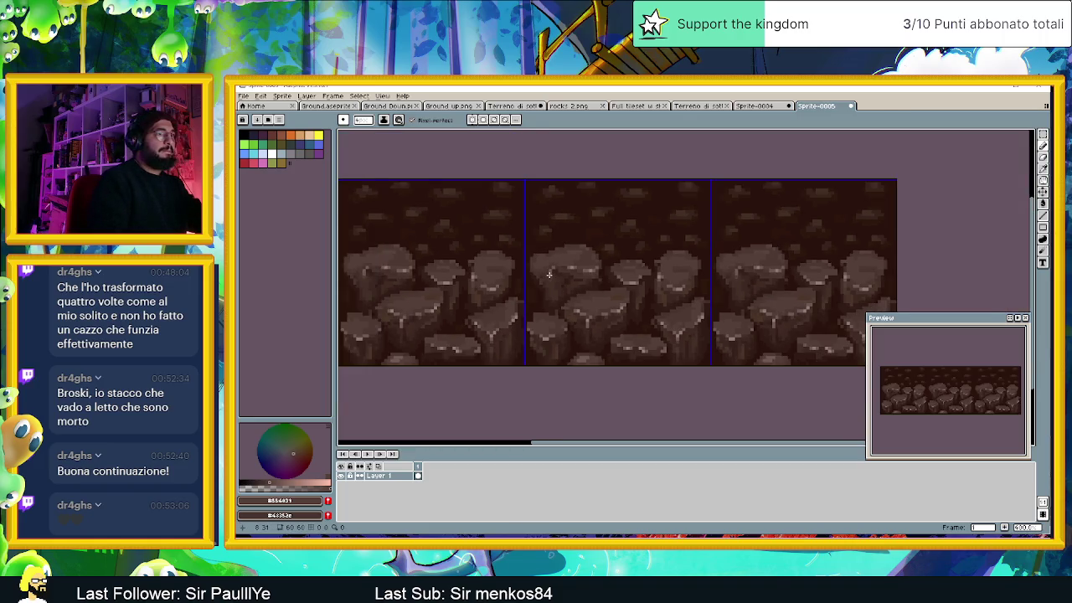
scroll(549, 274, "down", 1)
scroll(561, 286, "down", 1)
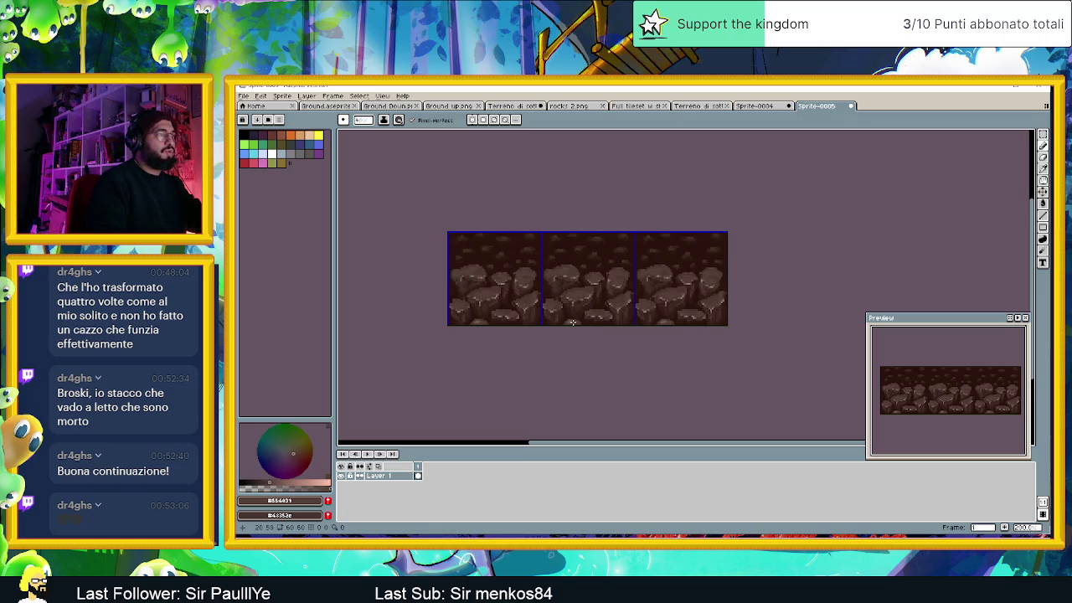
scroll(555, 293, "up", 1)
scroll(553, 290, "up", 1)
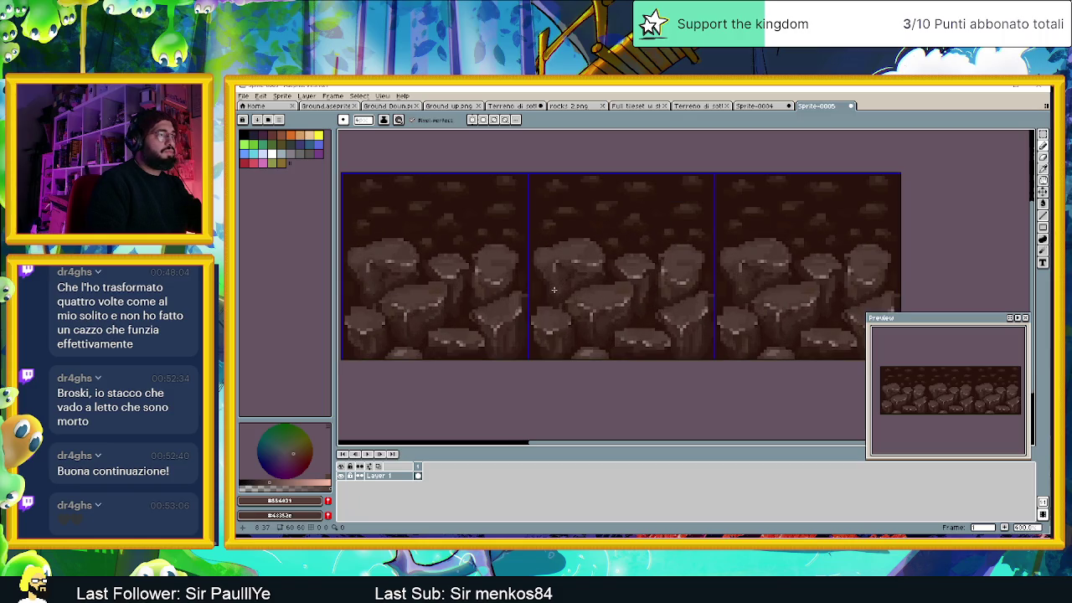
scroll(553, 289, "up", 1)
scroll(544, 282, "up", 1)
scroll(510, 272, "up", 1)
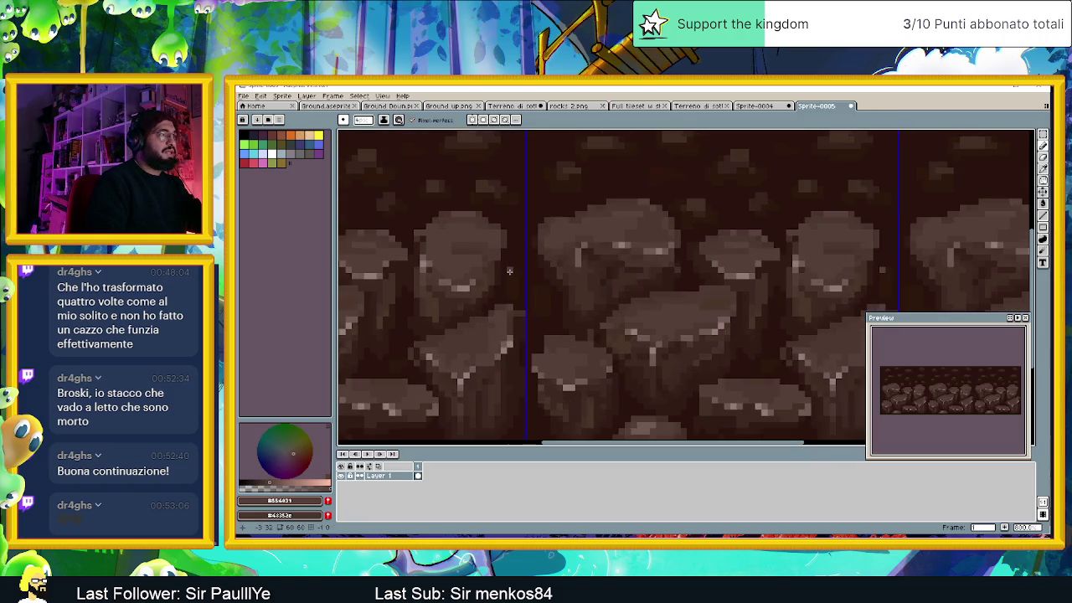
Step: Undo a stroke and retouch seam pixels, alternating dark background and lighter rock browns
left_click(509, 272, "alt")
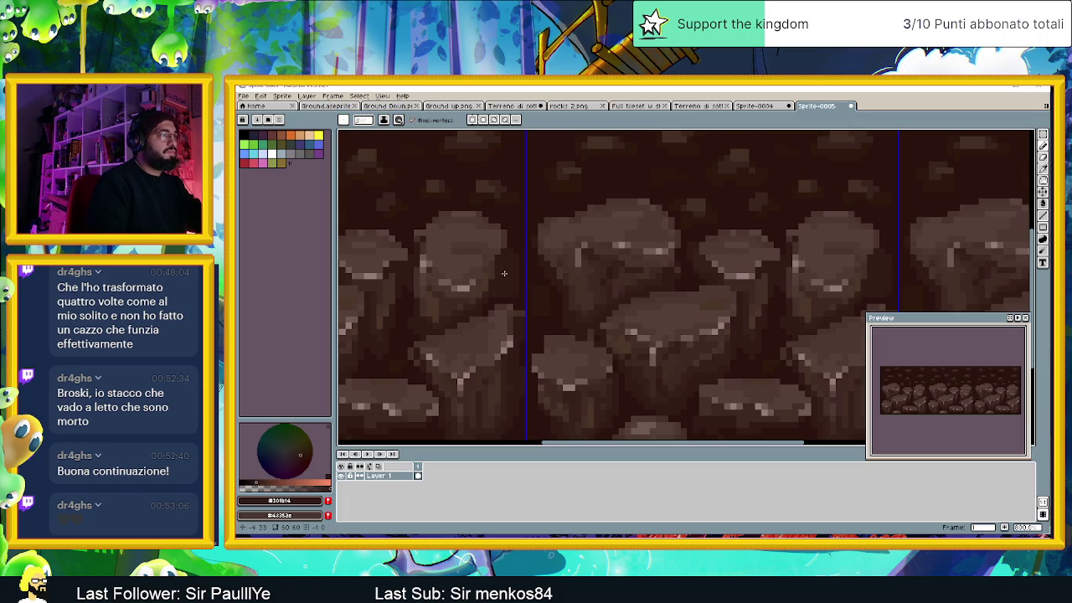
key("ctrl+z")
left_click(512, 243, "alt")
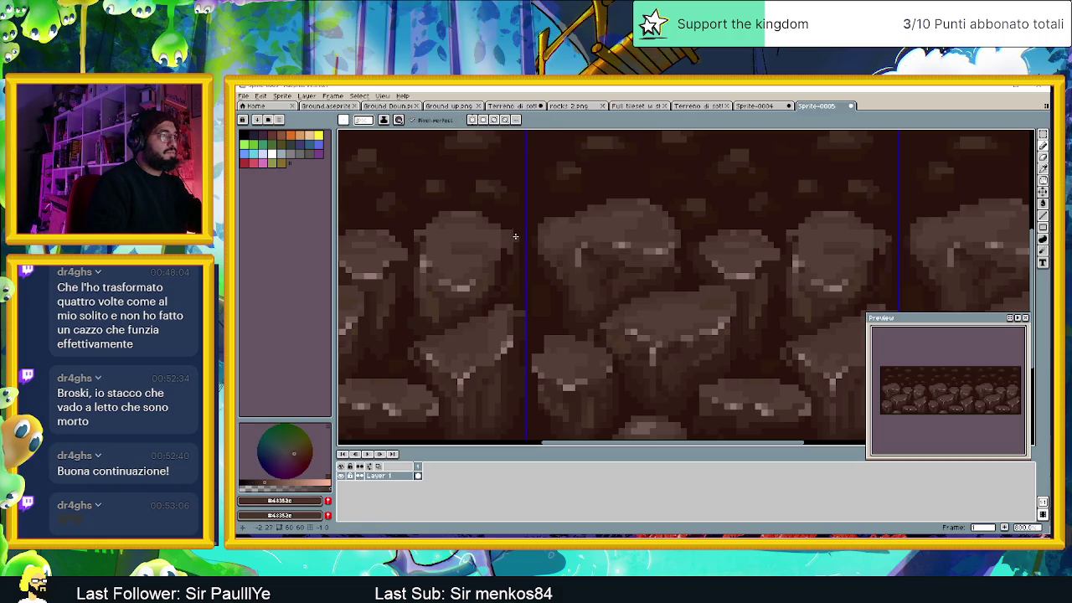
left_click(507, 257, "alt")
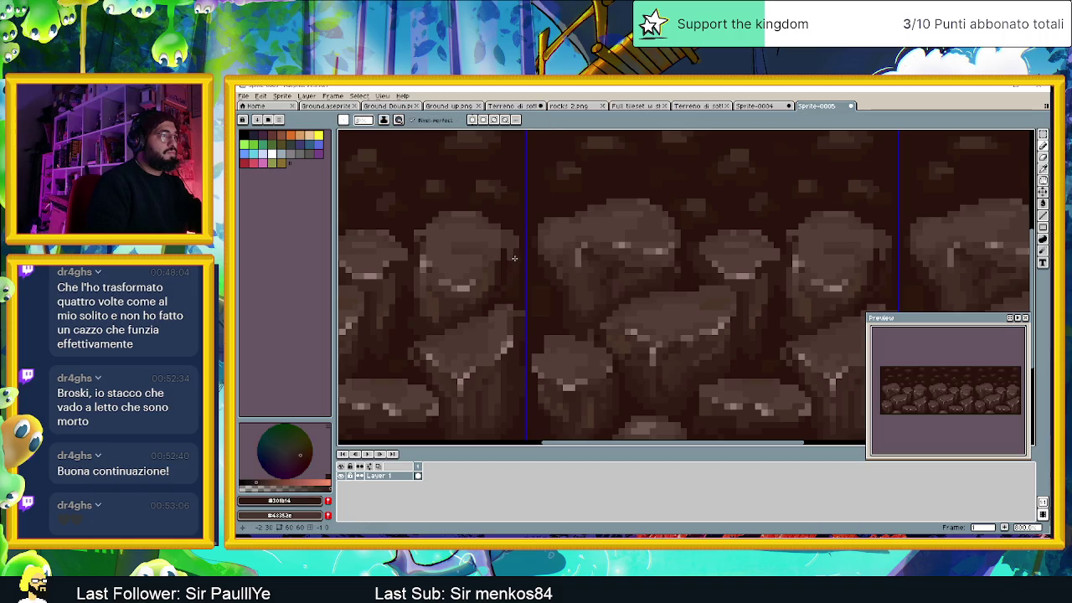
left_click(501, 251, "alt")
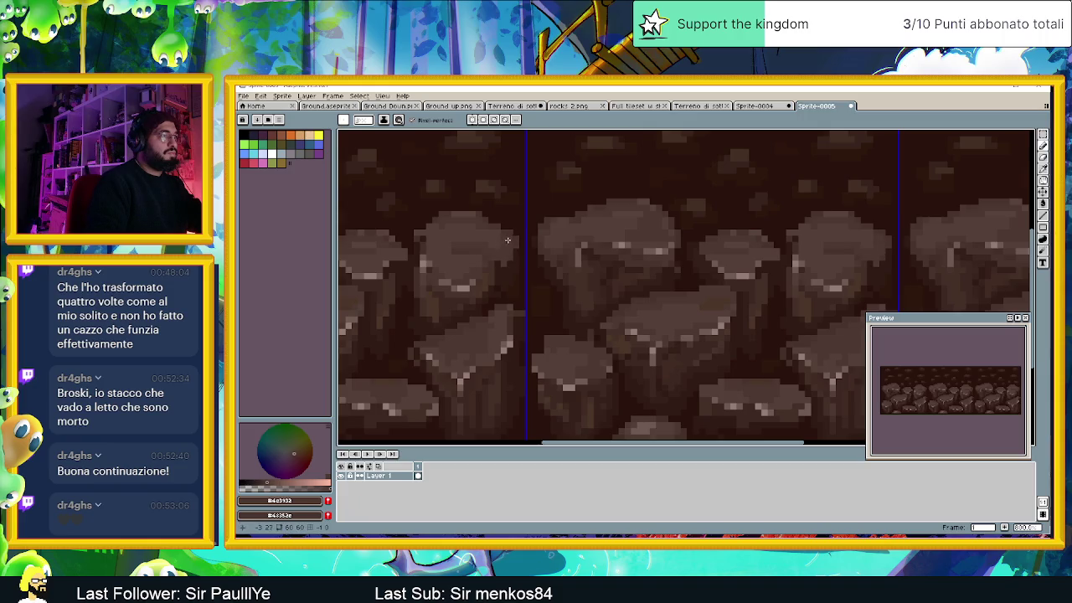
left_click(497, 265, "alt")
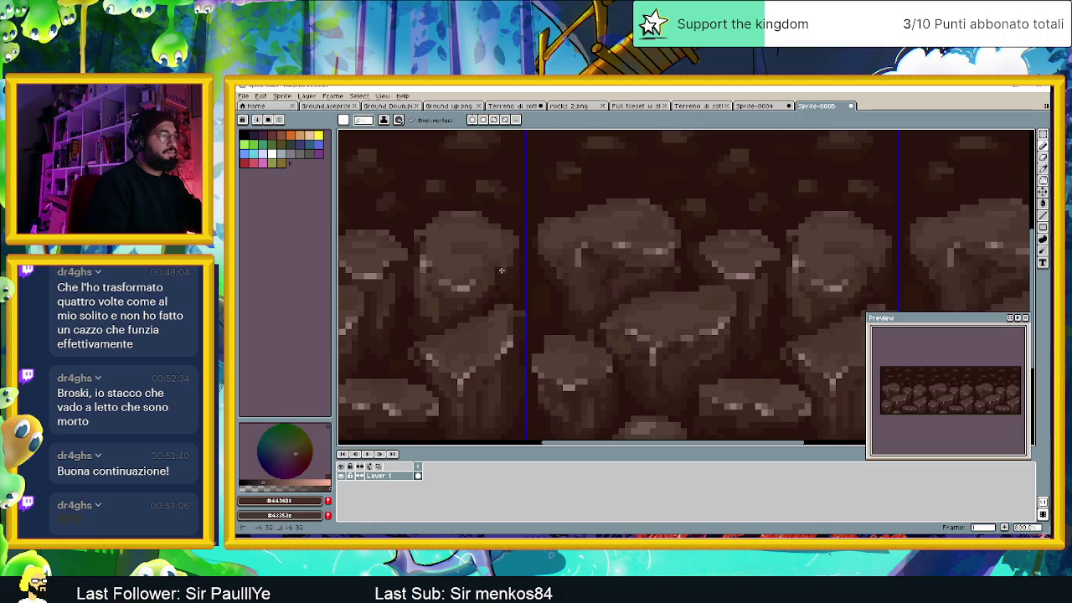
left_click(499, 270, "alt")
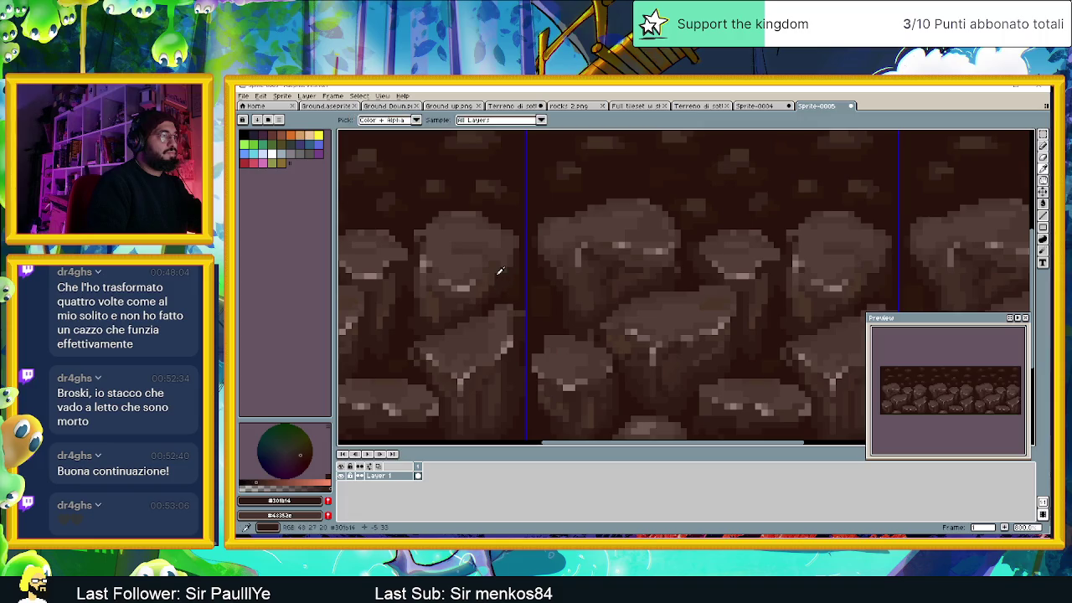
left_click(493, 274, "alt")
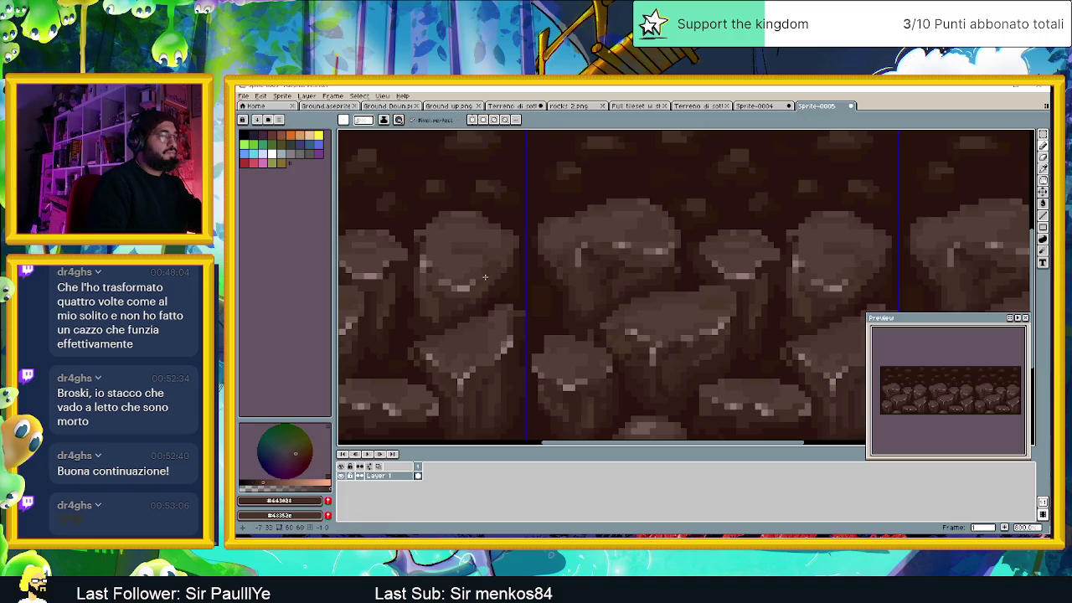
scroll(483, 277, "down", 2)
scroll(544, 293, "down", 3)
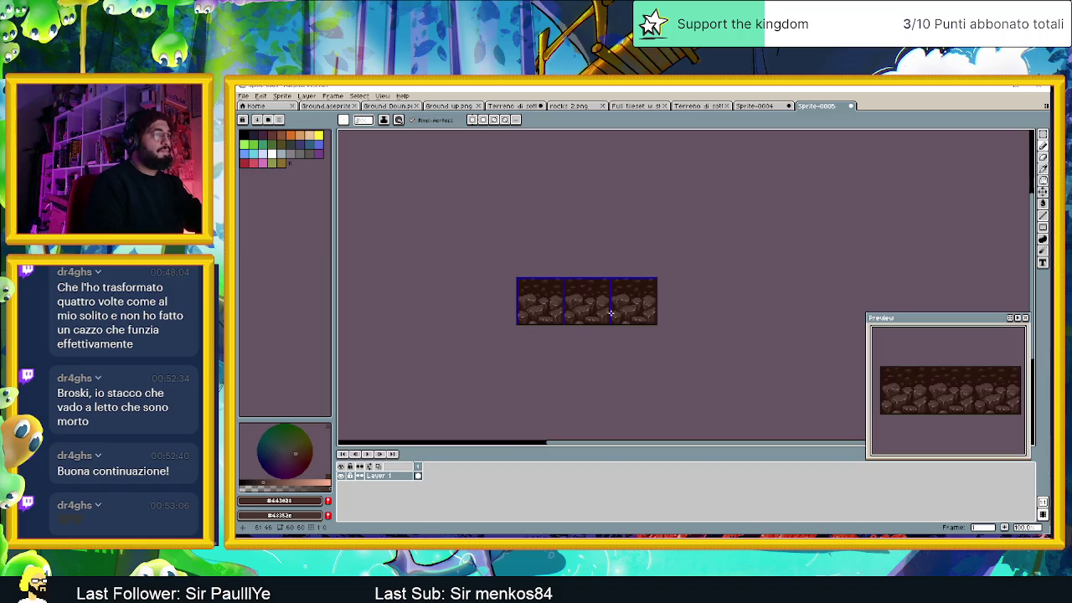
Step: Zoom into the tile strip and eyedrop four rock browns, from darkest to lighter shades
scroll(611, 314, "up", 1)
scroll(577, 308, "right", 1)
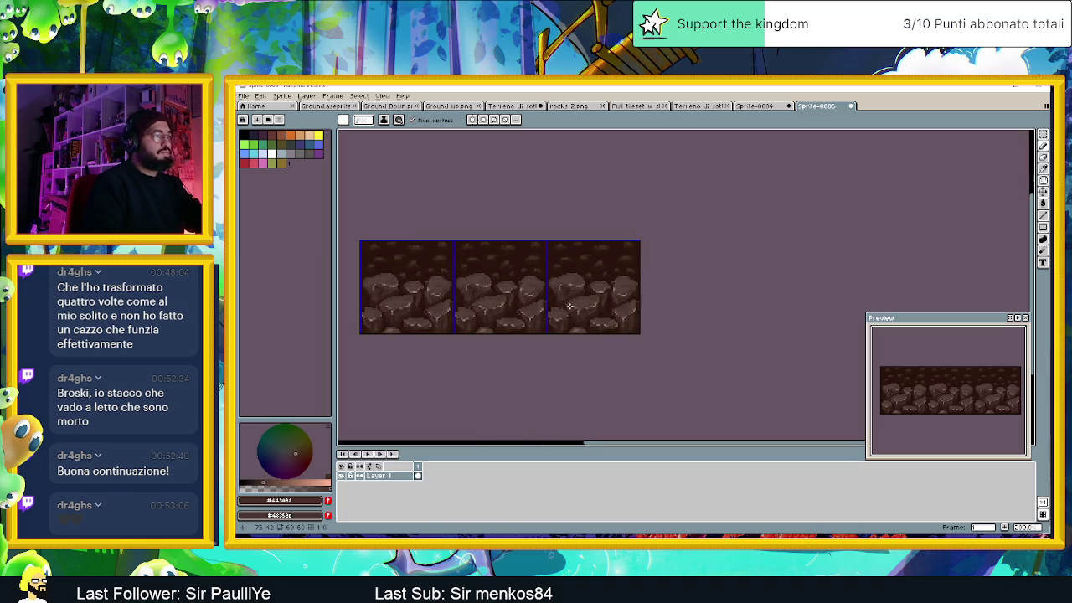
scroll(568, 308, "up", 1)
scroll(561, 305, "up", 1)
scroll(554, 305, "up", 1)
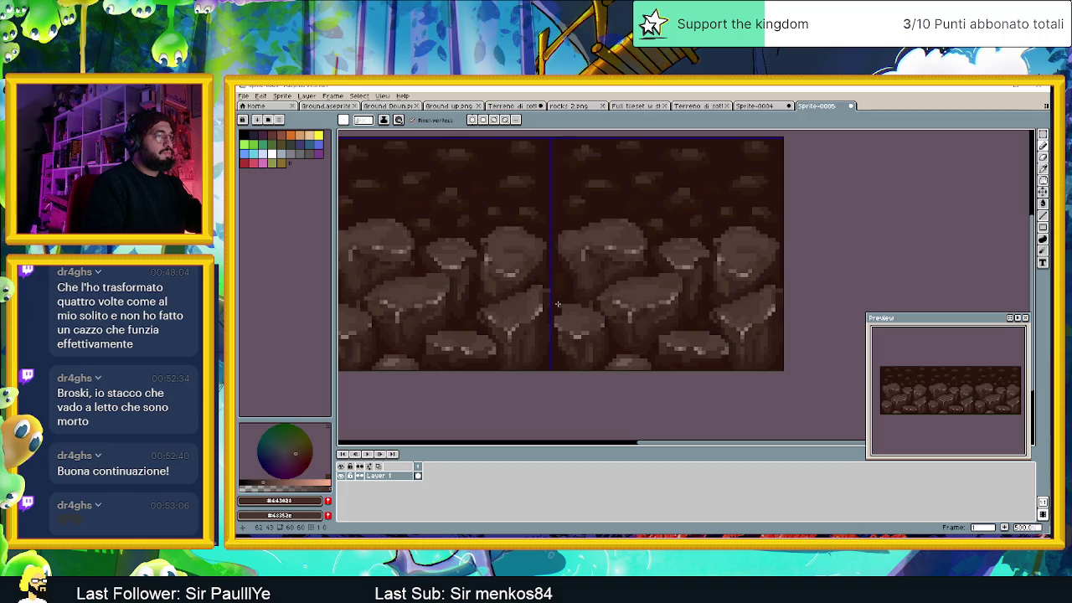
scroll(563, 281, "up", 1)
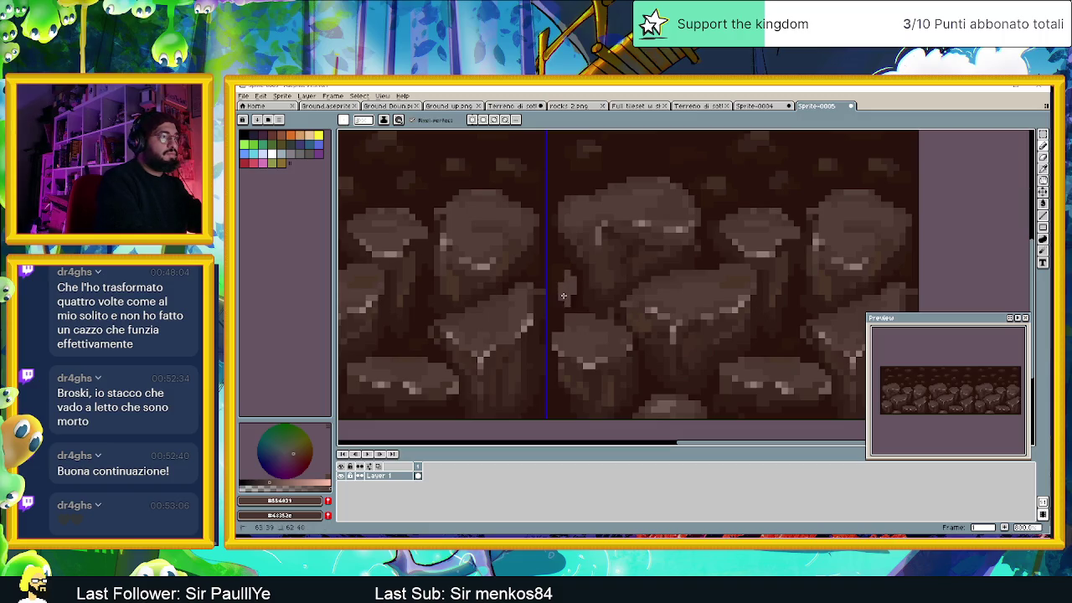
key("alt")
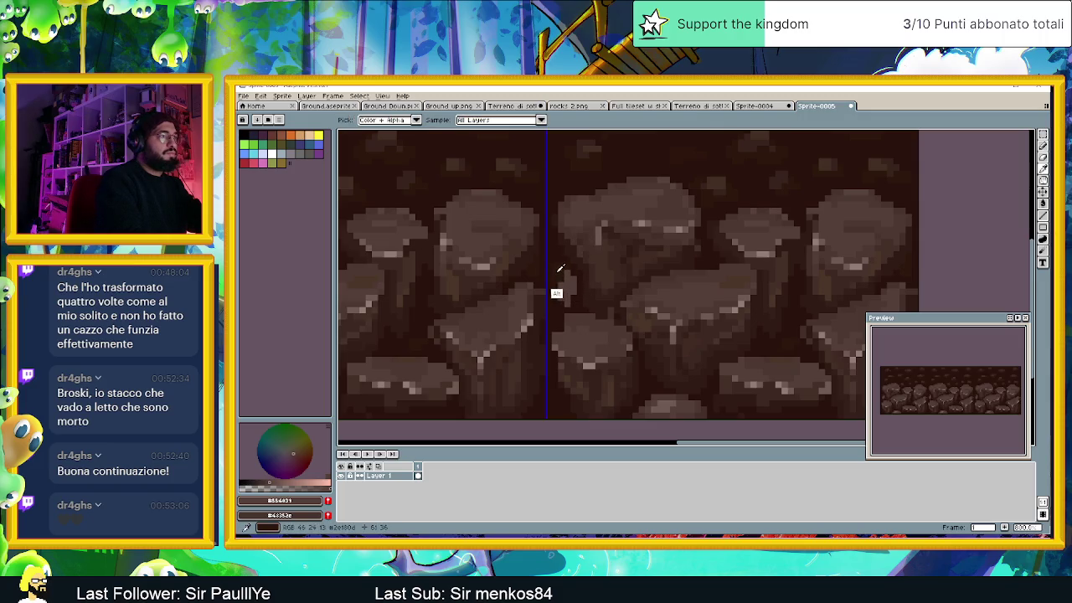
left_click(560, 270, "alt")
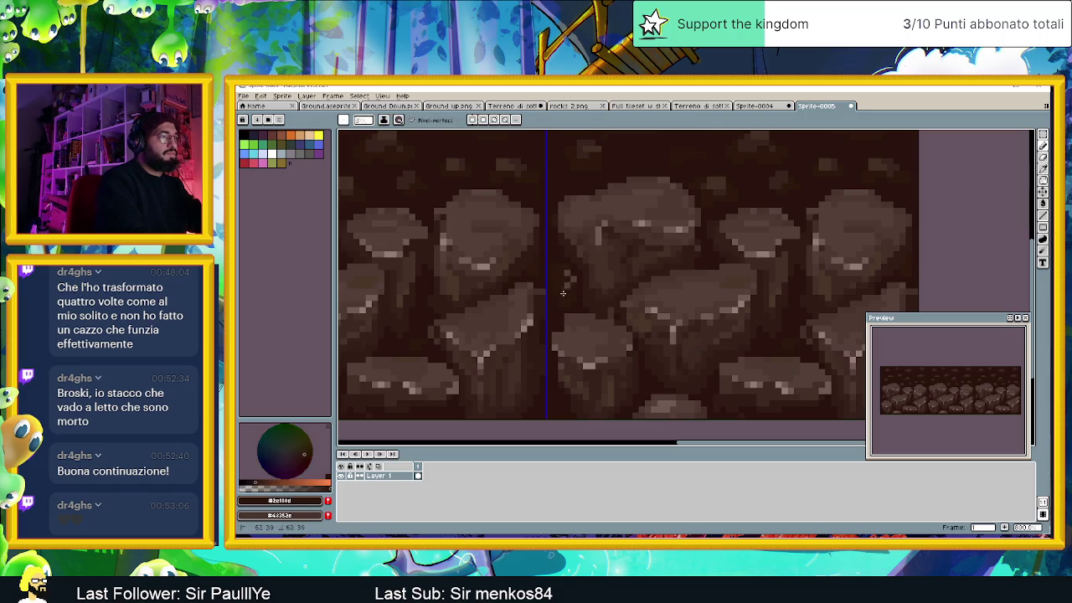
left_click(515, 328, "alt")
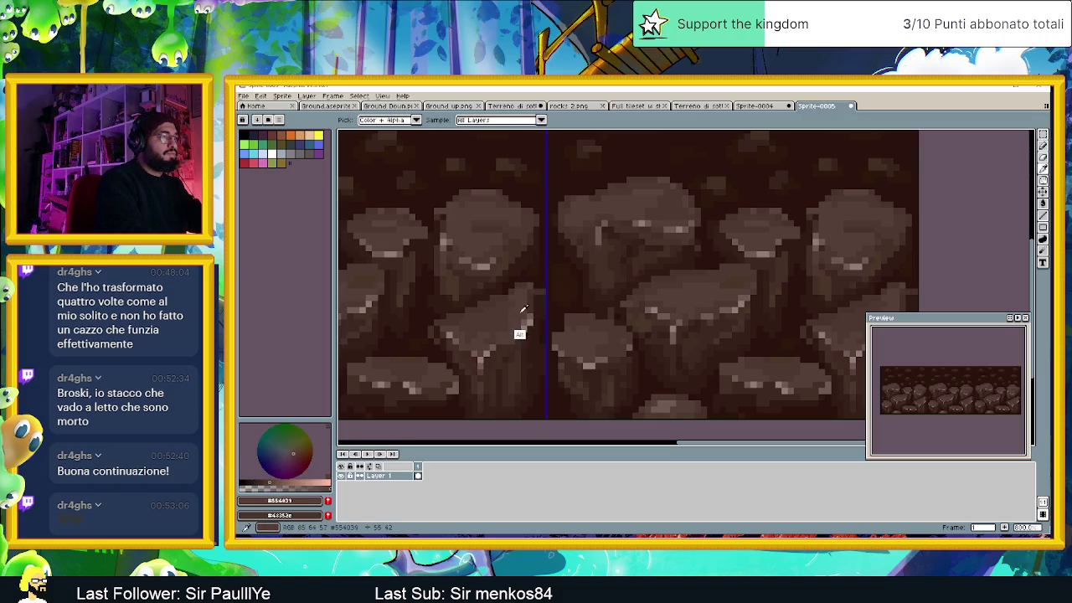
left_click(554, 282, "alt")
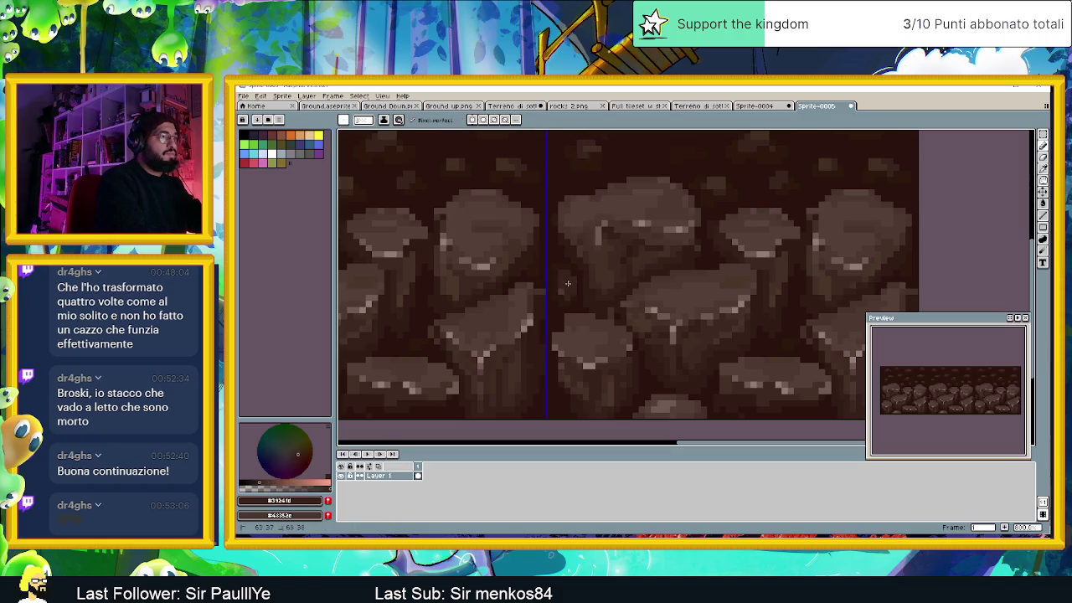
left_click(593, 165, "alt")
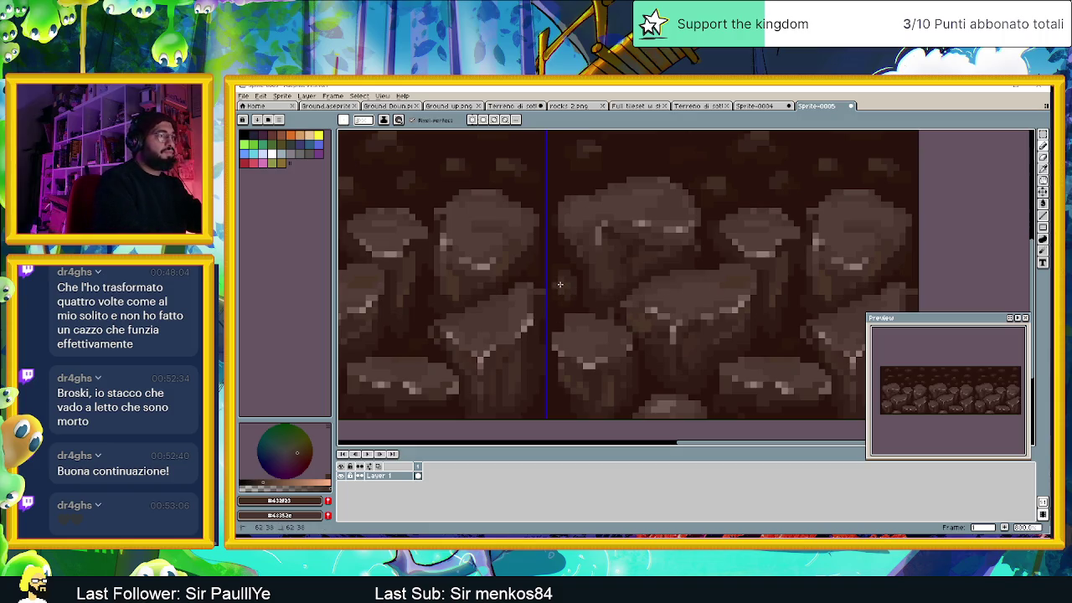
Step: Sample a mid and a darker rock brown, zoom back out, and select the middle tile
scroll(569, 293, "down", 1)
scroll(578, 302, "down", 2)
scroll(603, 326, "down", 1)
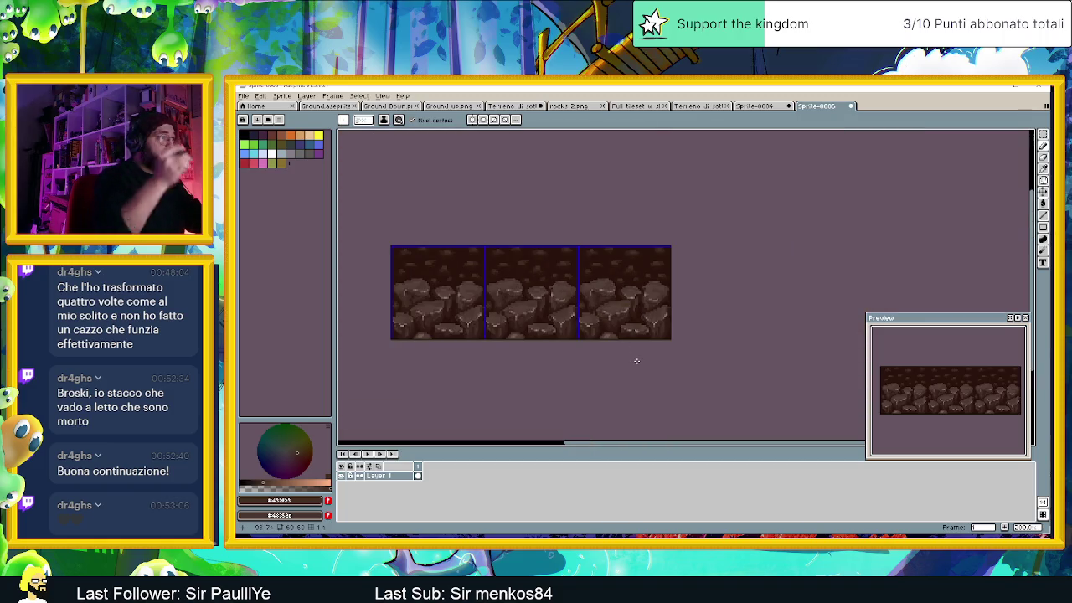
scroll(636, 361, "up", 2)
scroll(668, 310, "up", 2)
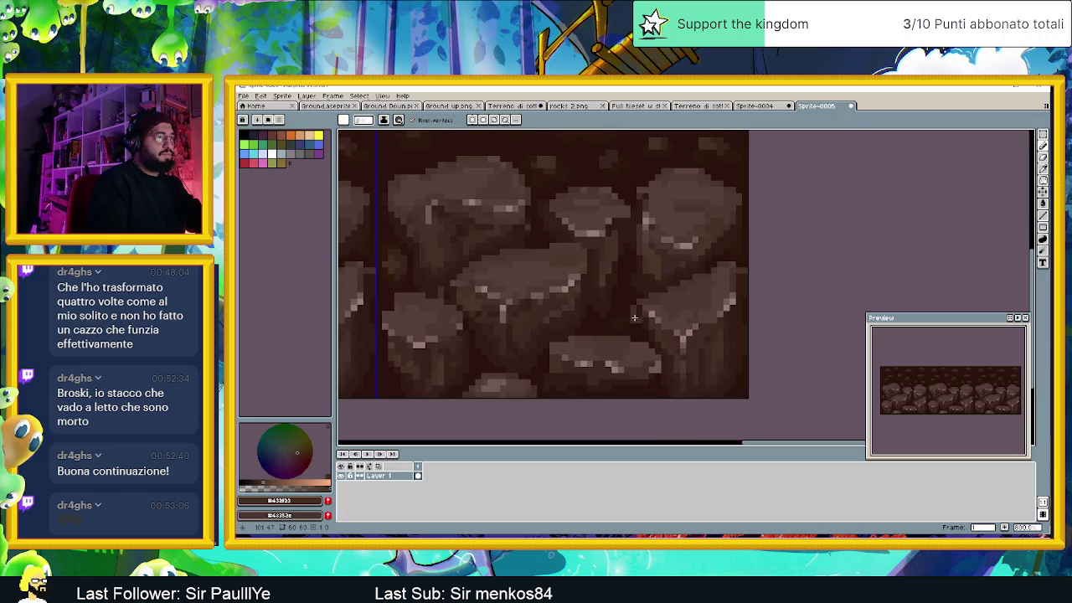
scroll(634, 317, "up", 2)
key("i")
left_click(670, 295, "alt")
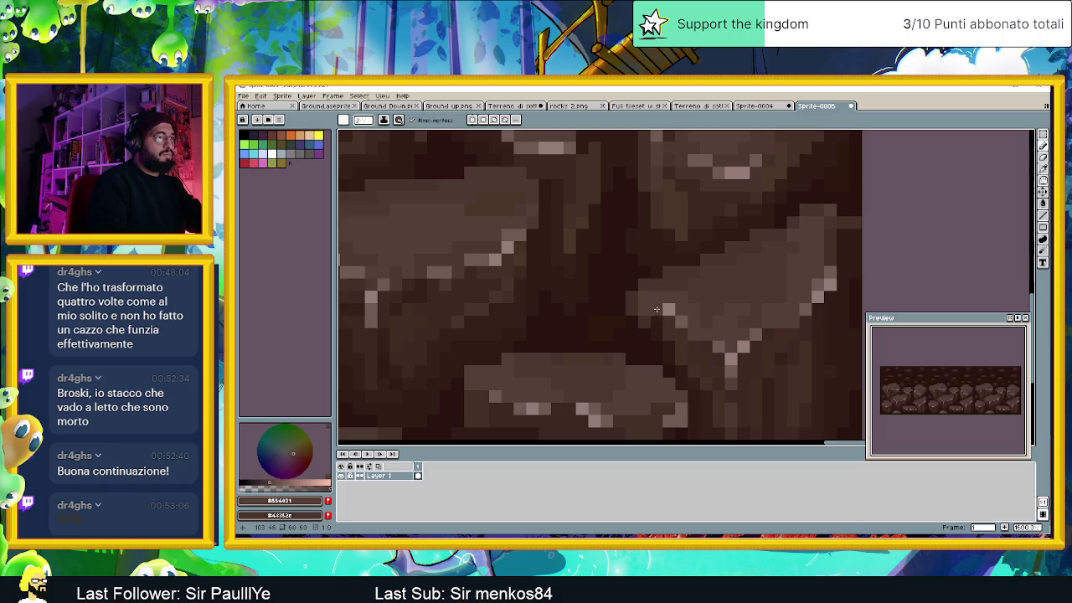
left_click(661, 320, "alt")
scroll(719, 324, "down", 1)
scroll(719, 326, "down", 1)
scroll(716, 362, "down", 1)
scroll(713, 370, "down", 1)
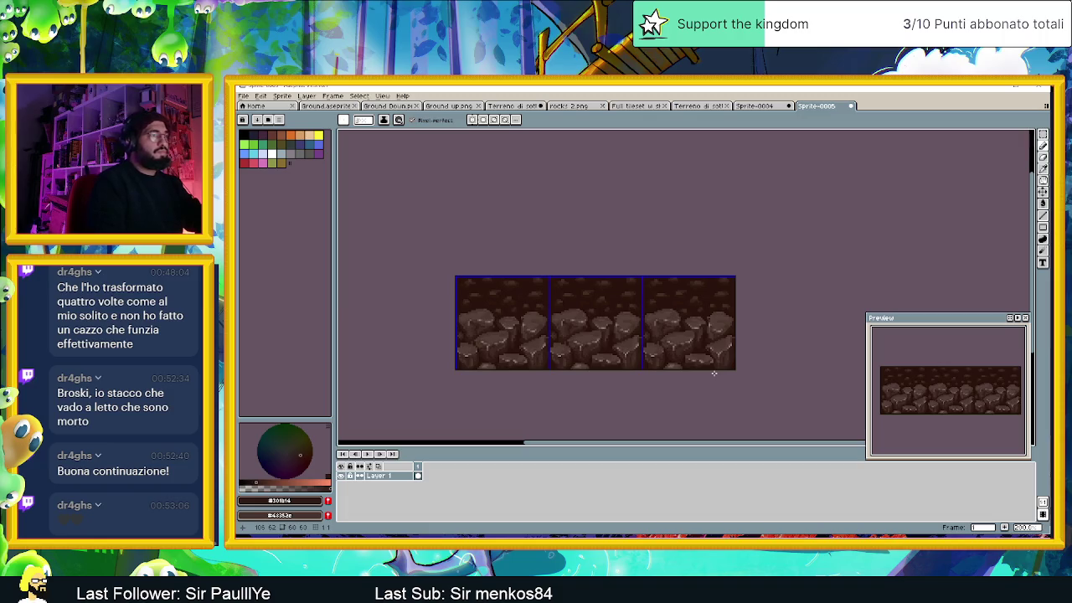
scroll(713, 373, "down", 1)
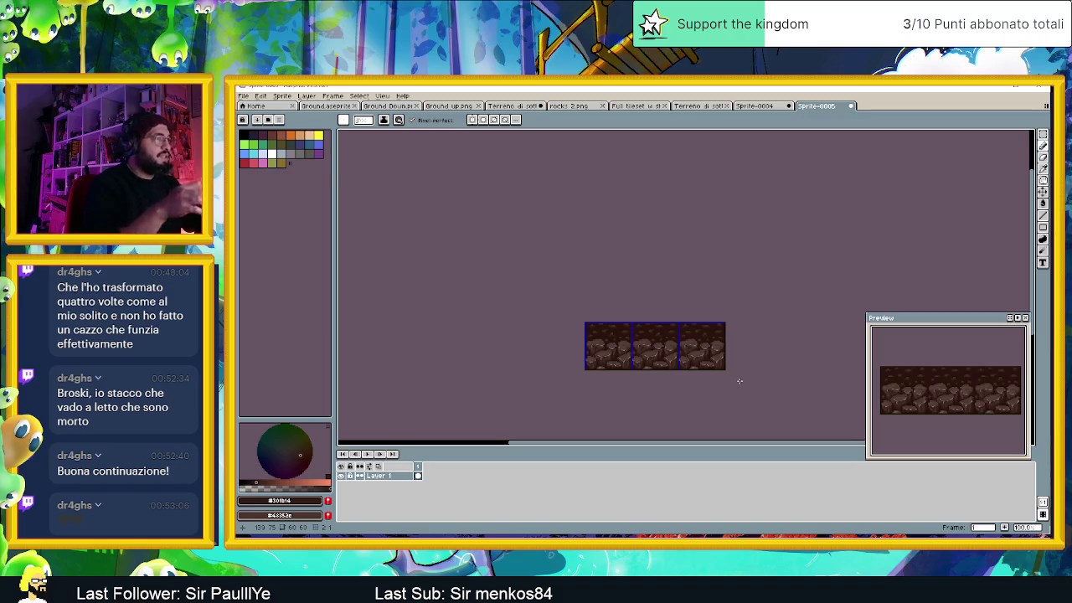
left_click_drag(631, 368, 677, 323)
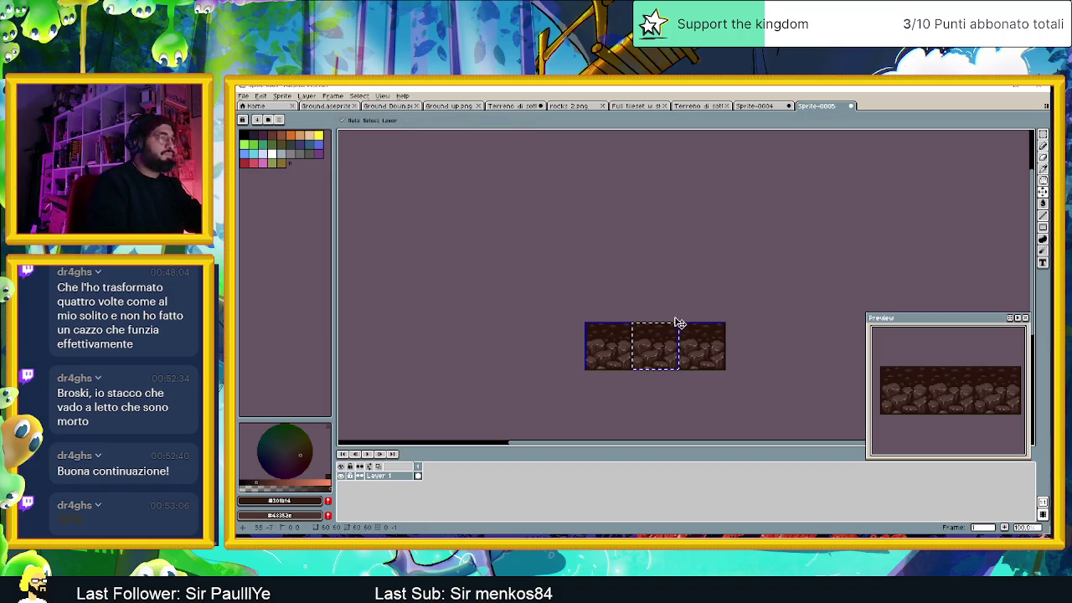
Step: Paste the rock tile into the Terreno di sotto al dungeon2 tileset's bottom-middle slot, nudged into alignment
left_click(753, 106)
left_click(701, 106)
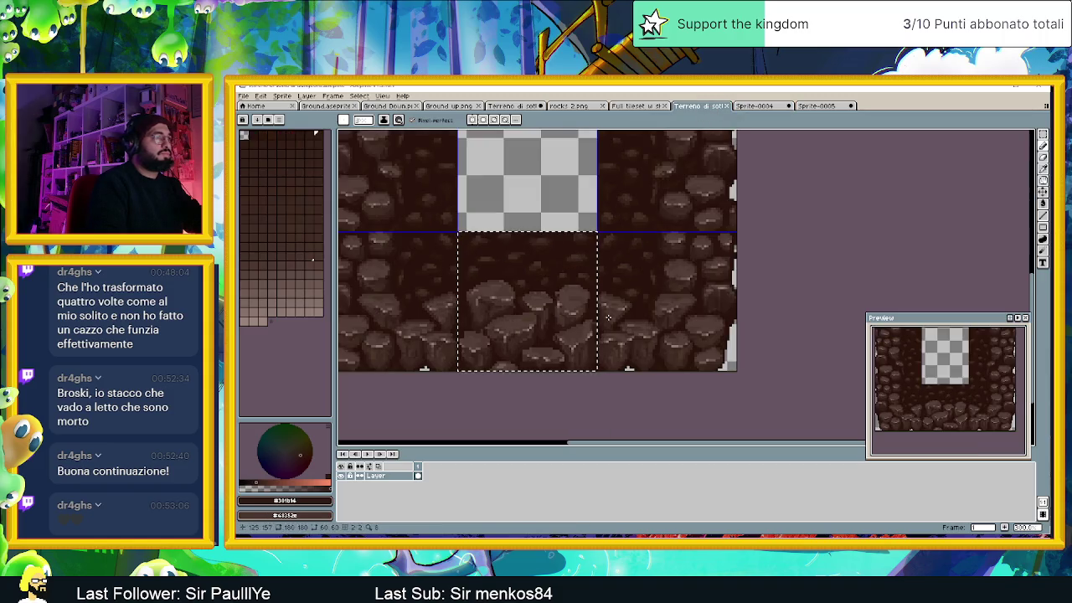
key("ctrl+v")
left_click_drag(355, 290, 495, 305)
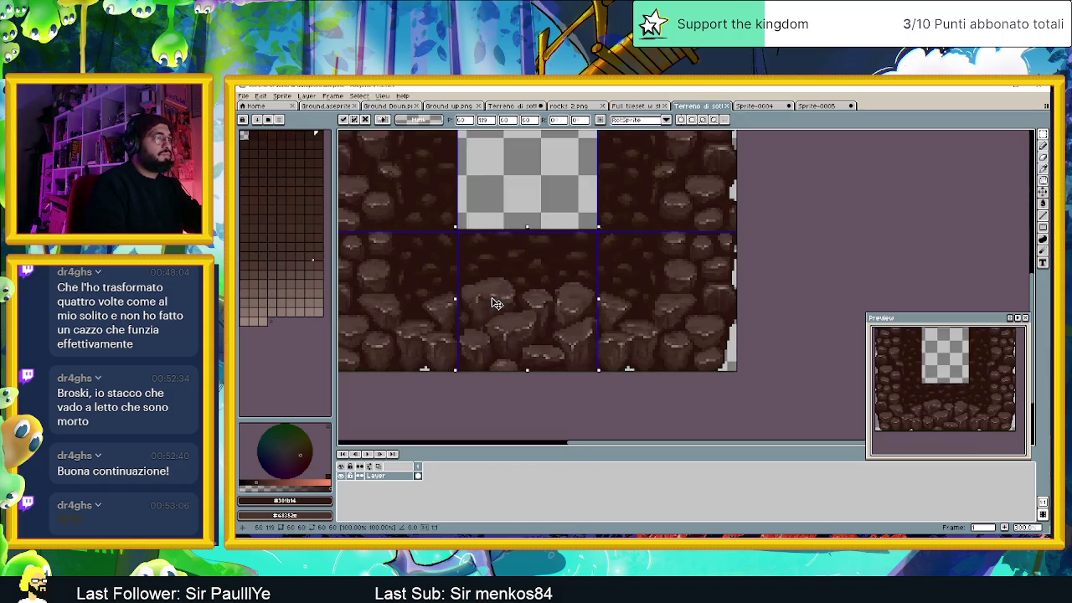
left_click_drag(495, 305, 497, 308)
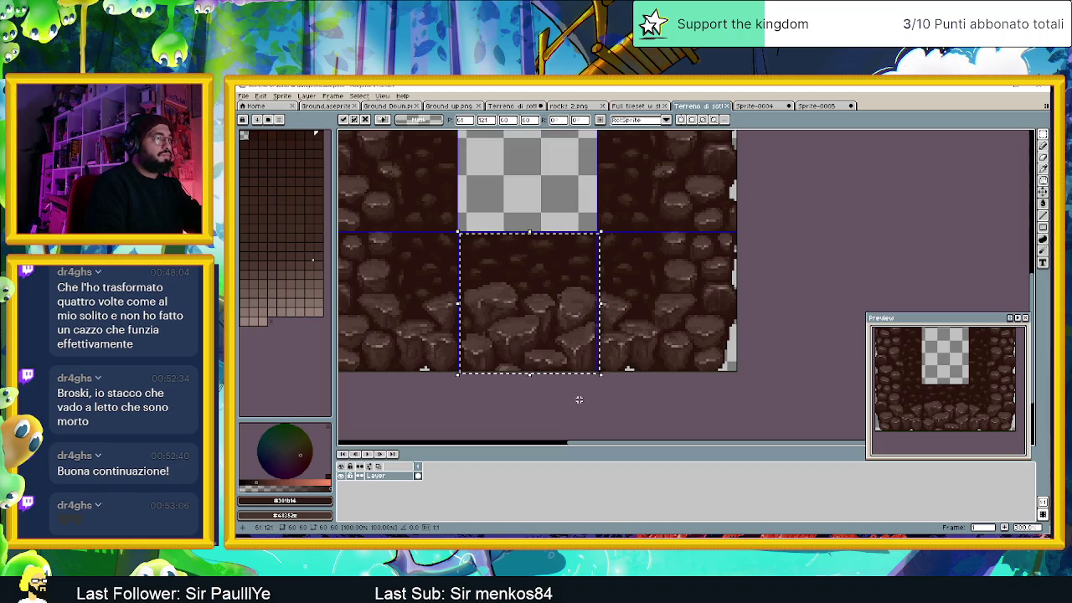
key("Return")
scroll(591, 397, "down", 2)
scroll(620, 393, "down", 1)
scroll(653, 383, "up", 1)
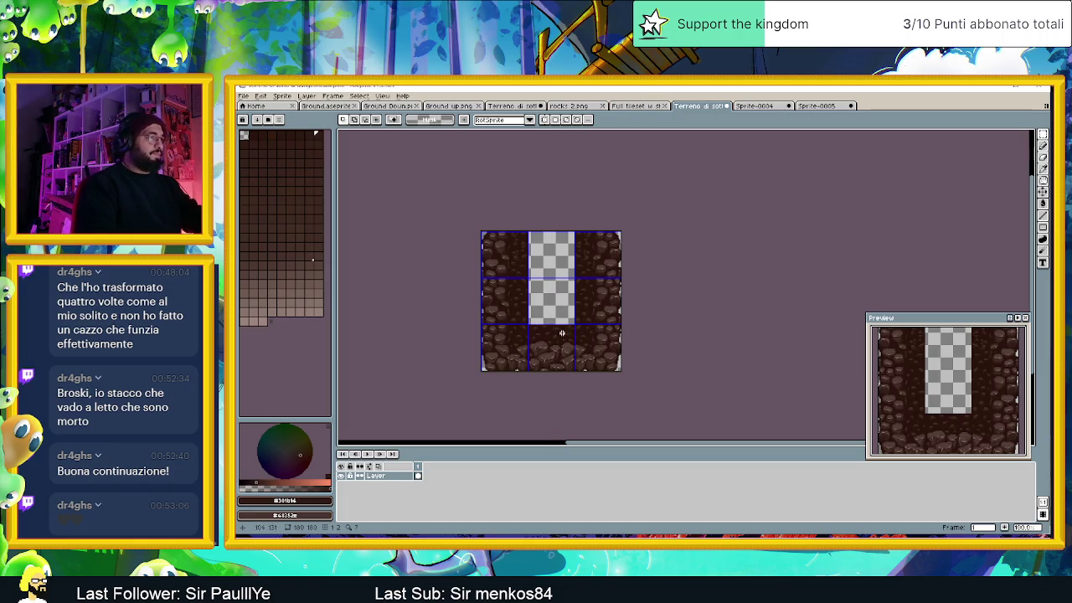
Step: Look over the tileset's upper tiles and save the tileset file
scroll(563, 333, "up", 1)
scroll(564, 339, "up", 1)
left_click_drag(575, 330, 590, 264)
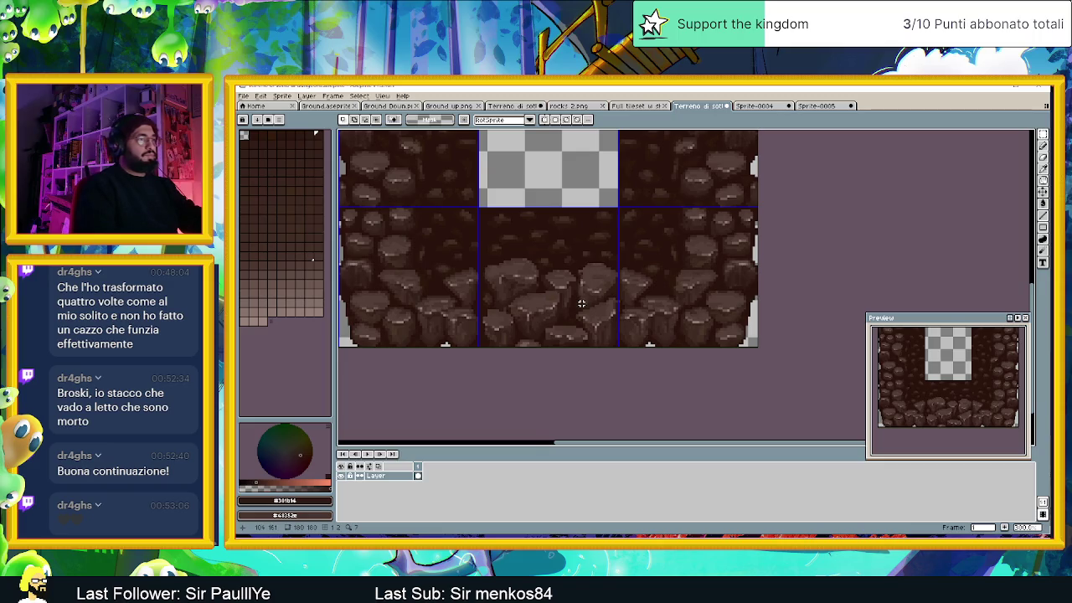
scroll(580, 303, "down", 1)
scroll(576, 290, "down", 1)
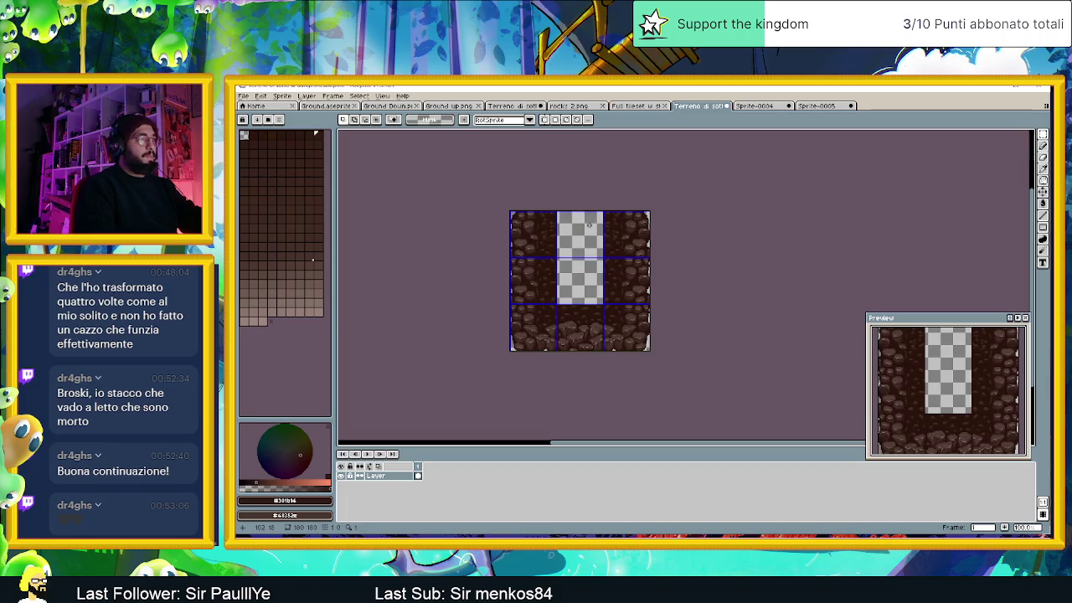
scroll(577, 228, "up", 1)
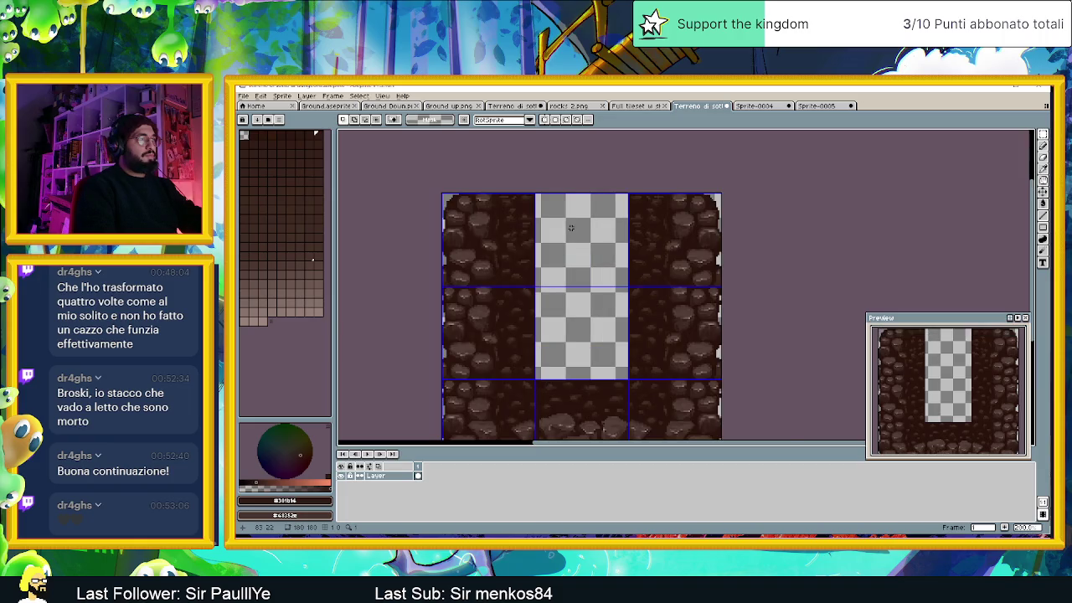
scroll(571, 227, "up", 1)
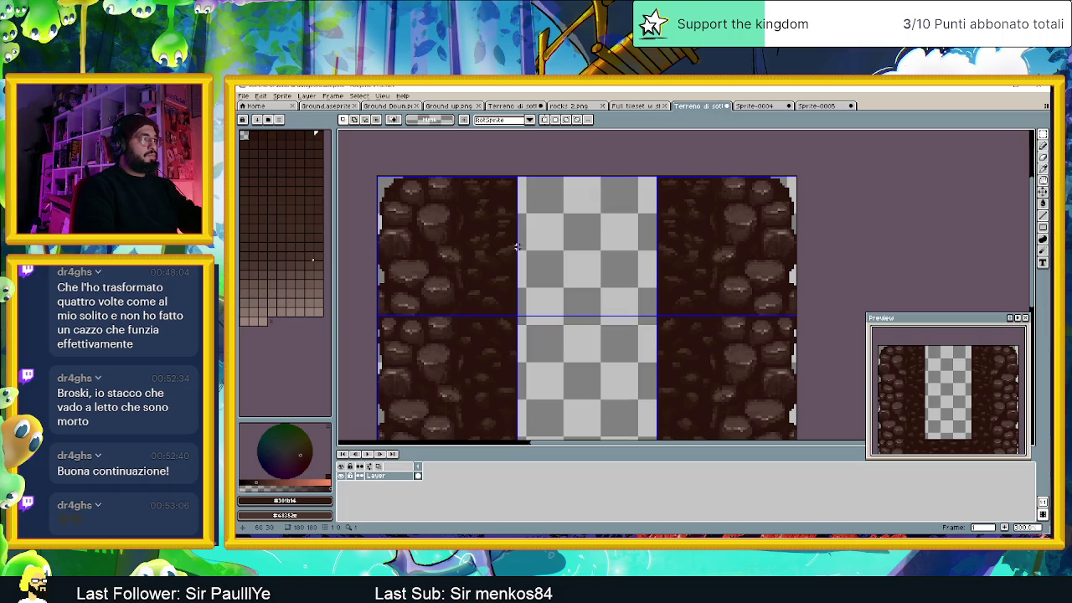
scroll(554, 237, "down", 1)
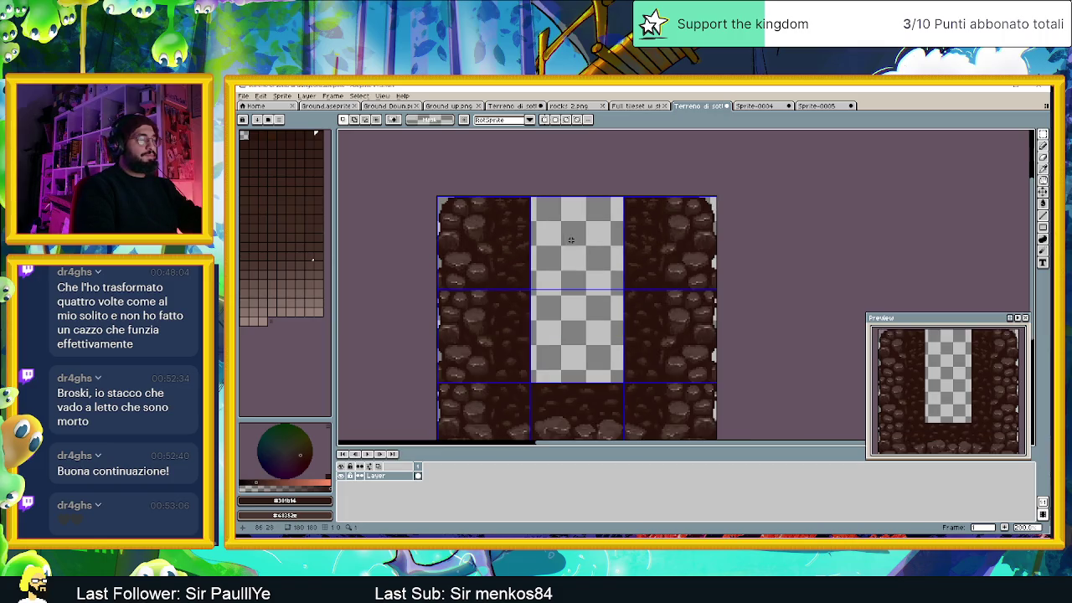
scroll(572, 242, "down", 2)
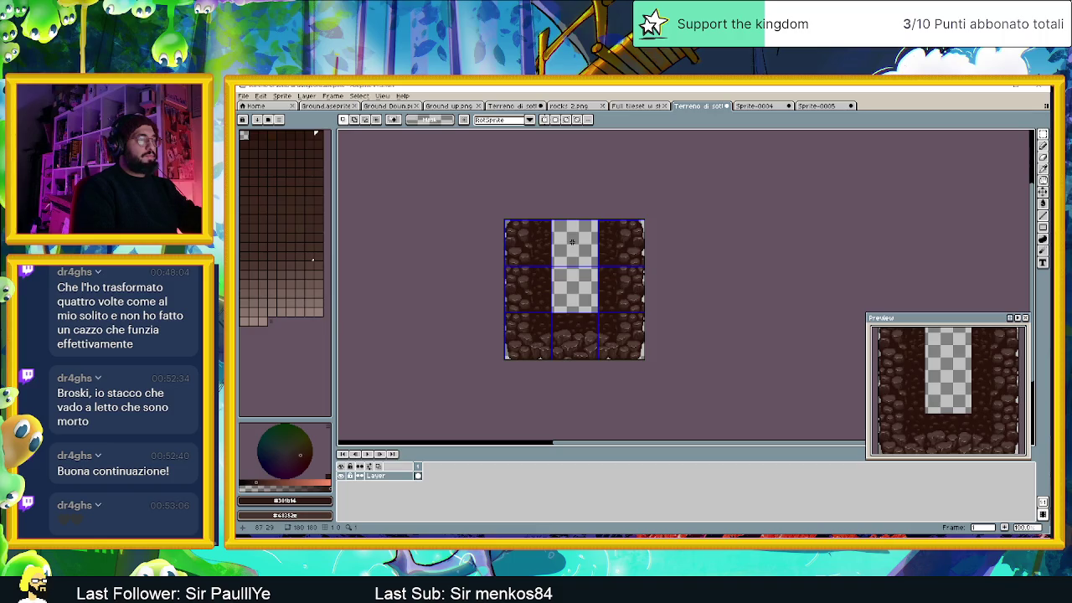
scroll(572, 242, "up", 2)
scroll(575, 240, "up", 1)
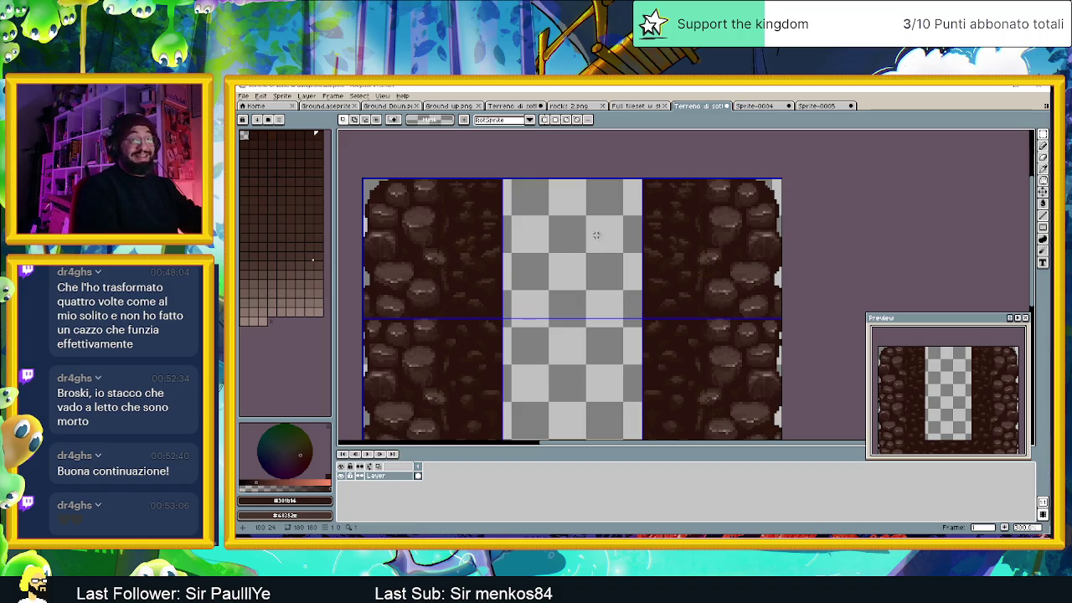
key("ctrl+s")
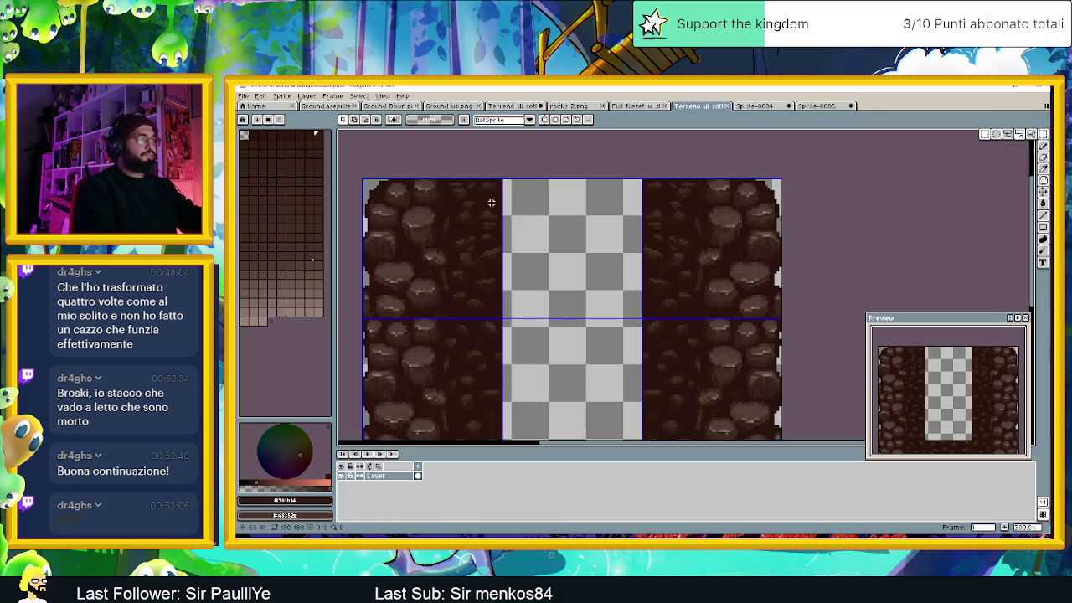
Step: Paint Bucket the selected empty top-middle tile solid dark brown, then deselect
left_click_drag(502, 179, 642, 319)
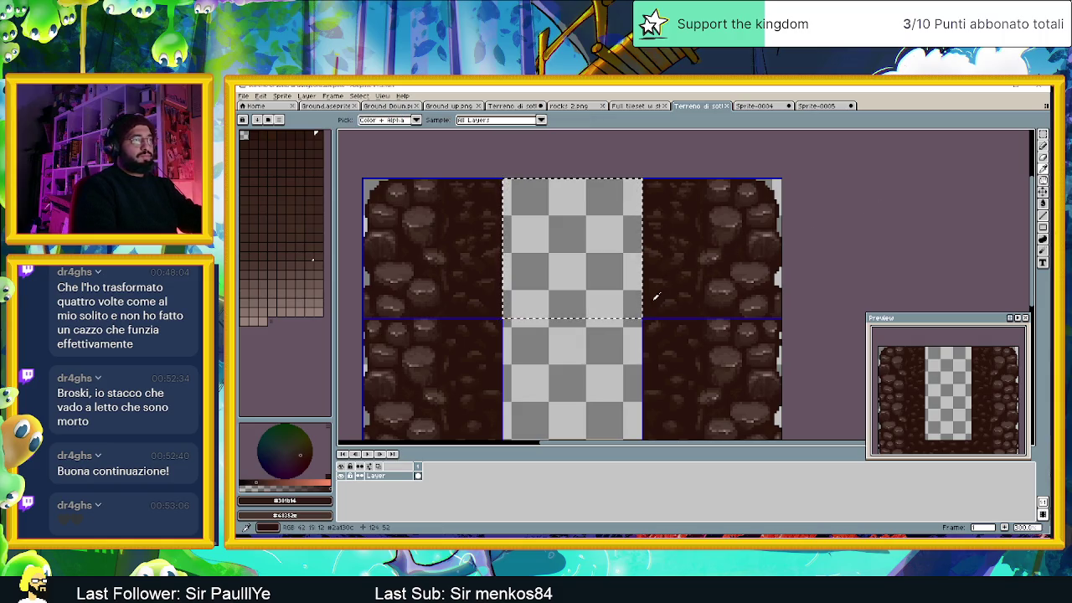
left_click(1042, 201)
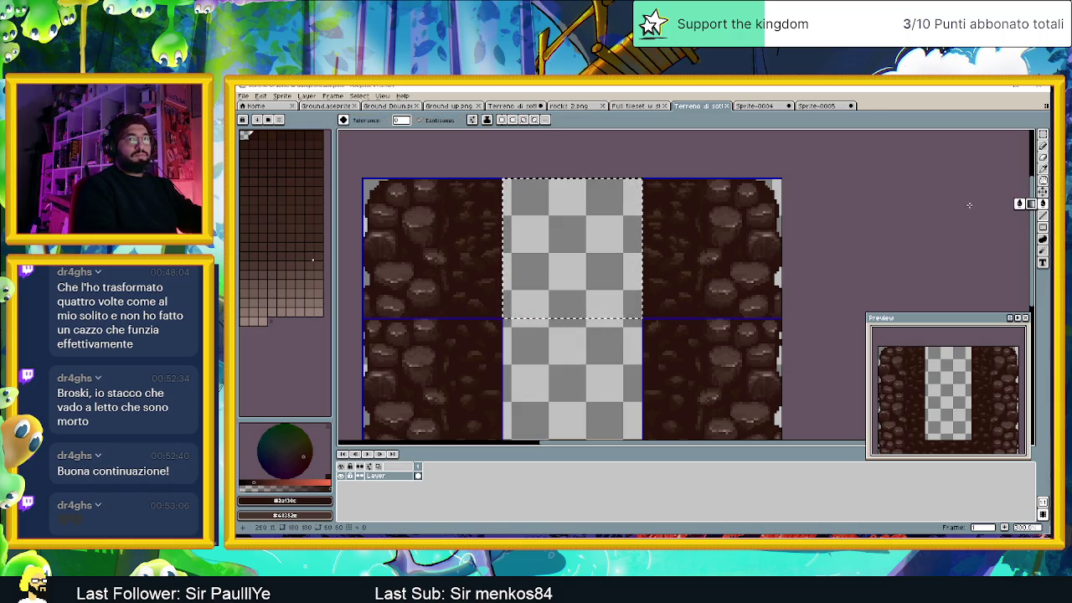
left_click(572, 242)
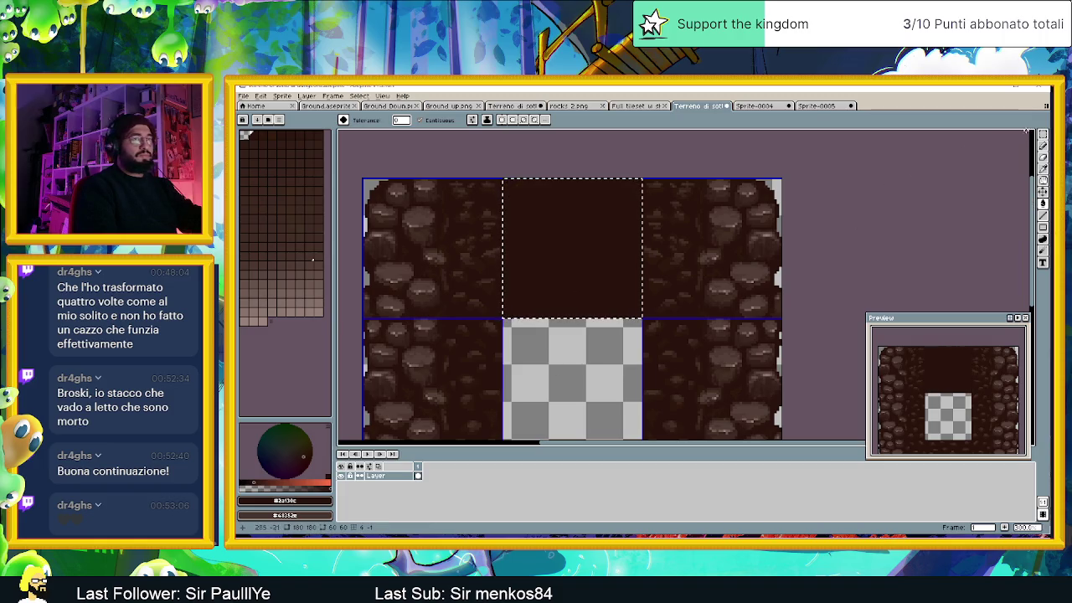
left_click(1042, 134)
left_click(827, 160)
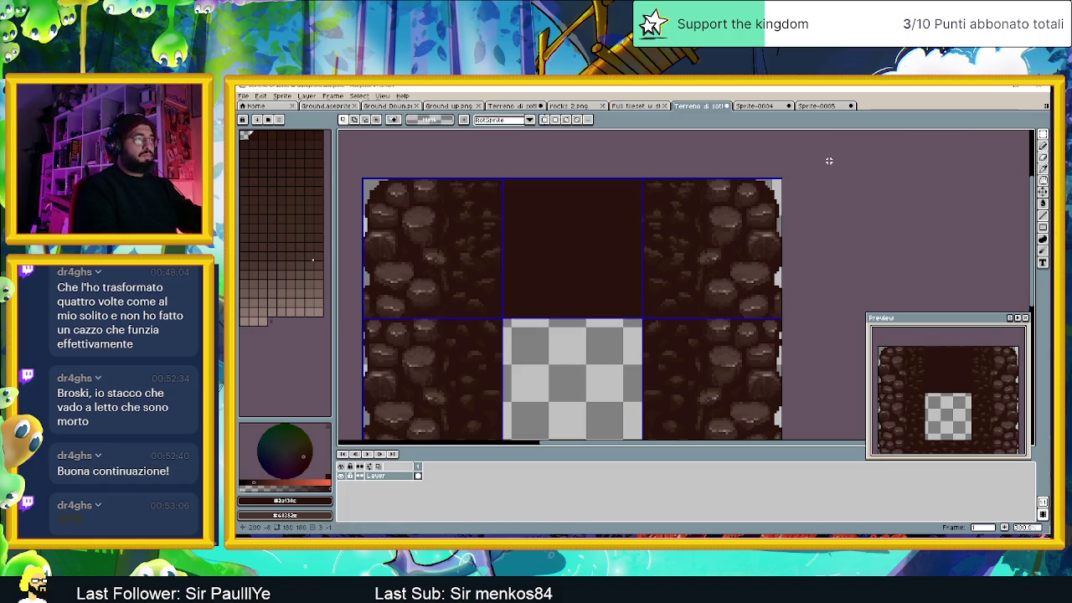
scroll(562, 209, "up", 1)
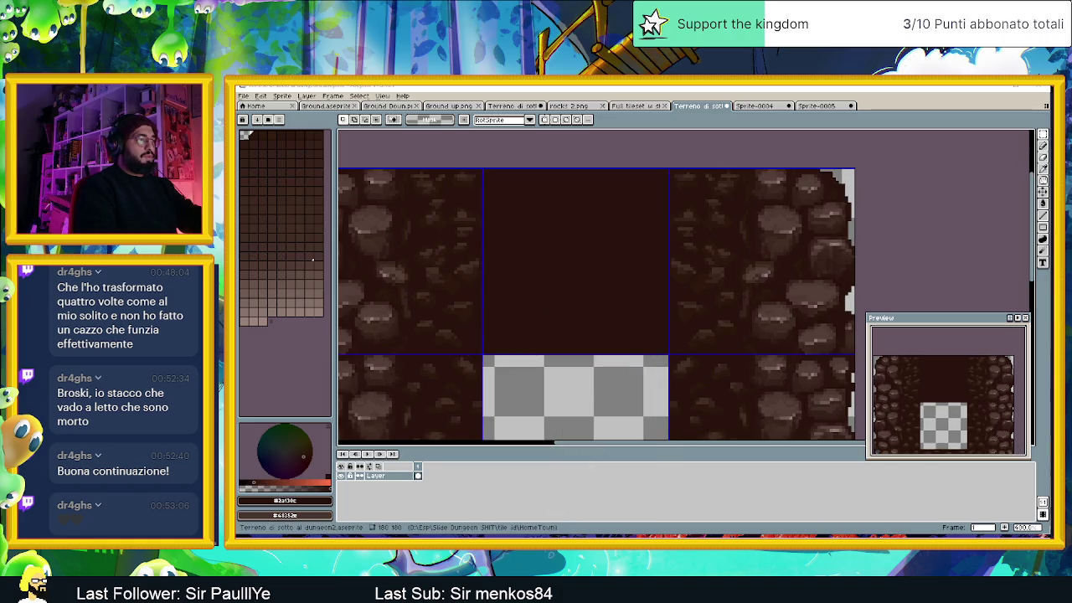
key("alt+Tab")
Step: Play Steam Powered Giraffe's 'Honeybee' from the recommendations and minimize Chrome
scroll(587, 406, "down", 5)
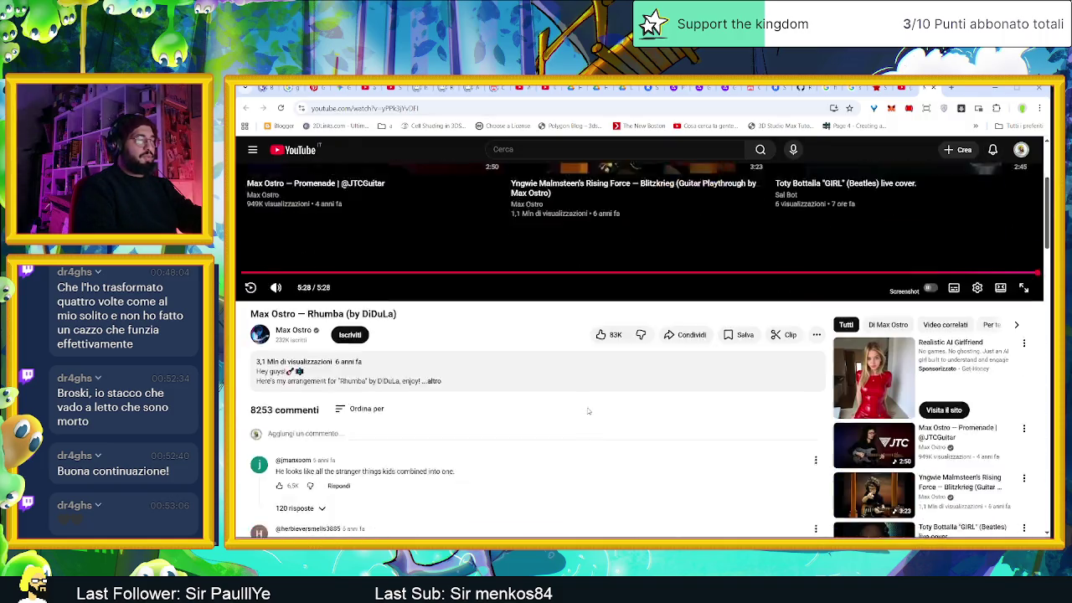
scroll(588, 410, "down", 1)
scroll(587, 410, "down", 1)
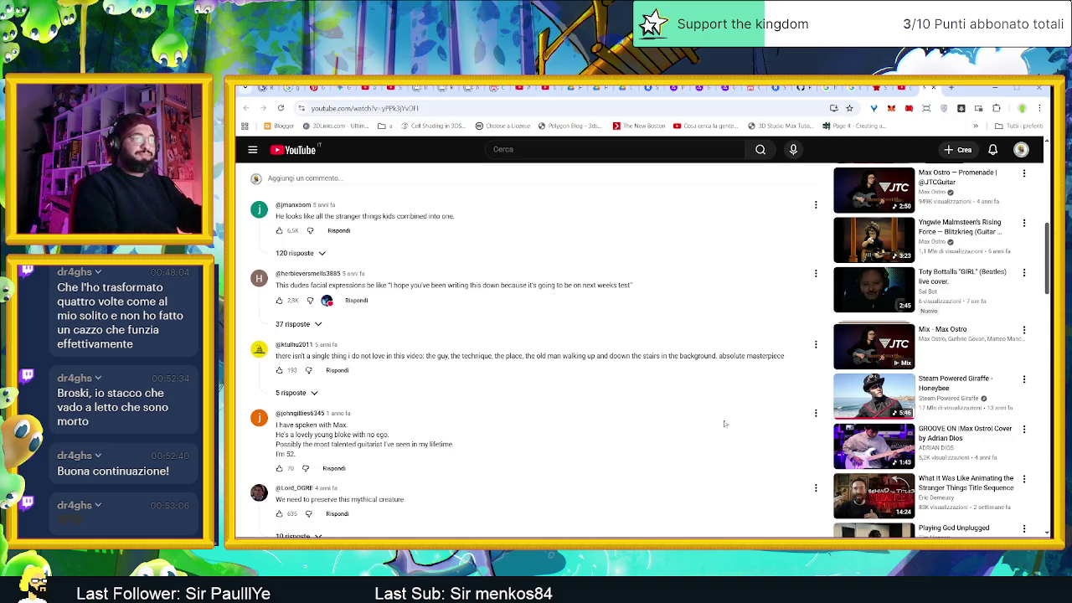
left_click(945, 387)
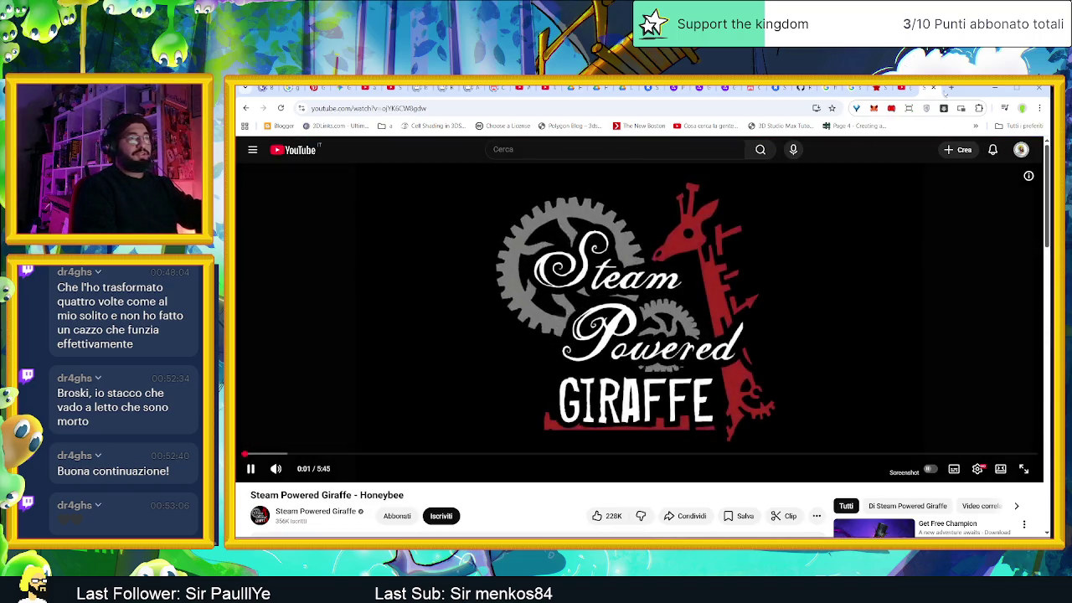
left_click(993, 90)
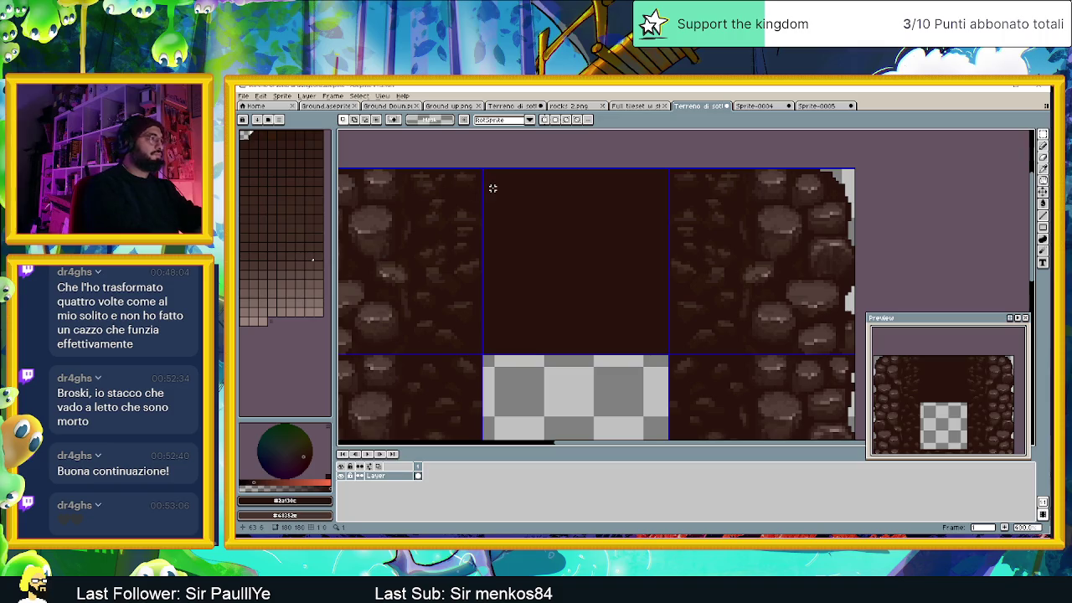
Step: Frame the top tile row and set the Pencil to pixel-perfect freehand drawing
left_click_drag(536, 197, 572, 236)
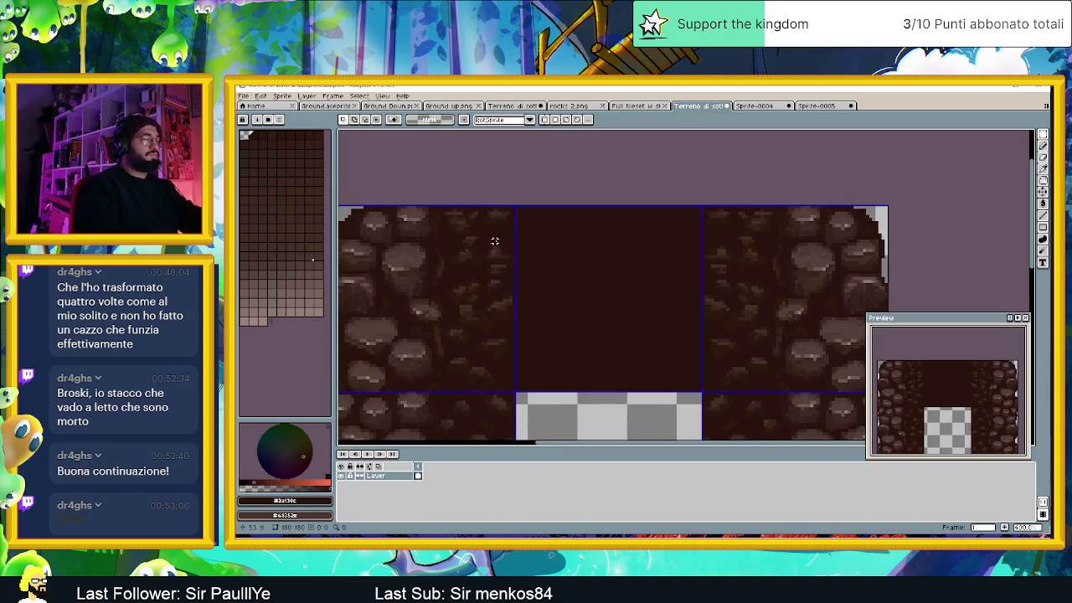
scroll(429, 241, "up", 1)
key("i")
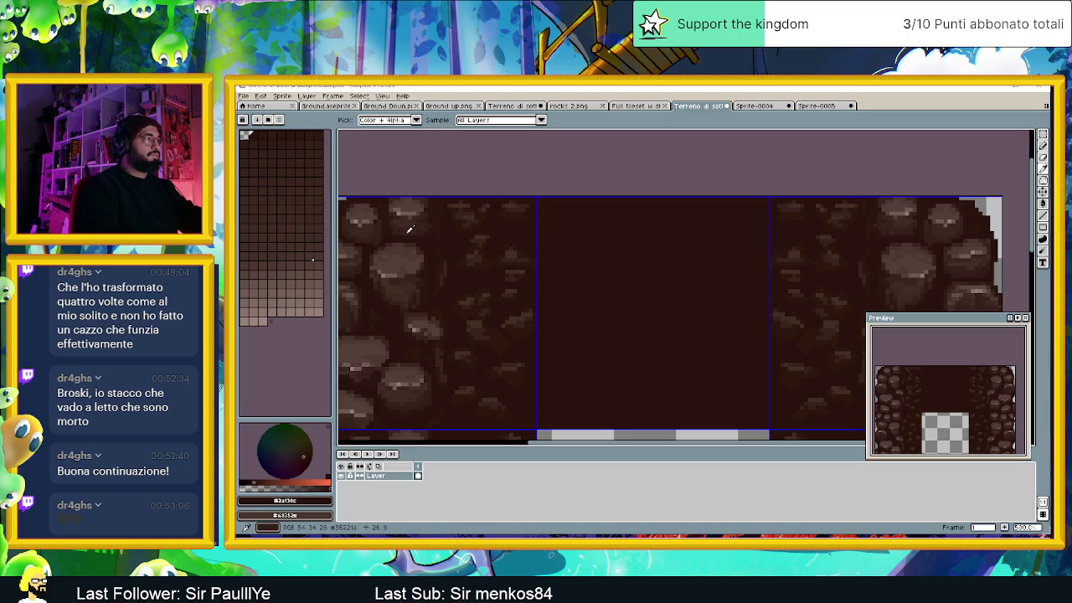
key("m")
scroll(476, 221, "up", 1)
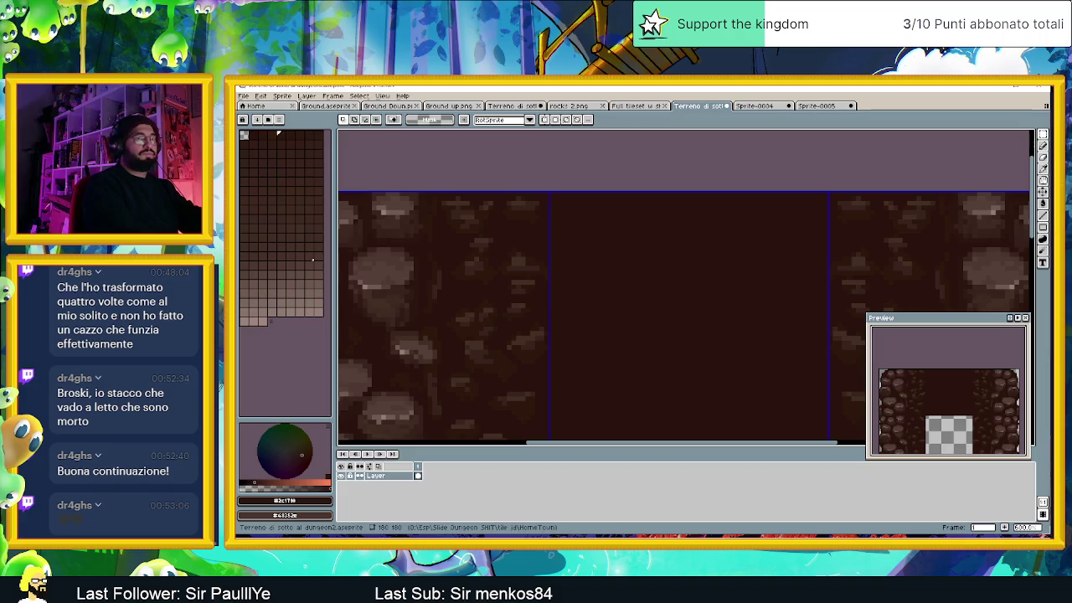
left_click(1042, 145)
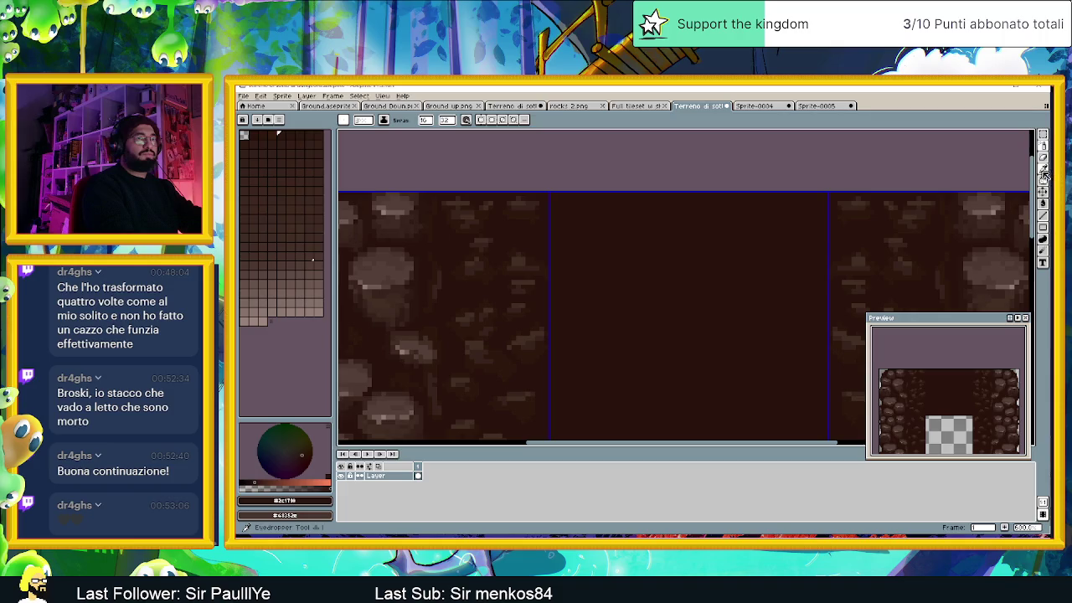
left_click(1042, 146)
left_click(1018, 146)
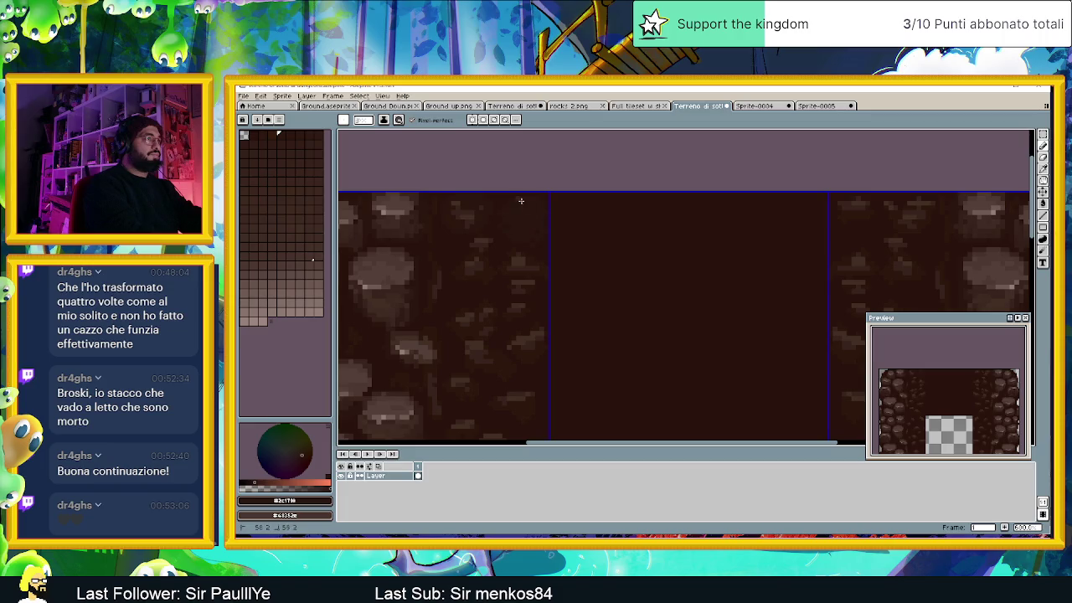
Step: Eyedrop a dark brown and a light brown from the left tile's rocks
key("alt")
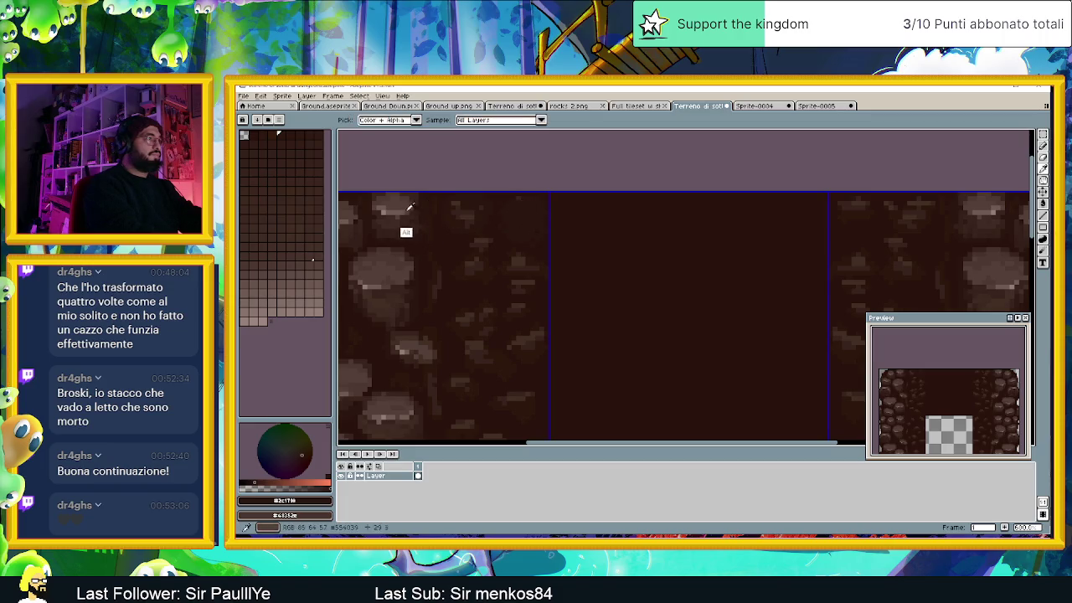
left_click(389, 228)
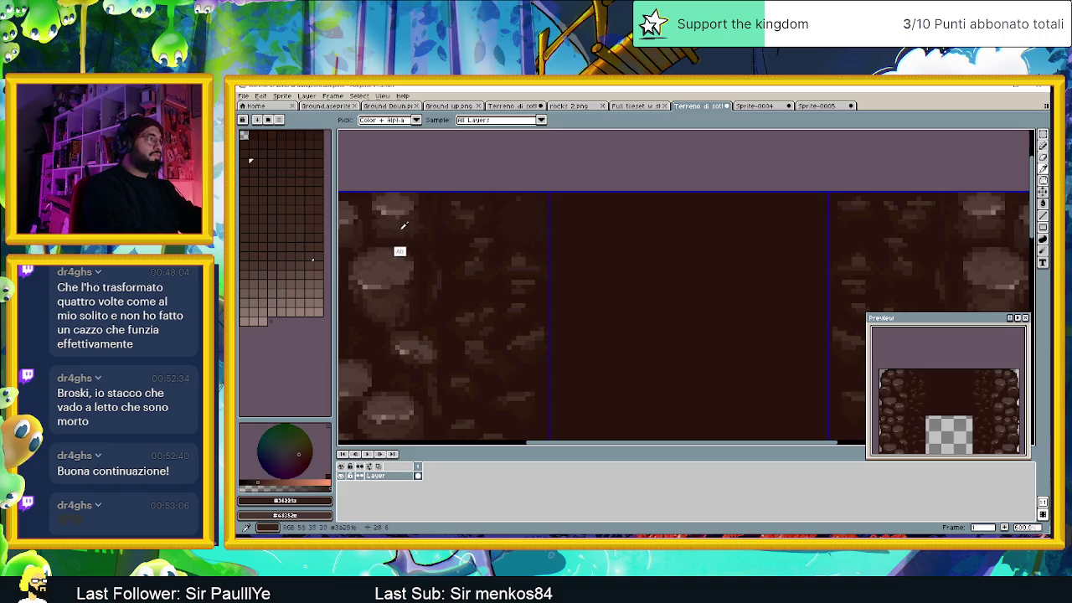
left_click(393, 222)
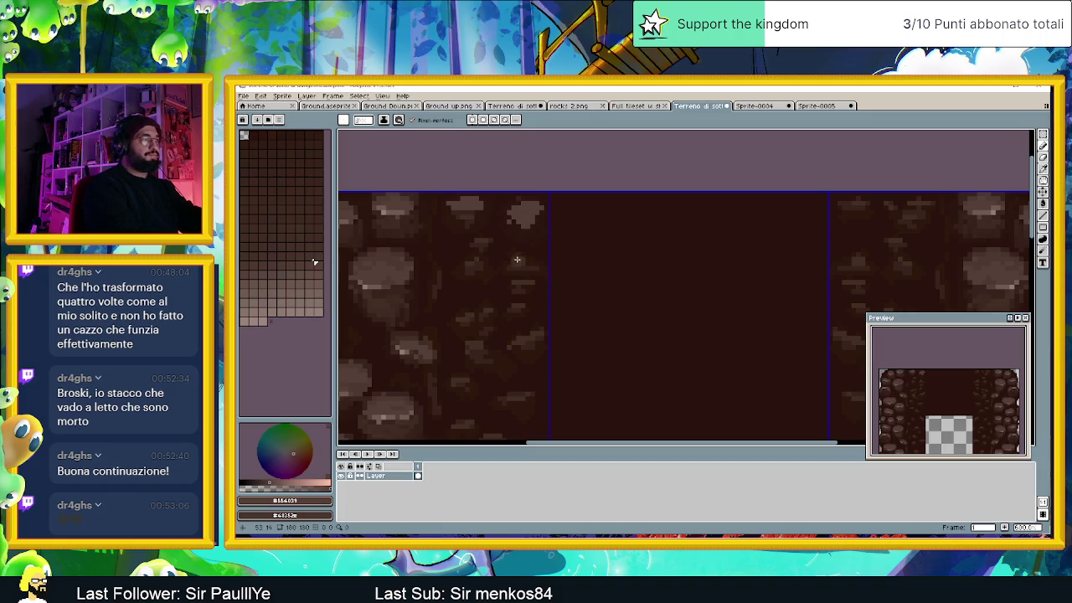
Step: Pick the light rock brown and paint highlight pixels onto a small inner rock
scroll(658, 244, "down", 1)
scroll(625, 252, "up", 2)
scroll(624, 252, "down", 1)
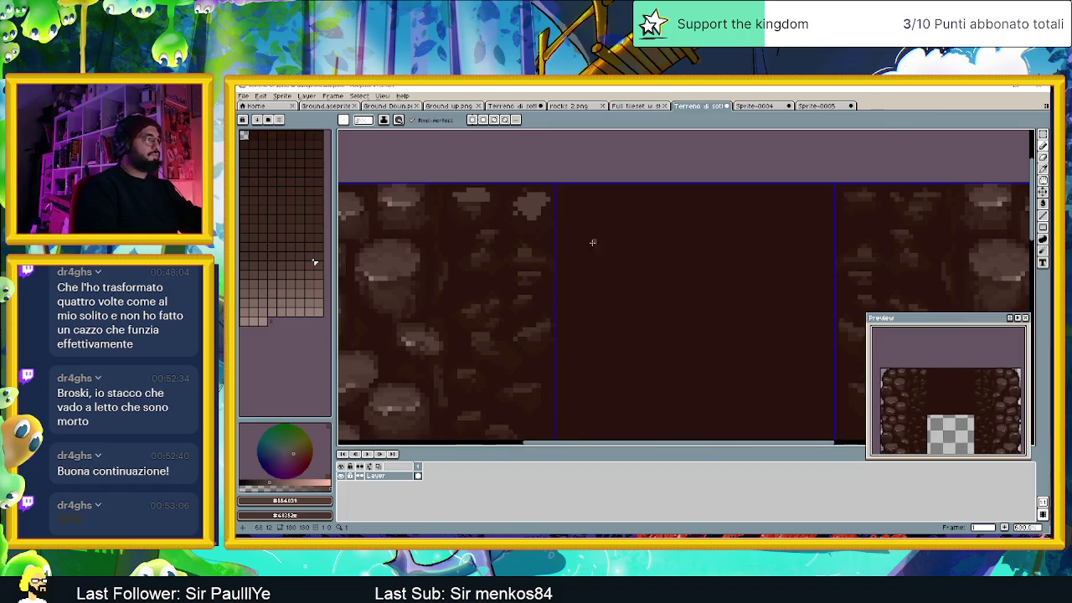
scroll(599, 262, "up", 1)
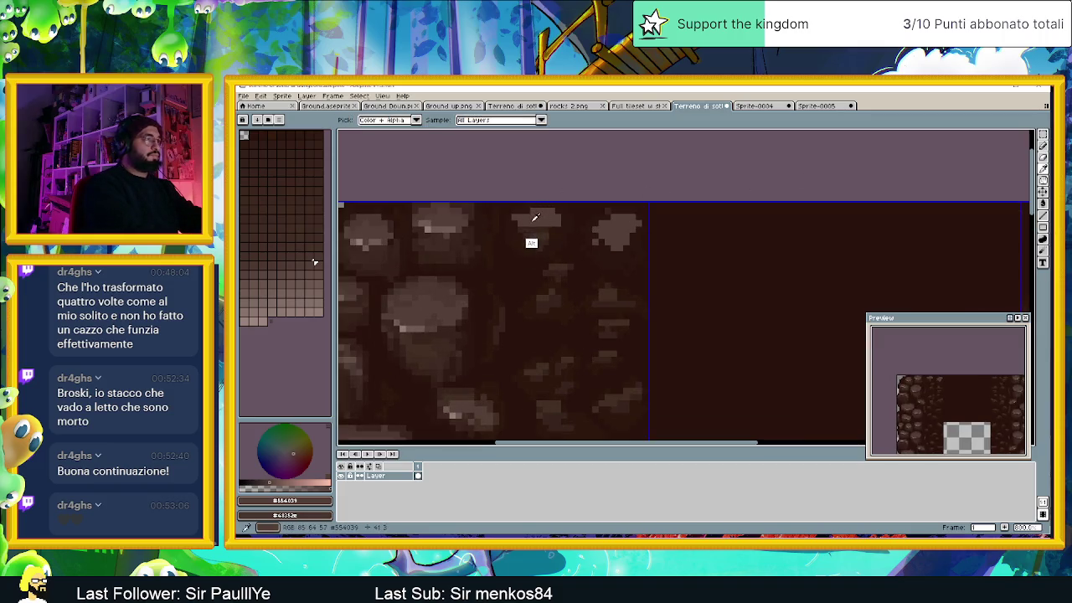
key("alt")
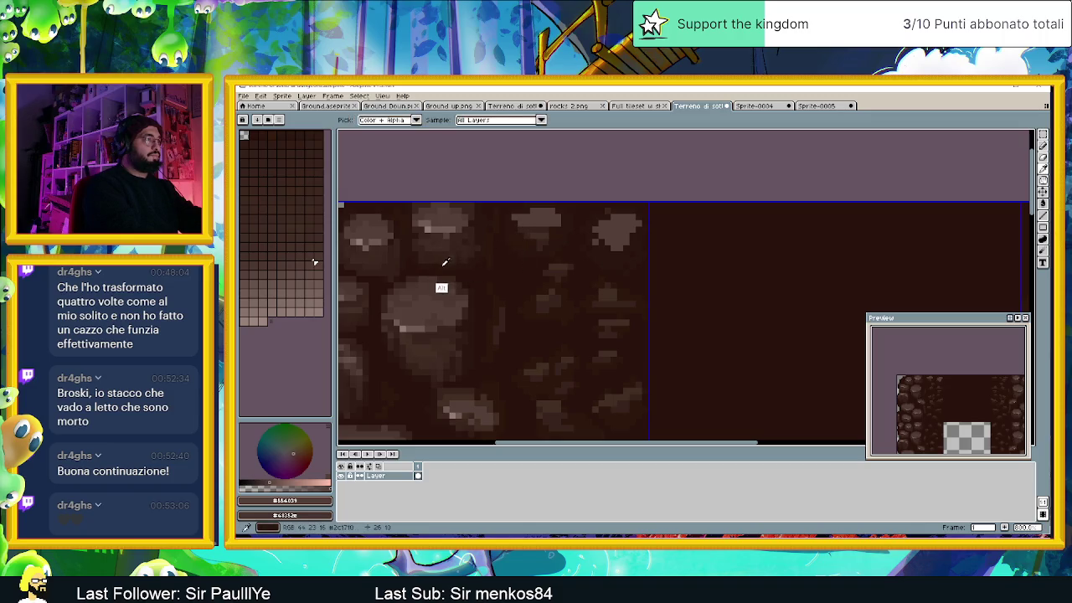
left_click(441, 256, "alt")
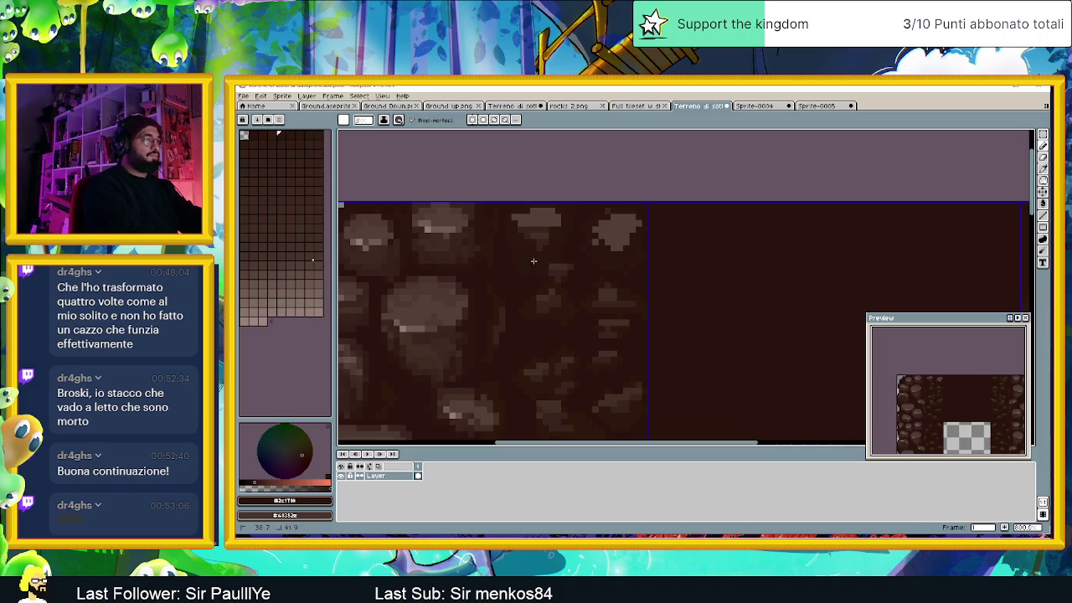
left_click(613, 232, "alt")
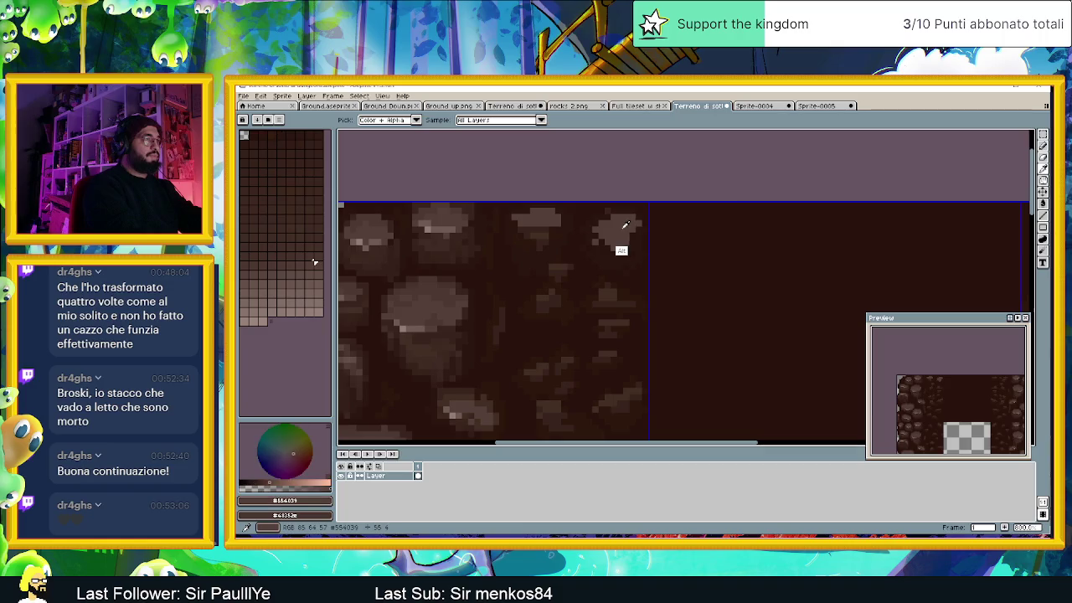
left_click_drag(527, 272, 502, 272)
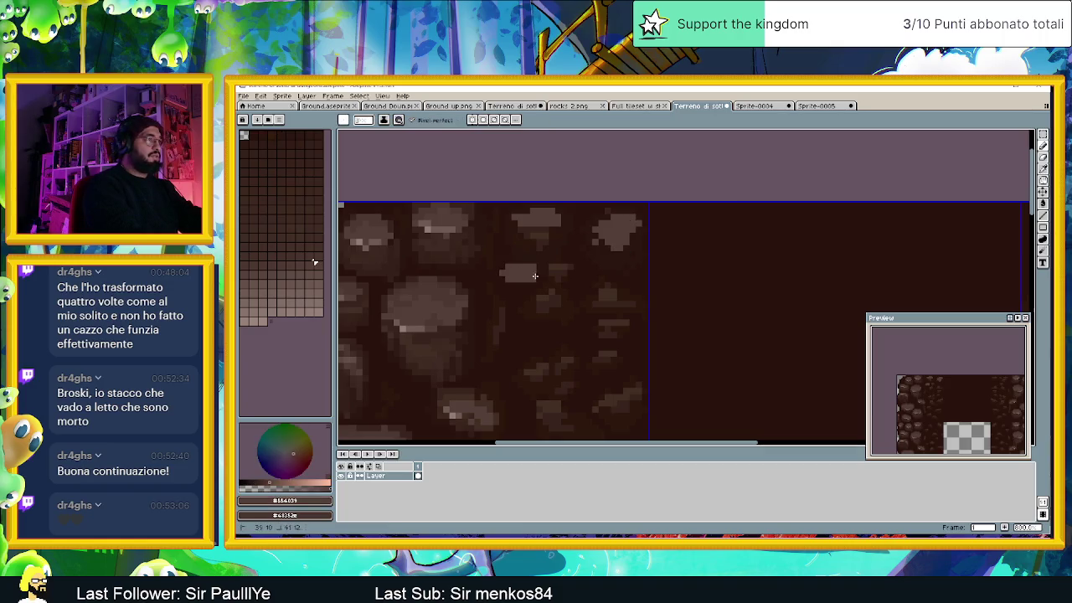
Step: Sample several dark ground and rock browns for shading around the rocks
left_click(528, 261, "alt")
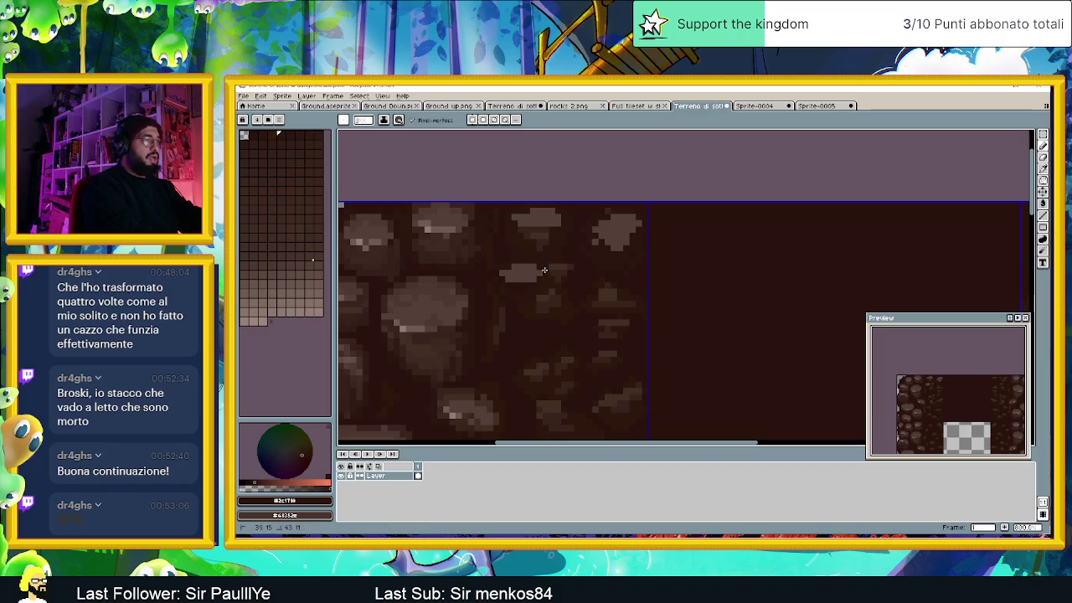
left_click(536, 245, "alt")
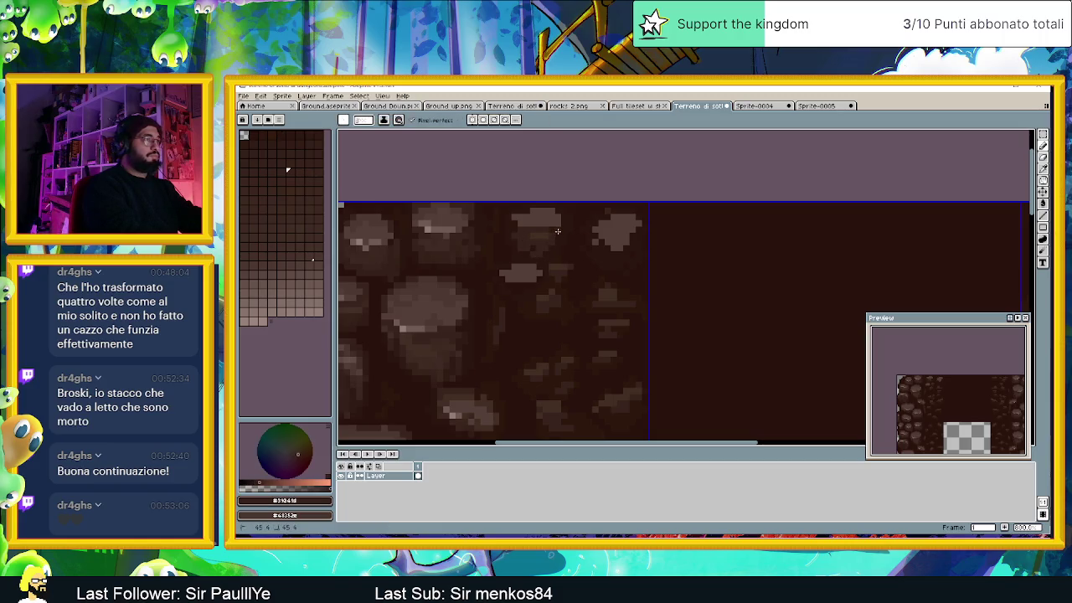
left_click(422, 278, "alt")
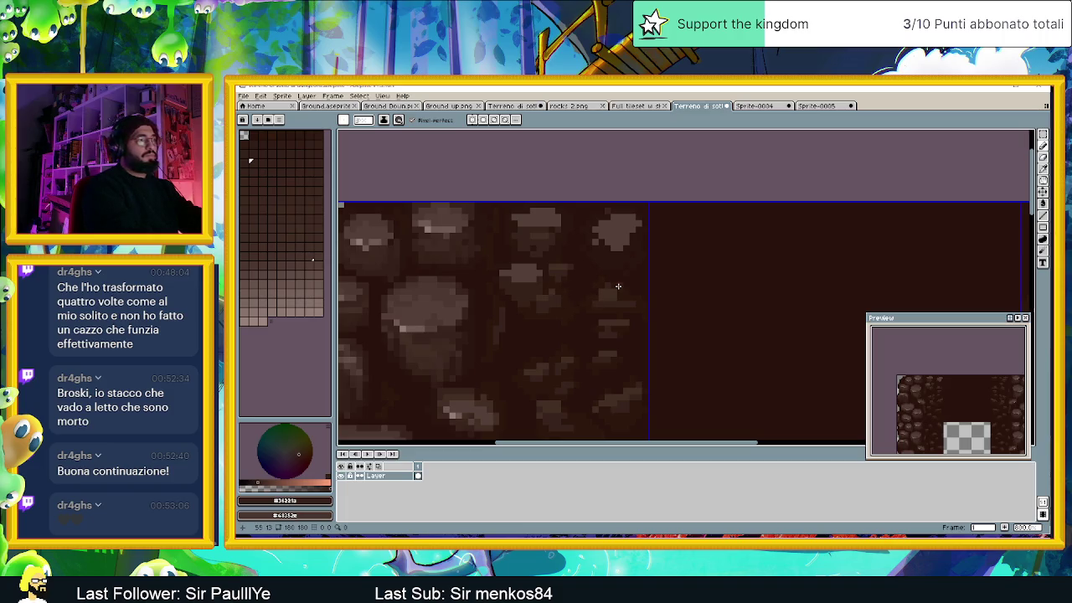
scroll(617, 286, "down", 2)
Step: Sample a lighter brown and paint over the top-right and middle top pale rocks
scroll(616, 319, "down", 1)
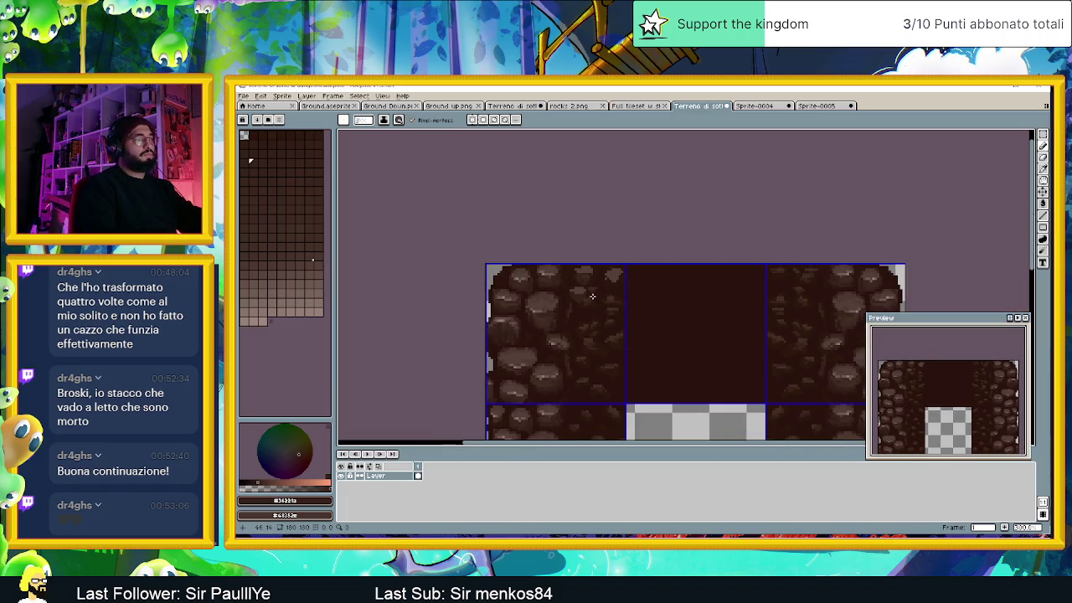
scroll(592, 297, "up", 2)
scroll(592, 306, "up", 1)
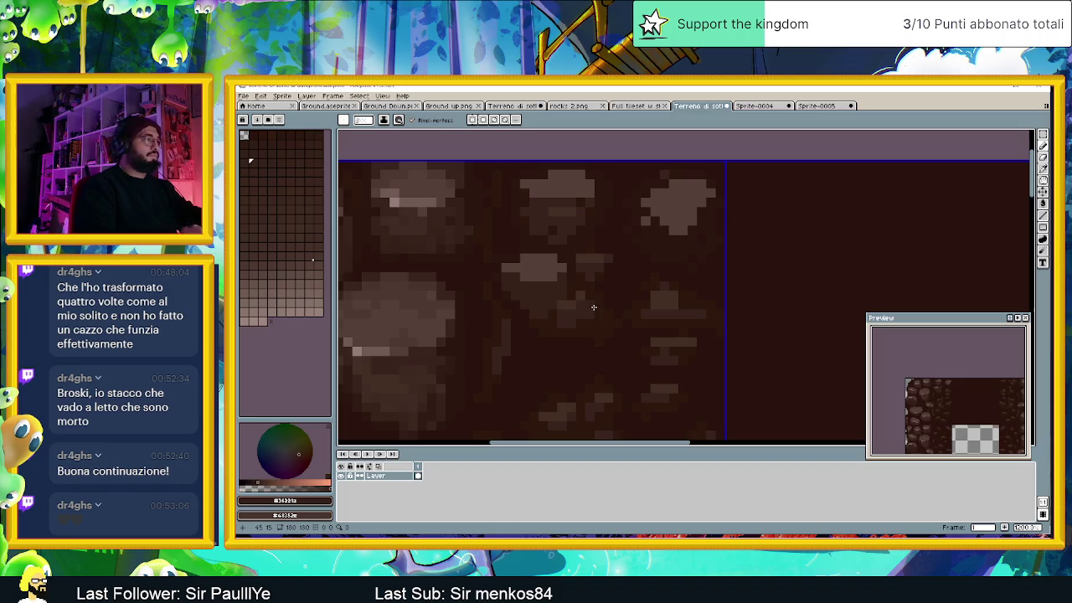
left_click(448, 387, "alt")
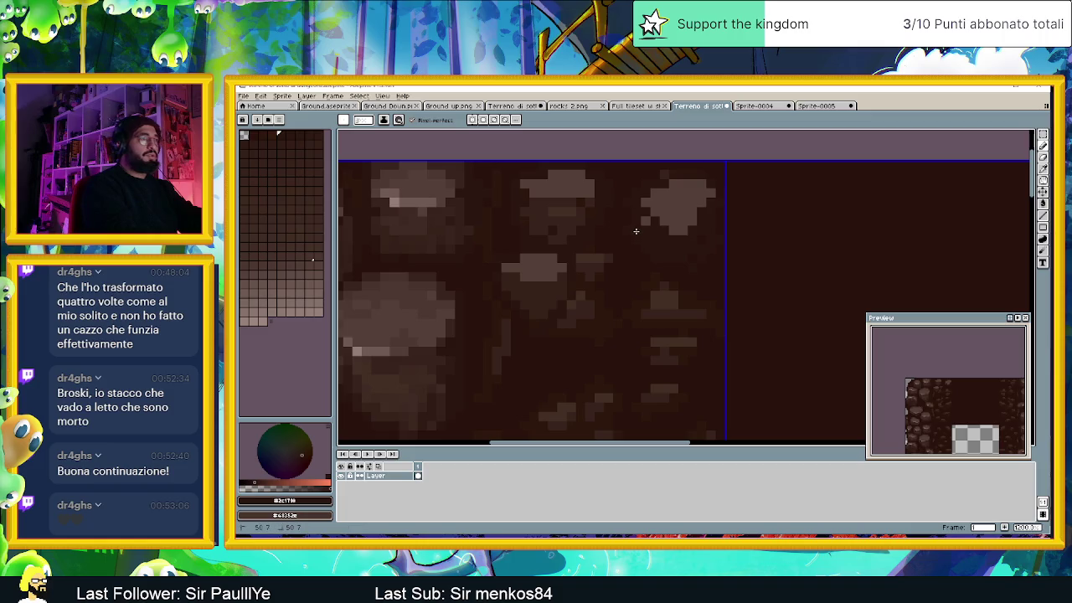
left_click(665, 224, "alt")
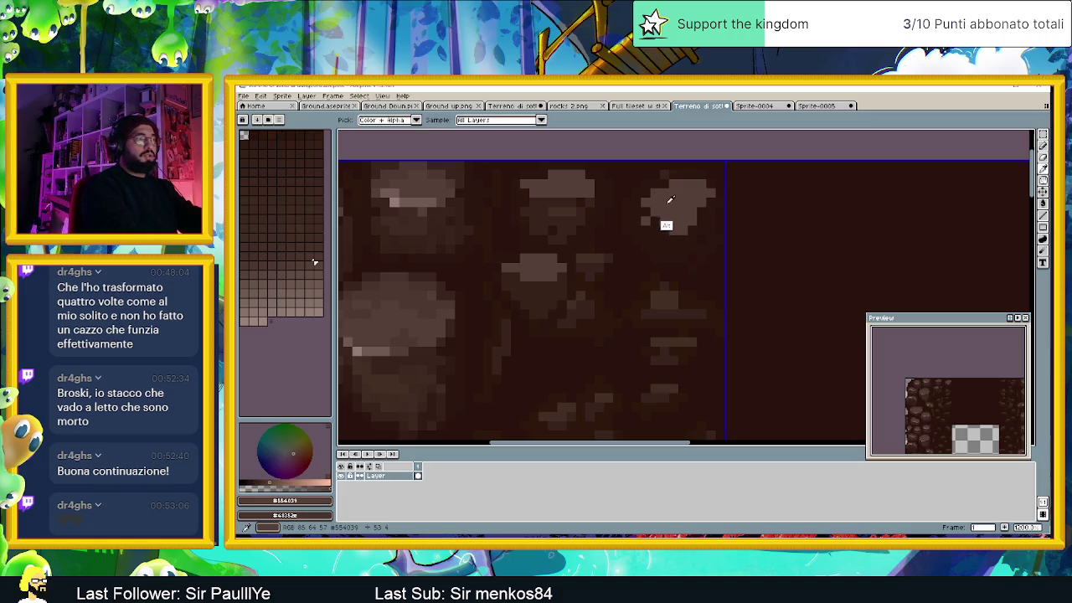
mouse_move(670, 189)
left_mouse_down()
mouse_move(668, 207)
mouse_move(694, 221)
mouse_move(664, 230)
left_mouse_up()
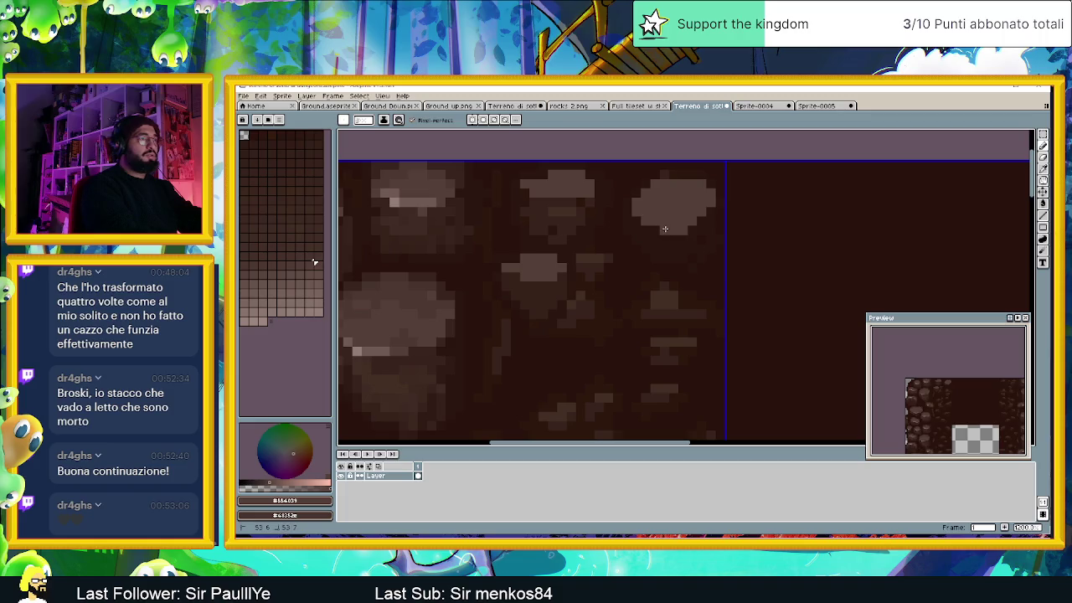
mouse_move(535, 198)
left_mouse_down()
mouse_move(577, 203)
mouse_move(557, 226)
left_mouse_up()
scroll(557, 226, "down", 2)
scroll(544, 251, "down", 2)
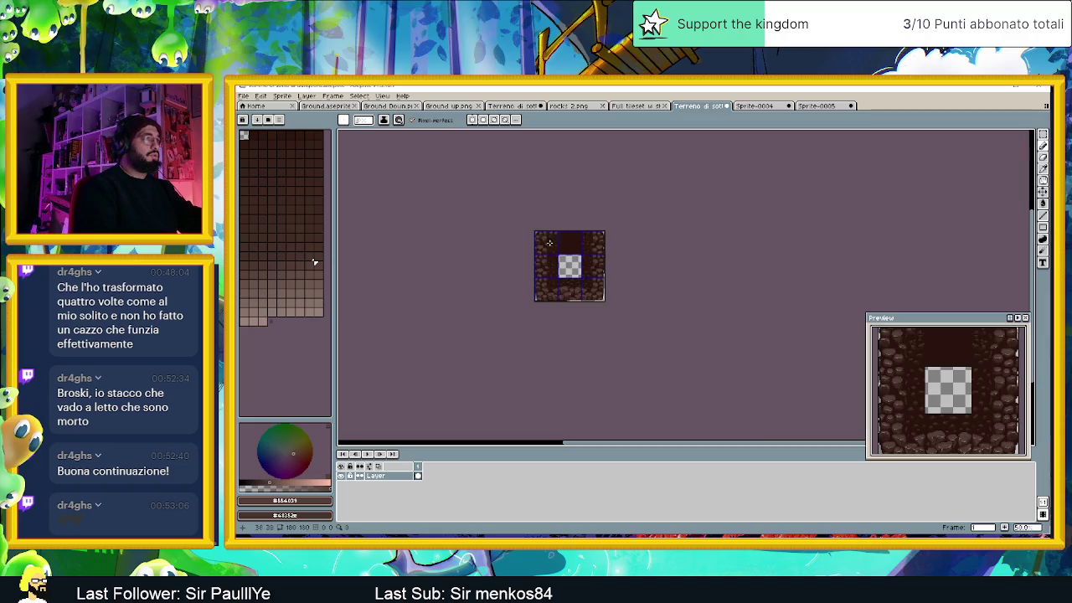
scroll(530, 276, "up", 3)
scroll(573, 264, "down", 1)
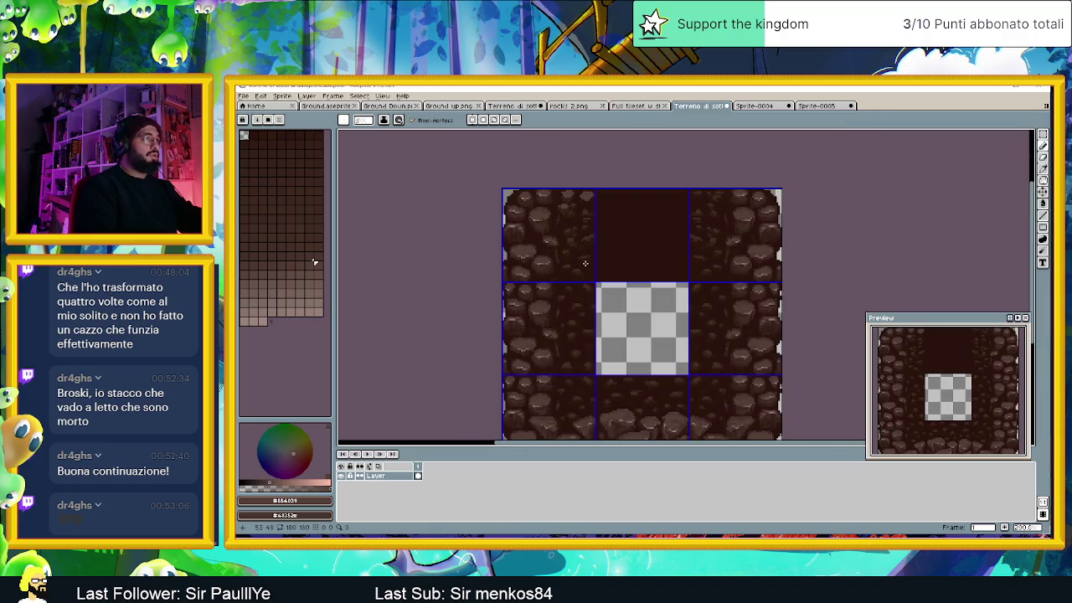
scroll(569, 180, "up", 2)
scroll(594, 229, "down", 2)
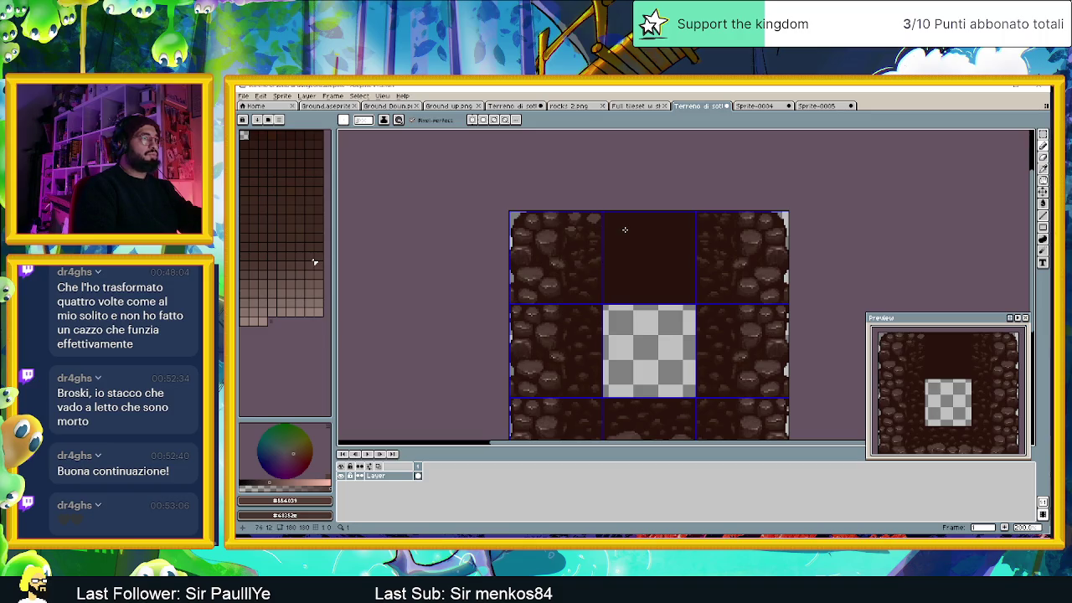
scroll(624, 229, "up", 1)
scroll(558, 220, "up", 2)
scroll(445, 216, "up", 1)
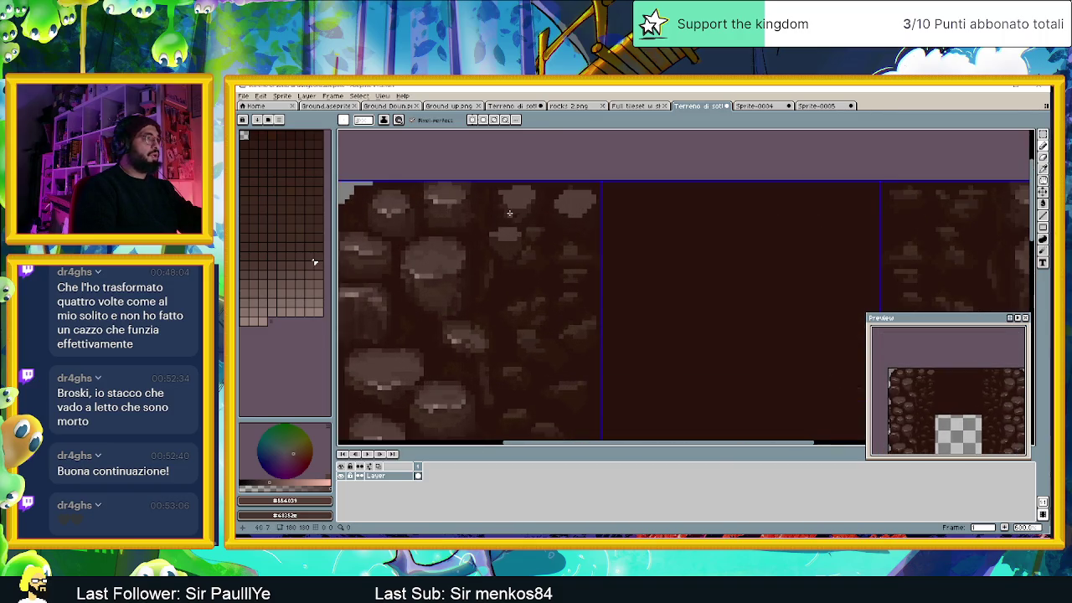
scroll(486, 243, "up", 2)
scroll(452, 285, "down", 1)
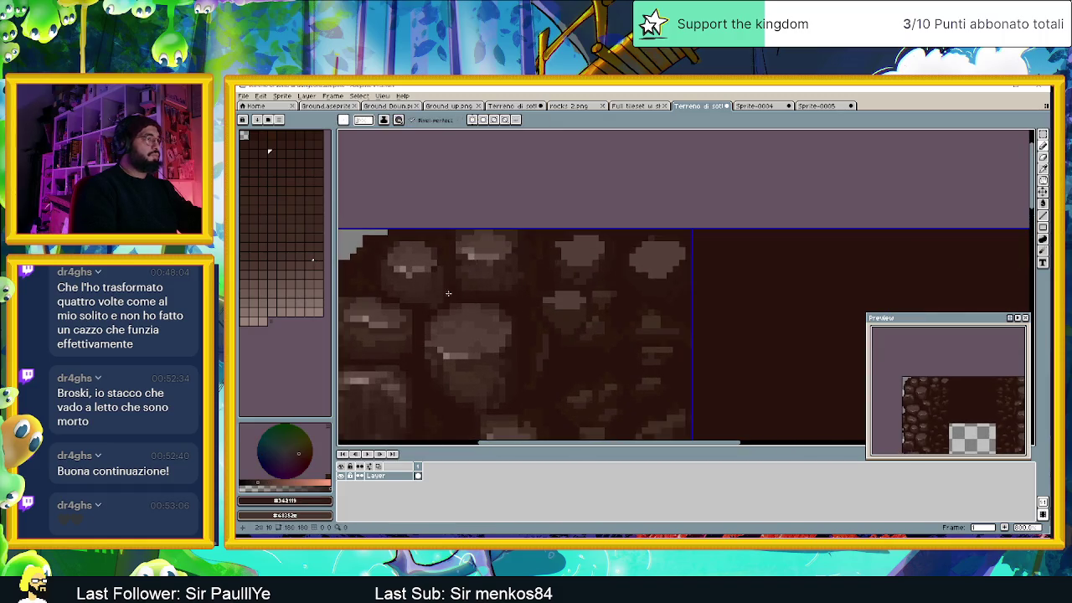
scroll(489, 288, "up", 2)
scroll(599, 287, "down", 1)
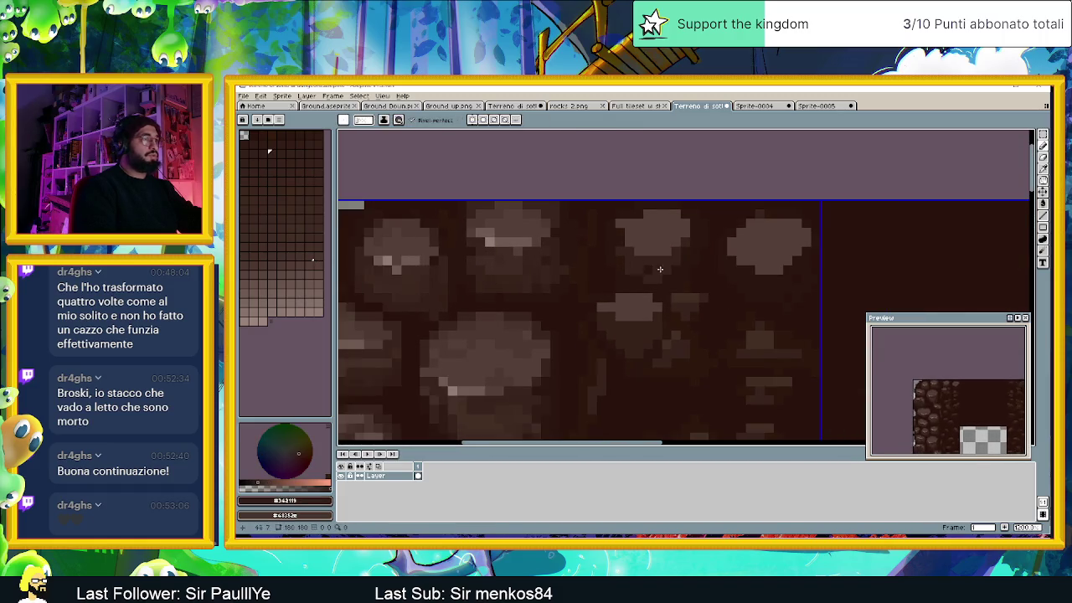
scroll(602, 272, "up", 1)
scroll(535, 288, "down", 1)
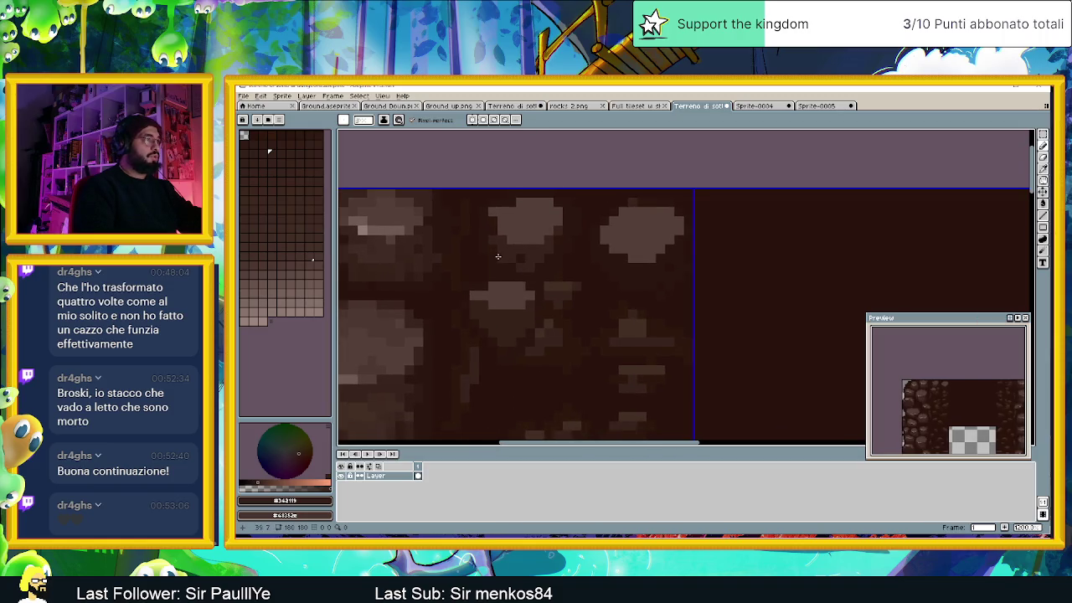
scroll(497, 256, "up", 1)
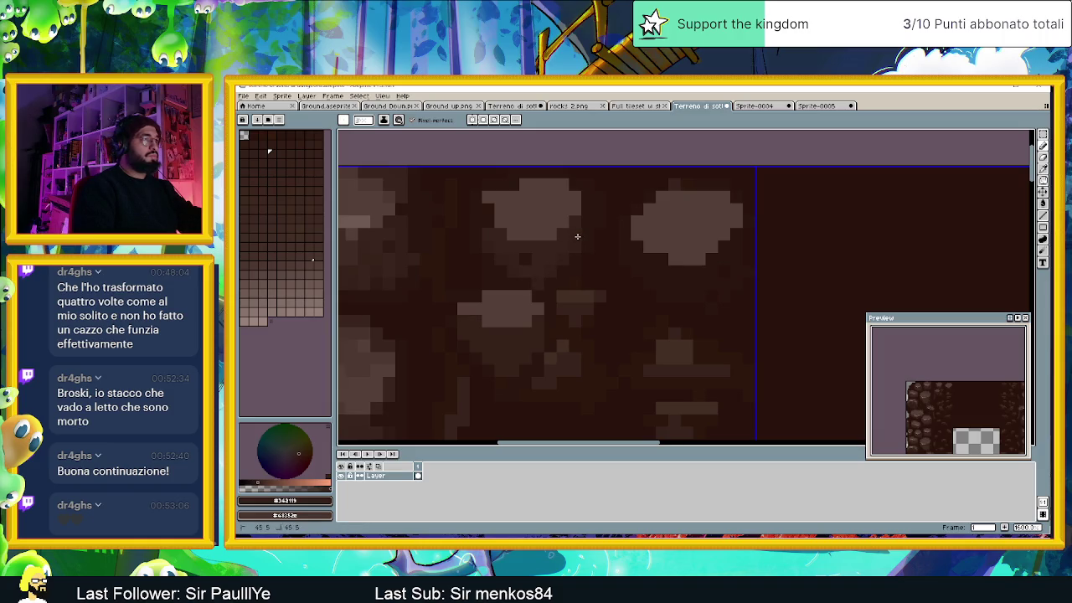
scroll(576, 233, "down", 1)
Step: Extend a rock shape toward its right edge with the Pencil
scroll(456, 259, "up", 1)
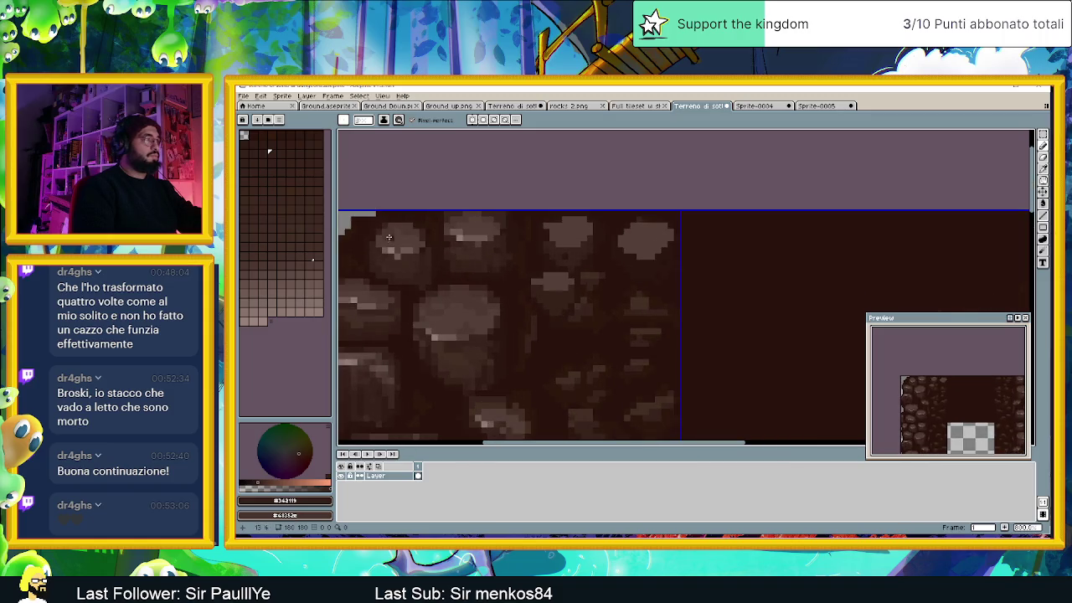
scroll(404, 224, "up", 1)
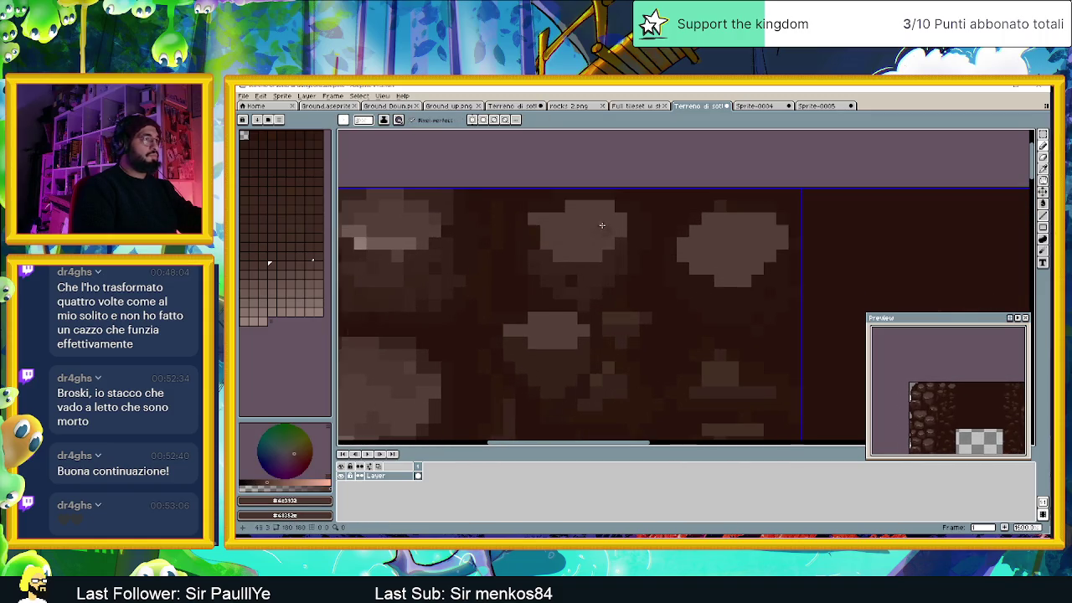
scroll(594, 227, "up", 1)
scroll(507, 246, "down", 1)
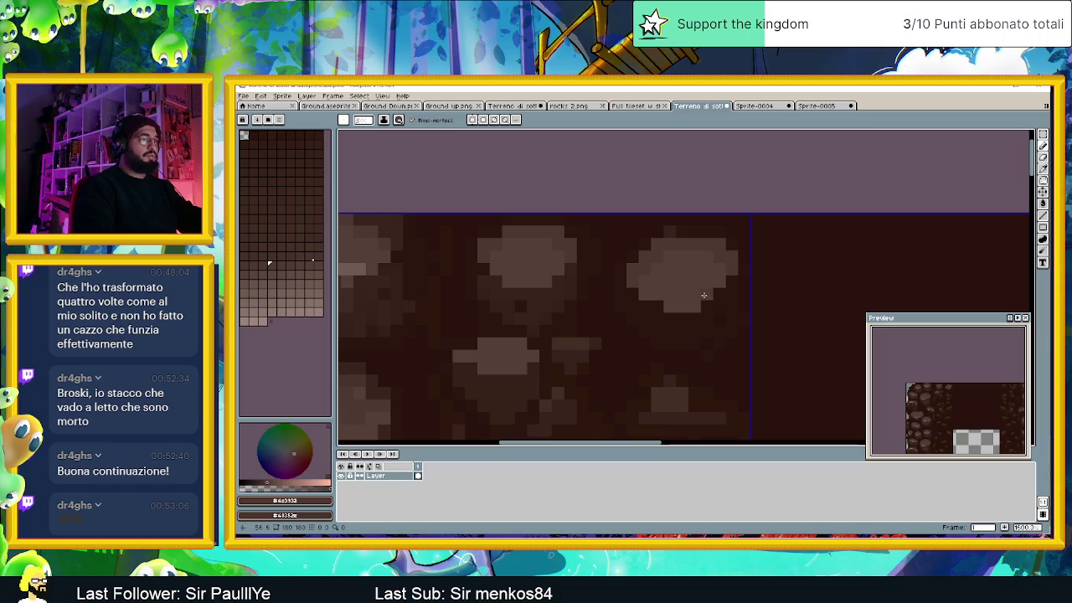
scroll(515, 293, "down", 1)
scroll(469, 285, "down", 1)
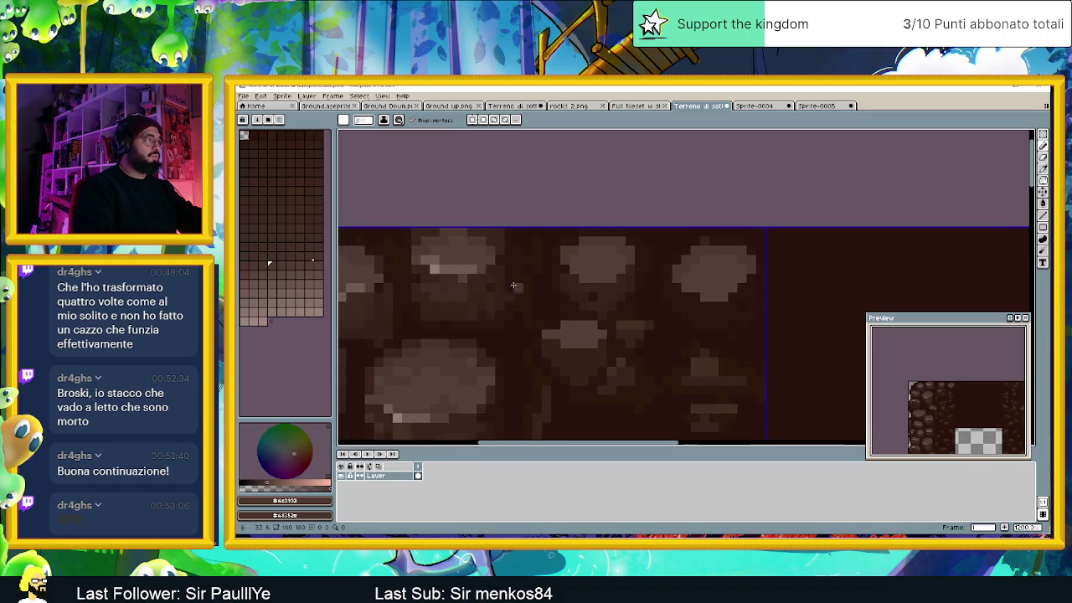
scroll(513, 285, "up", 1)
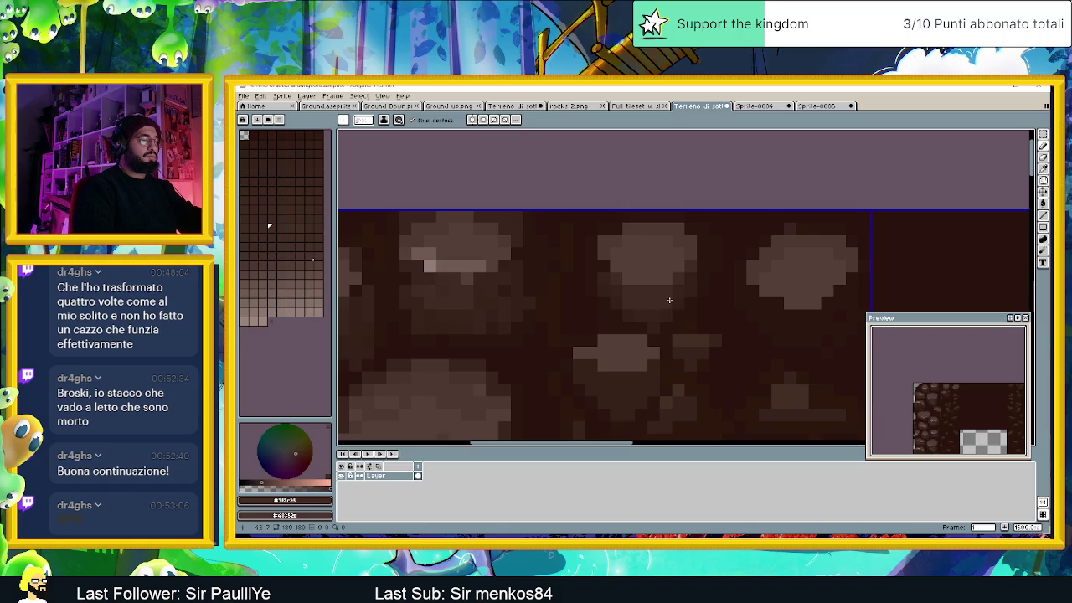
left_click_drag(791, 328, 588, 297)
mouse_move(595, 302)
left_mouse_down()
mouse_move(644, 309)
mouse_move(667, 287)
left_mouse_up()
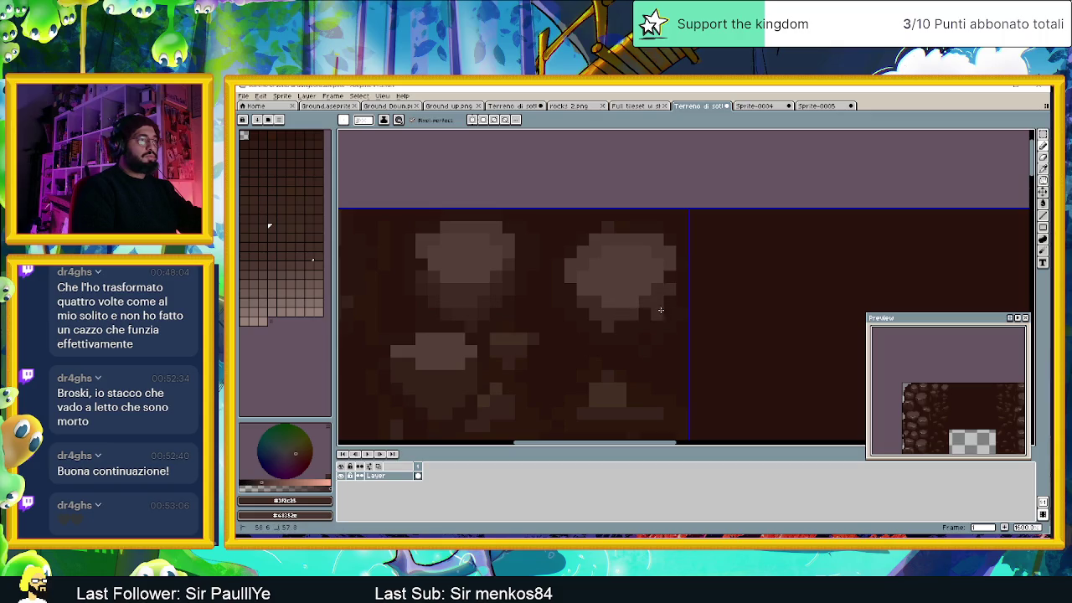
Step: Try several dark and lighter ground browns and paint a stroke across the rock
scroll(621, 331, "down", 2)
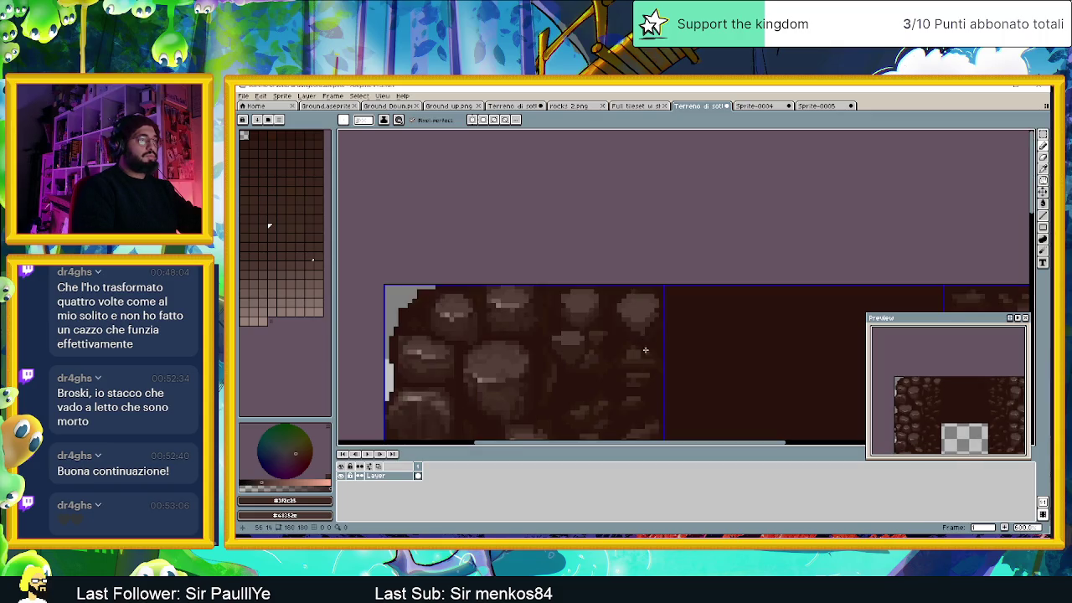
scroll(611, 343, "left", 2)
scroll(598, 359, "left", 2)
scroll(597, 359, "left", 1)
scroll(586, 347, "up", 1)
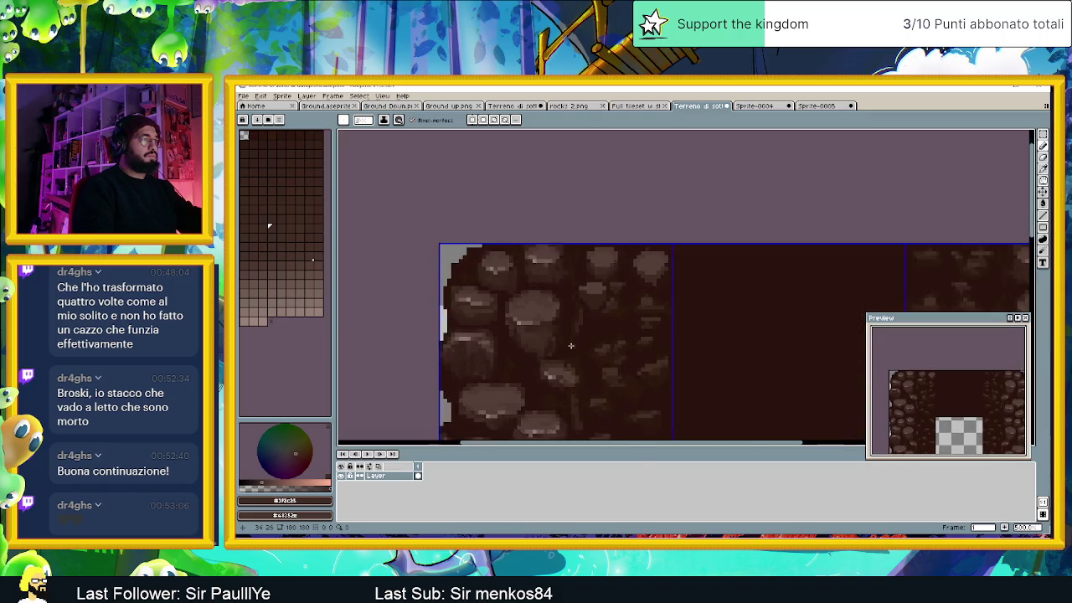
scroll(573, 334, "up", 1)
scroll(553, 316, "up", 2)
left_click(555, 310, "alt")
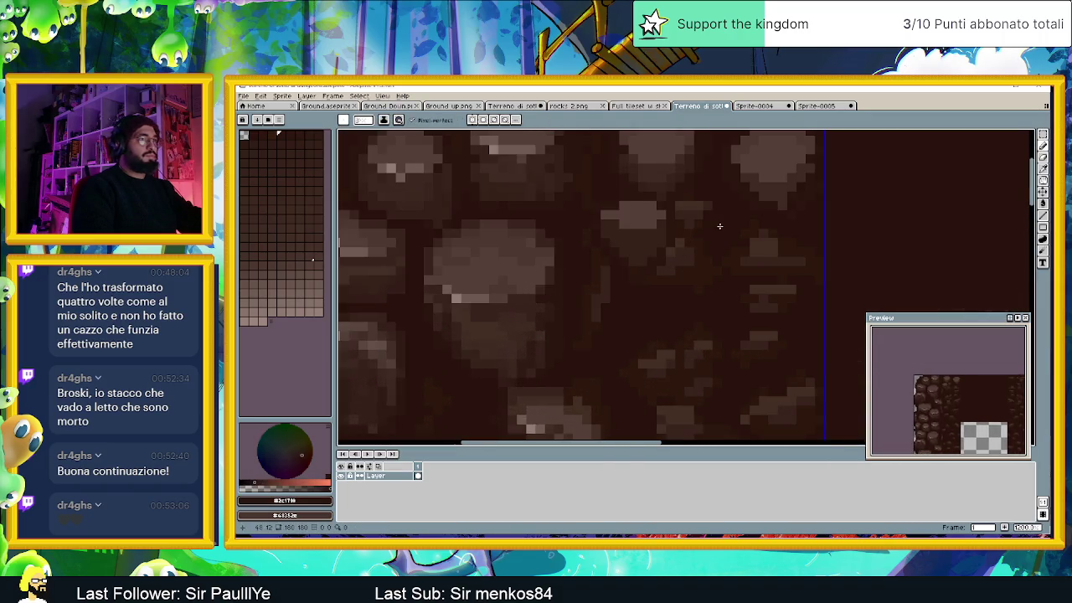
left_click(527, 318, "alt")
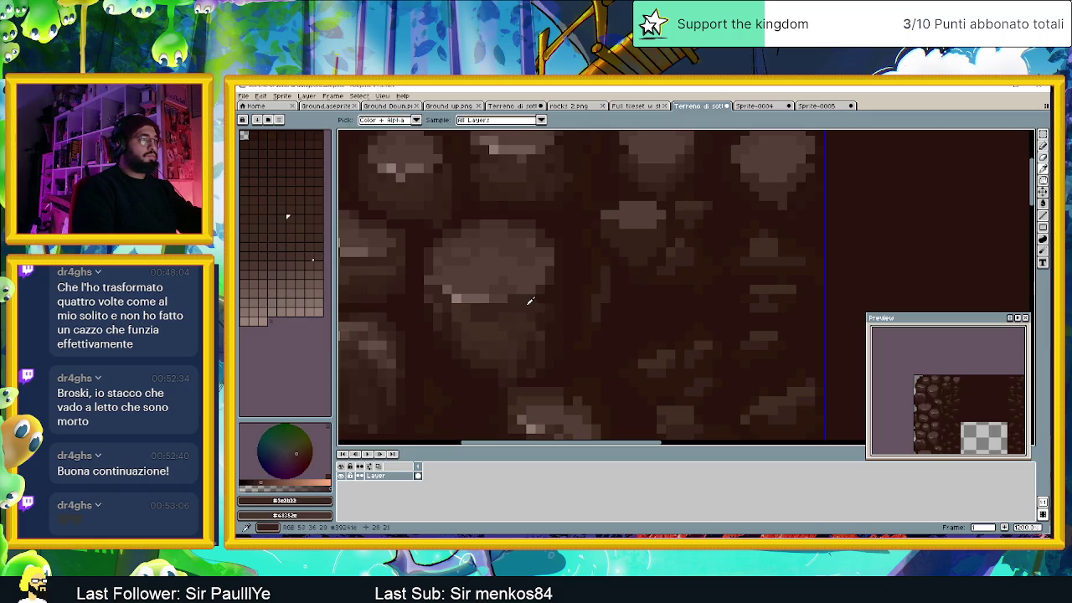
scroll(728, 252, "up", 1)
scroll(732, 284, "up", 1)
scroll(732, 287, "up", 1)
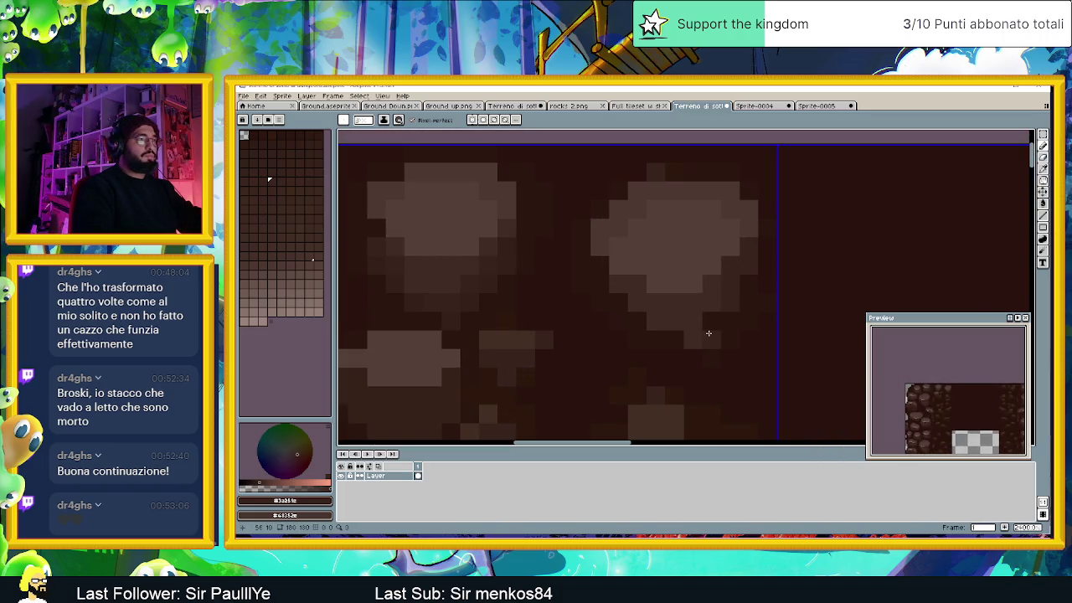
left_click(694, 360, "alt")
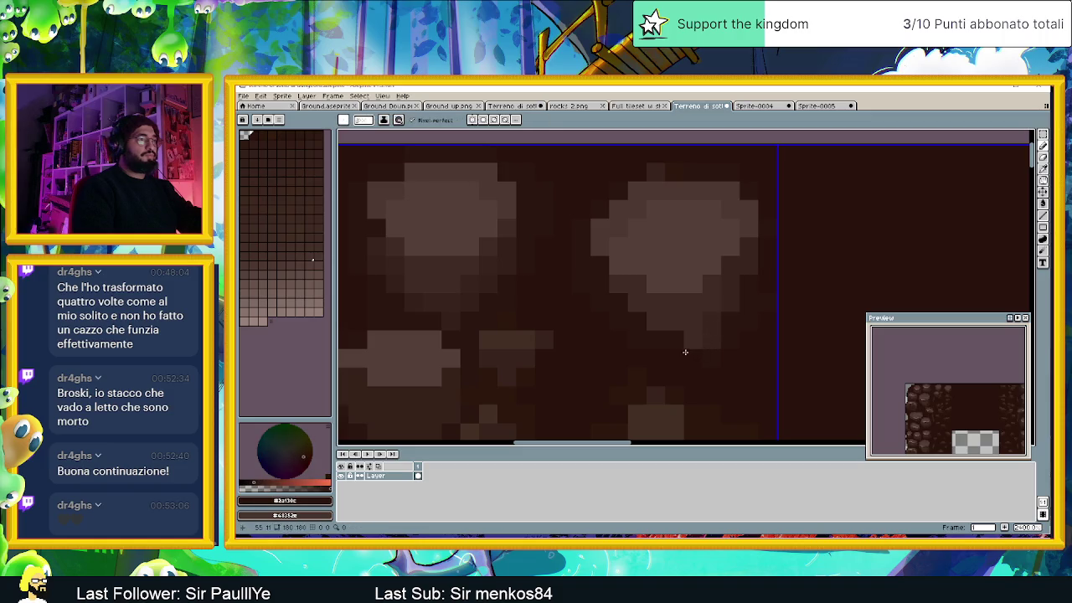
left_click(678, 337, "alt")
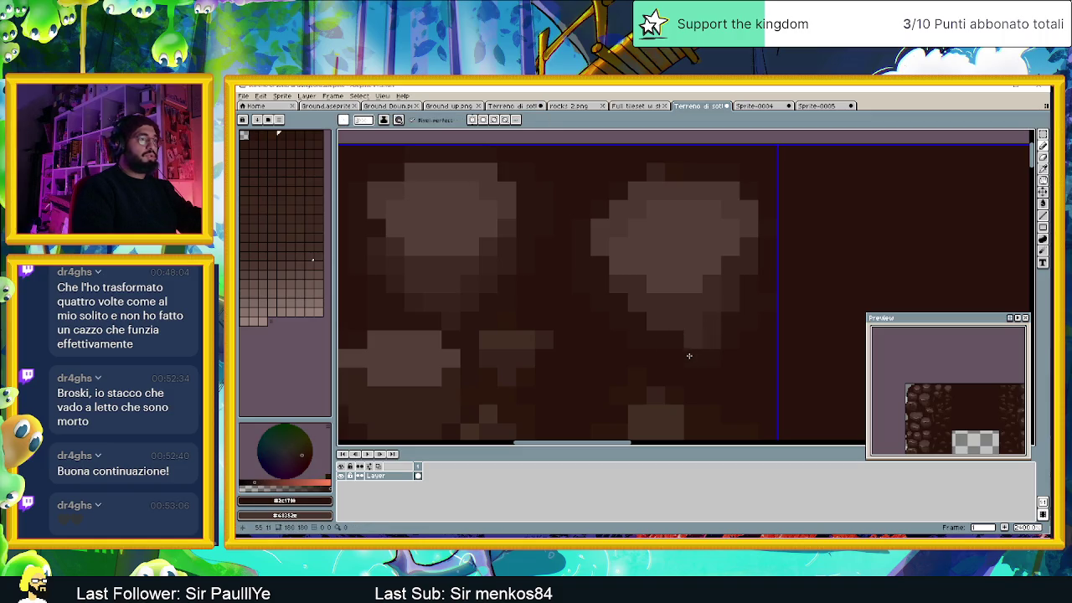
left_click(695, 338, "alt")
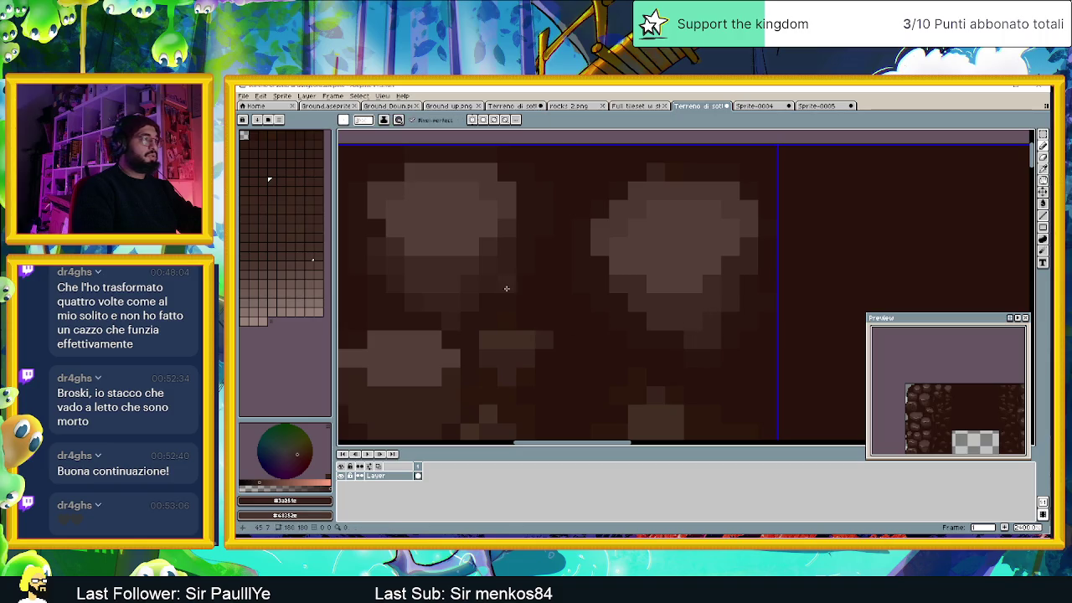
left_click_drag(507, 302, 618, 311)
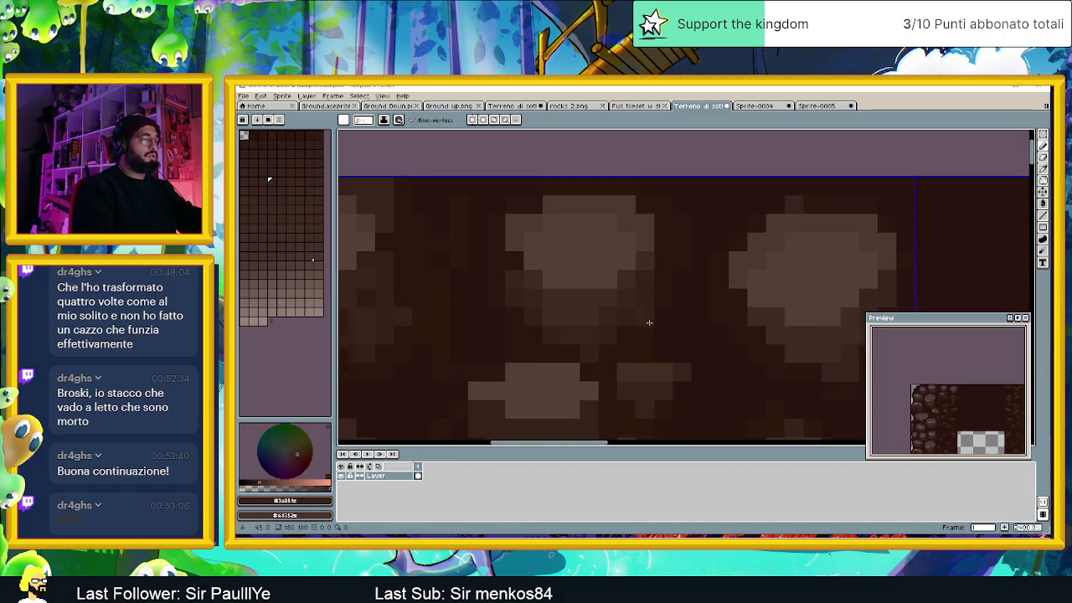
Step: Sample a new rock brown and paint a short row of light pixels on a rock
scroll(646, 310, "down", 1)
scroll(619, 335, "down", 1)
scroll(624, 369, "down", 1)
left_click(837, 236, "alt")
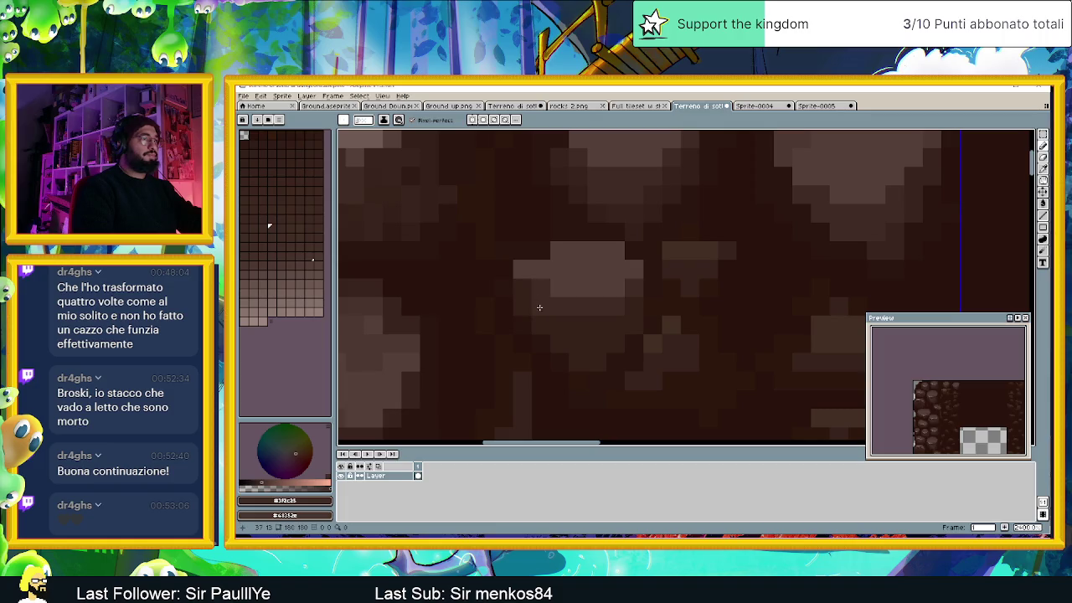
left_click(893, 246, "alt")
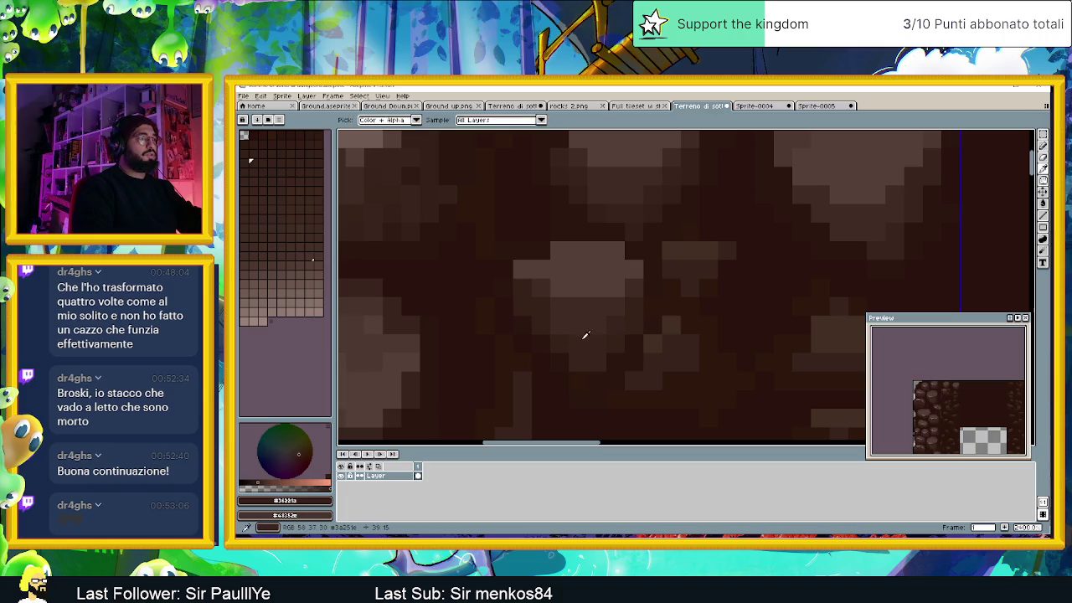
scroll(580, 327, "down", 2)
scroll(582, 329, "down", 1)
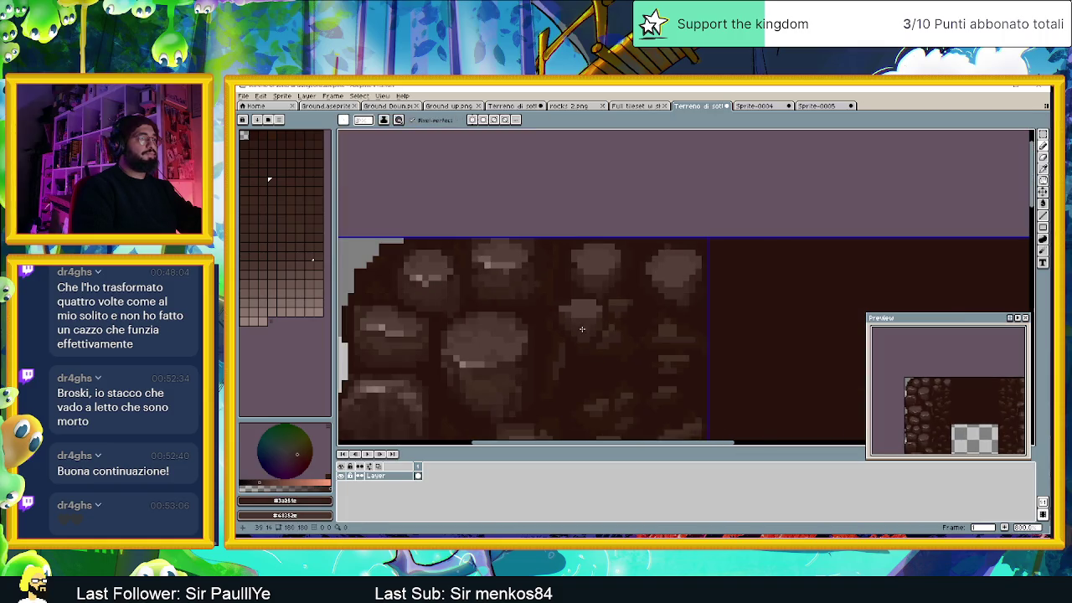
scroll(544, 296, "up", 1)
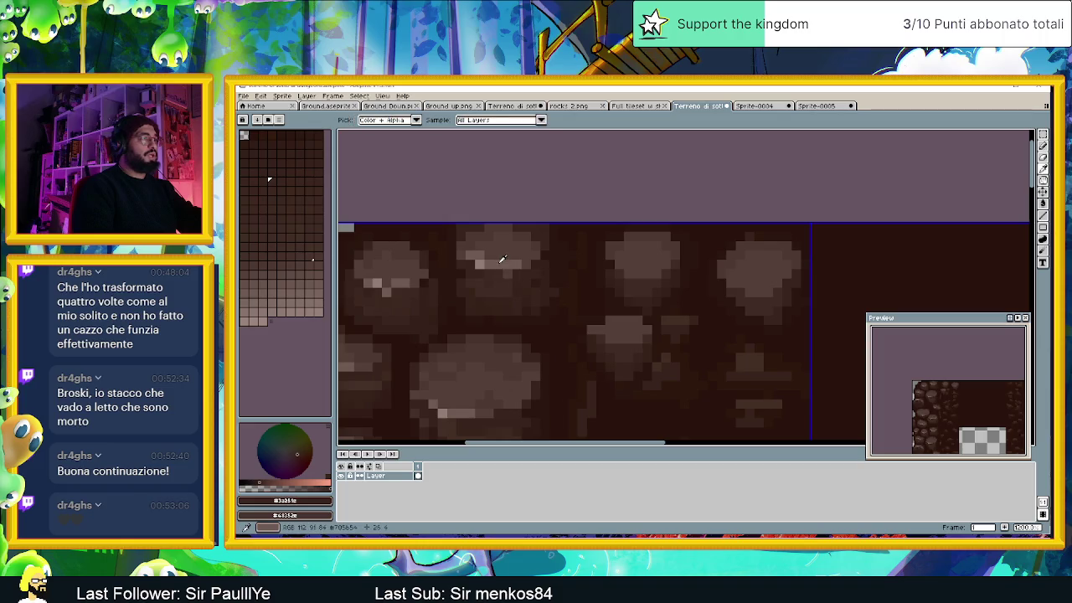
scroll(634, 283, "up", 1)
left_click_drag(632, 265, 652, 268)
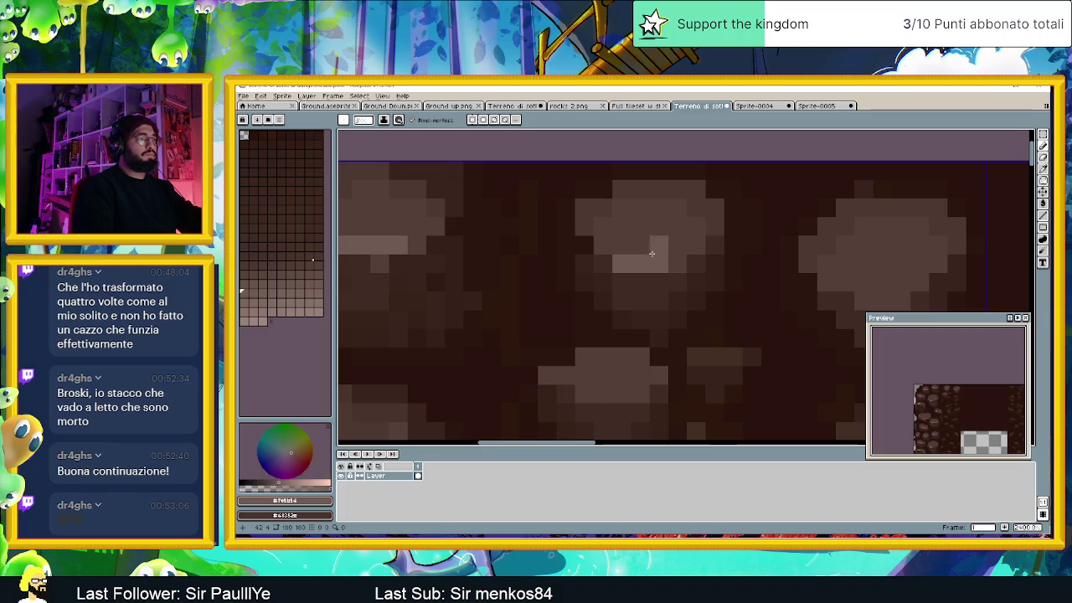
Step: Add a lighter highlight row and single pale highlight pixels to three more rocks
scroll(863, 282, "down", 1)
scroll(863, 282, "up", 1)
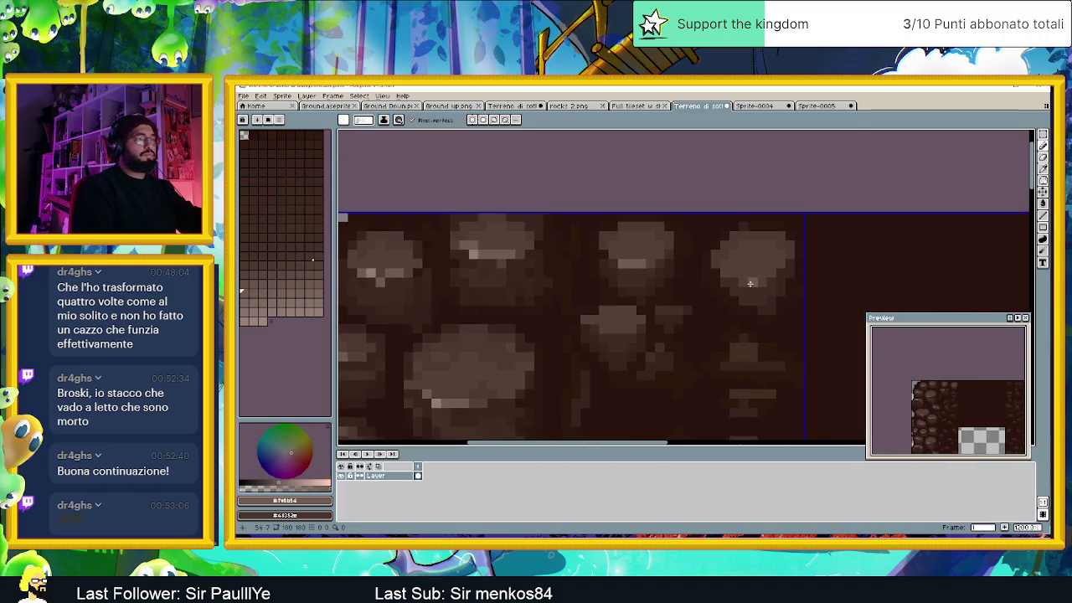
scroll(749, 281, "up", 1)
left_click_drag(760, 280, 740, 281)
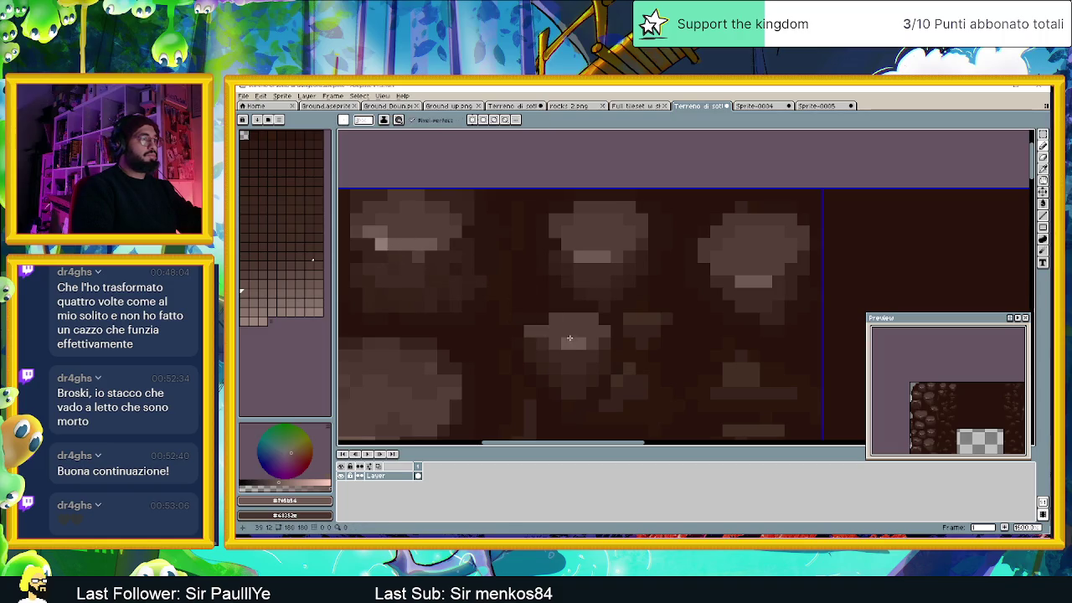
left_click(381, 247, "alt")
left_click(592, 256)
left_click(578, 343)
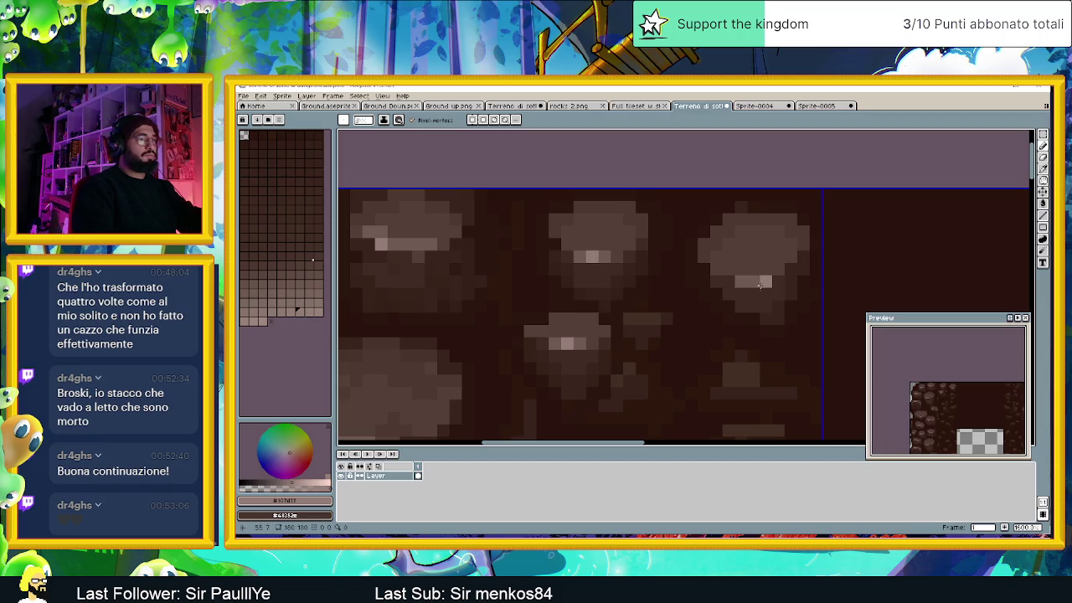
scroll(746, 283, "down", 2)
Step: Sample a colour and add light grey pixels in an L-shape on the rock tiles' top edge
scroll(746, 283, "down", 1)
scroll(746, 283, "down", 1)
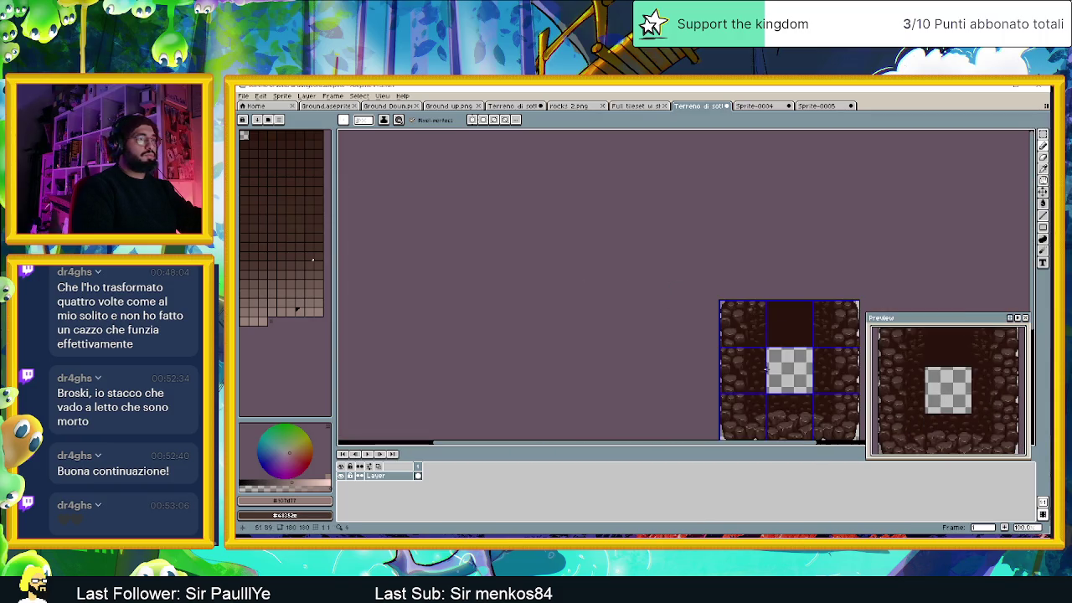
scroll(653, 327, "up", 1)
scroll(602, 280, "up", 2)
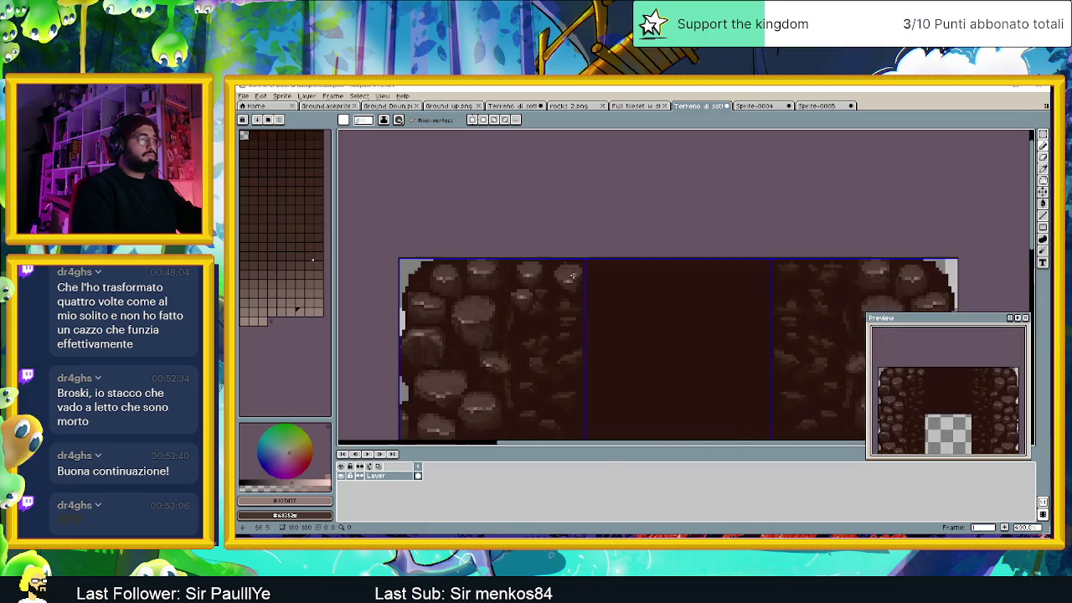
scroll(536, 263, "up", 1)
scroll(508, 259, "up", 1)
scroll(508, 259, "up", 1)
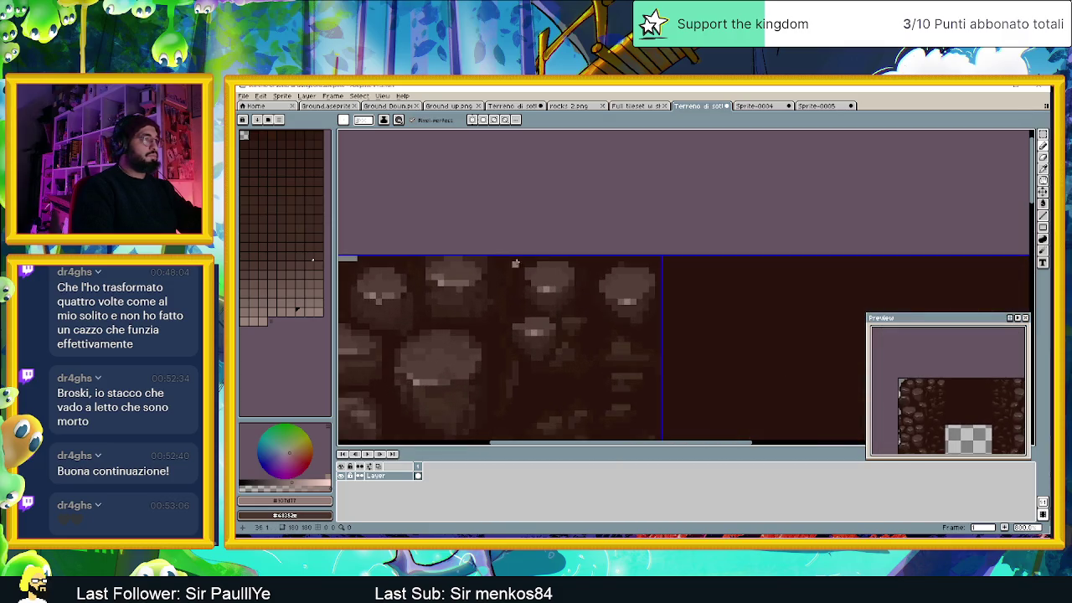
scroll(556, 257, "up", 1)
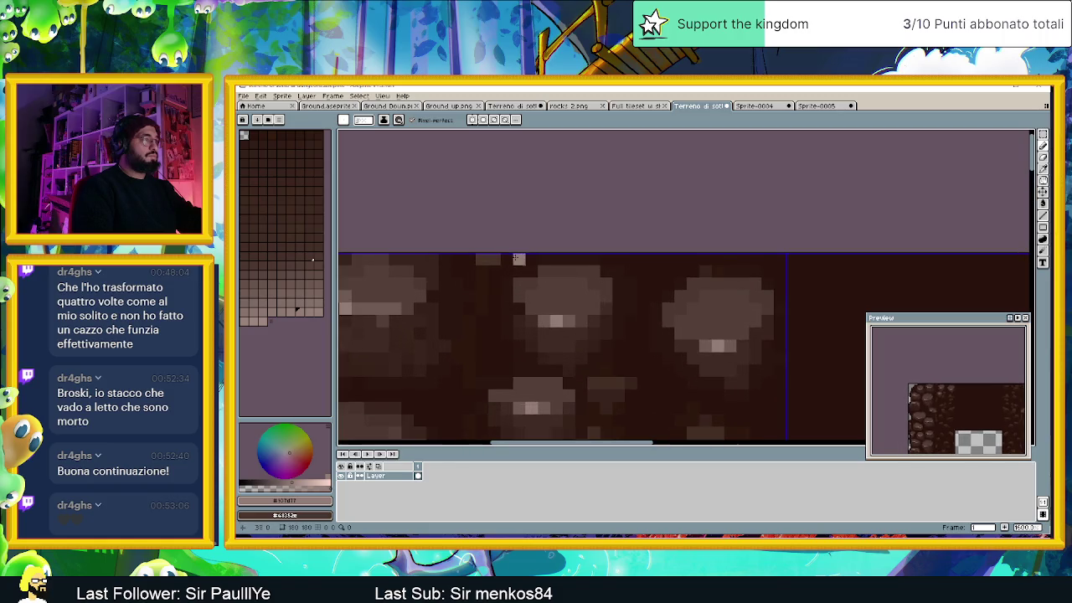
left_click(512, 223, "alt")
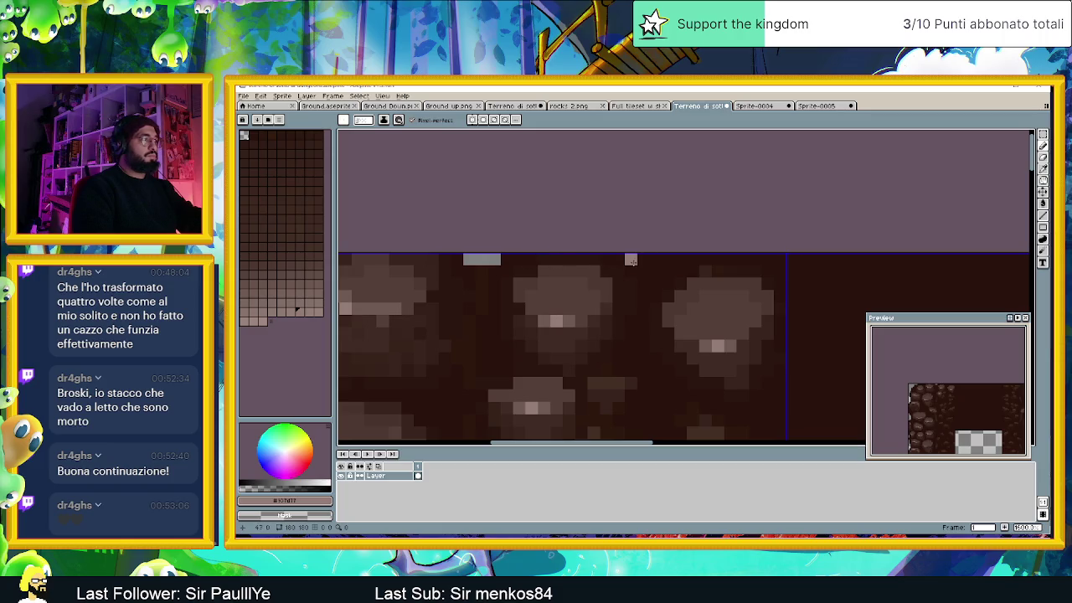
left_click(656, 260)
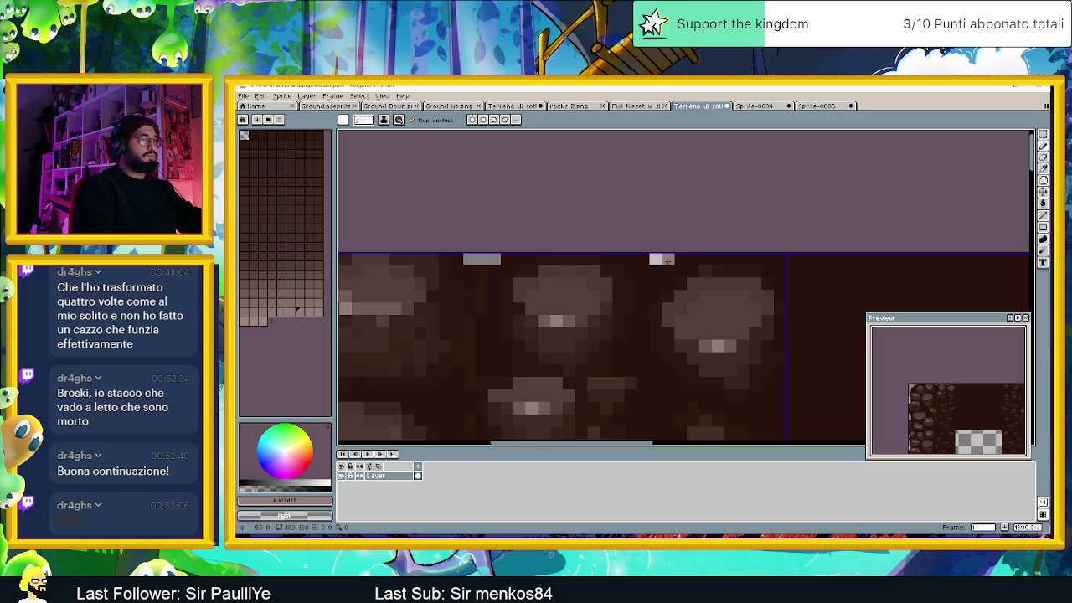
left_click(668, 272)
key("i")
key("b")
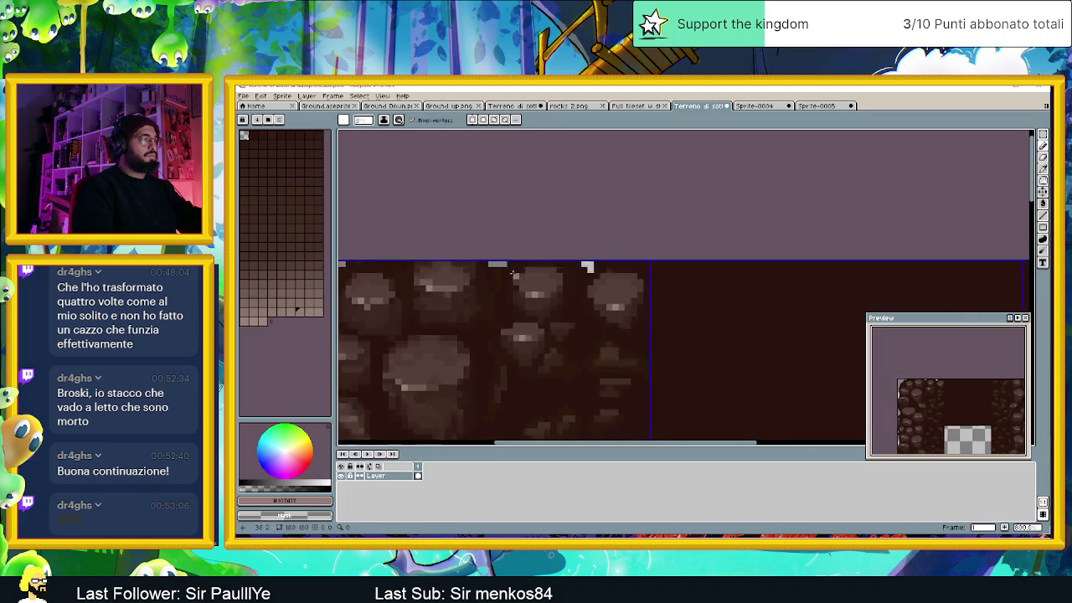
Step: Switch pixel tool and zoom out and in to review the whole 3×3 tileset
scroll(540, 266, "down", 2)
scroll(483, 274, "down", 2)
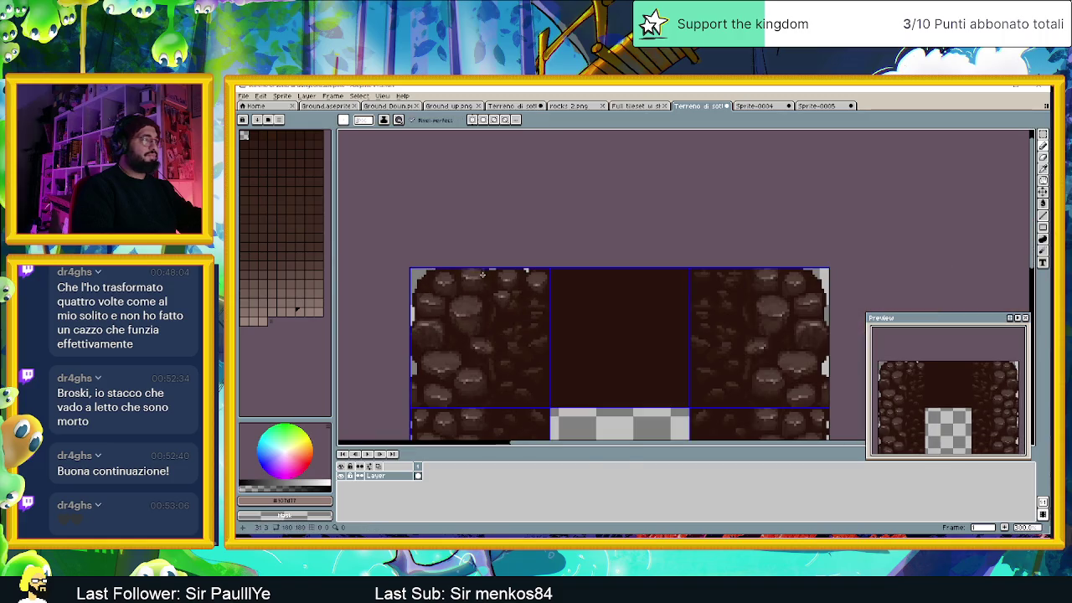
scroll(484, 338, "down", 1)
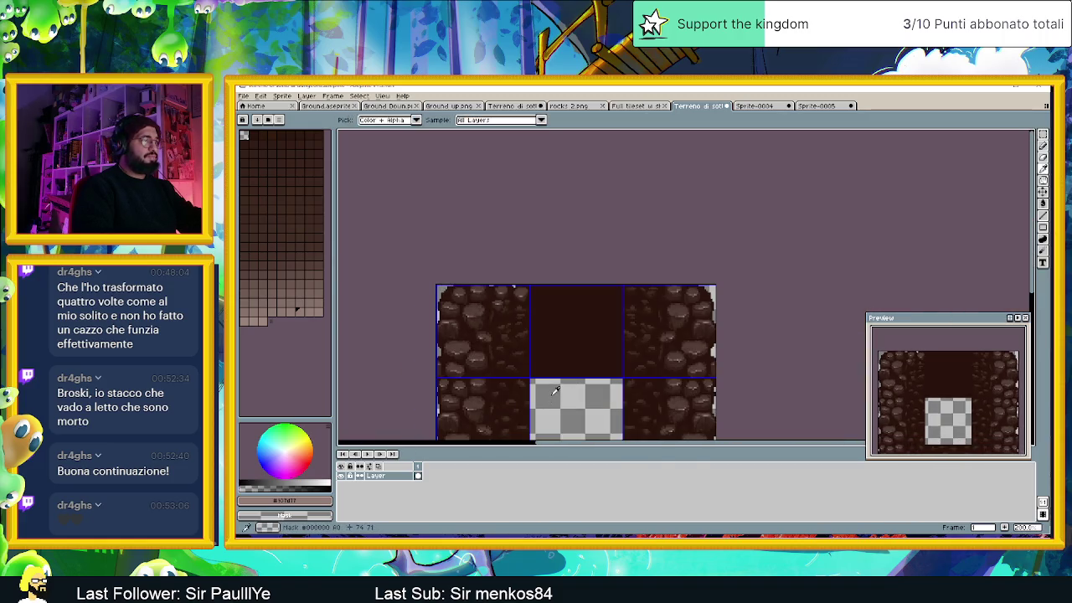
scroll(470, 286, "up", 3)
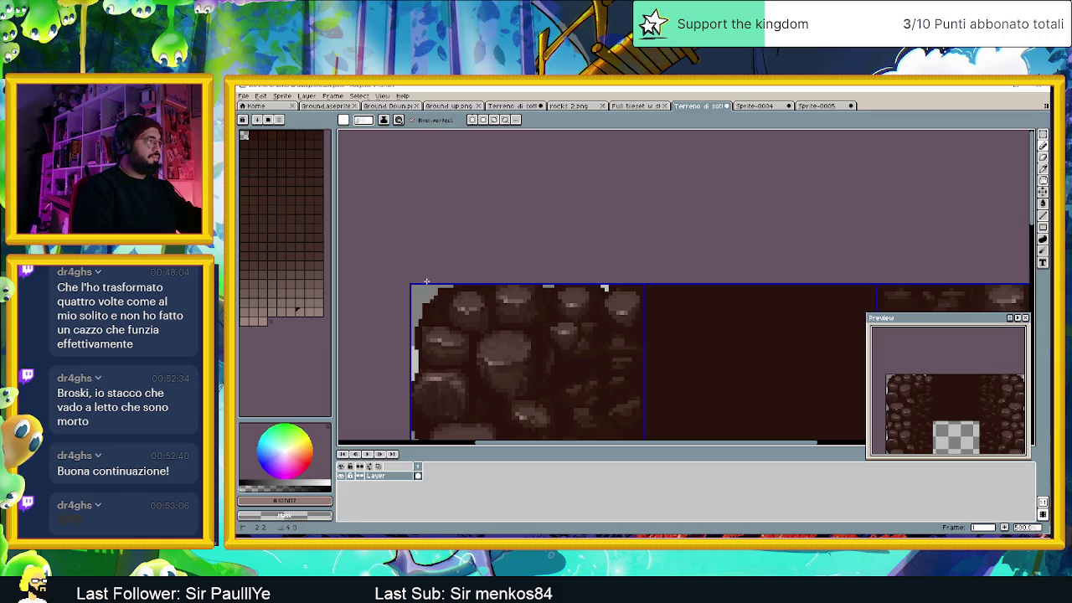
scroll(508, 284, "up", 1)
scroll(535, 284, "up", 1)
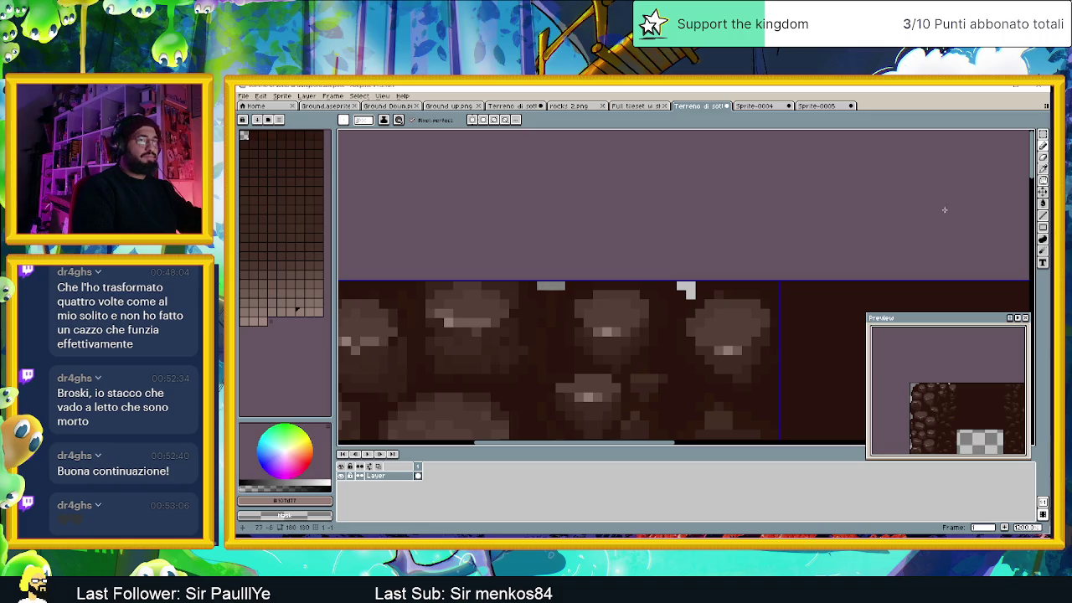
left_click(1043, 168)
scroll(509, 291, "up", 1)
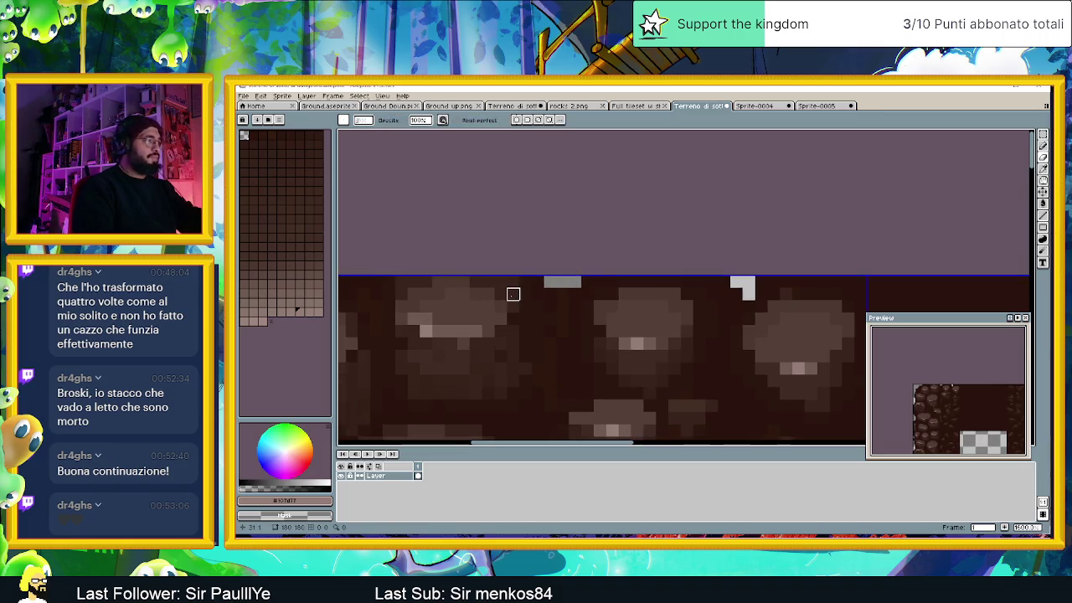
scroll(519, 289, "up", 1)
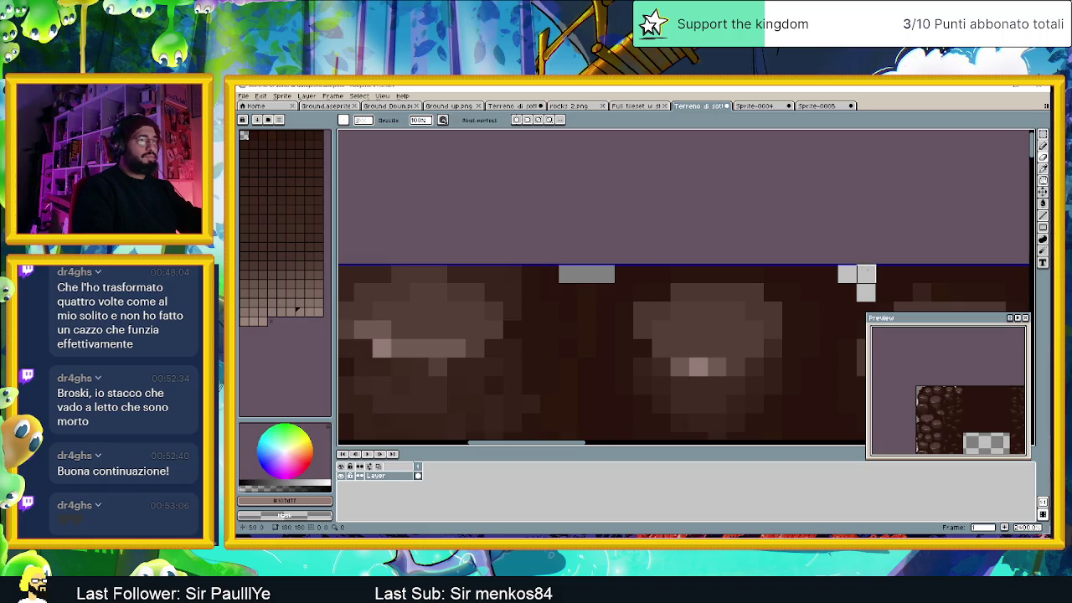
scroll(837, 285, "down", 2)
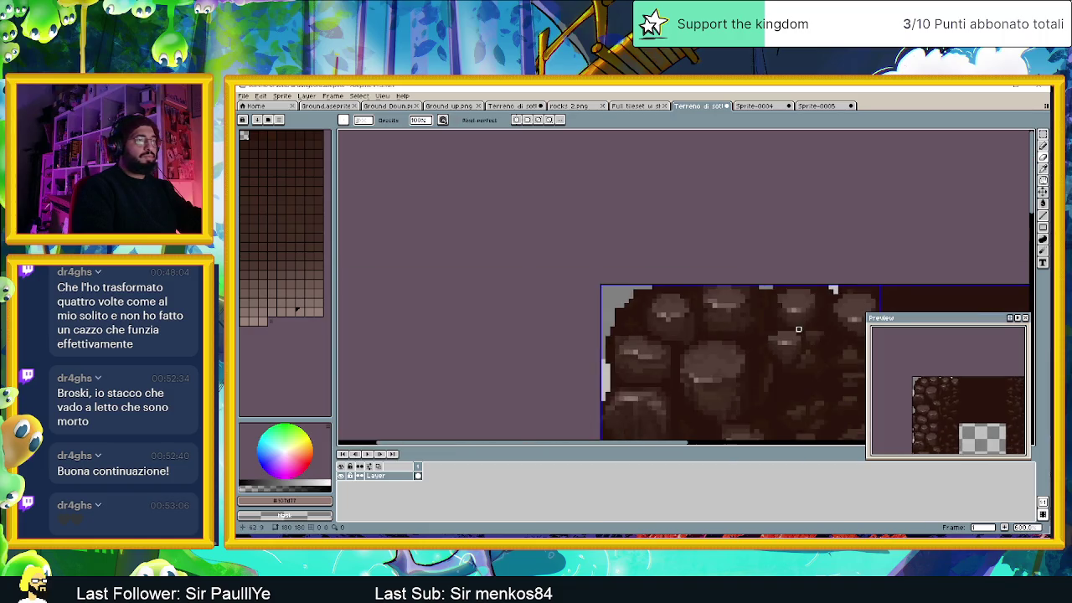
scroll(799, 327, "down", 1)
scroll(736, 302, "up", 1)
scroll(638, 273, "up", 1)
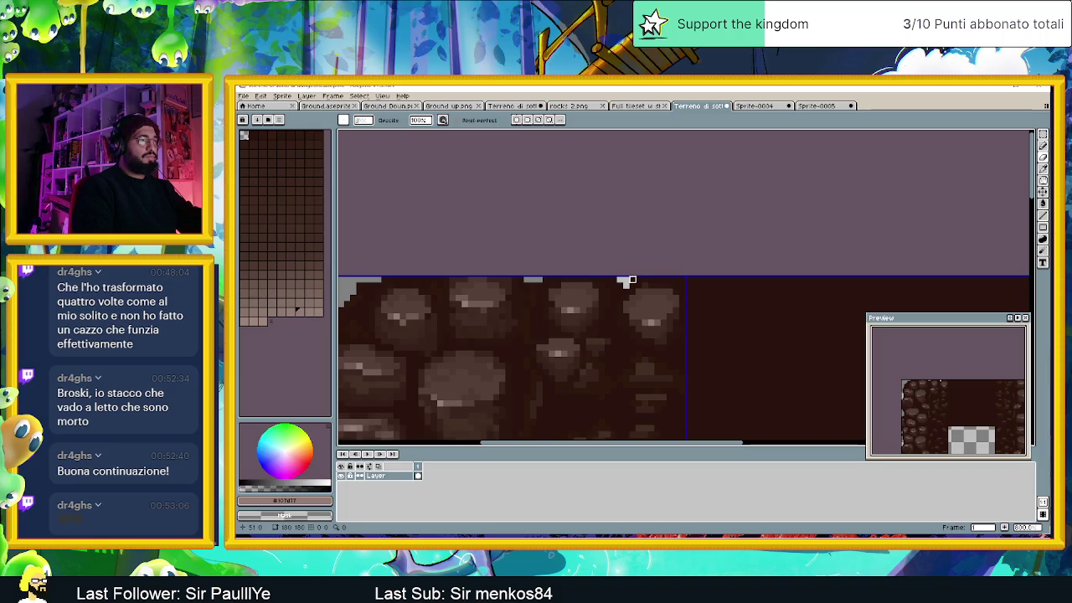
scroll(638, 276, "down", 2)
scroll(629, 292, "down", 2)
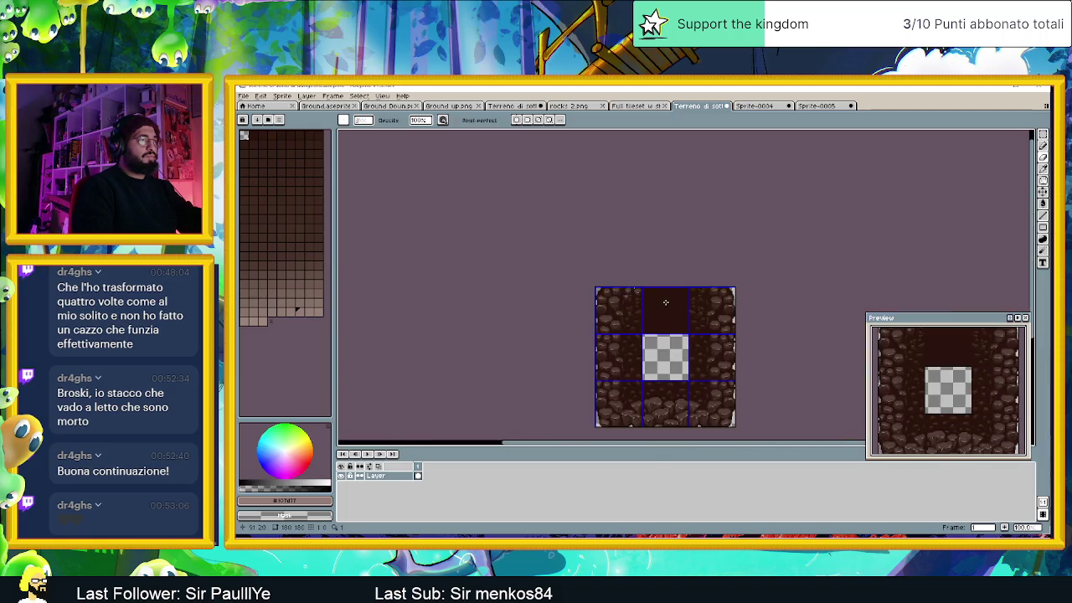
scroll(665, 302, "up", 3)
scroll(620, 273, "up", 1)
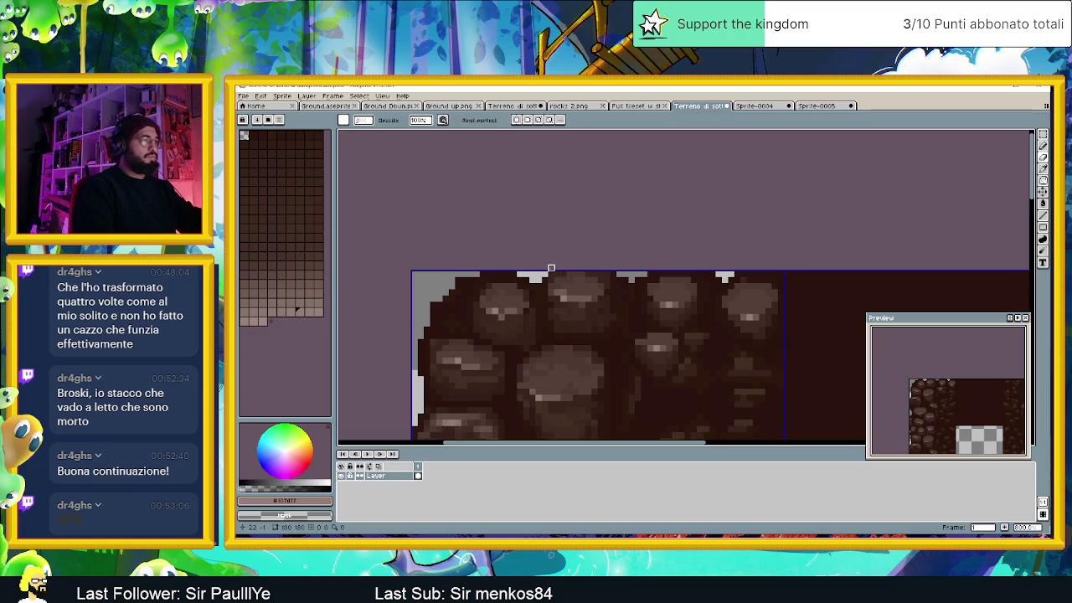
scroll(551, 268, "down", 2)
scroll(550, 268, "down", 1)
left_click_drag(687, 310, 612, 301)
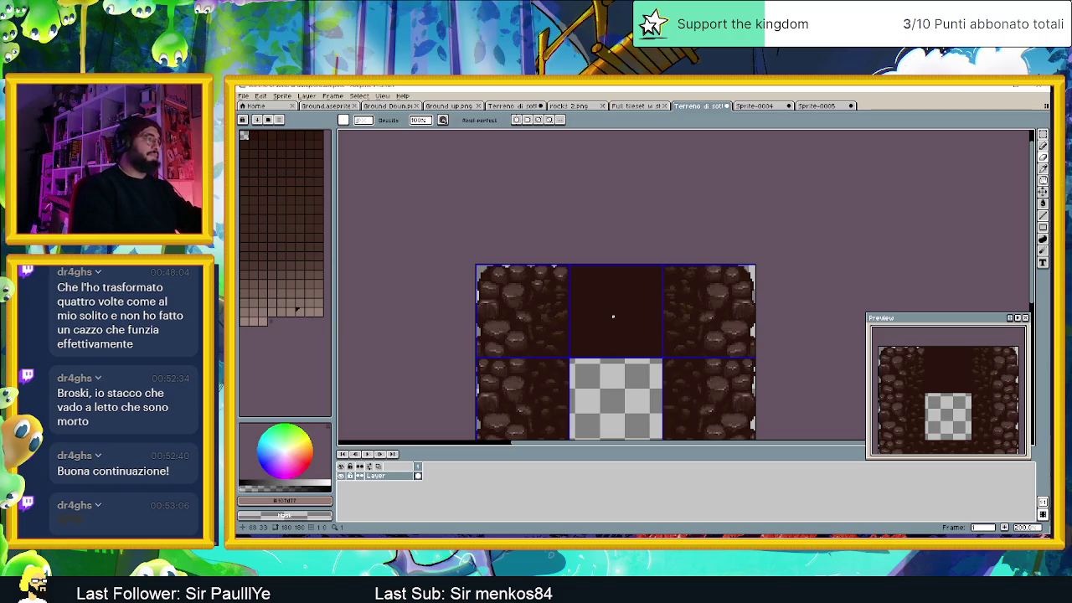
scroll(612, 316, "down", 1)
scroll(660, 312, "up", 2)
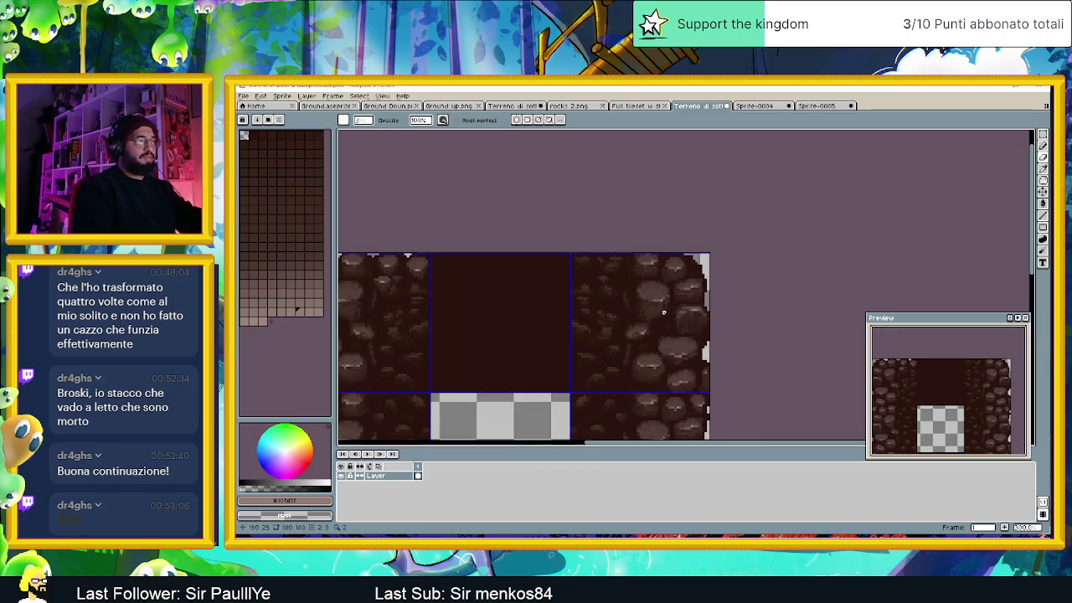
scroll(685, 281, "left", 2)
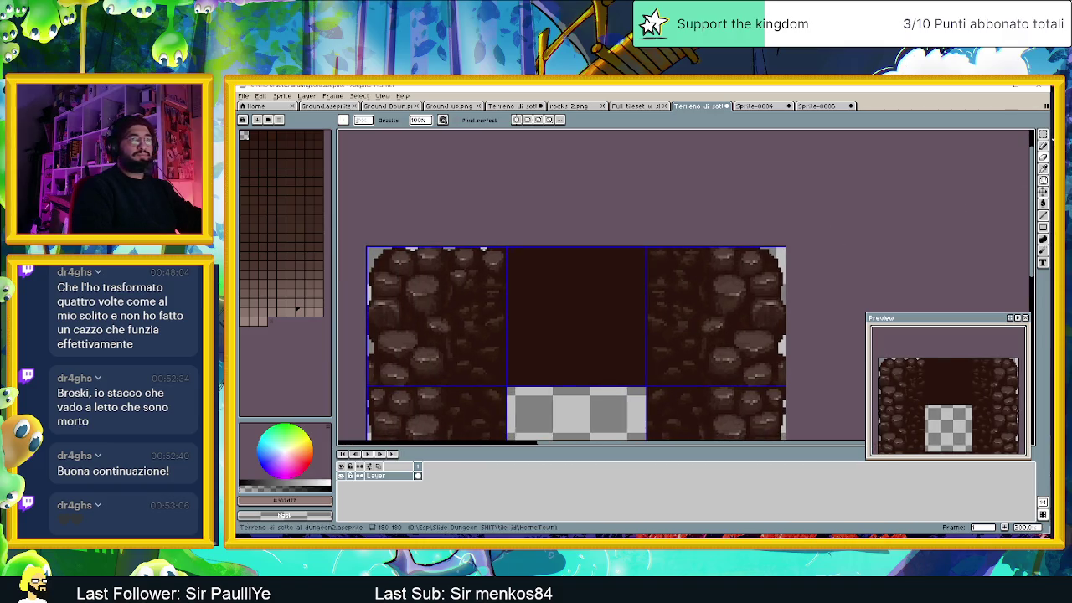
left_click(1042, 134)
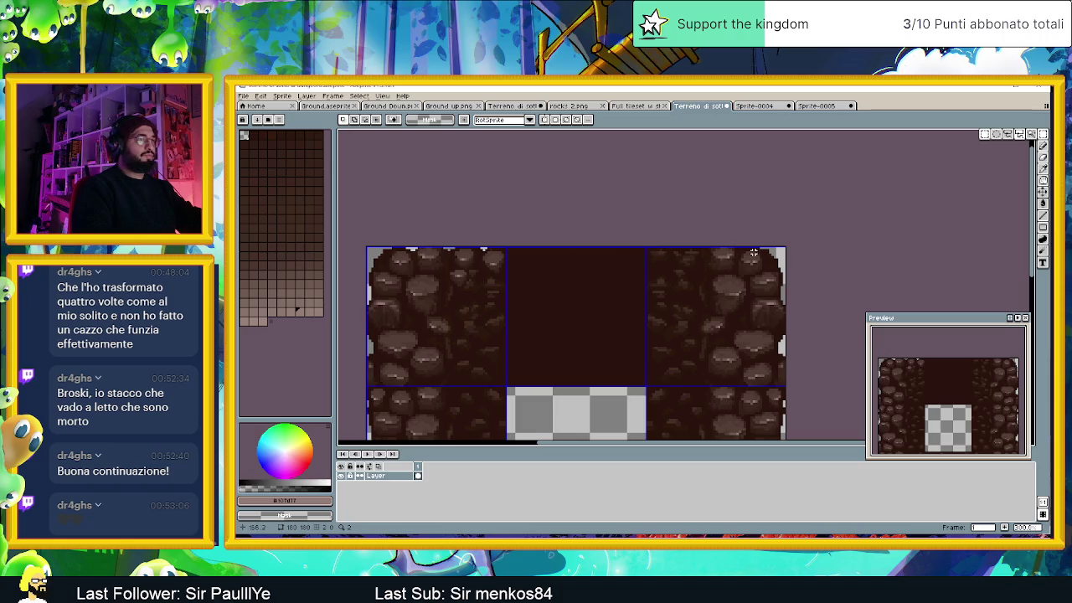
Step: Clear the top-right tile and move a transformed copy of the top-left rock tile into it
left_click_drag(785, 243, 645, 387)
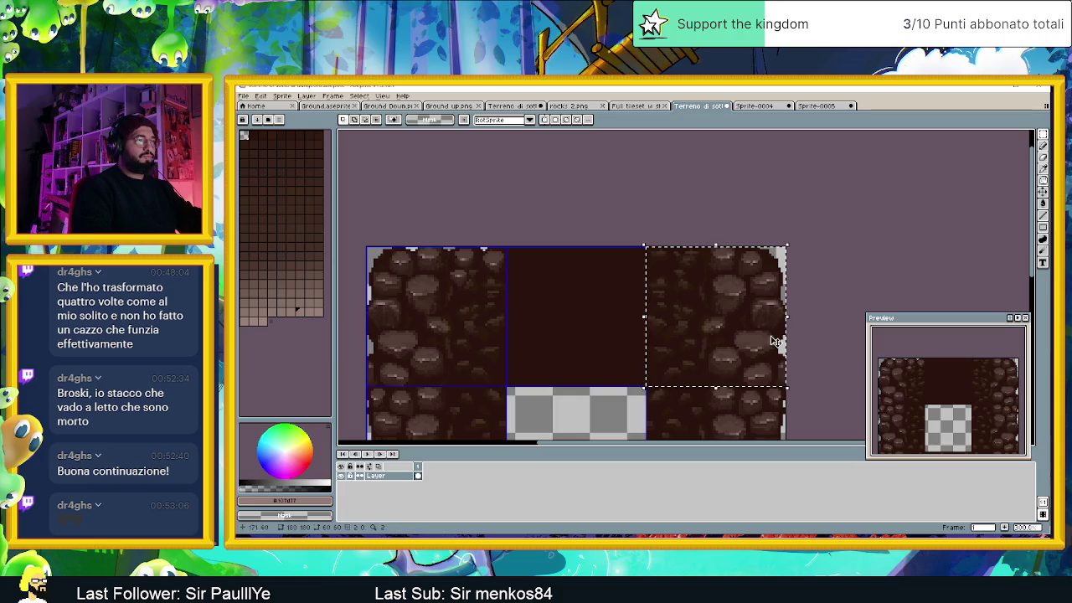
key("Delete")
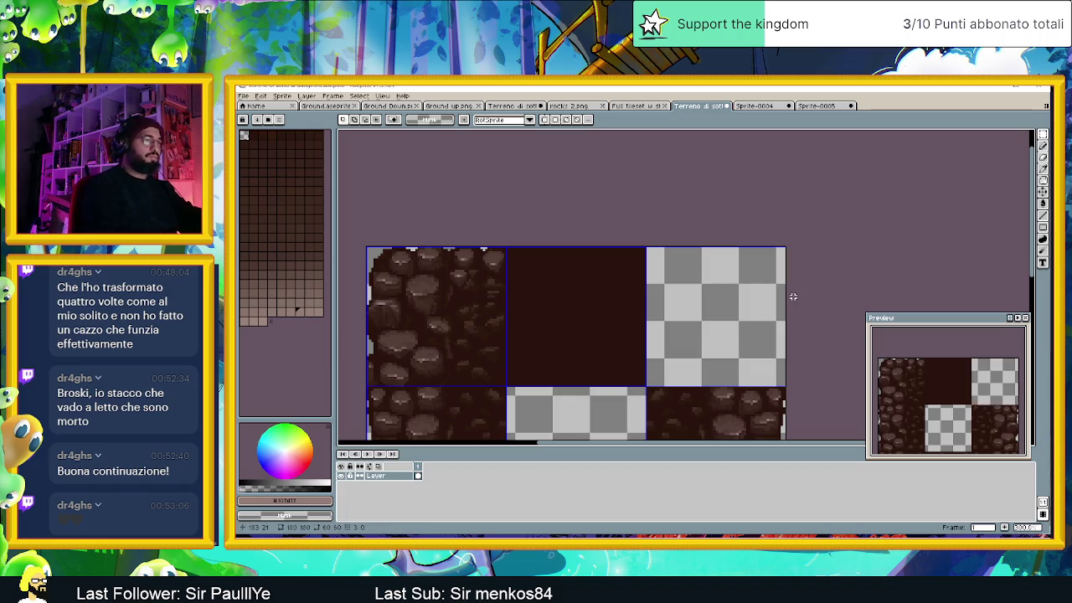
left_click_drag(369, 248, 508, 388)
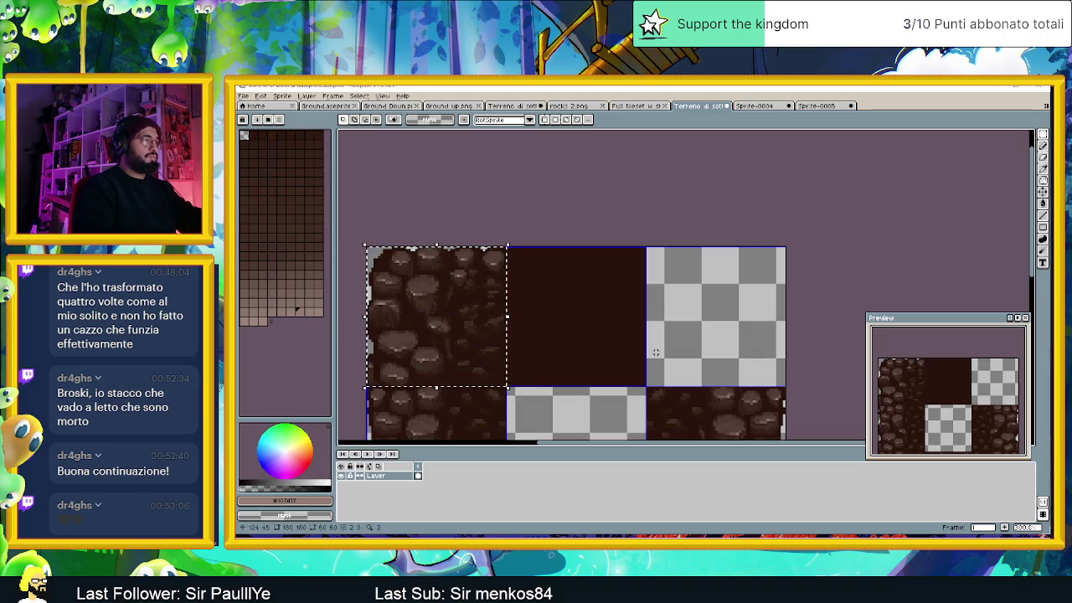
key("ctrl+t")
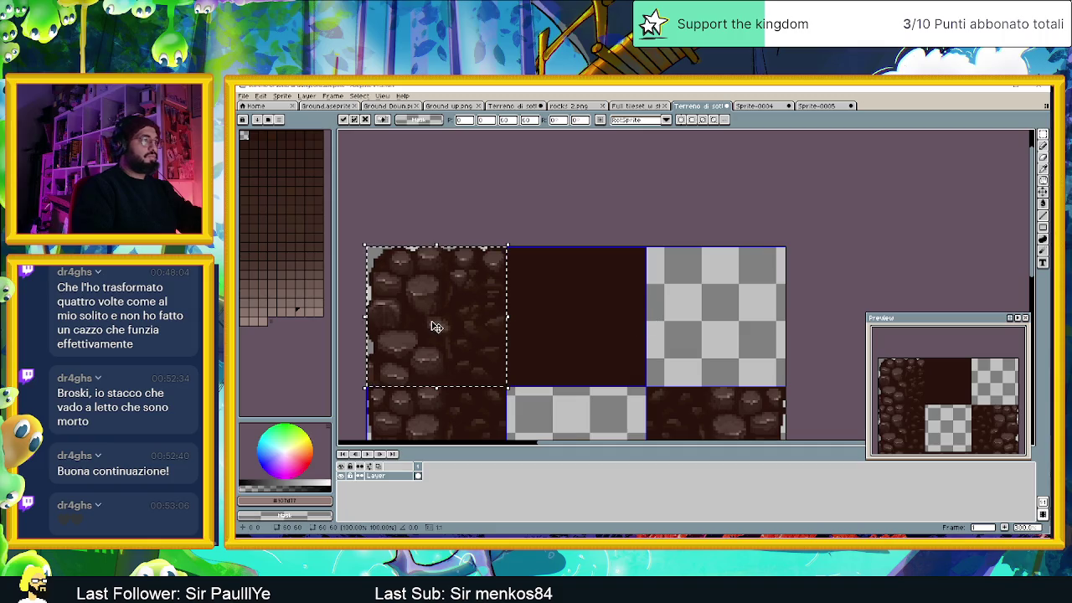
mouse_move(446, 320)
left_mouse_down()
mouse_move(735, 324)
mouse_move(758, 311)
left_mouse_up()
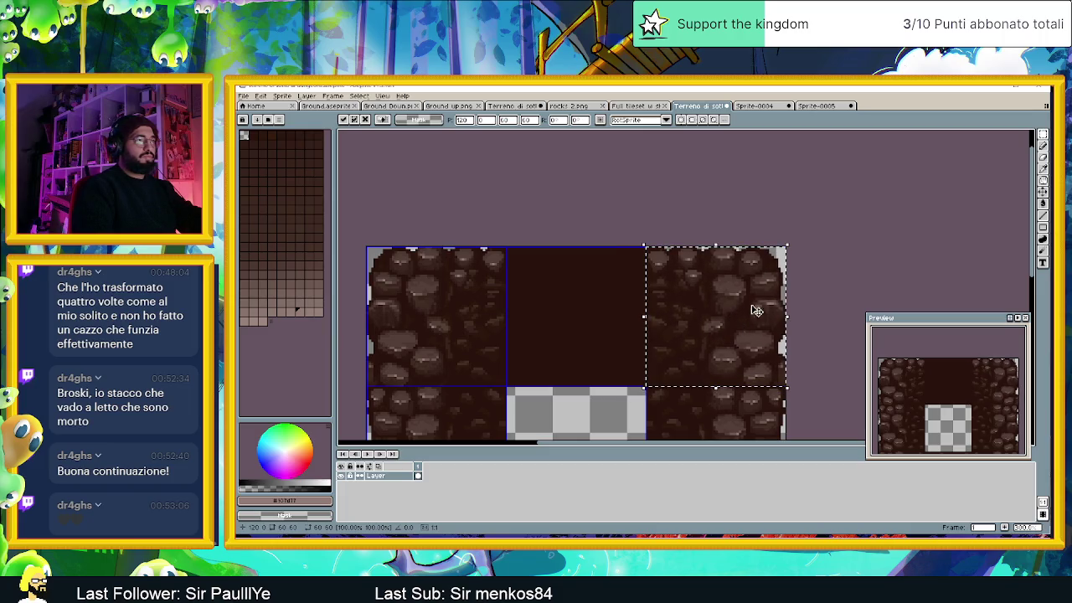
left_click(807, 278)
Step: Zoom to check the updated tileset, then switch to the YouTube Honeybee video
scroll(803, 289, "down", 1)
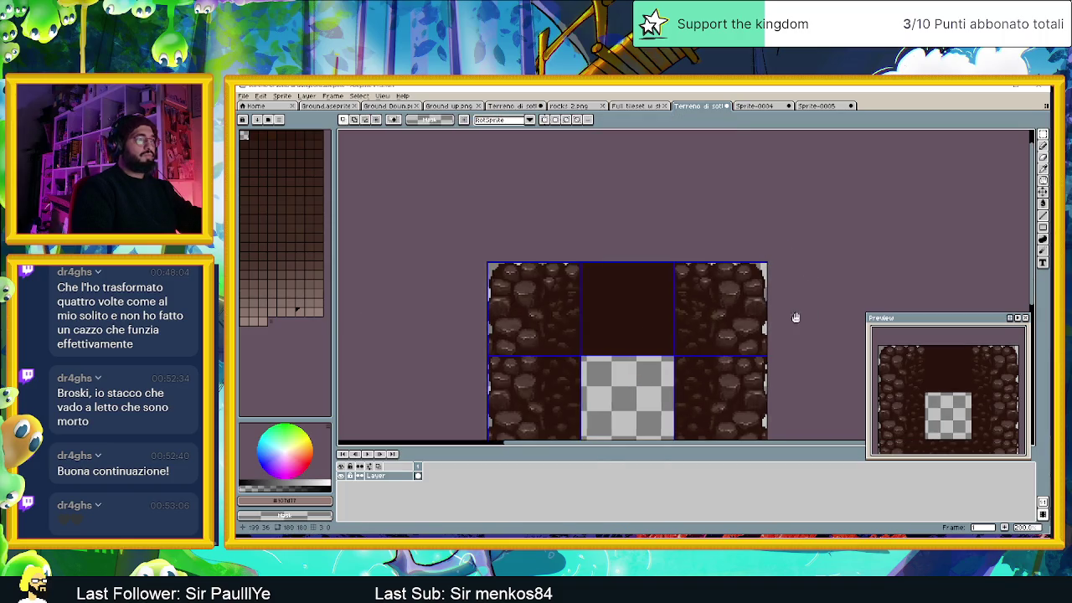
scroll(711, 288, "down", 2)
scroll(711, 299, "up", 1)
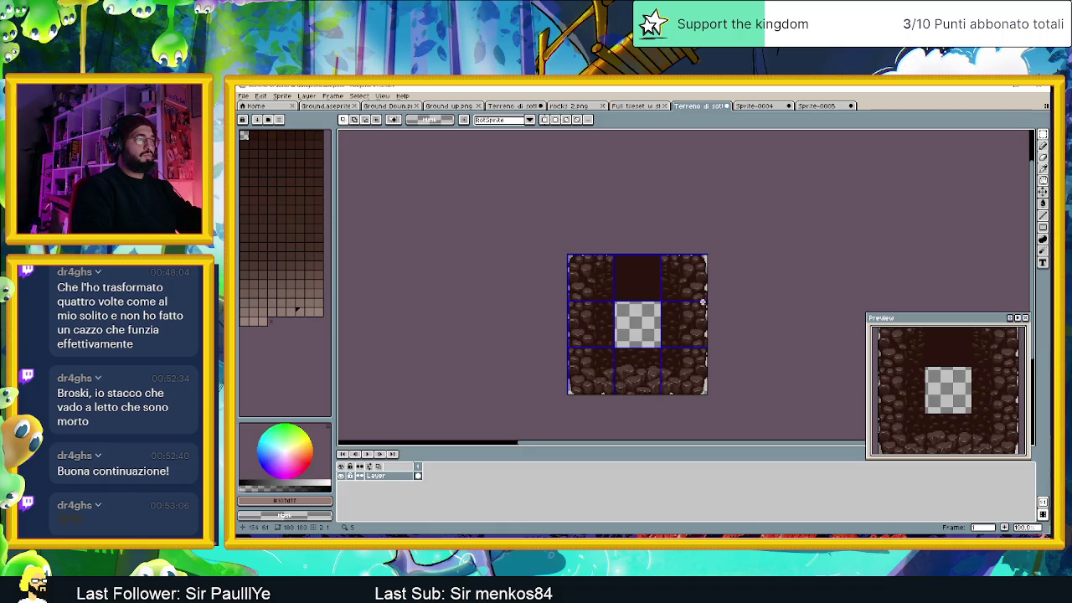
scroll(582, 272, "up", 1)
scroll(581, 271, "up", 1)
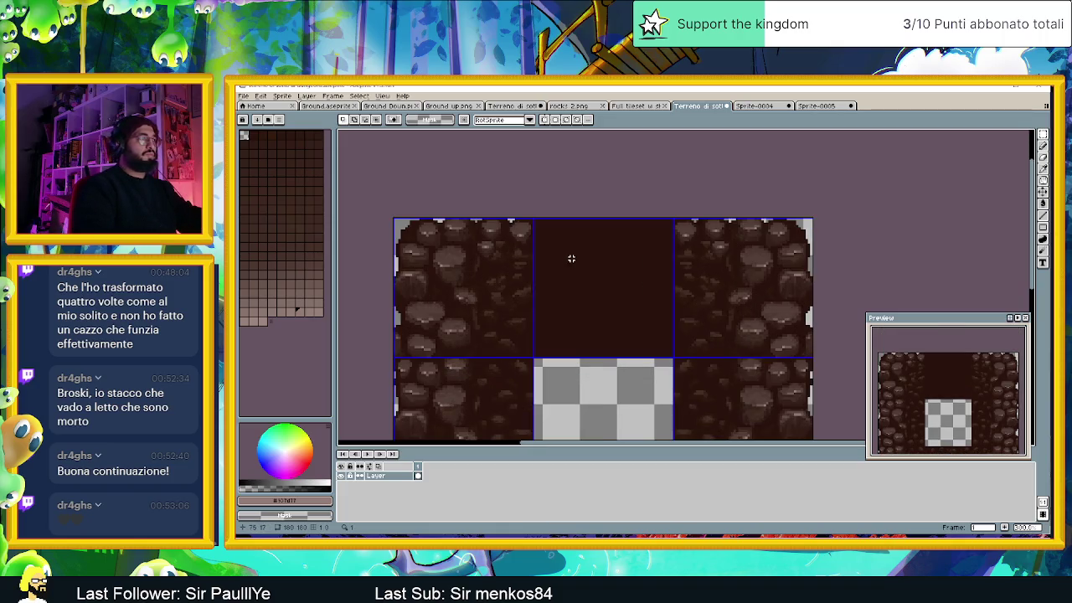
scroll(571, 259, "up", 1)
scroll(619, 237, "up", 1)
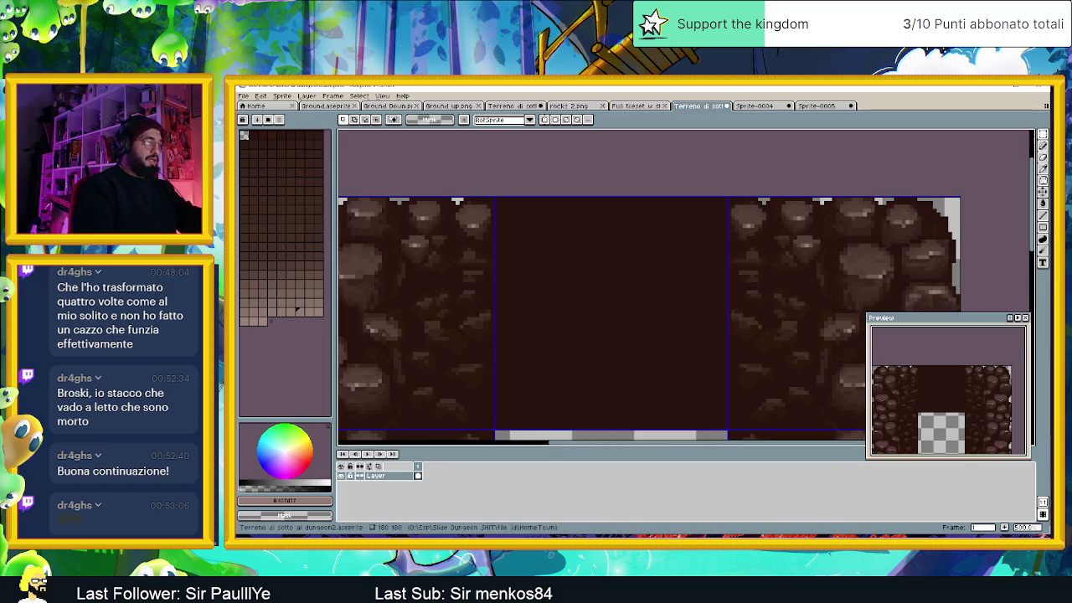
key("alt+Tab")
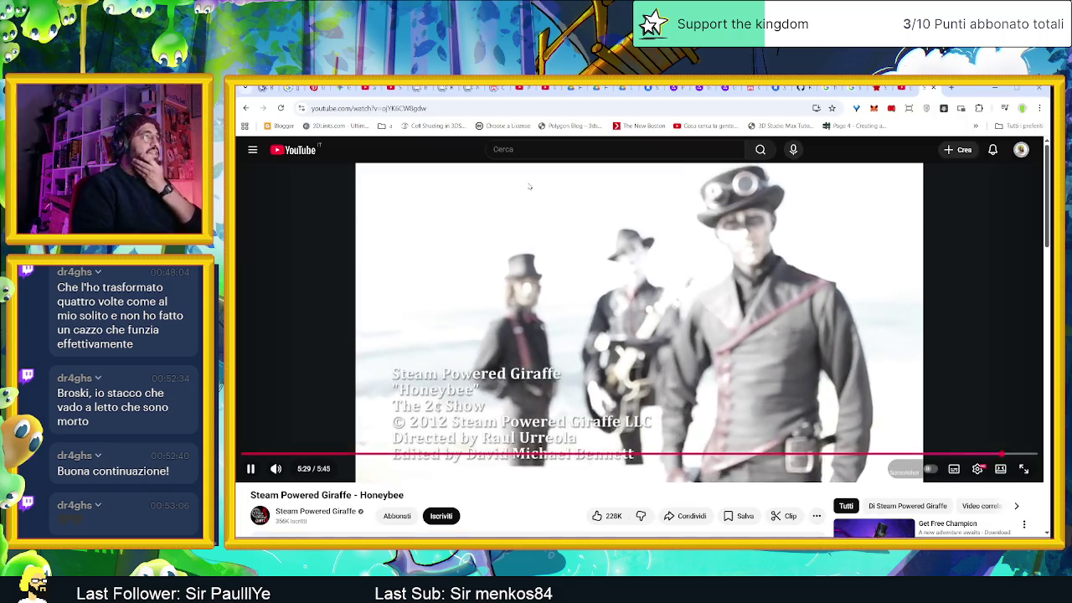
Step: Copy the Honeybee video's web address from the address bar
left_click(418, 107)
right_click(419, 107)
left_click(455, 194)
key("Escape")
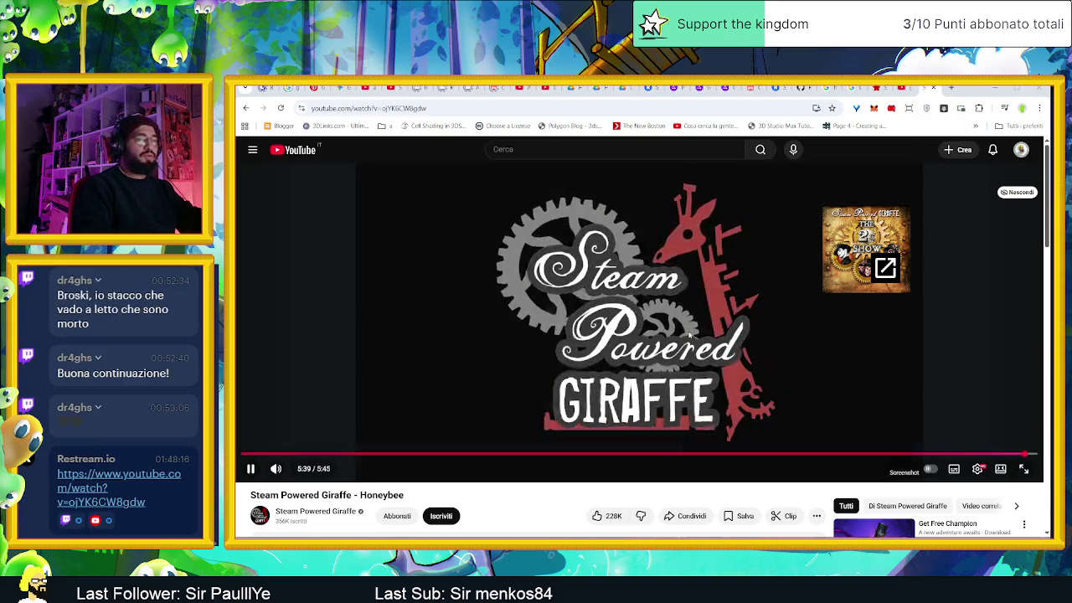
Step: Pause the video, expand the description to read the lyrics, then switch to Steam
left_click(688, 335)
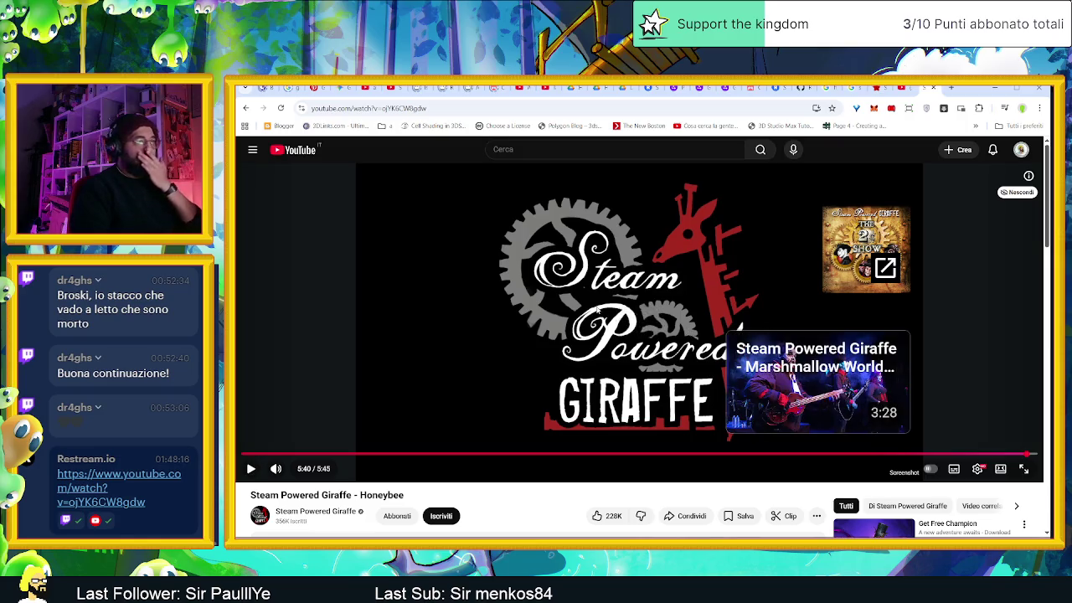
scroll(611, 318, "down", 1)
scroll(611, 317, "down", 2)
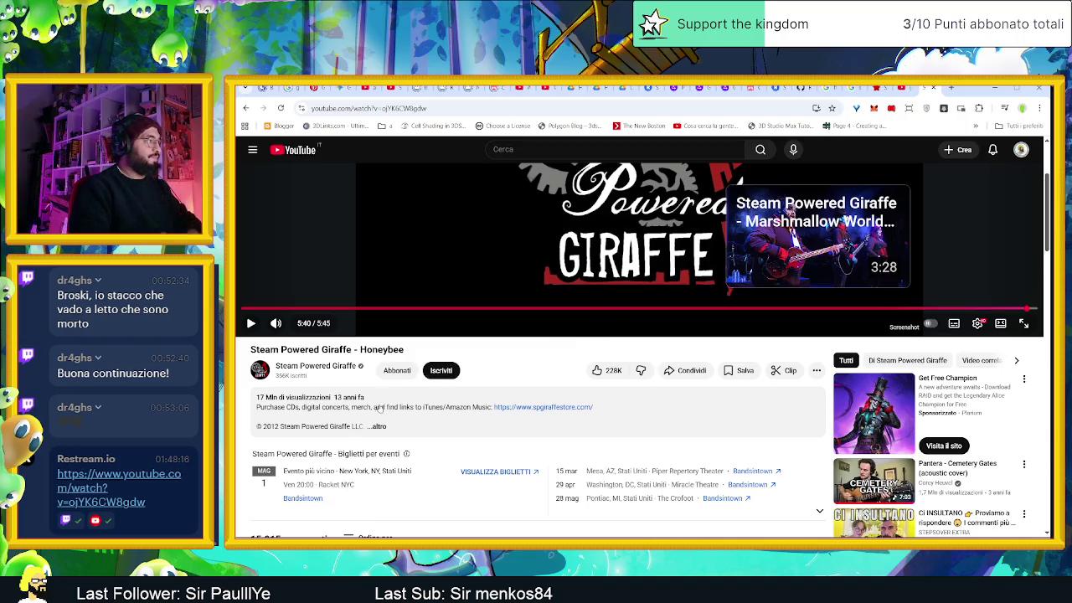
left_click(376, 425)
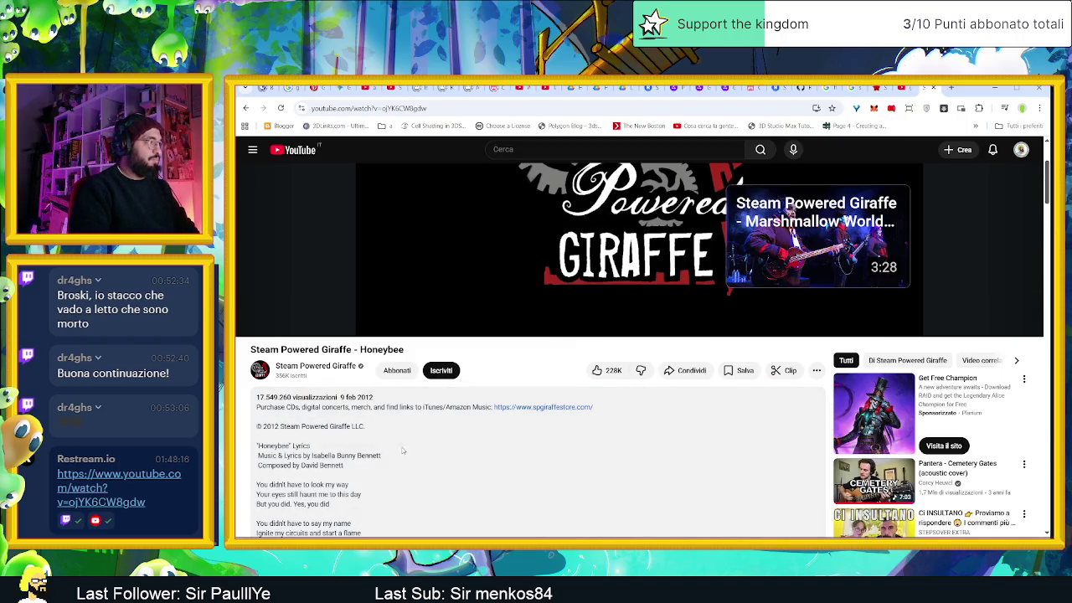
scroll(421, 439, "down", 2)
scroll(427, 431, "down", 3)
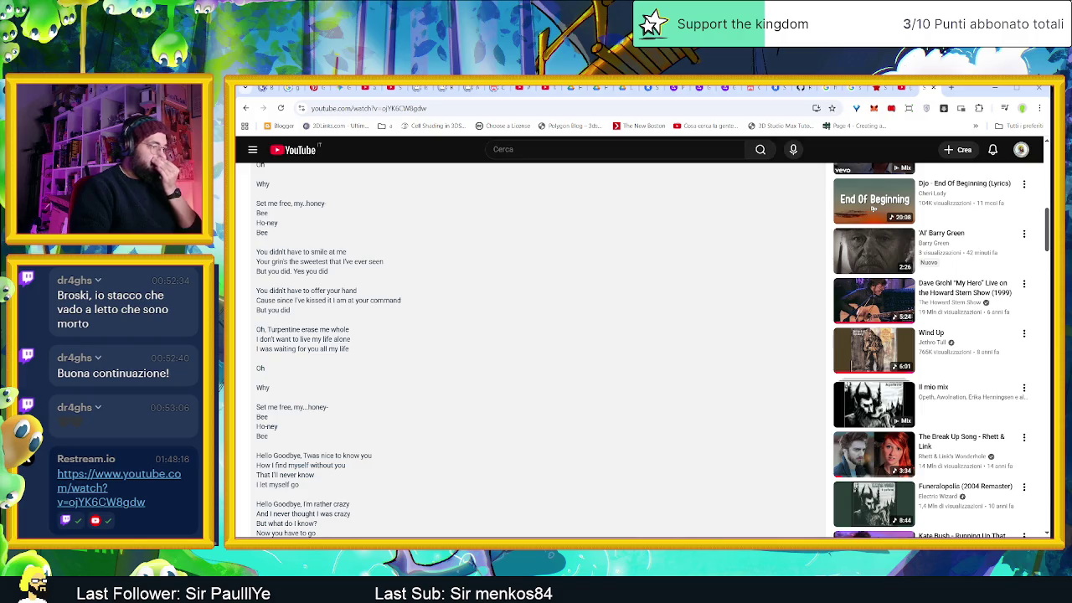
key("alt+Tab")
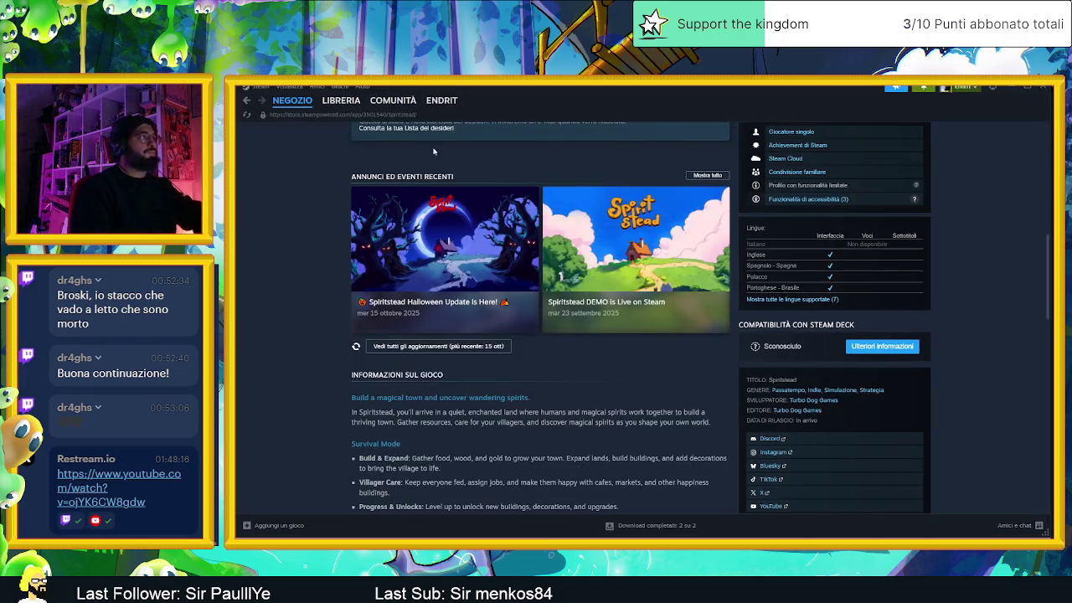
Step: Search the Steam store for 'steam worl' and open the SteamWorld Build page
left_click(341, 100)
left_click(292, 99)
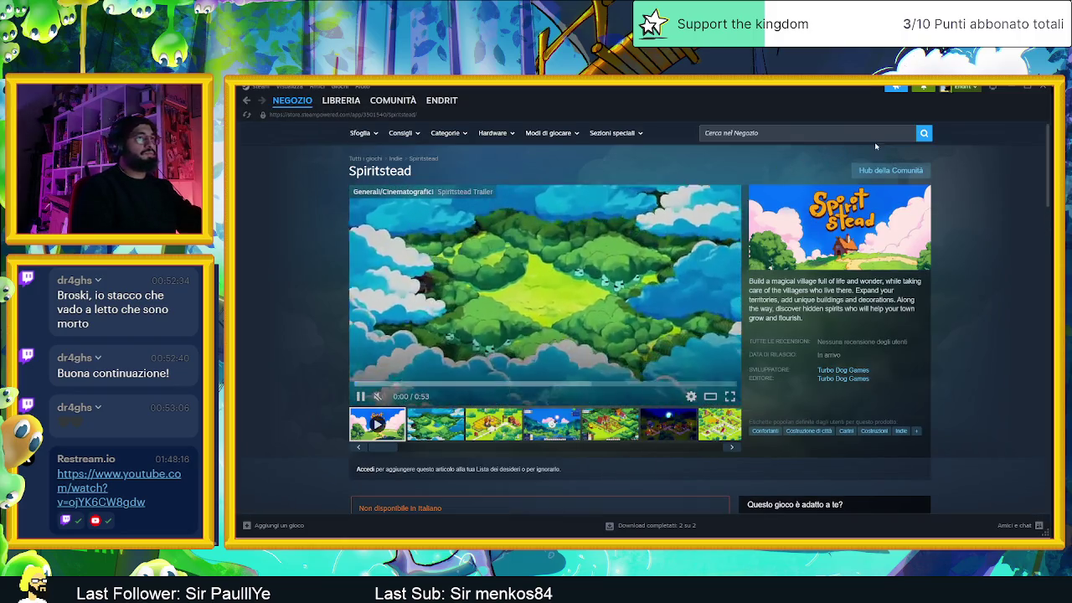
left_click(867, 132)
type("stea")
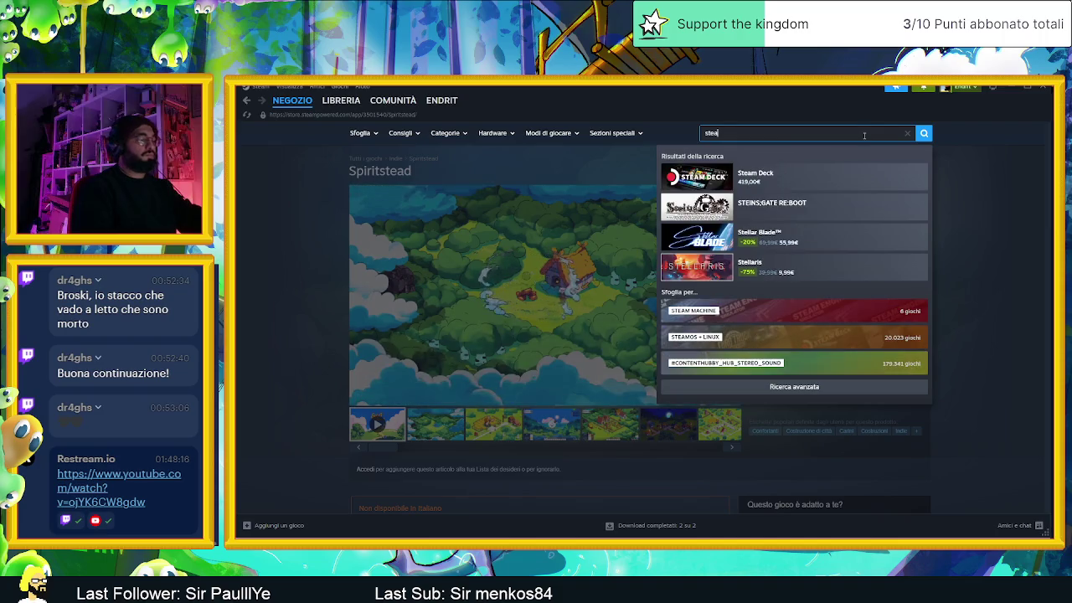
type("m")
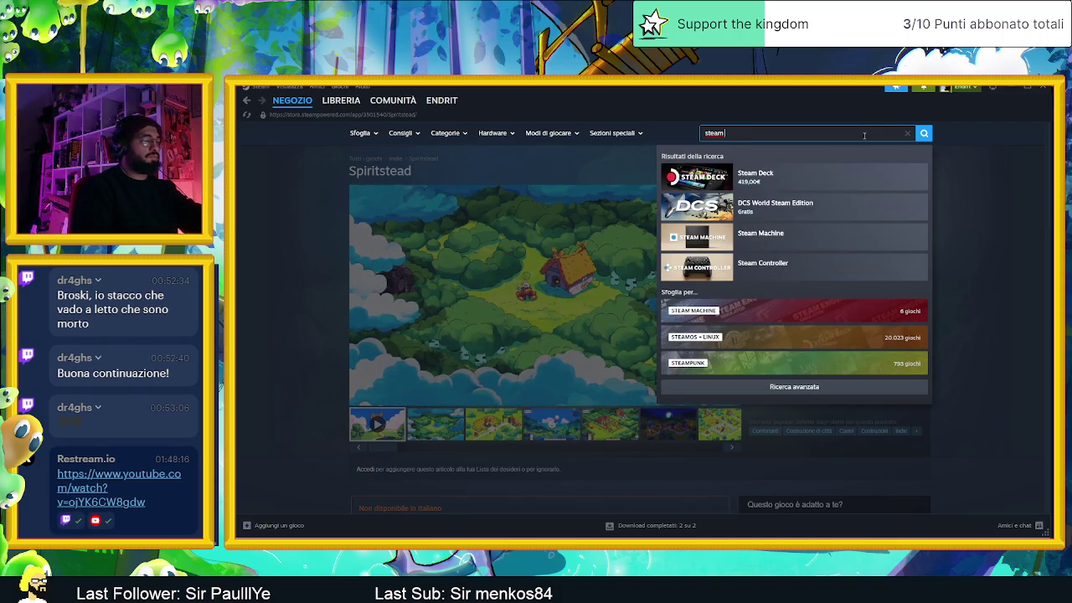
type(" po")
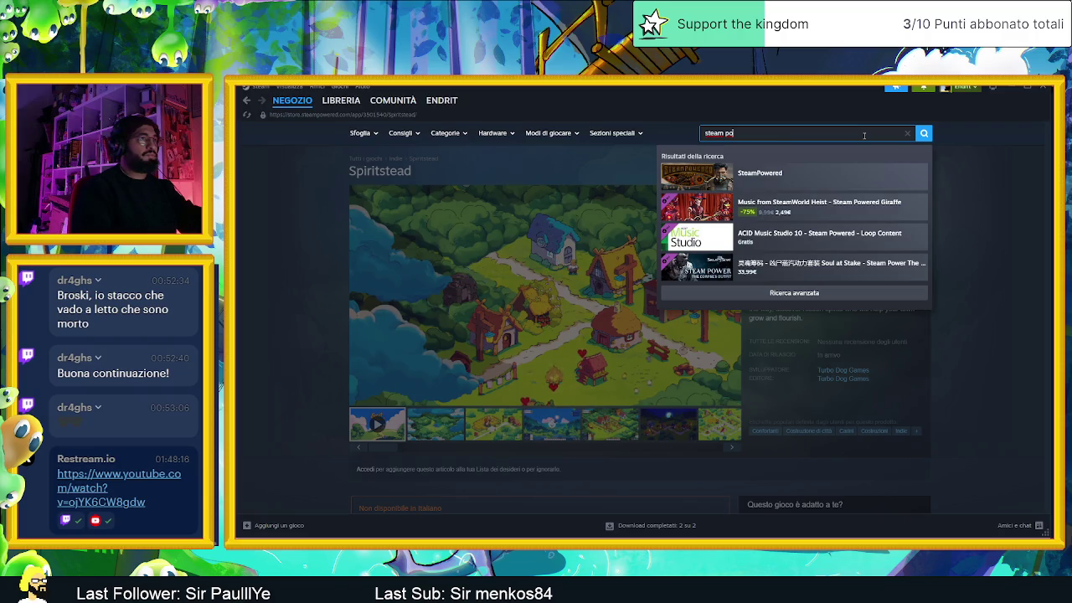
type("were")
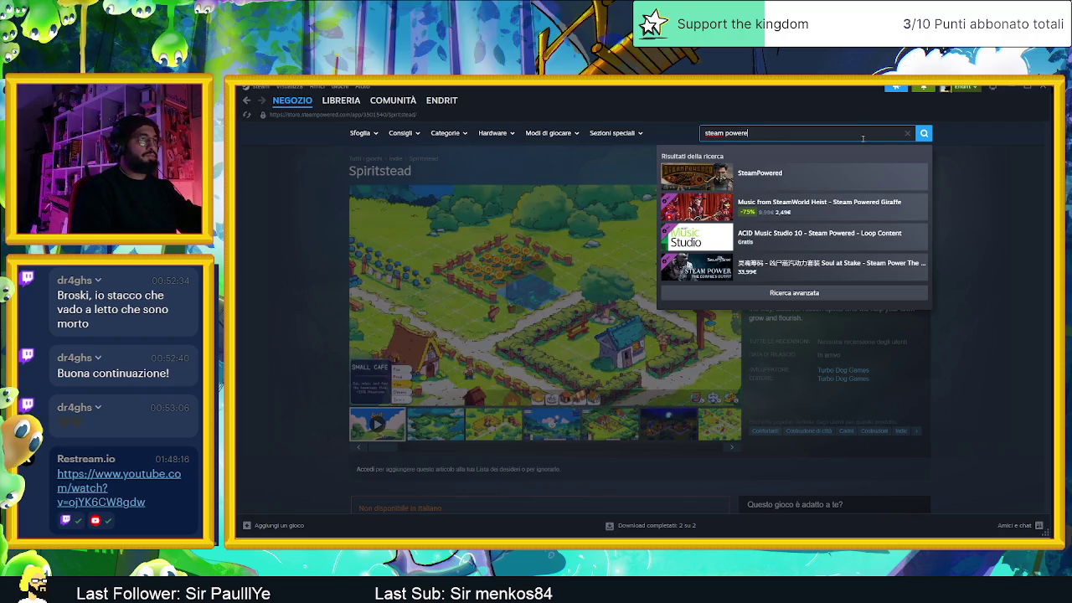
double_click(861, 139)
type("worl")
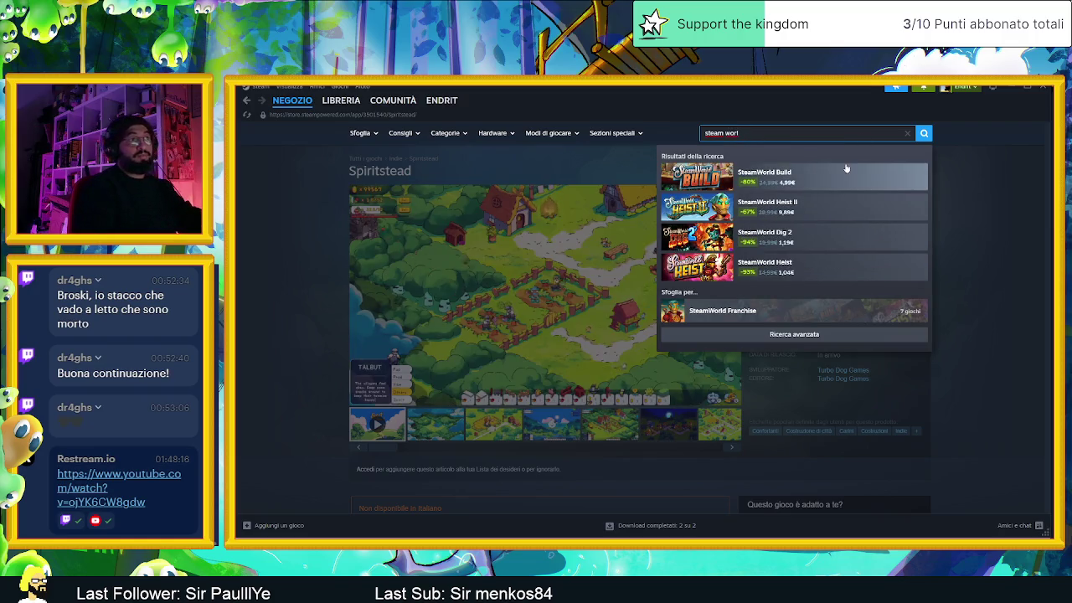
left_click(846, 176)
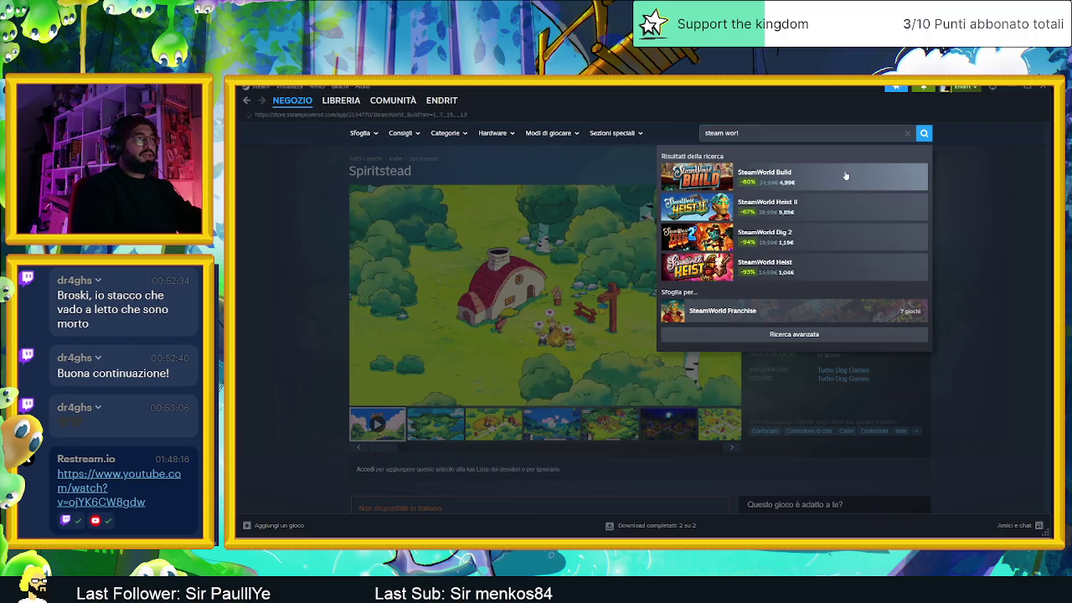
scroll(840, 288, "down", 1)
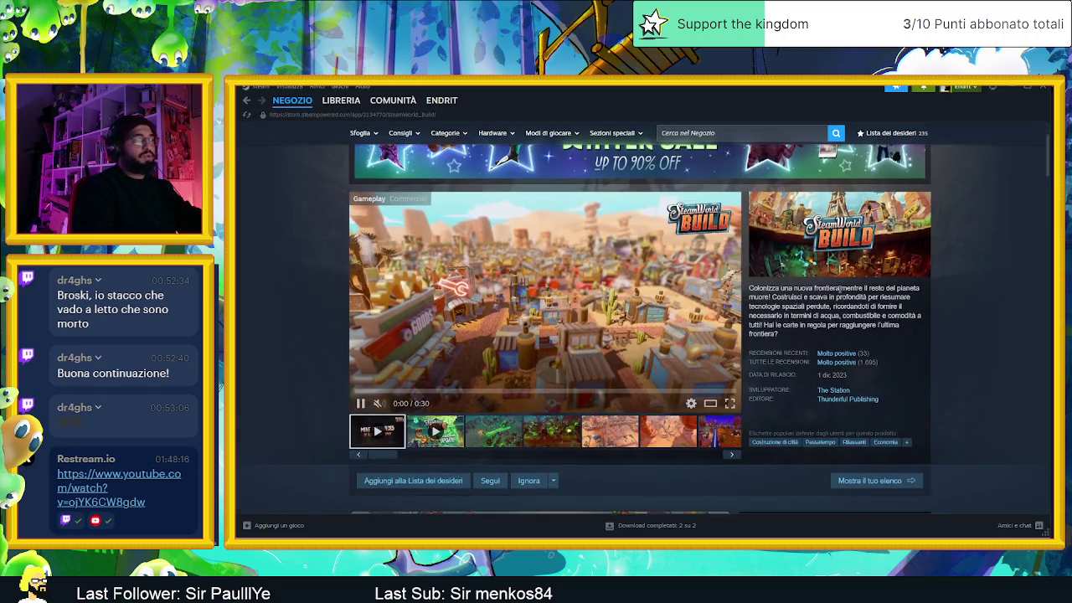
Step: Step through SteamWorld Build's screenshots and scroll through its store page
left_click(551, 431)
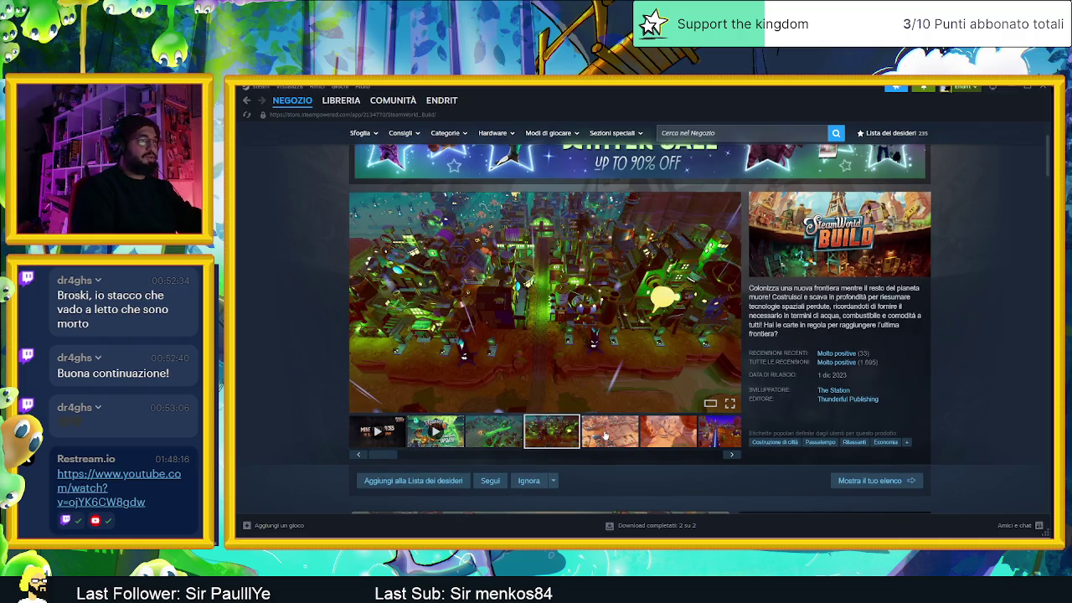
left_click(605, 431)
left_click(668, 431)
left_click(725, 431)
scroll(745, 433, "down", 2)
scroll(741, 414, "down", 1)
scroll(737, 393, "down", 1)
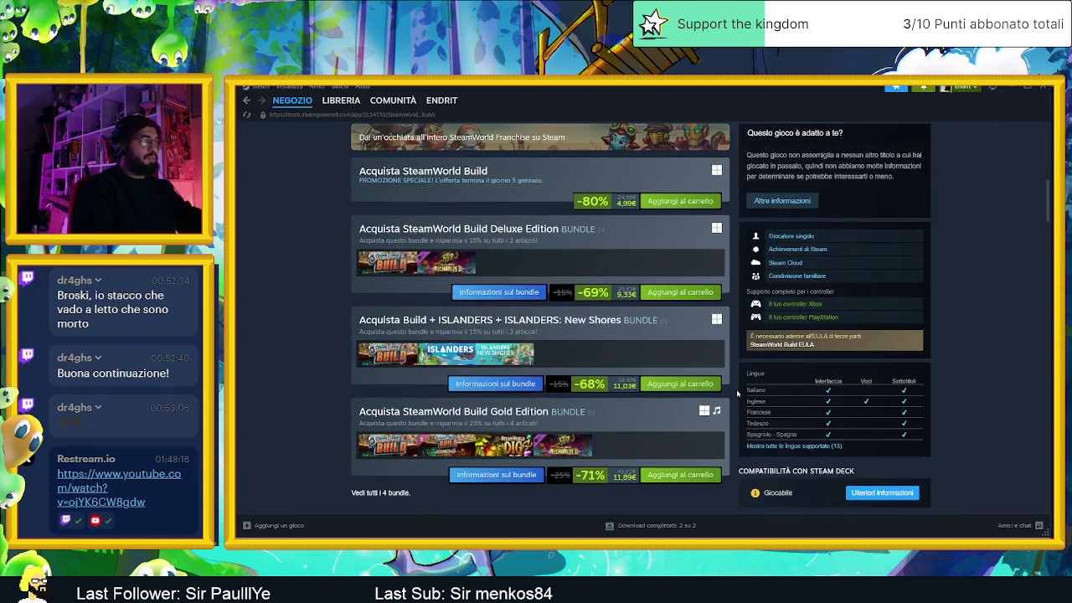
scroll(734, 391, "down", 2)
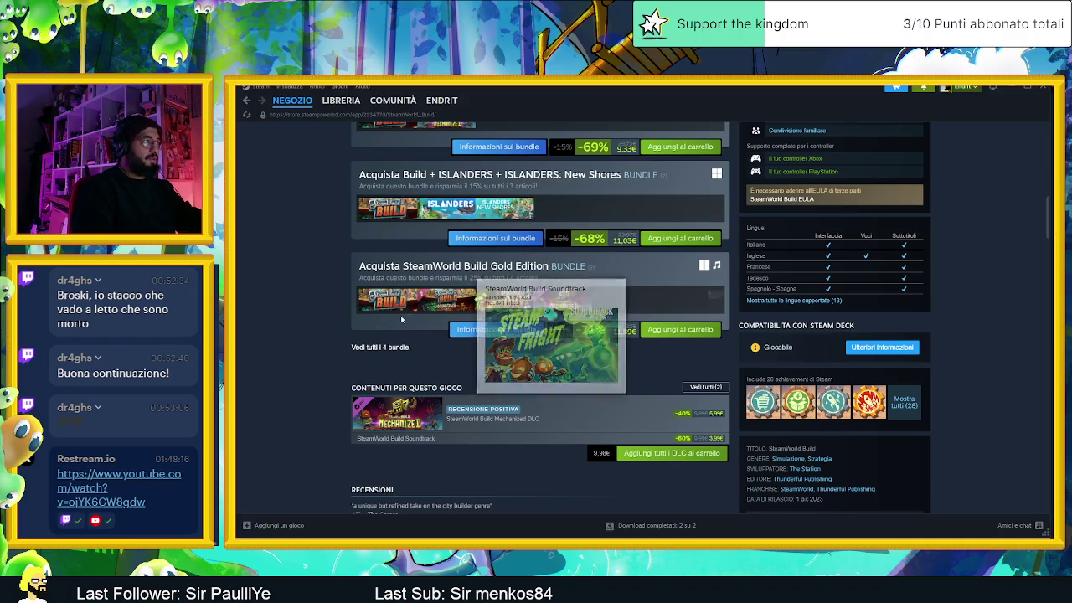
scroll(435, 346, "down", 2)
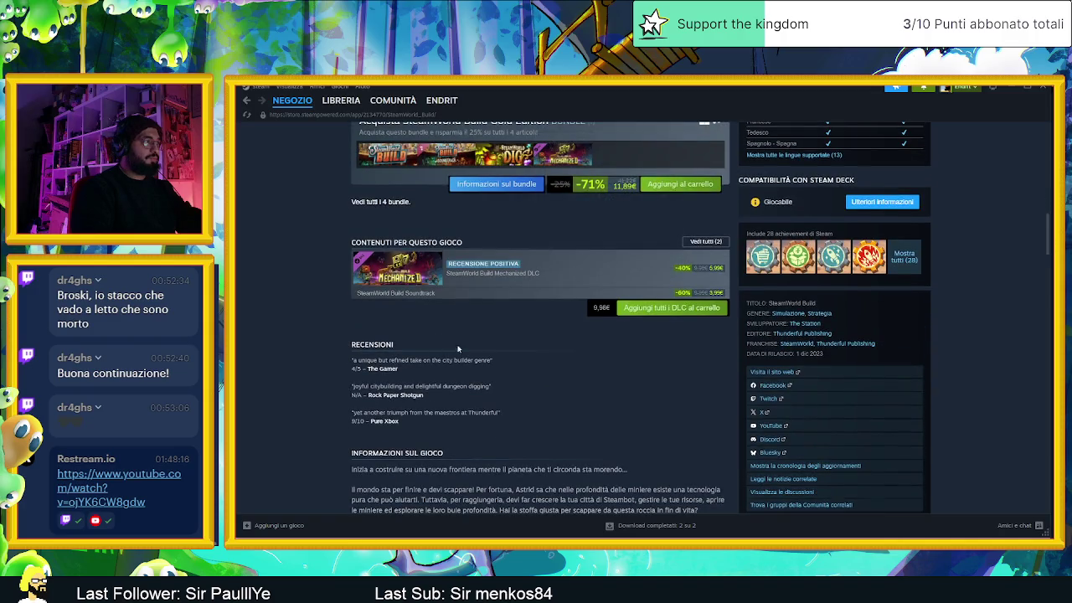
scroll(456, 349, "up", 2)
scroll(470, 332, "down", 3)
scroll(470, 333, "down", 3)
scroll(469, 332, "down", 5)
scroll(470, 333, "down", 5)
scroll(472, 338, "up", 1)
scroll(471, 337, "up", 2)
scroll(571, 317, "up", 2)
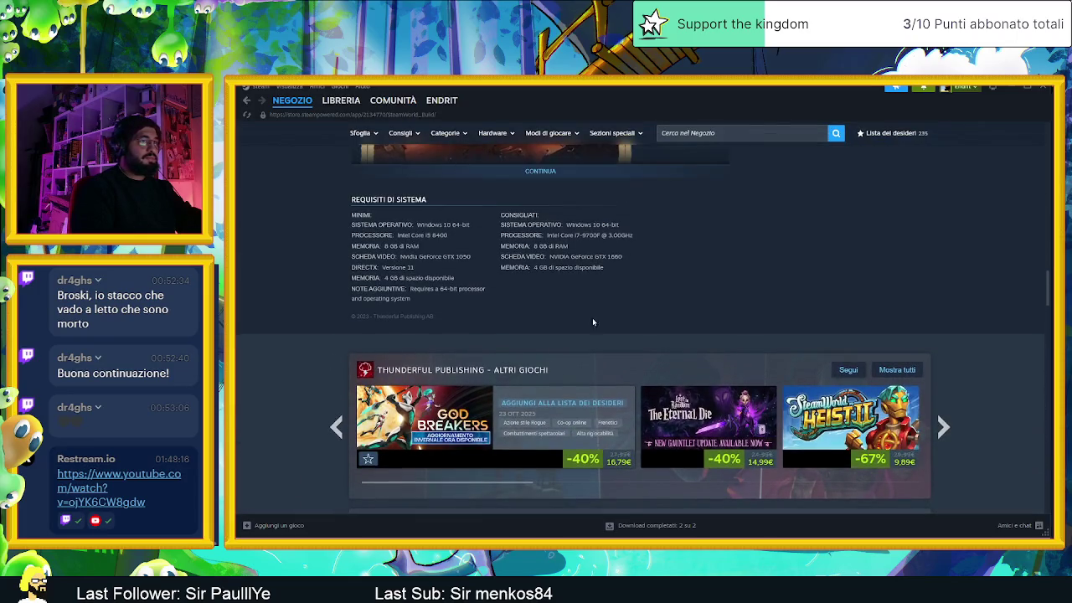
Step: Open SteamWorld Heist II from the carousel, then minimise Steam to reveal the lyrics
left_click(829, 393)
scroll(524, 380, "down", 1)
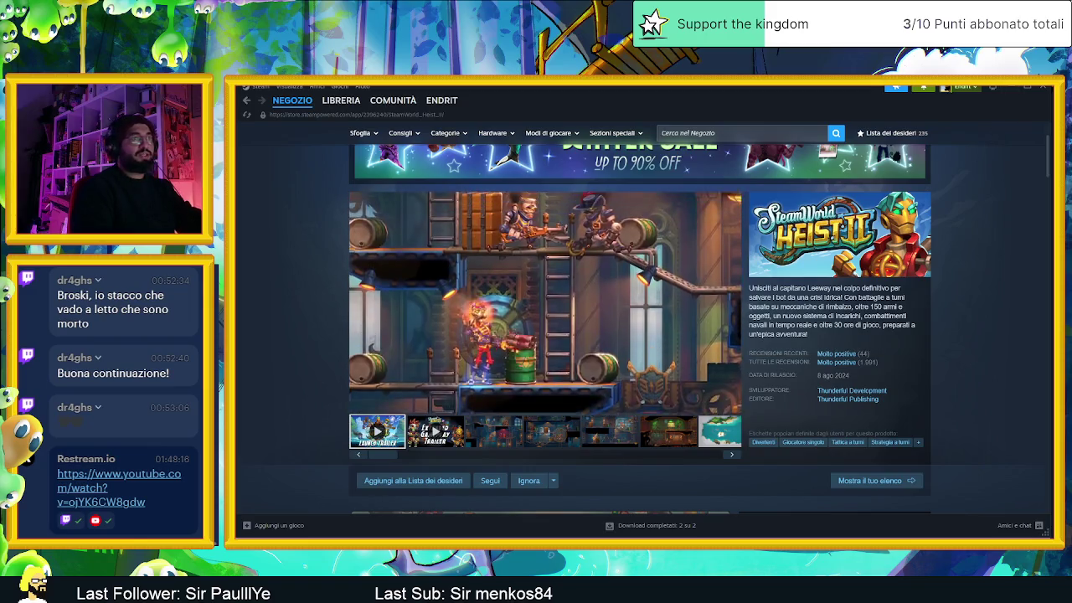
left_click(1011, 88)
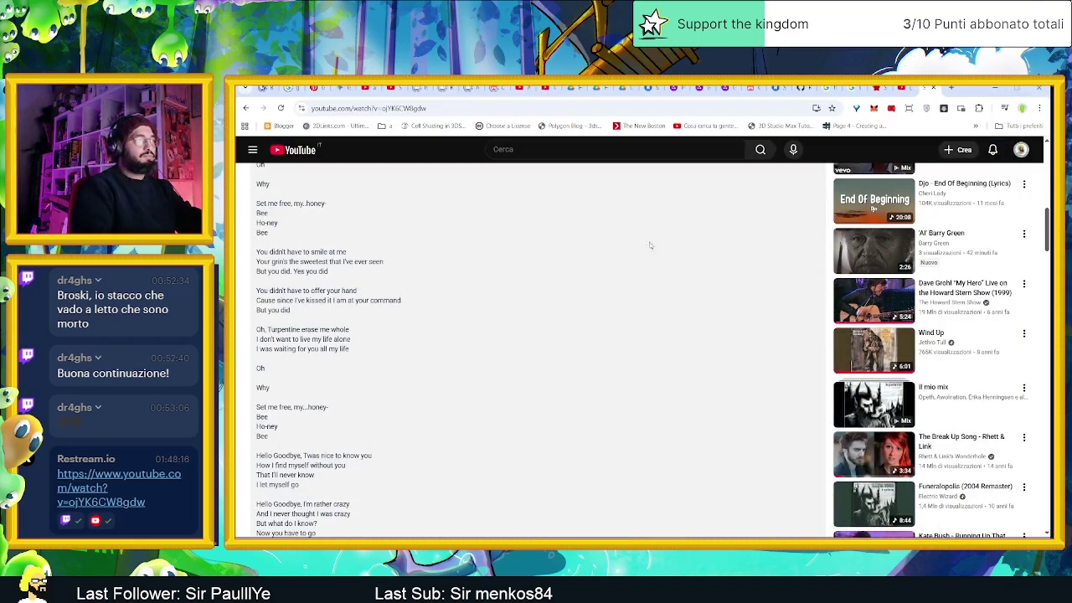
Step: Scroll the lyrics, then drag 'Steam Powered Giraffe' from the video title into the search box
scroll(491, 260, "up", 5)
scroll(611, 280, "up", 5)
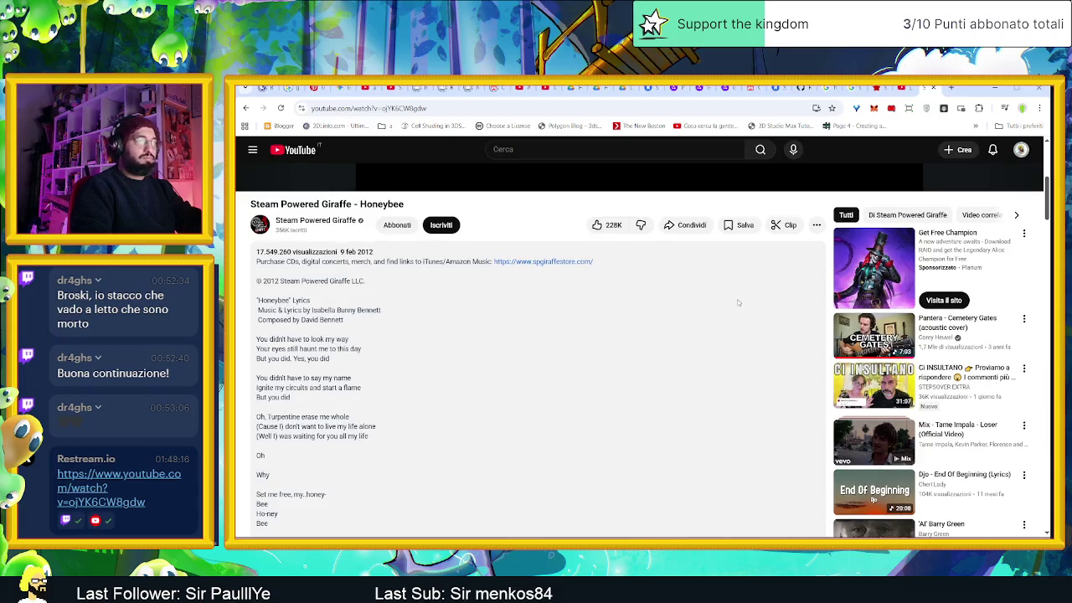
scroll(777, 345, "down", 2)
scroll(773, 345, "down", 1)
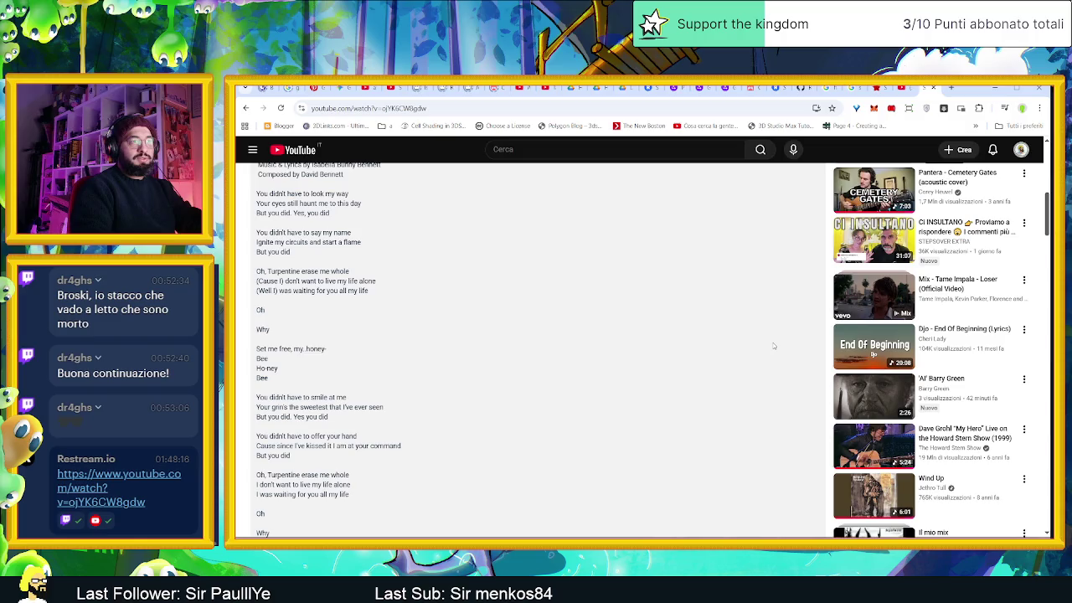
scroll(774, 345, "down", 2)
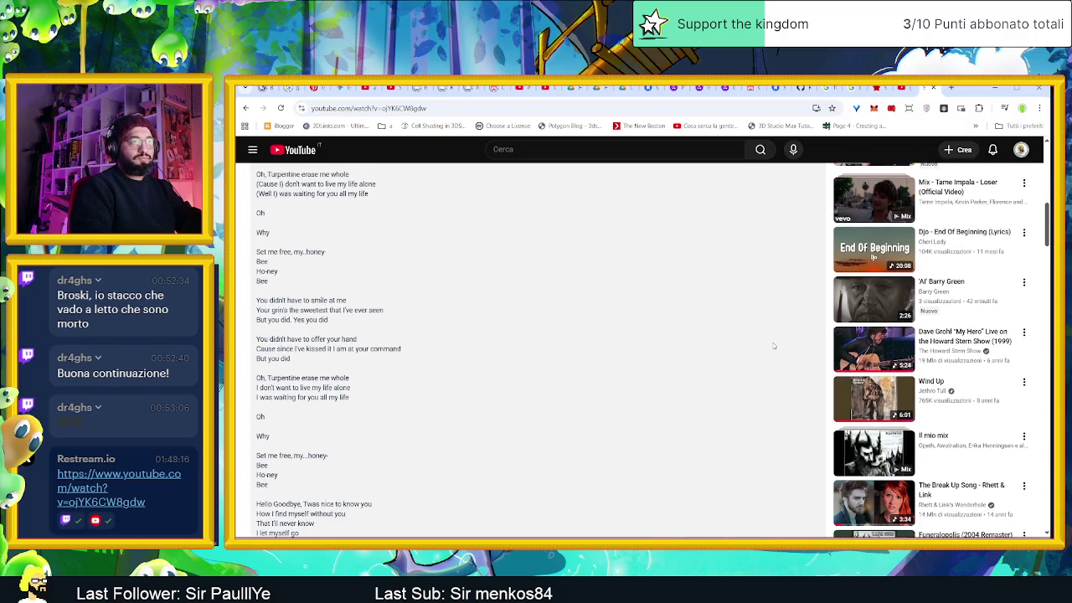
scroll(773, 345, "down", 1)
scroll(773, 345, "down", 1)
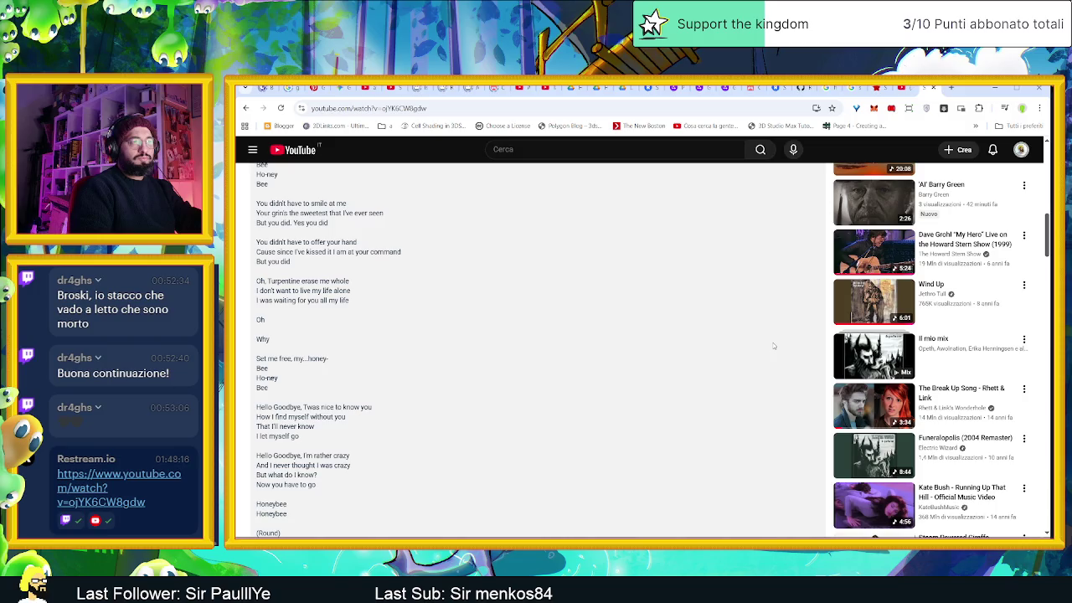
scroll(774, 345, "up", 2)
scroll(773, 345, "up", 5)
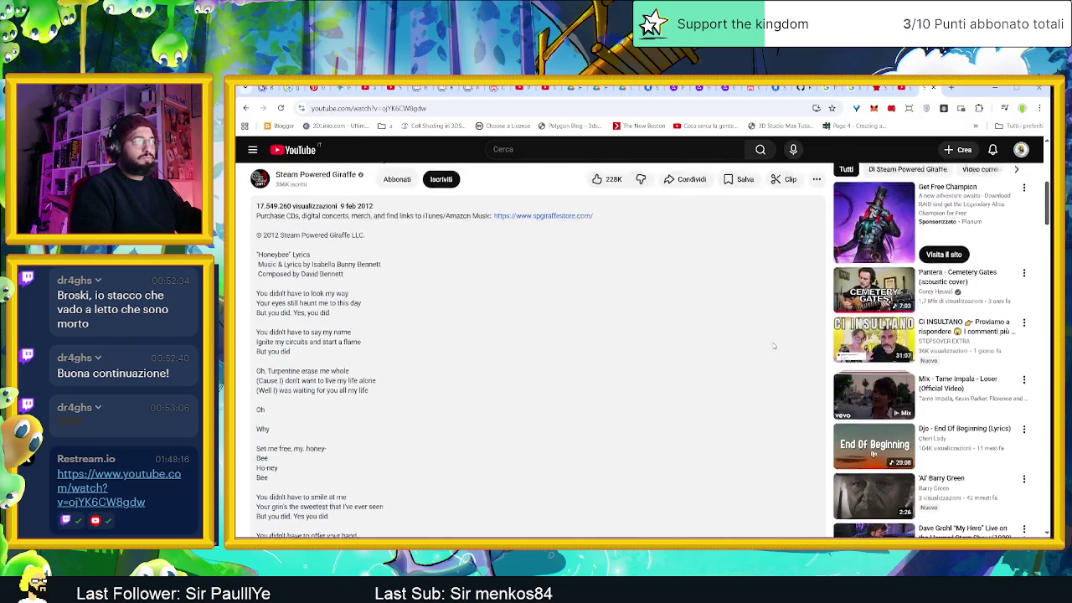
scroll(773, 345, "up", 5)
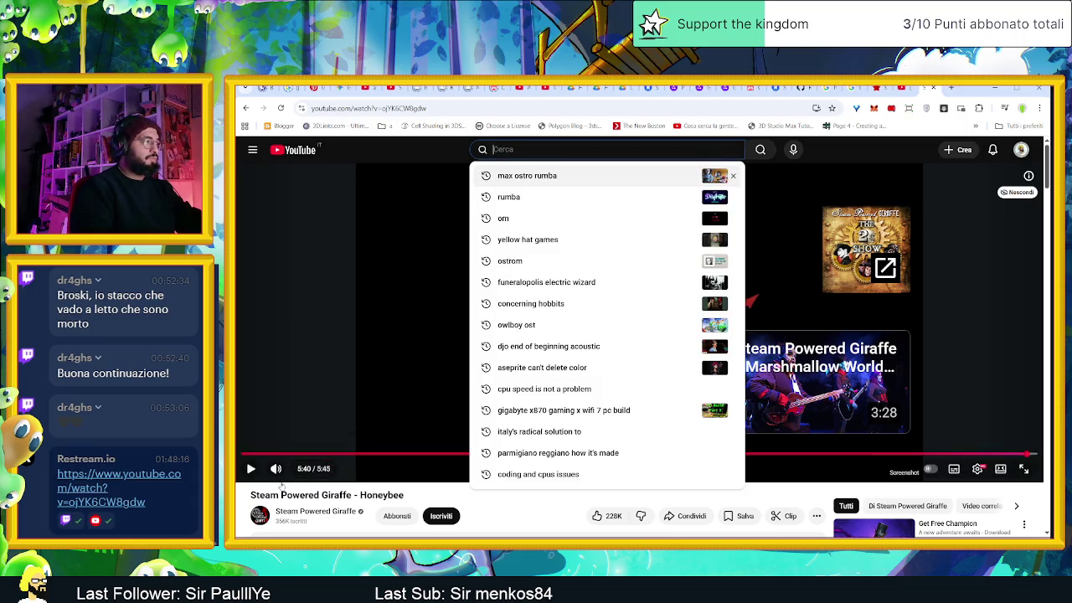
left_click_drag(250, 494, 320, 494)
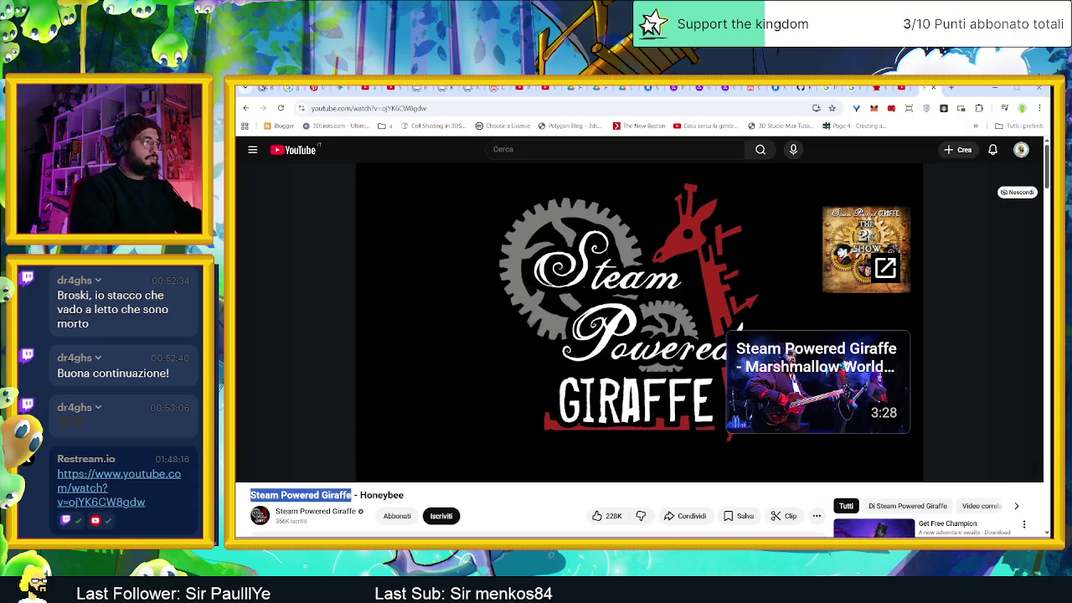
left_click_drag(527, 149, 536, 149)
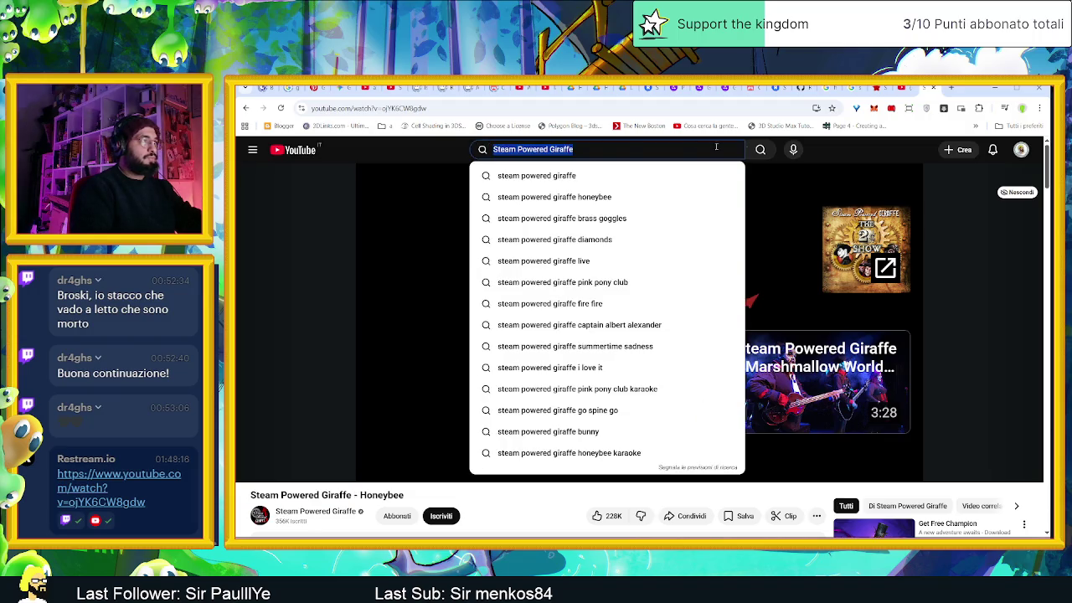
Step: Search YouTube for 'Steam Powered Giraffe' and scroll through the results
left_click(762, 149)
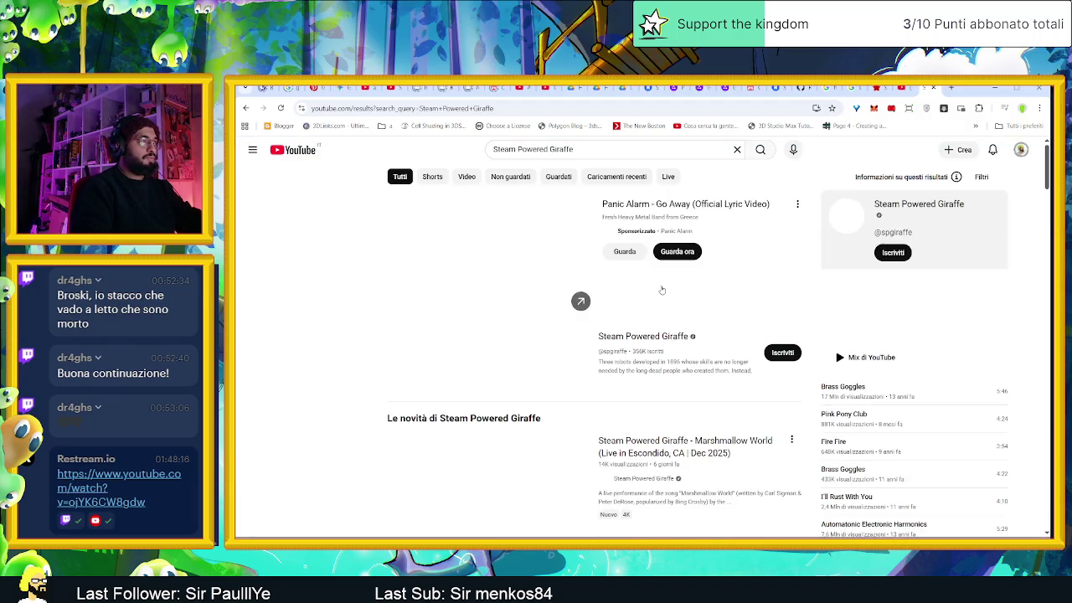
scroll(661, 289, "down", 3)
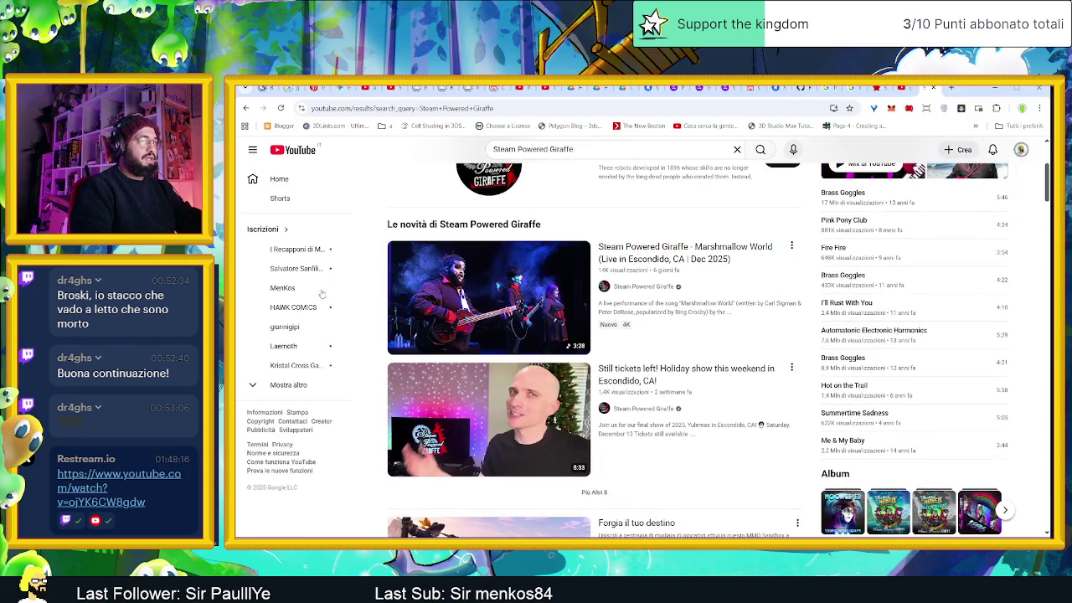
scroll(375, 296, "down", 1)
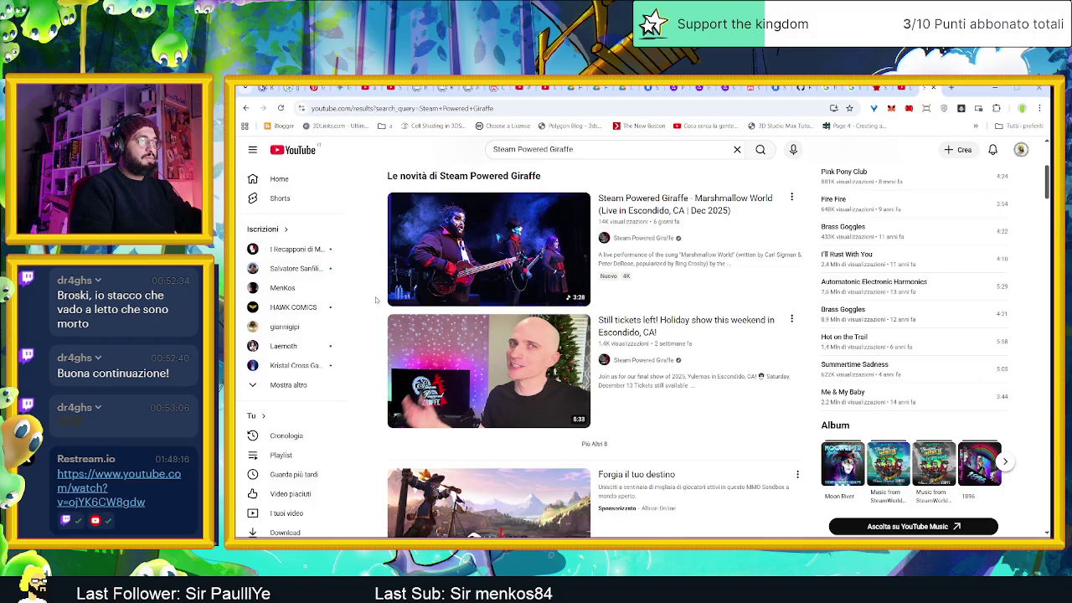
scroll(375, 296, "down", 3)
scroll(375, 296, "down", 2)
scroll(376, 299, "down", 1)
scroll(376, 299, "down", 2)
Step: Extend the query to 'Steam Powered Giraffe stea', correcting a typo
left_click(620, 148)
left_click(620, 149)
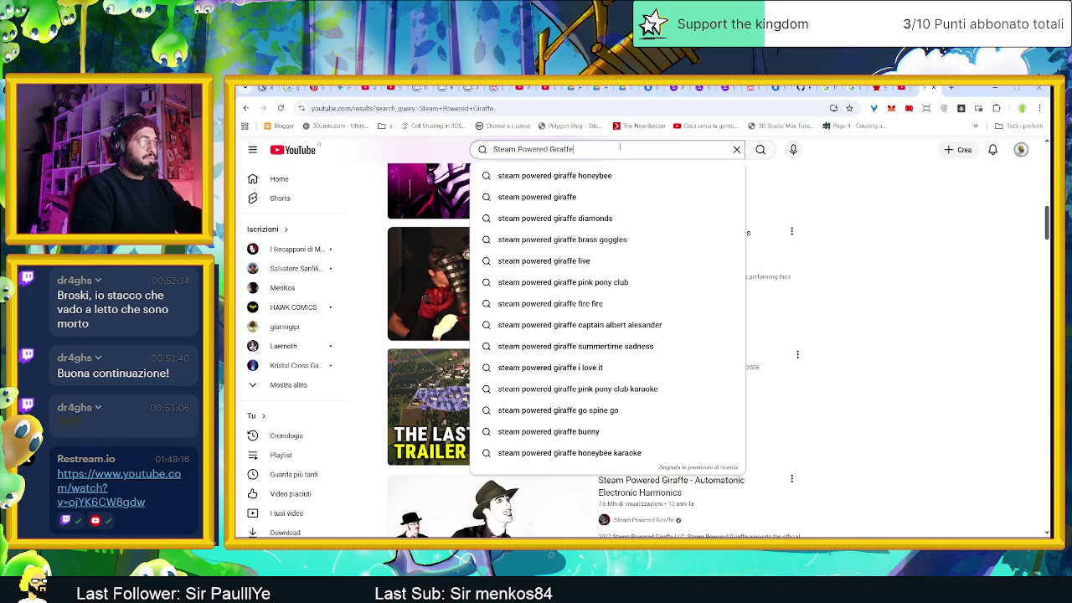
type(" sty")
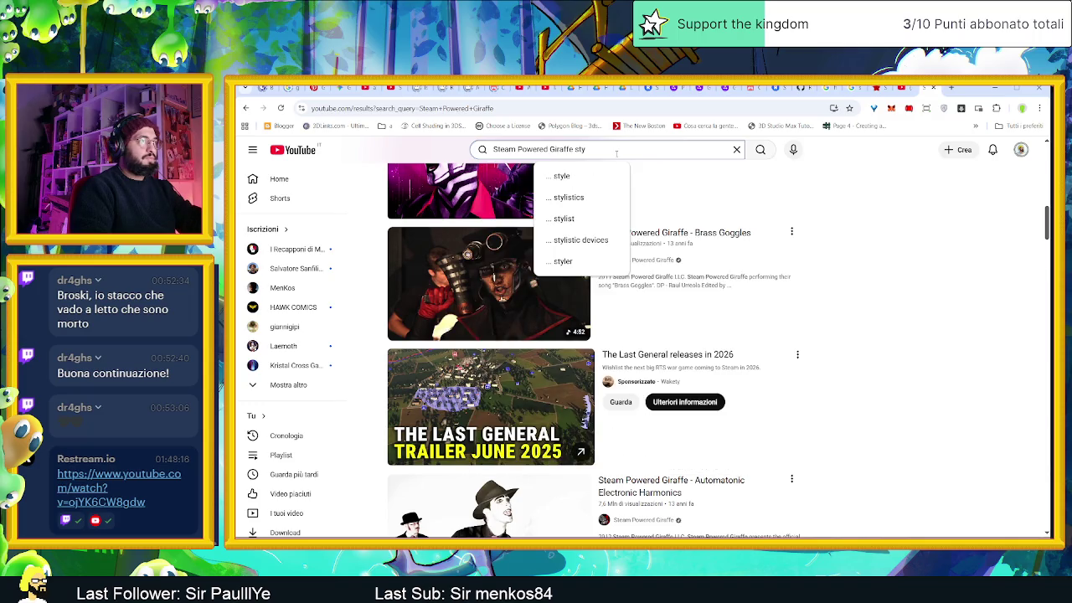
key("BackSpace")
type("ea")
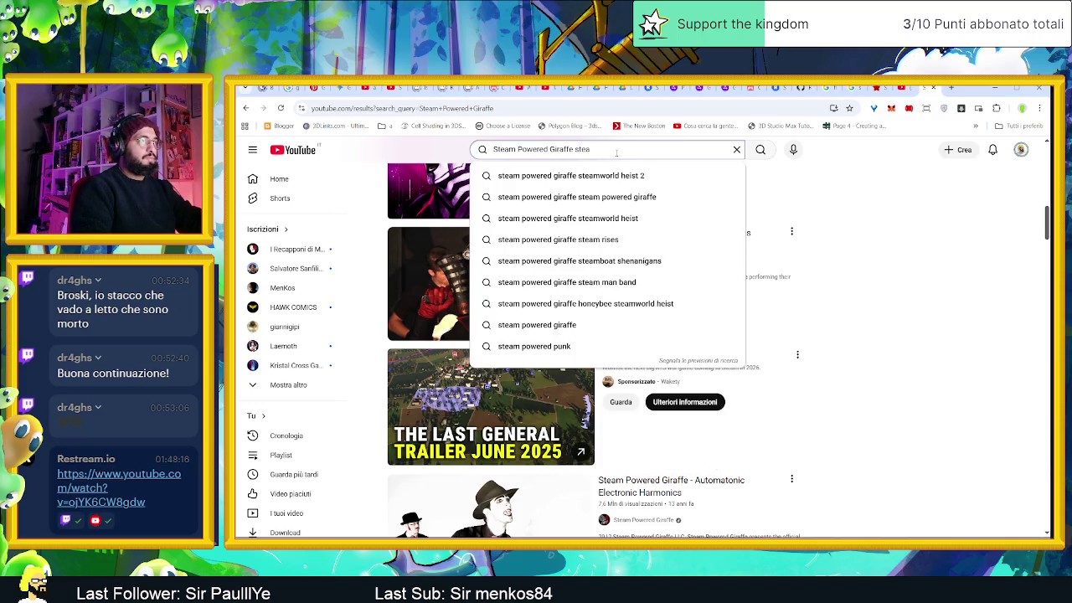